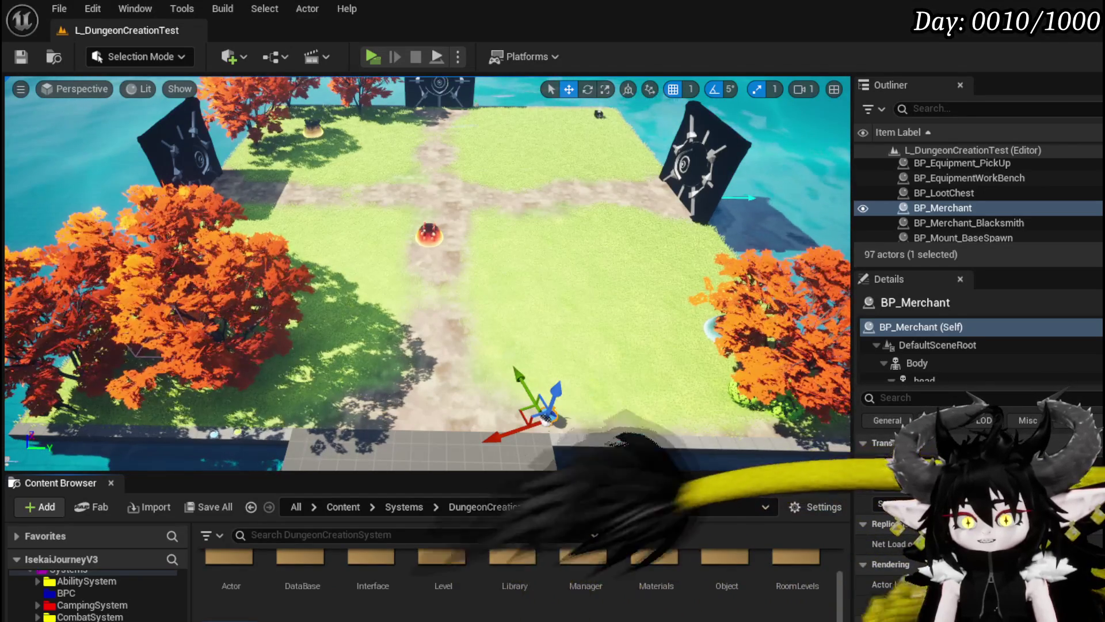
Import Floating_Island_Room.fbx as a static mesh and save it with its Grass and Stone materials.
scroll(332, 572, up, 1)
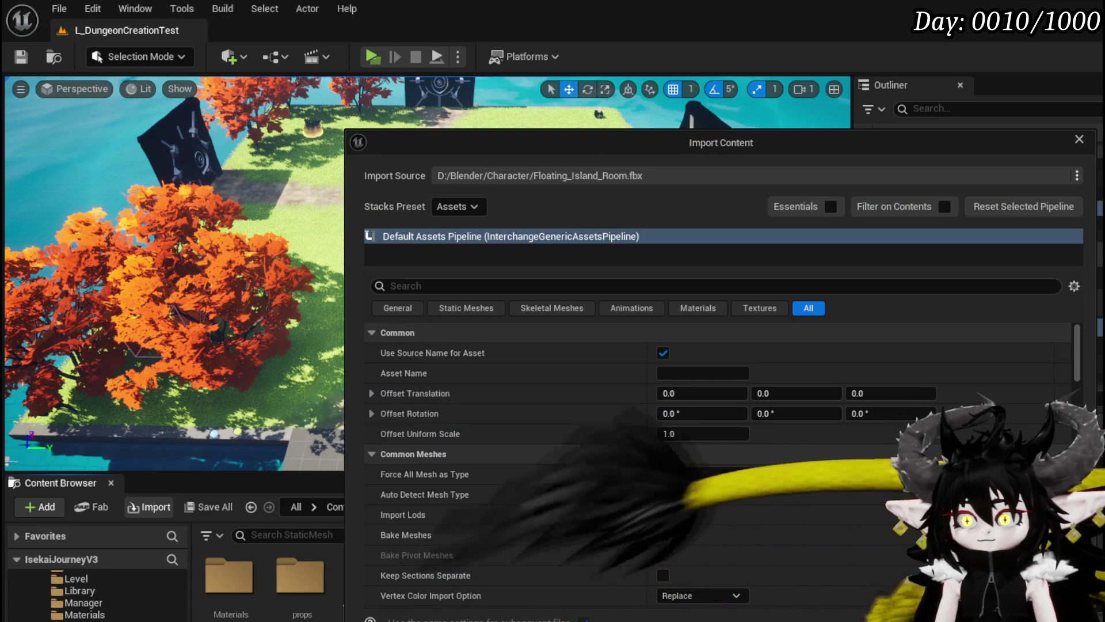
click(694, 473)
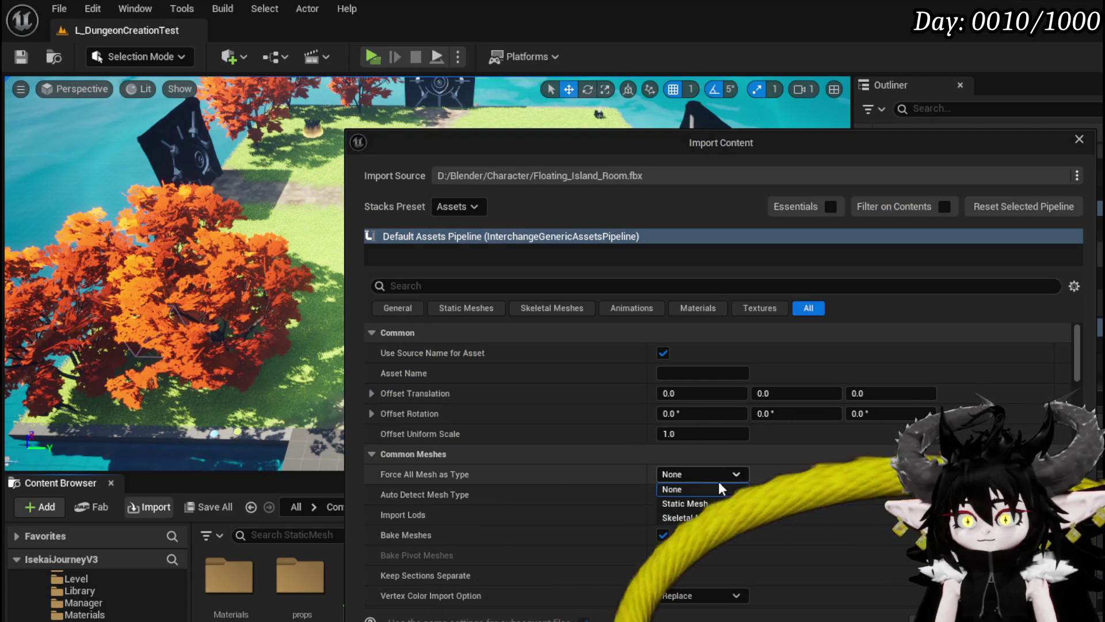
click(685, 501)
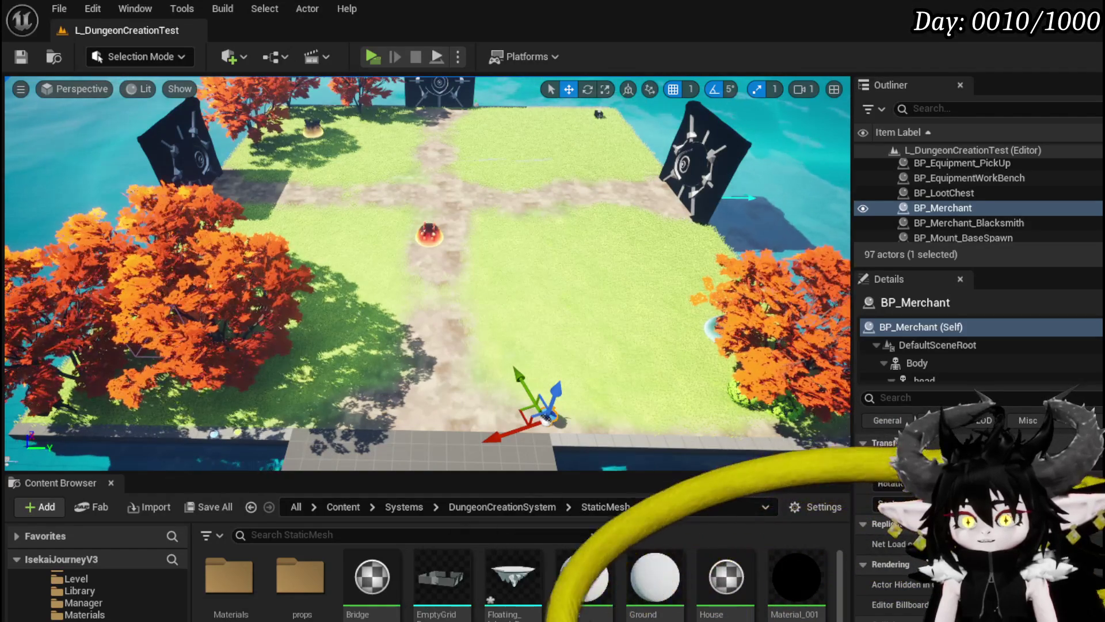
key(ctrl+shift+s)
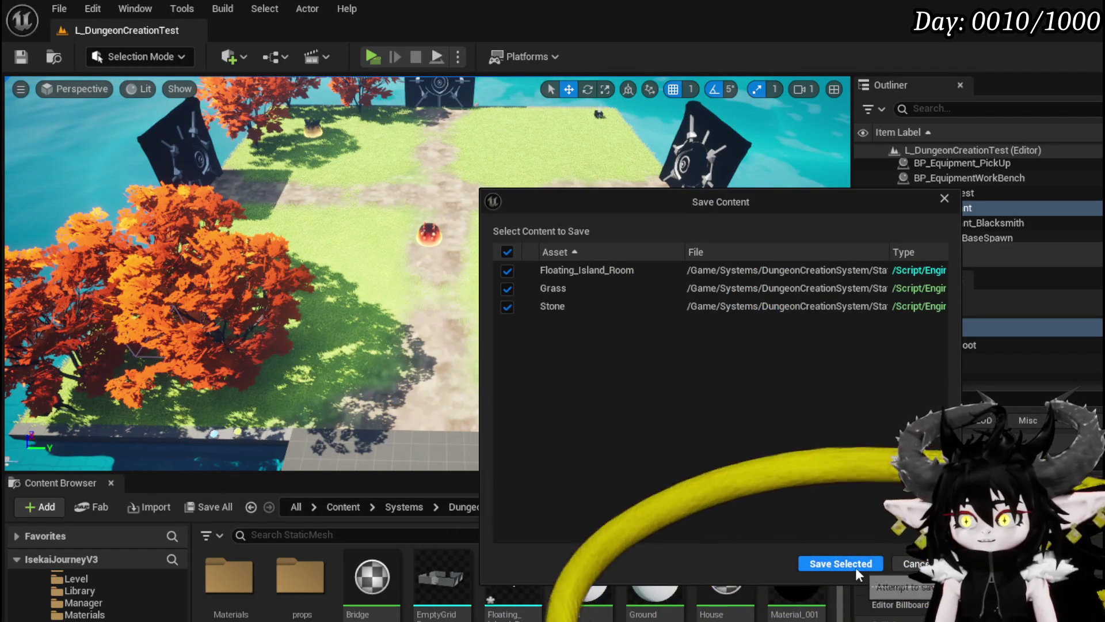
click(855, 568)
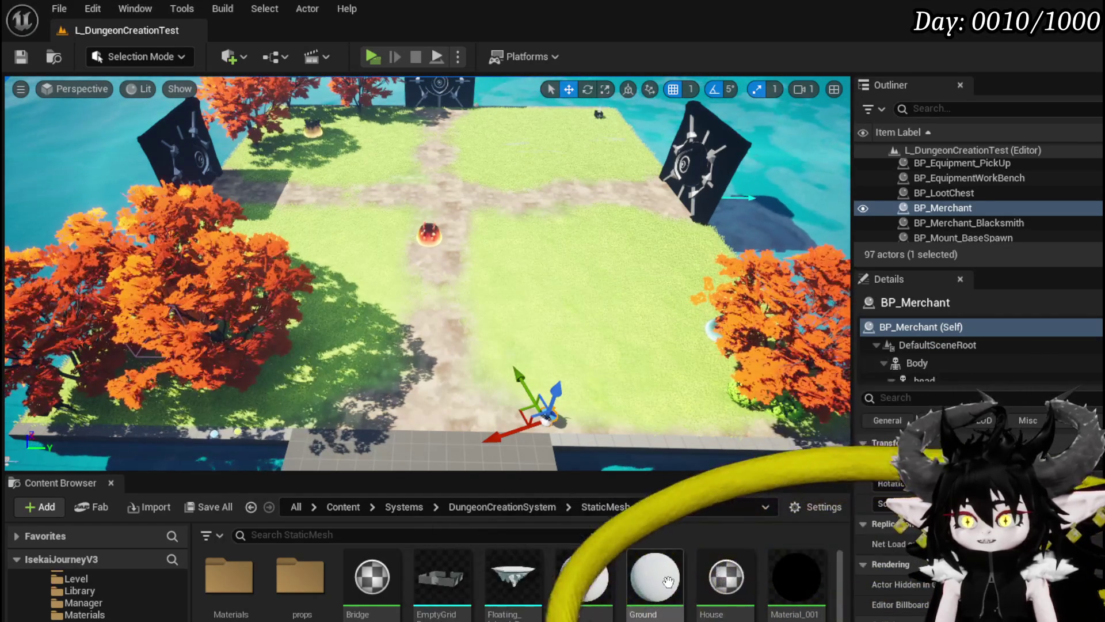
scroll(803, 579, down, 3)
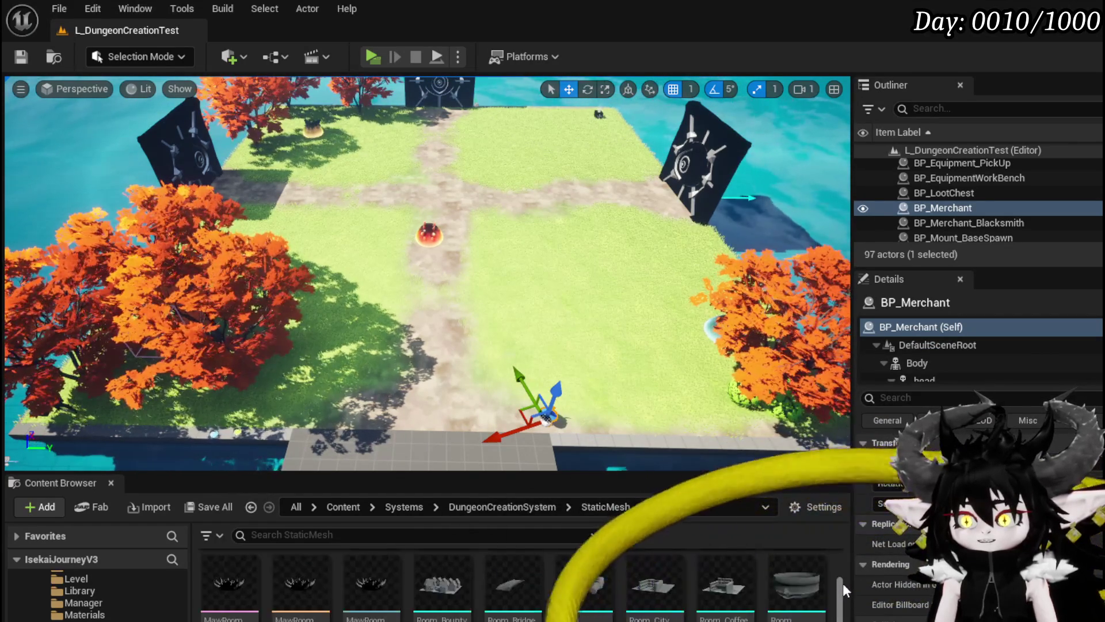
scroll(512, 581, up, 2)
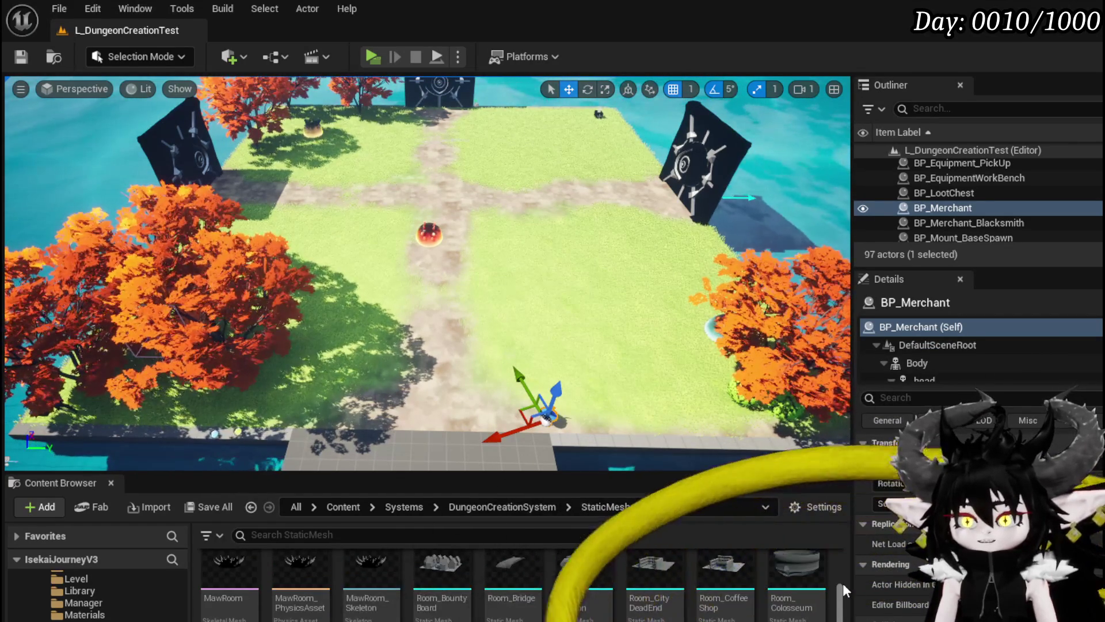
scroll(583, 617, down, 1)
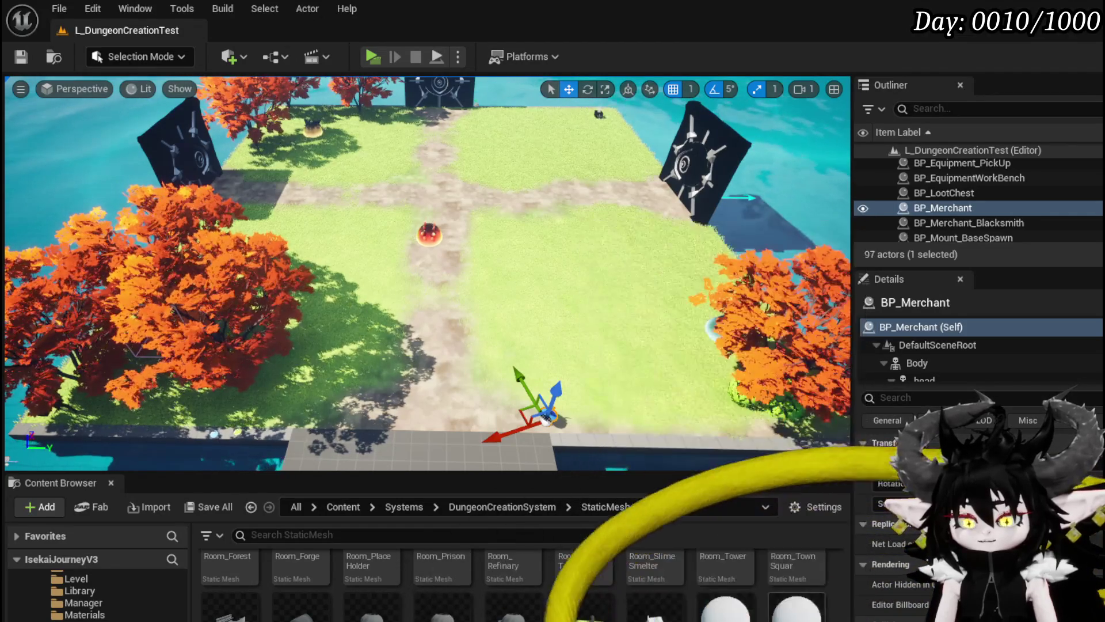
scroll(583, 576, up, 3)
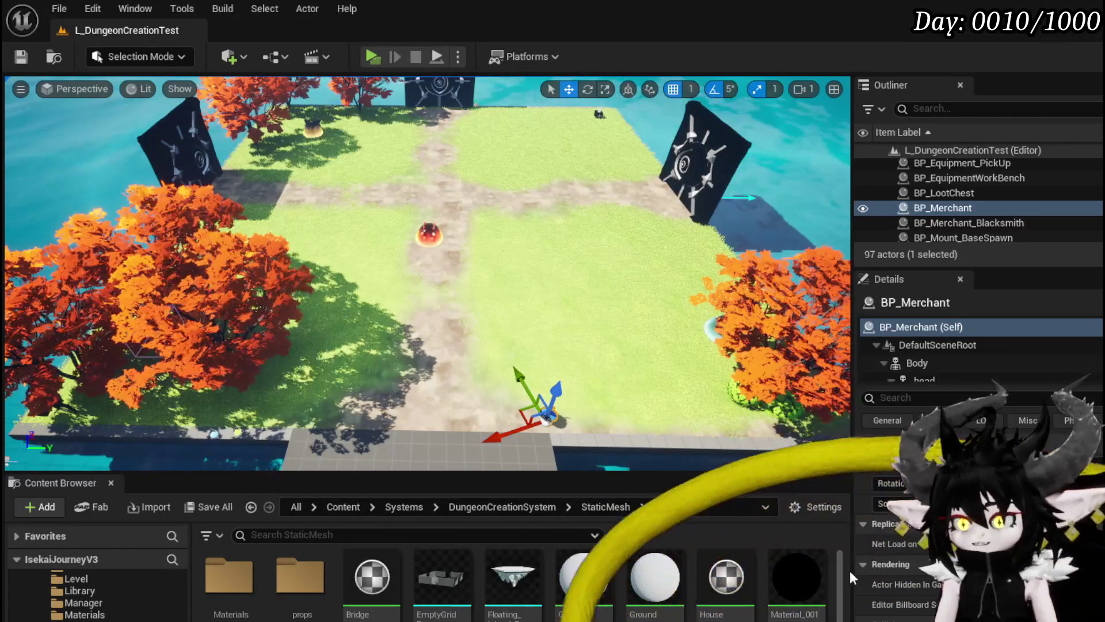
scroll(512, 582, down, 1)
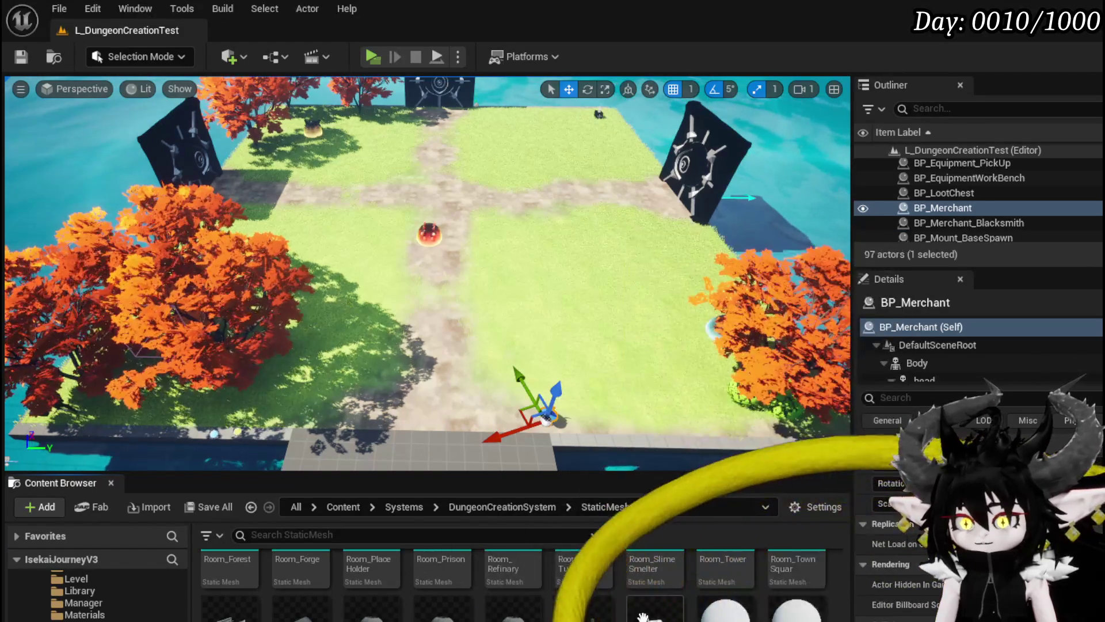
scroll(830, 547, up, 2)
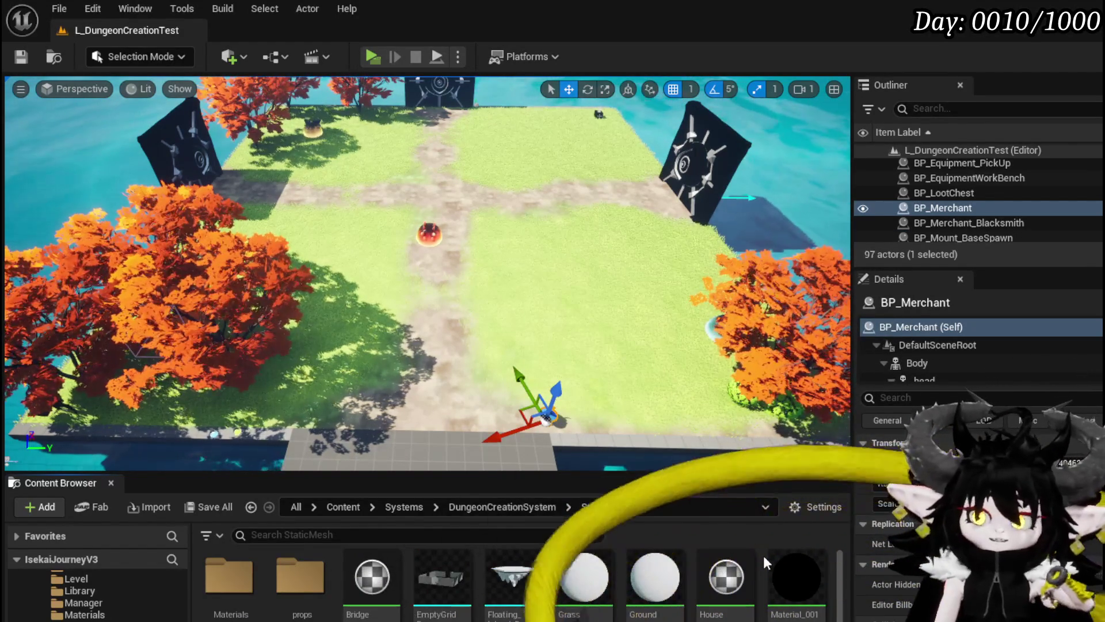
mouse_move(767, 567)
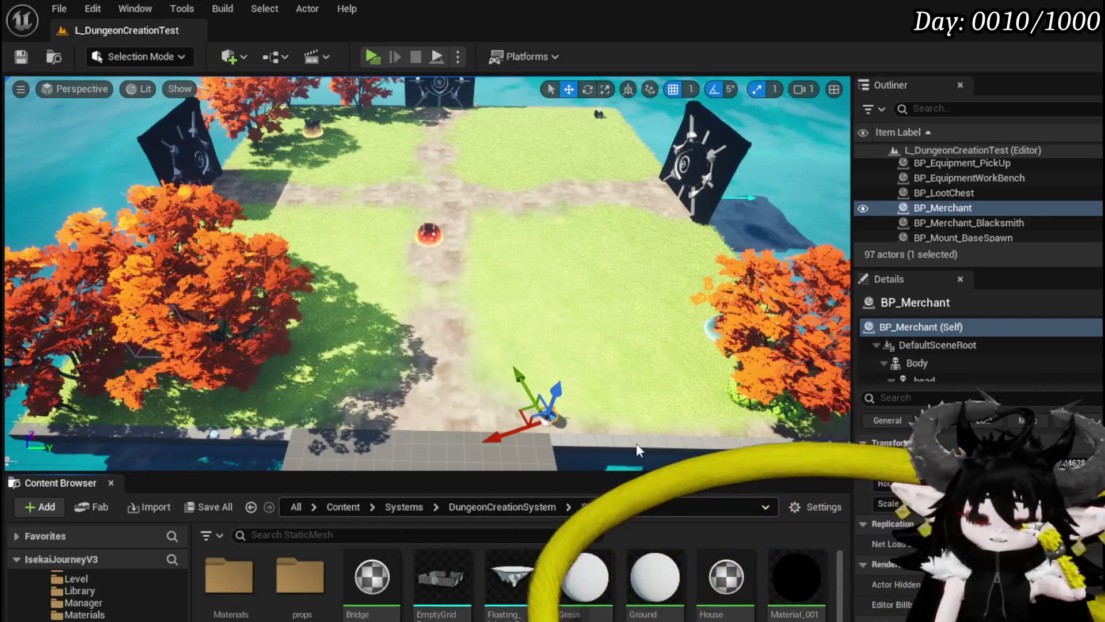
key(Right)
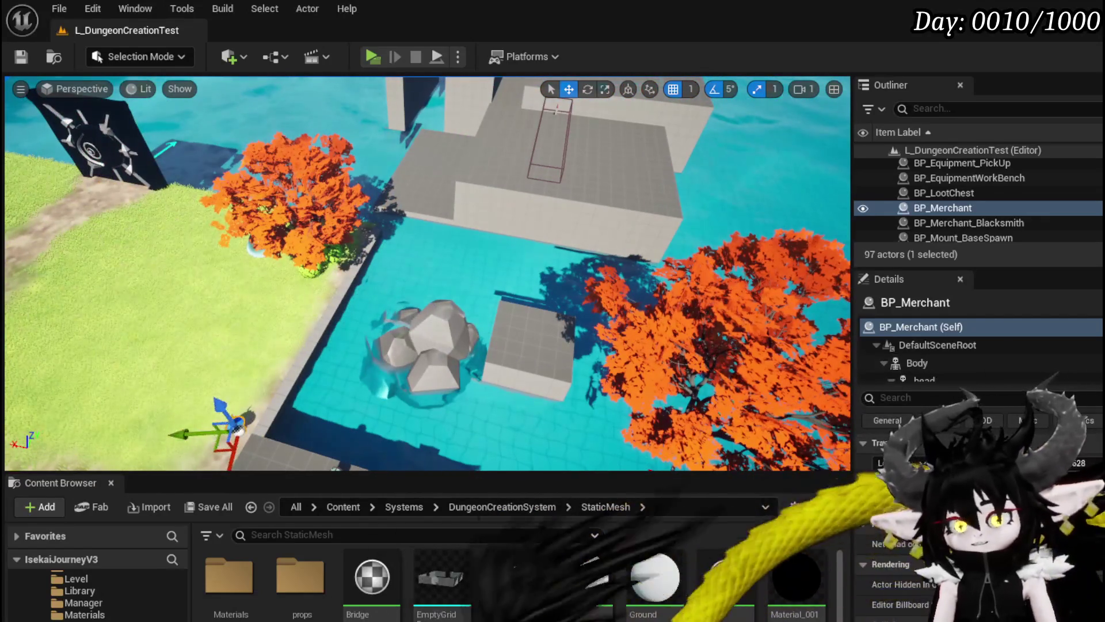
click(446, 340)
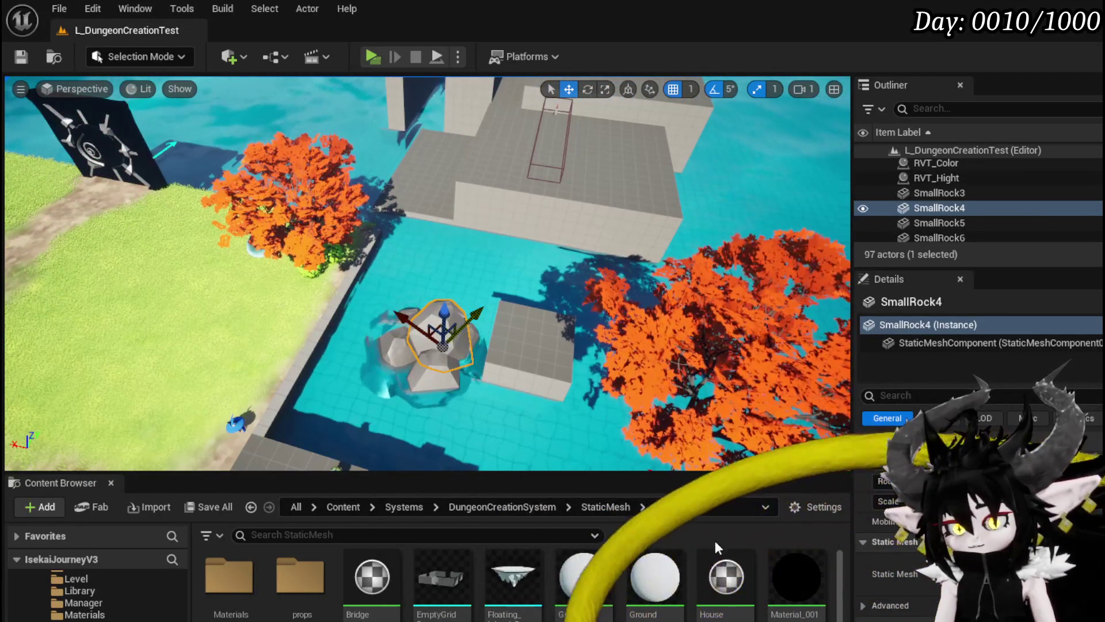
click(655, 576)
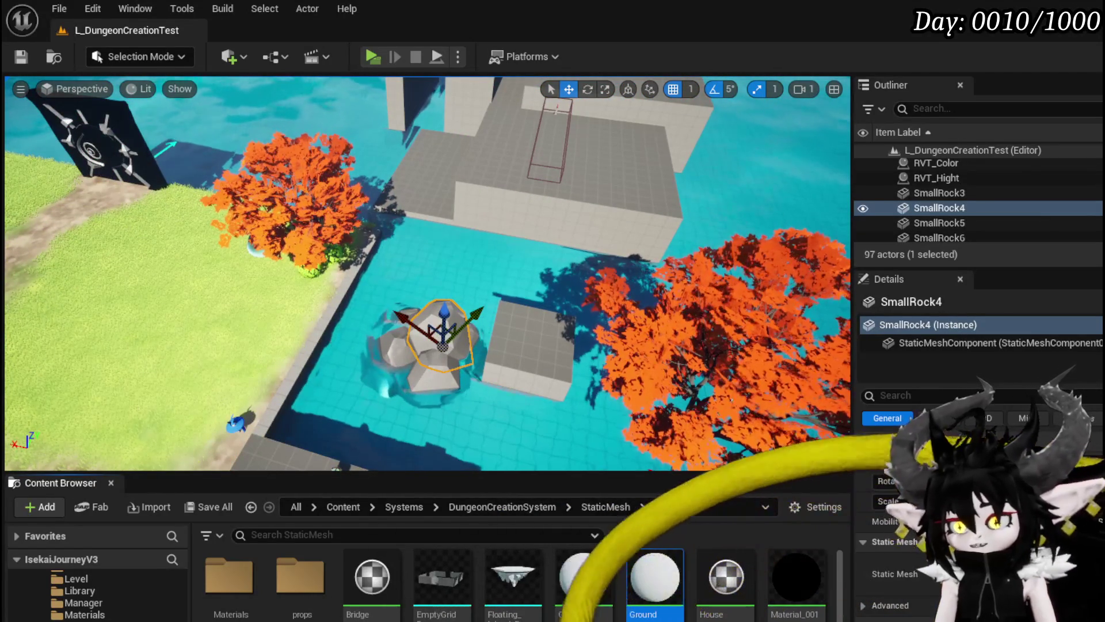
key(a)
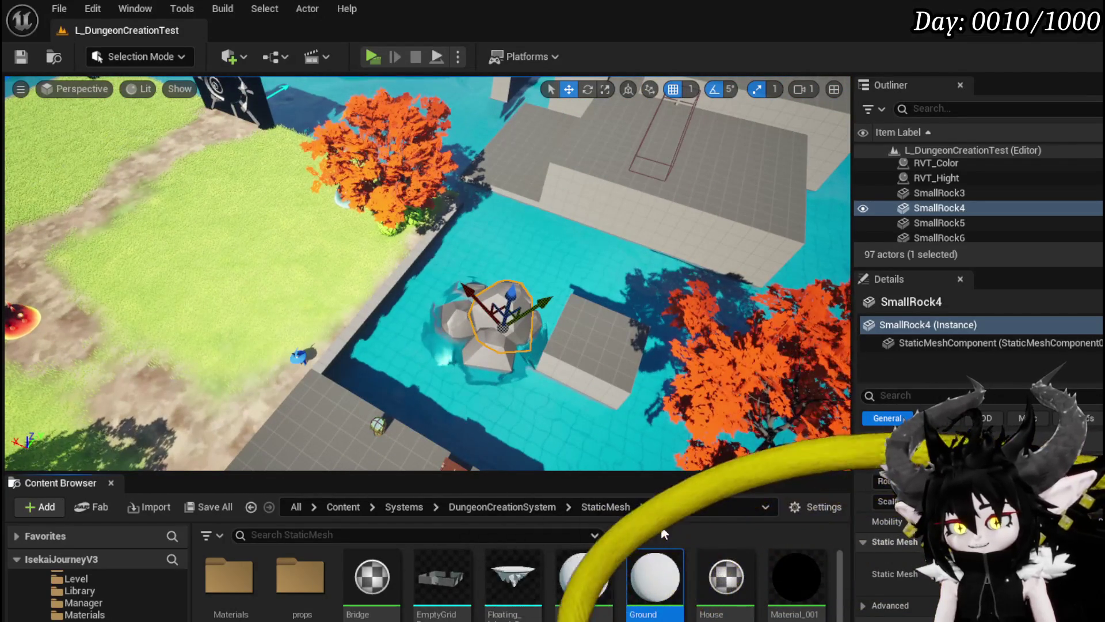
Delete the Ground material, replace its references with M_StoneDecoration, and save the affected assets.
key(Delete)
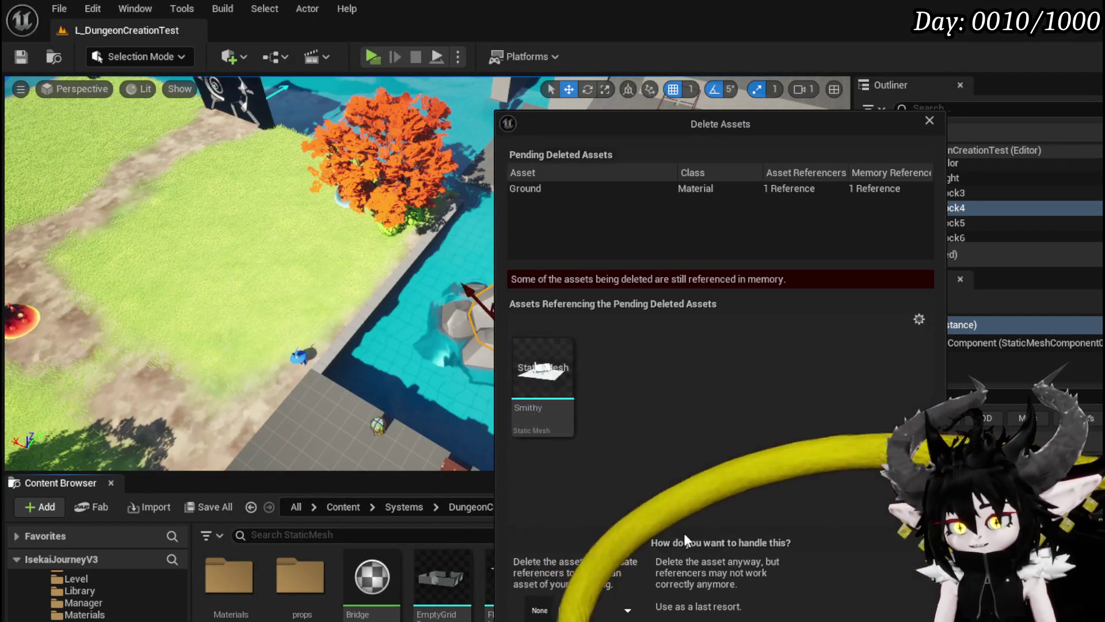
click(583, 612)
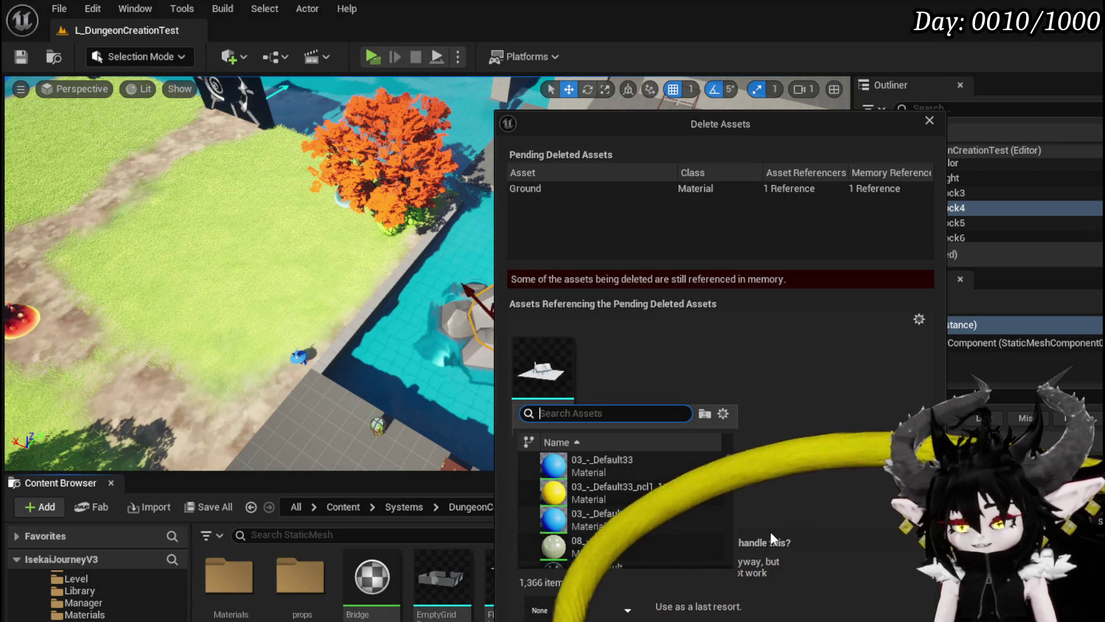
text(M_StoneD)
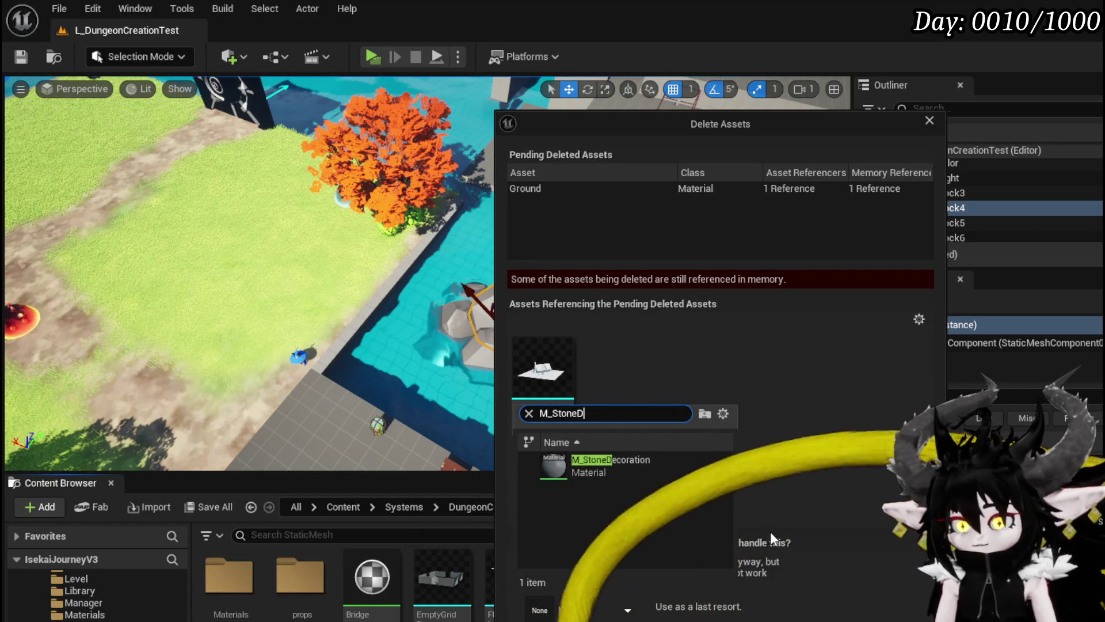
click(587, 465)
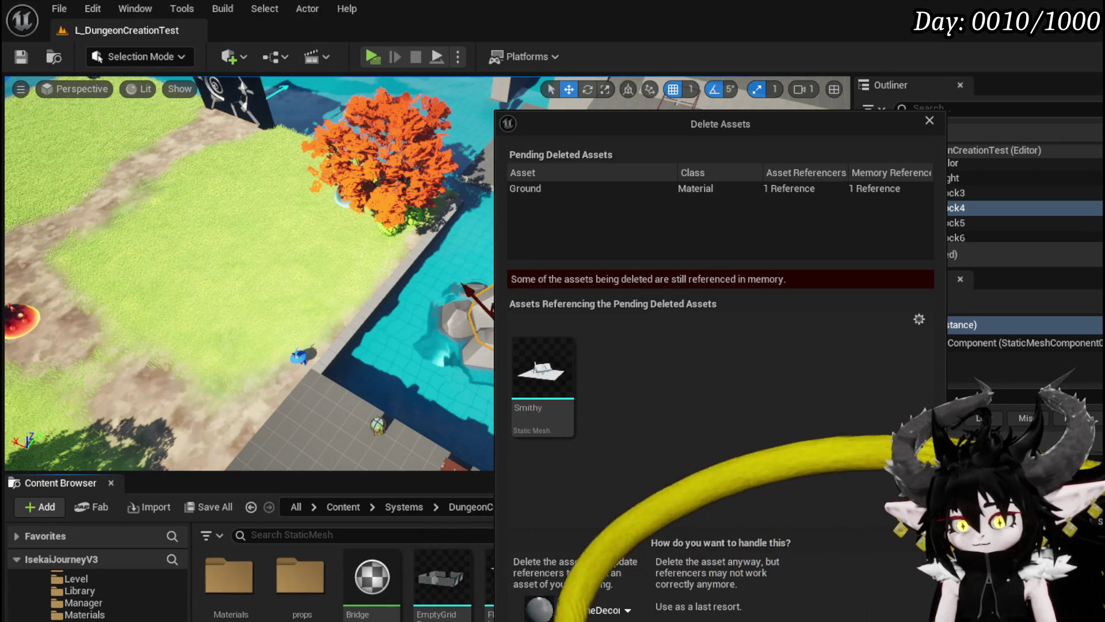
click(582, 616)
click(820, 435)
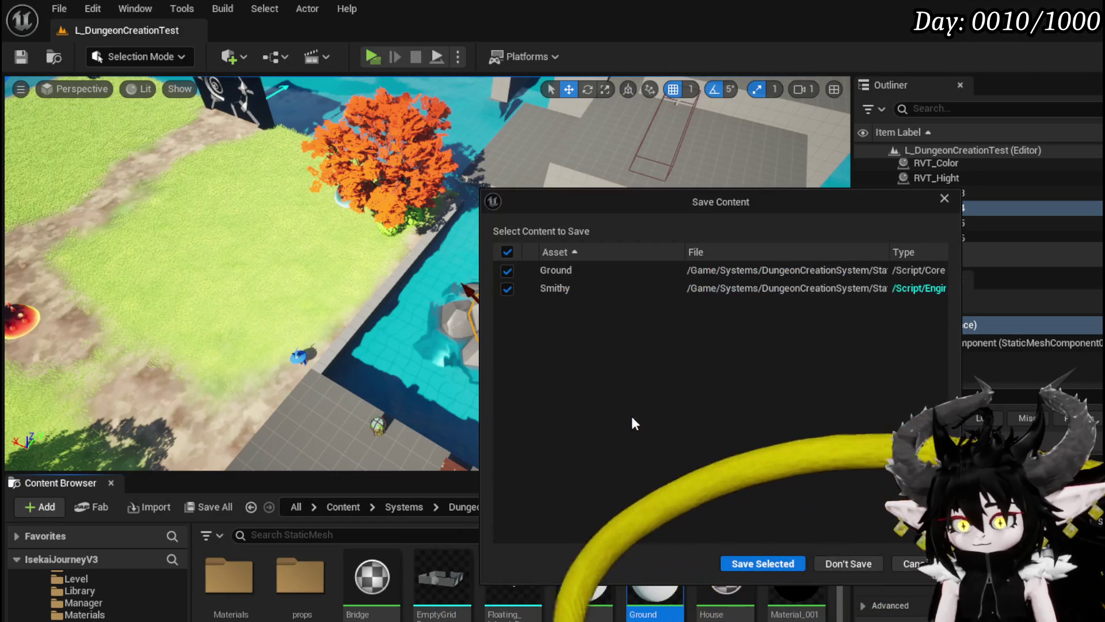
click(780, 562)
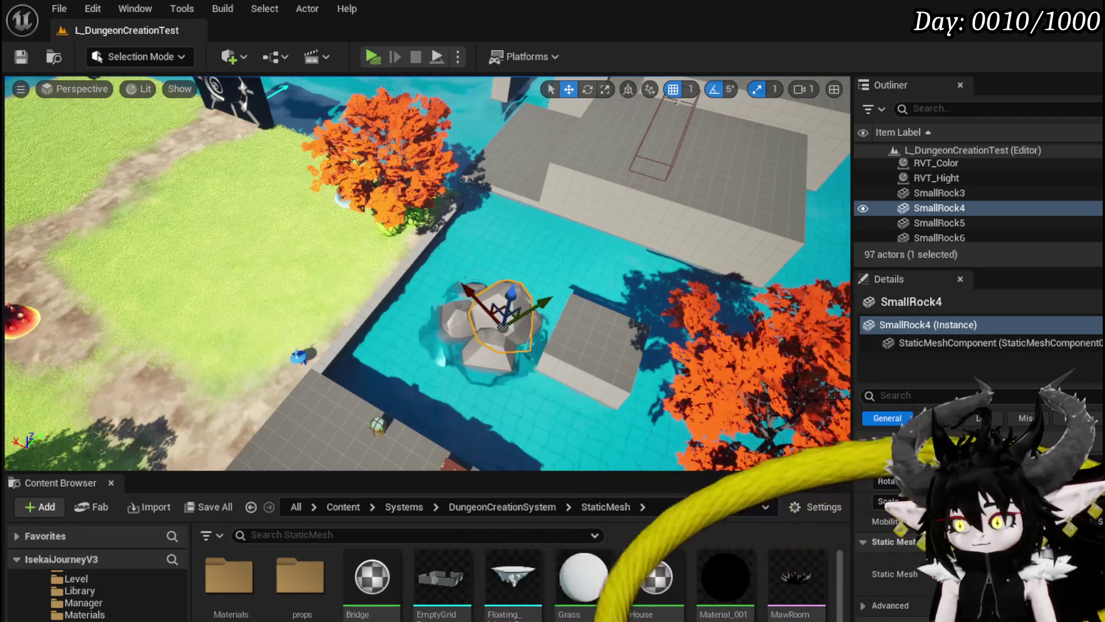
click(835, 555)
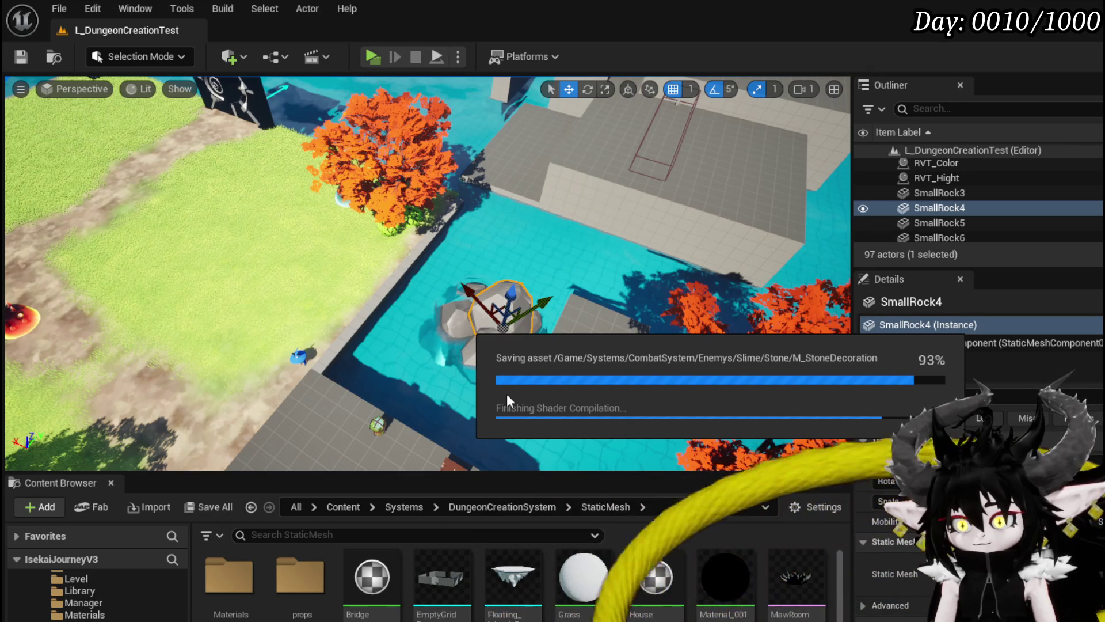
Place Floating_Island_Room in the level and lift it high above the grass arena.
drag(507, 394, 631, 443)
mouse_move(513, 575)
mouse_down()
mouse_move(429, 141)
mouse_move(440, 195)
mouse_move(429, 190)
mouse_up()
scroll(429, 190, down, 5)
drag(474, 247, 485, 110)
mouse_move(460, 196)
mouse_down()
mouse_move(444, 164)
mouse_move(439, 184)
mouse_move(457, 198)
mouse_move(430, 207)
mouse_move(365, 164)
mouse_up()
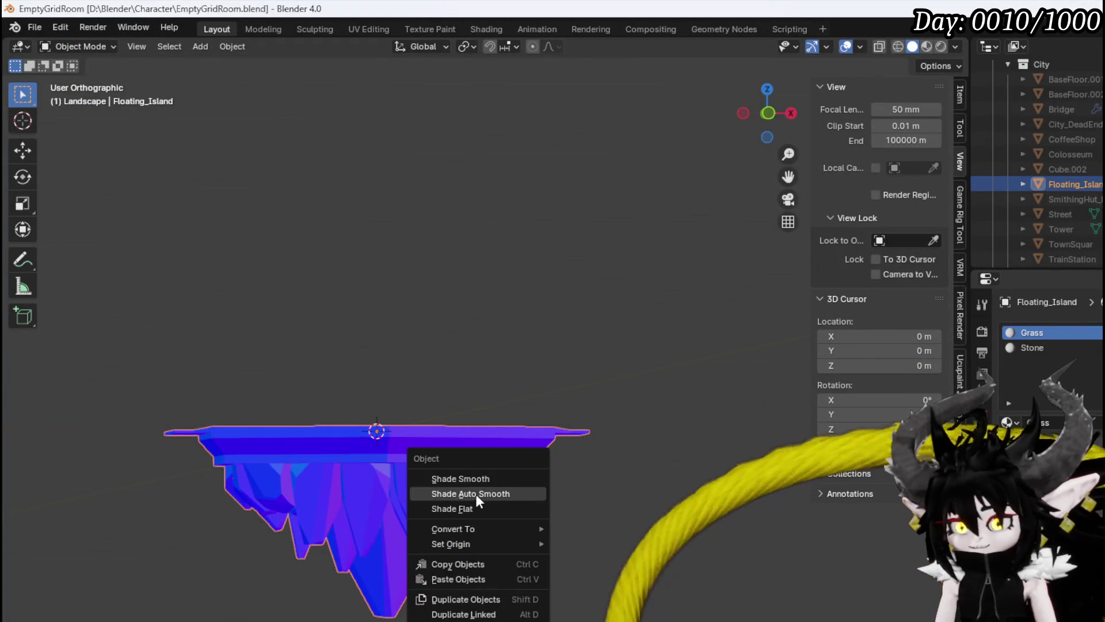
Smooth the island mesh's shading in Blender and orbit around it.
click(476, 494)
drag(558, 432, 442, 409)
drag(633, 360, 409, 374)
In Edit Mode, raise one linked rock spike under the island along Z with proportional editing.
key(KP_Decimal)
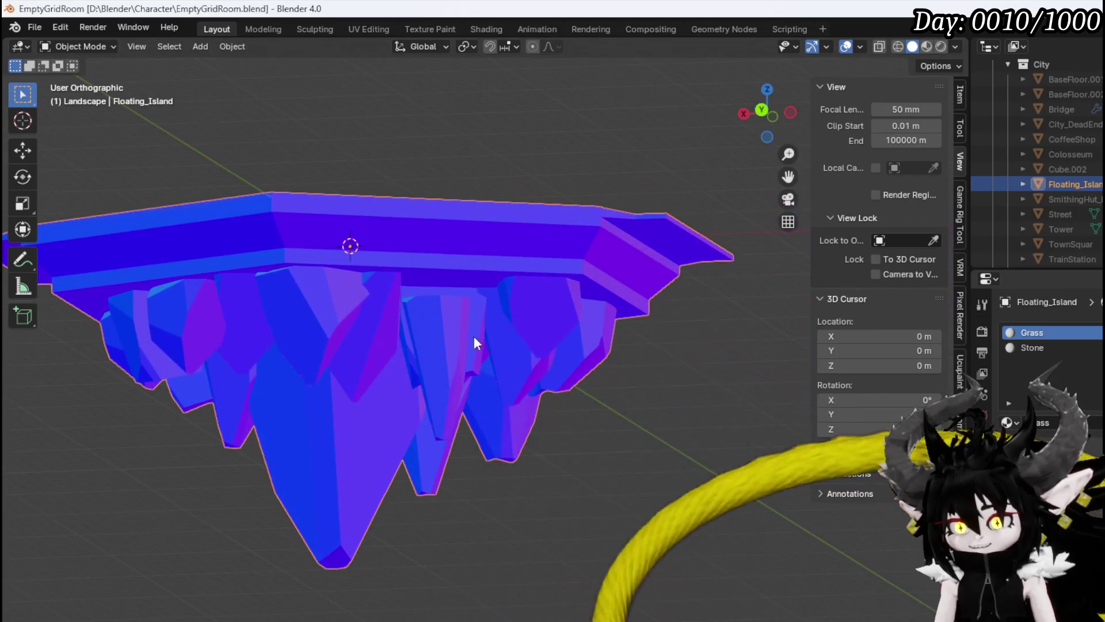
click(89, 47)
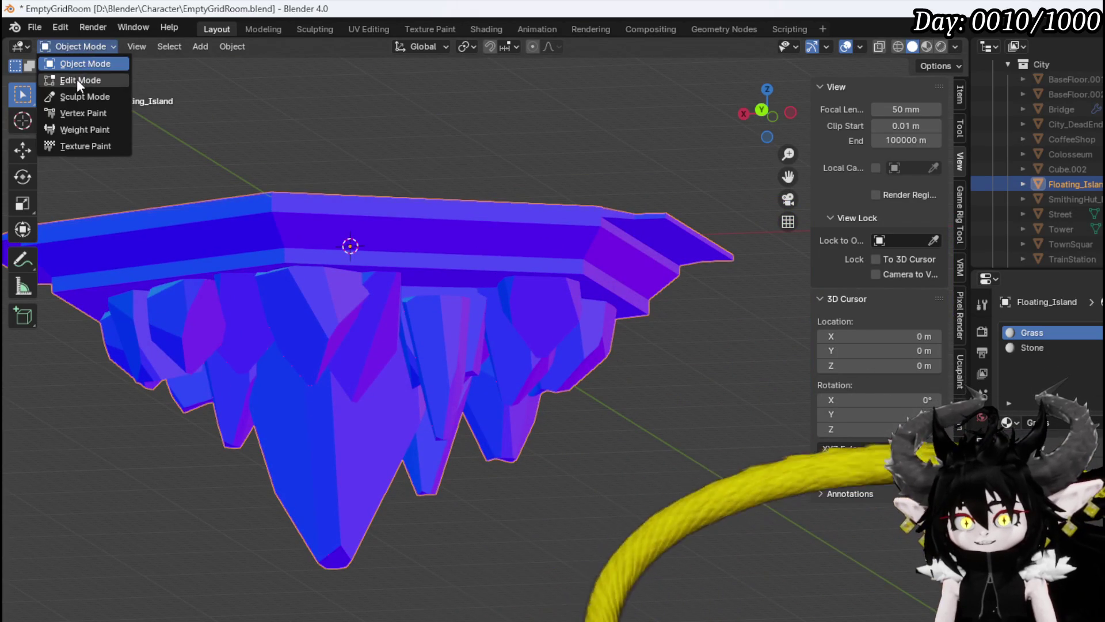
click(77, 80)
click(445, 312)
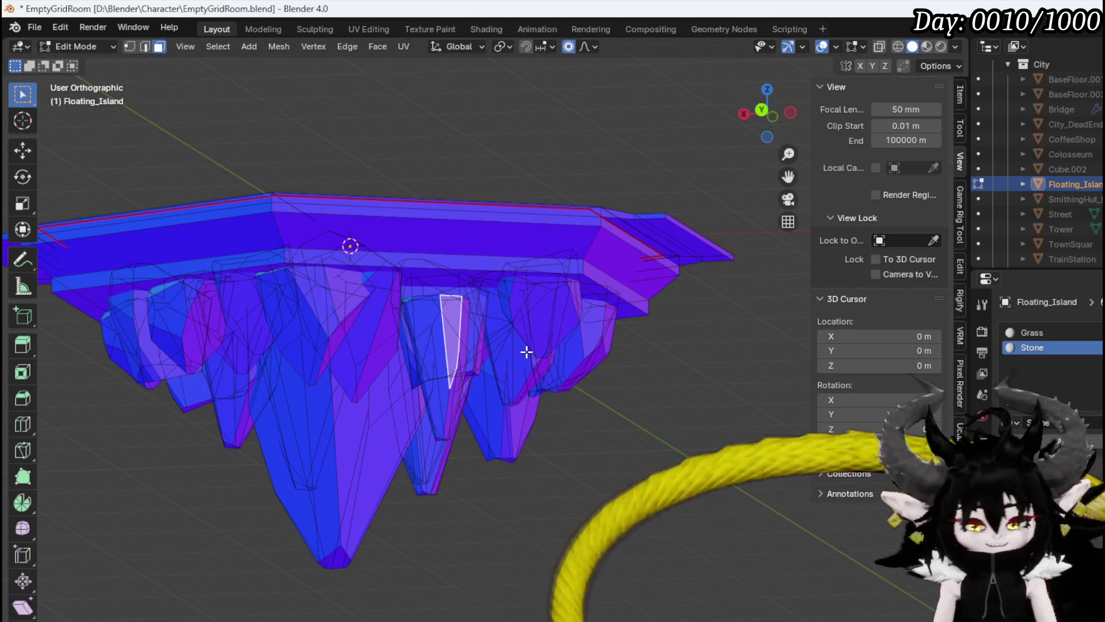
key(ctrl+l)
mouse_move(538, 345)
mouse_down()
mouse_move(459, 374)
mouse_move(501, 358)
mouse_up()
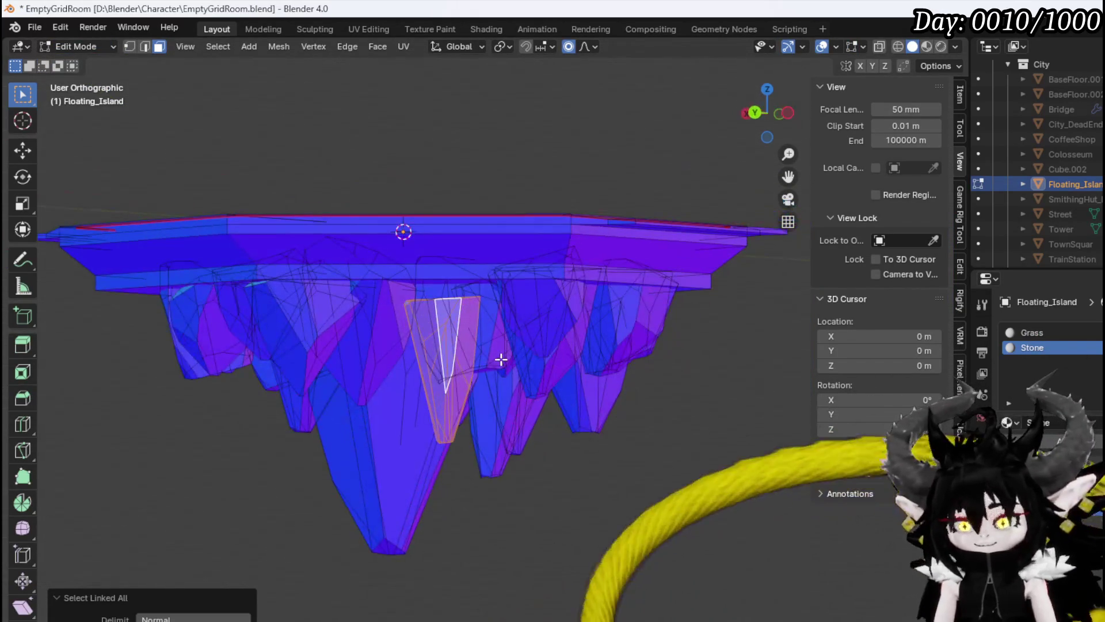
key(g)
key(z)
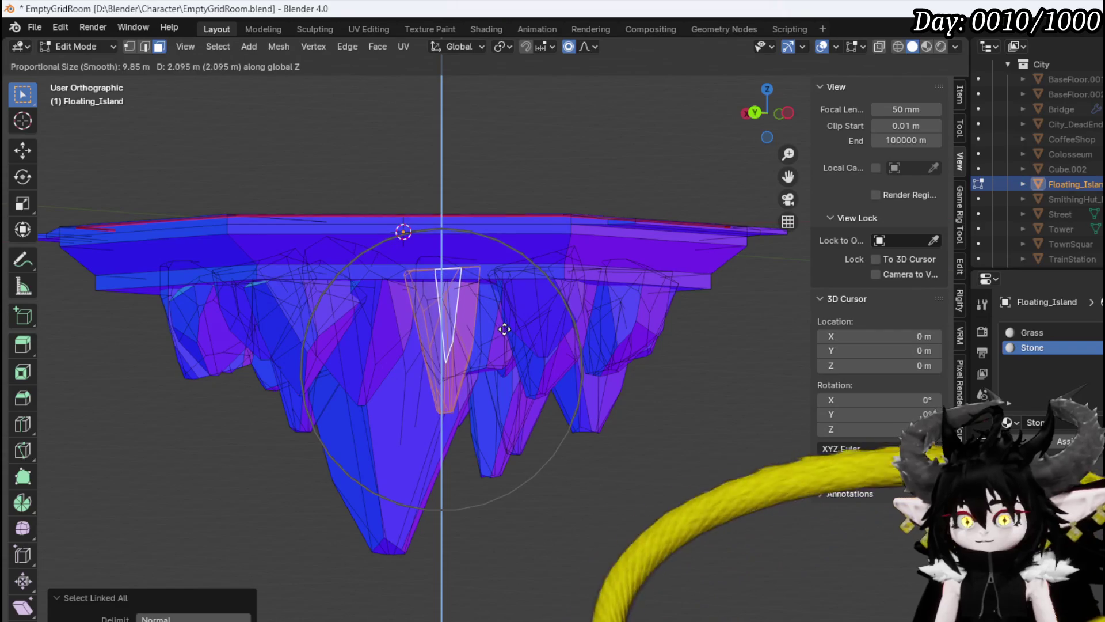
click(503, 321)
mouse_move(503, 321)
mouse_down()
mouse_move(449, 323)
mouse_move(573, 316)
mouse_move(469, 320)
mouse_move(588, 333)
mouse_move(488, 316)
mouse_move(454, 286)
mouse_move(370, 289)
mouse_move(554, 311)
mouse_move(457, 340)
mouse_move(494, 311)
mouse_up()
Raise a second linked rock spike along Z in the same way.
click(458, 253)
mouse_move(458, 253)
mouse_down()
mouse_move(572, 299)
mouse_move(609, 299)
mouse_up()
key(ctrl+l)
key(g)
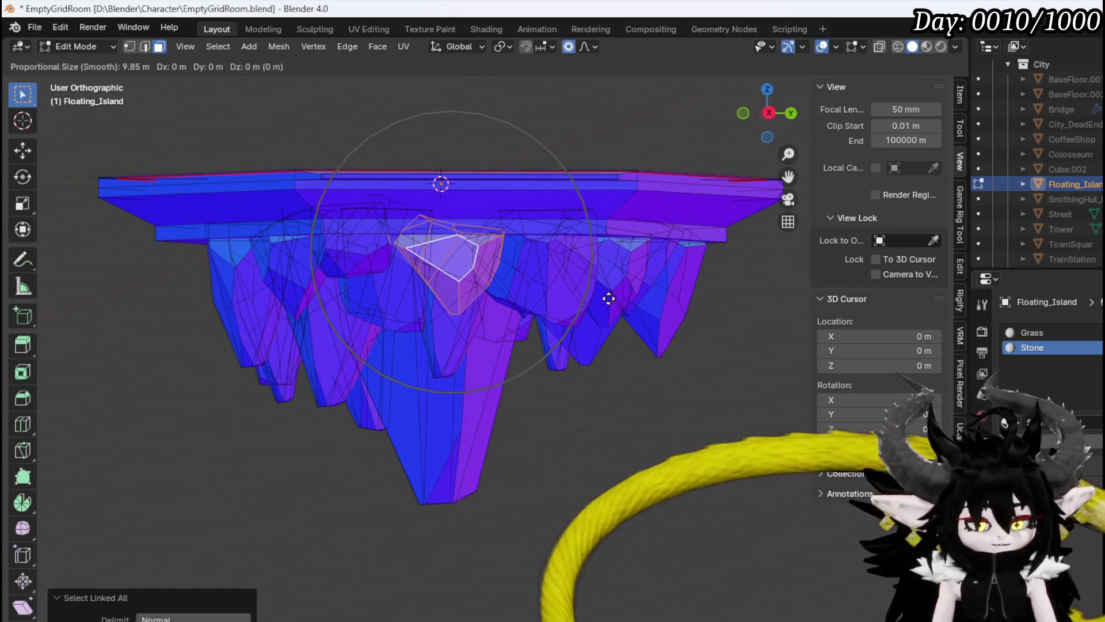
key(z)
click(610, 283)
mouse_move(610, 279)
mouse_down()
mouse_move(523, 279)
mouse_move(461, 298)
mouse_move(491, 289)
mouse_move(451, 284)
mouse_move(483, 298)
mouse_move(506, 284)
mouse_move(570, 296)
mouse_up()
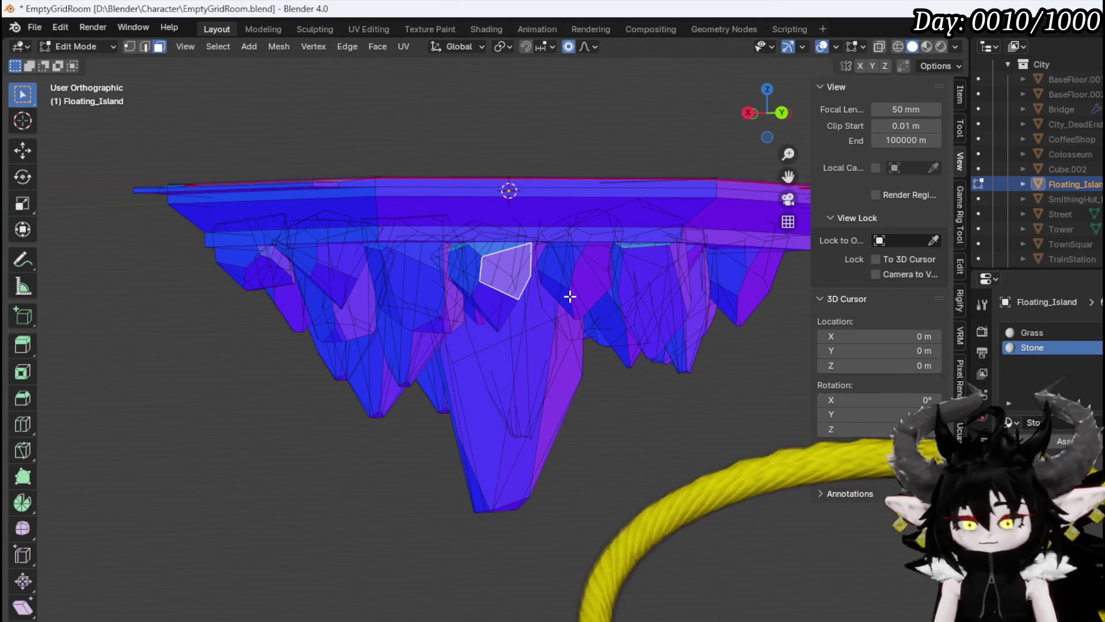
Raise another linked rock cluster upward along Z.
key(ctrl+l)
key(g)
key(z)
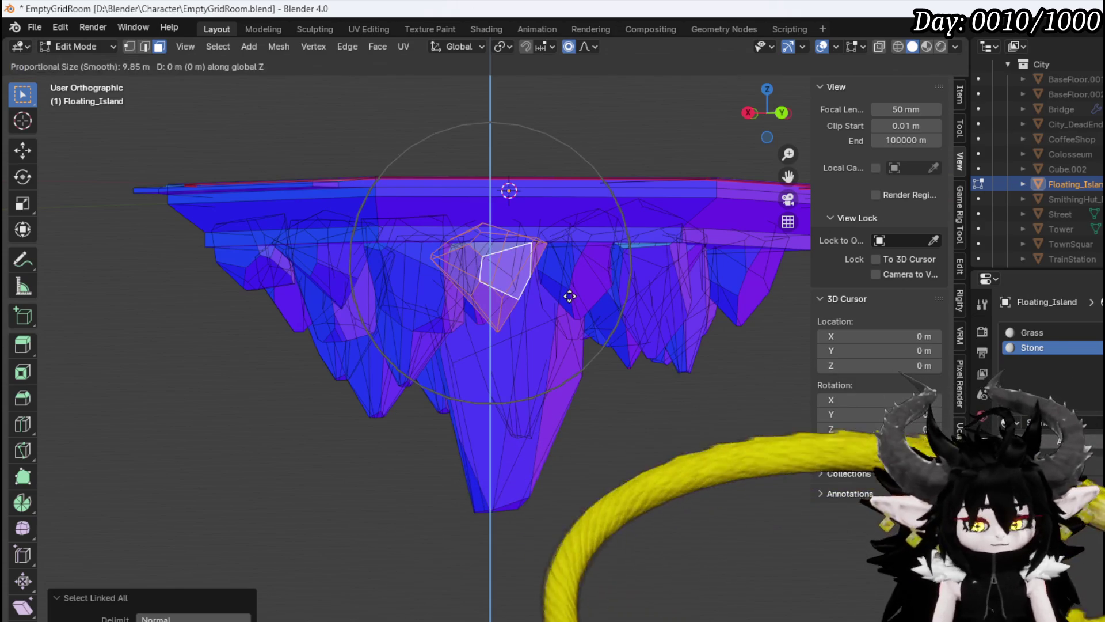
click(575, 279)
mouse_move(575, 278)
mouse_down()
mouse_move(501, 316)
mouse_move(481, 313)
mouse_move(543, 306)
mouse_up()
Raise the last linked rock cluster about 0.73 m along Z.
click(560, 316)
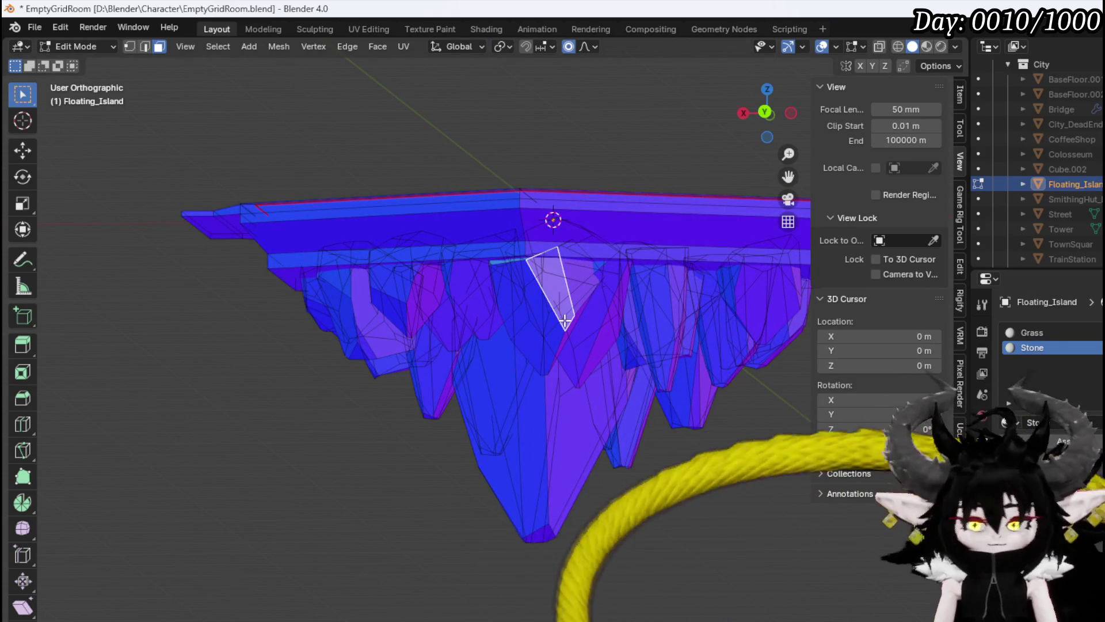
key(ctrl+l)
key(g)
key(z)
click(563, 271)
mouse_move(563, 271)
mouse_down()
mouse_move(496, 338)
mouse_move(443, 345)
mouse_move(457, 323)
mouse_move(382, 326)
mouse_move(380, 311)
mouse_move(558, 345)
mouse_up()
scroll(553, 352, down, 3)
Save the Blender file and export the island as Floating_Island_Room.fbx to D:\Blender\Character.
click(28, 27)
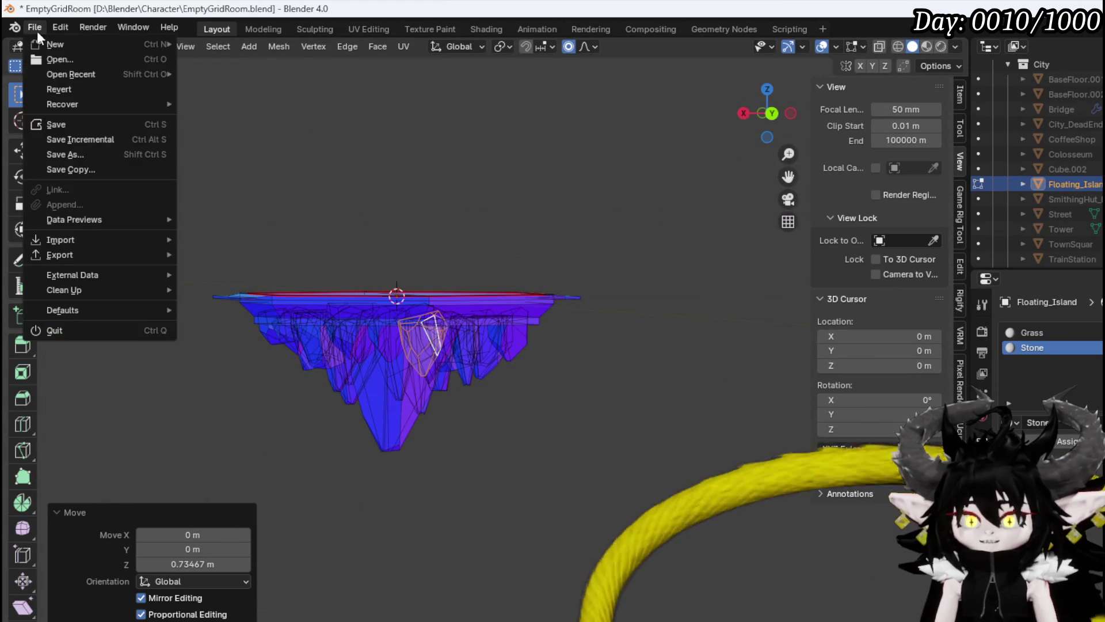
click(58, 125)
click(37, 27)
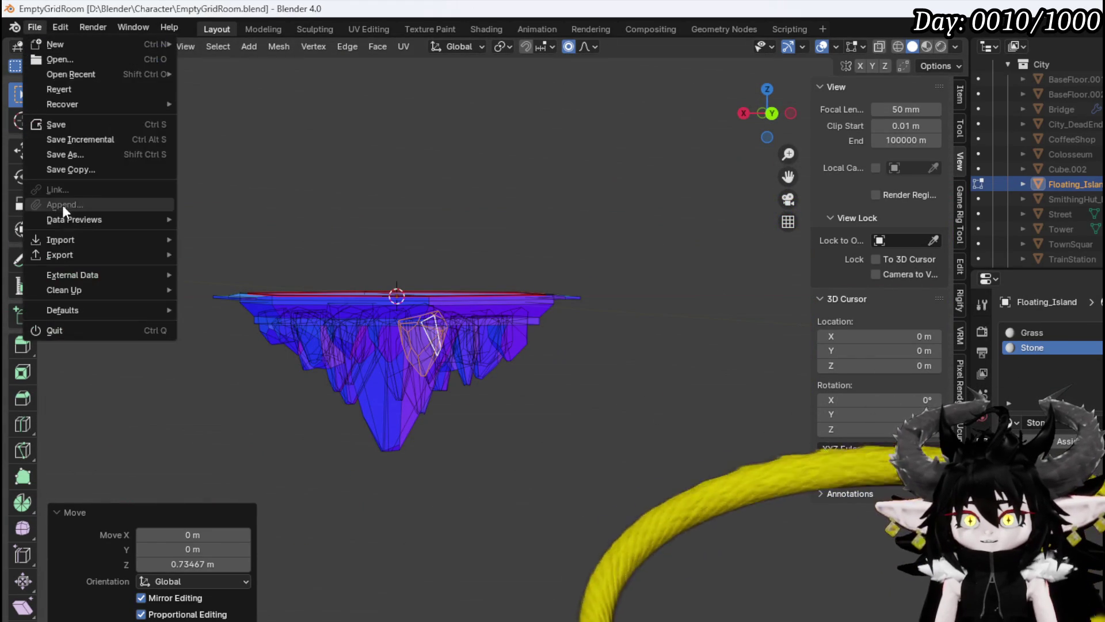
mouse_move(71, 255)
click(217, 373)
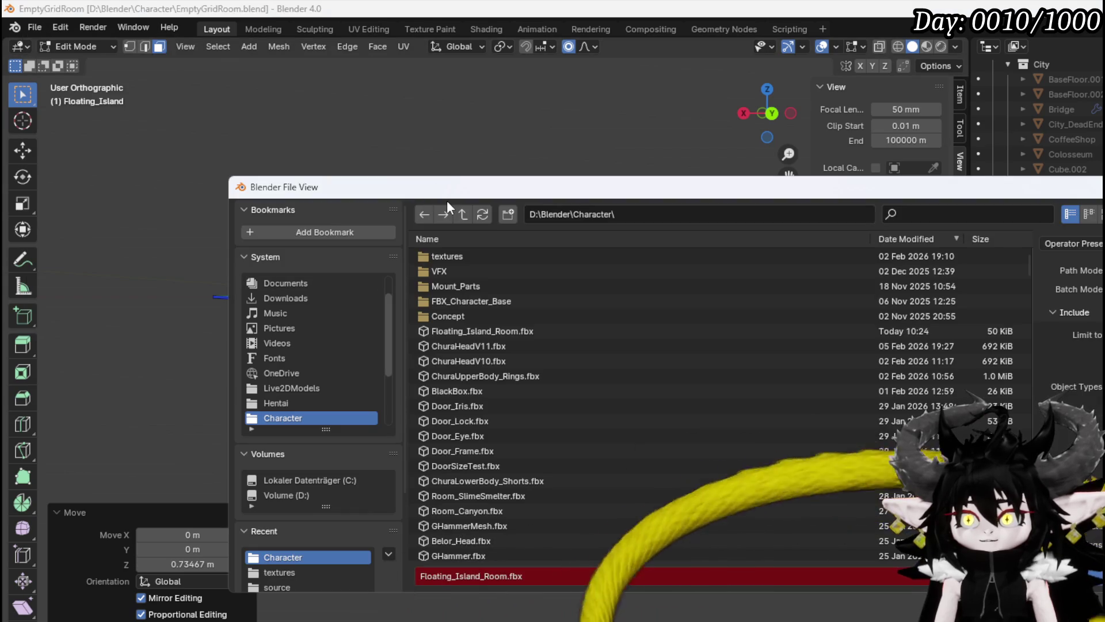
key(Escape)
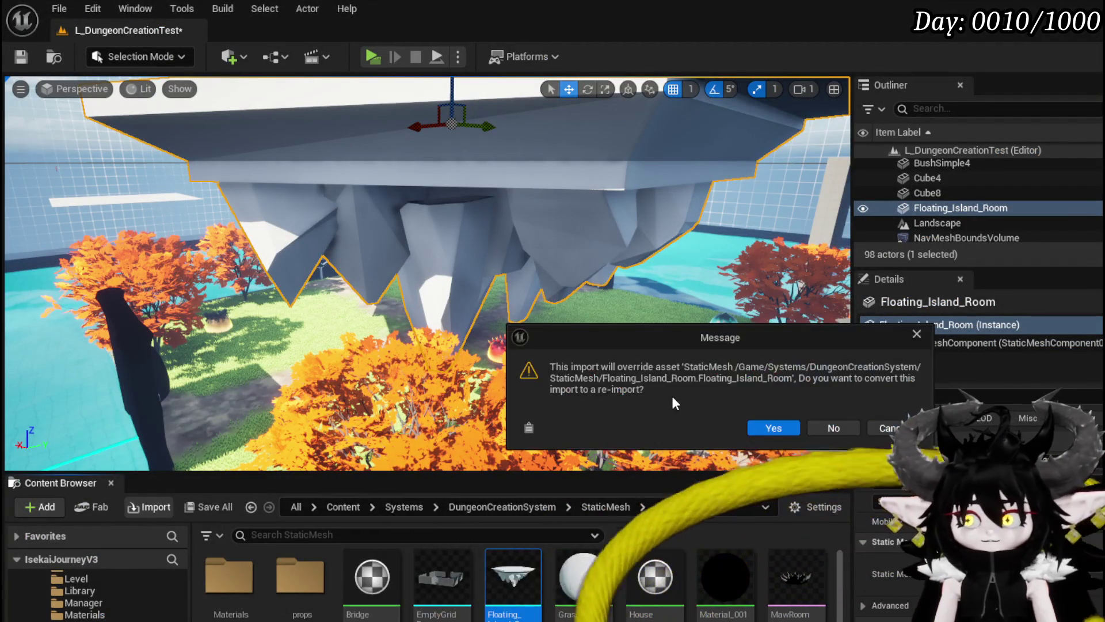
Accept reimporting Floating_Island_Room over the existing mesh, then save the mesh and level.
click(783, 428)
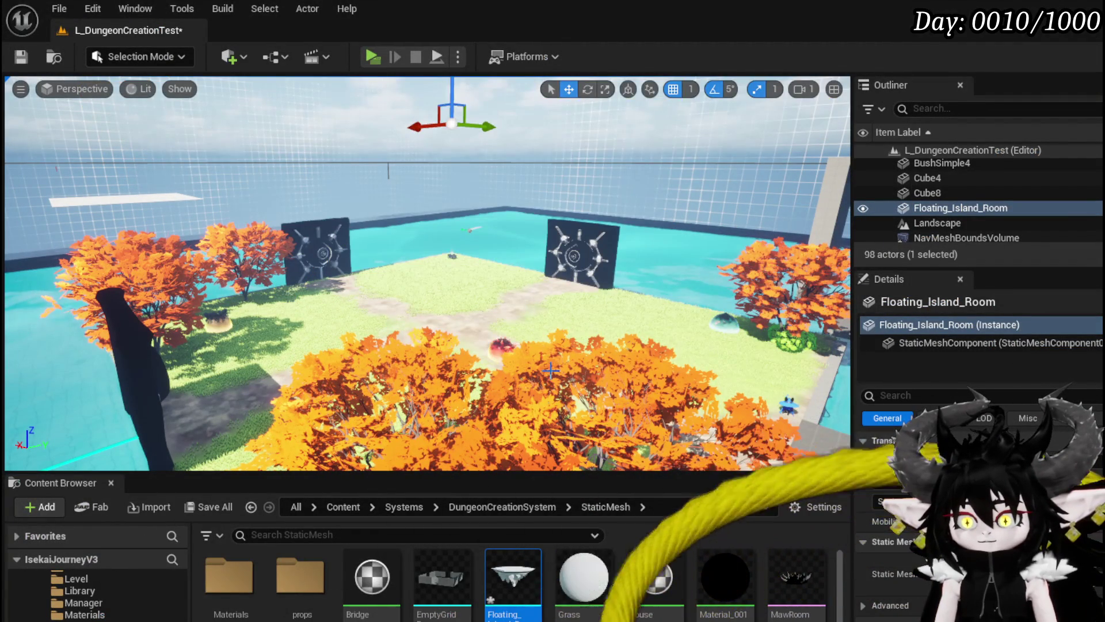
key(ctrl+shift+s)
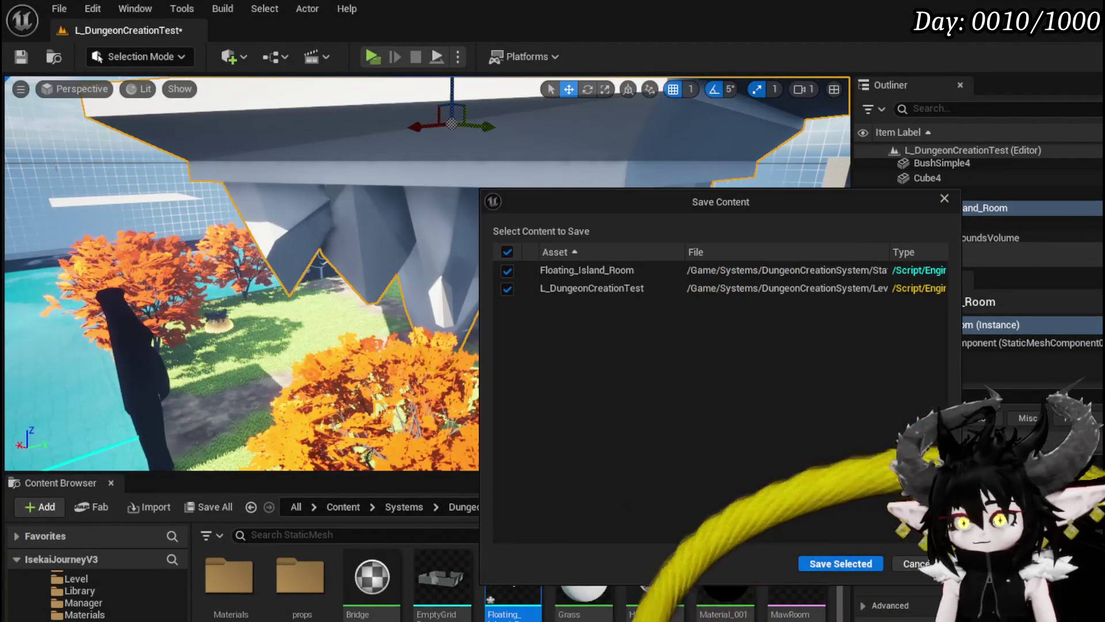
click(840, 562)
mouse_move(511, 351)
mouse_down()
mouse_move(510, 305)
mouse_move(510, 352)
mouse_move(486, 354)
mouse_up()
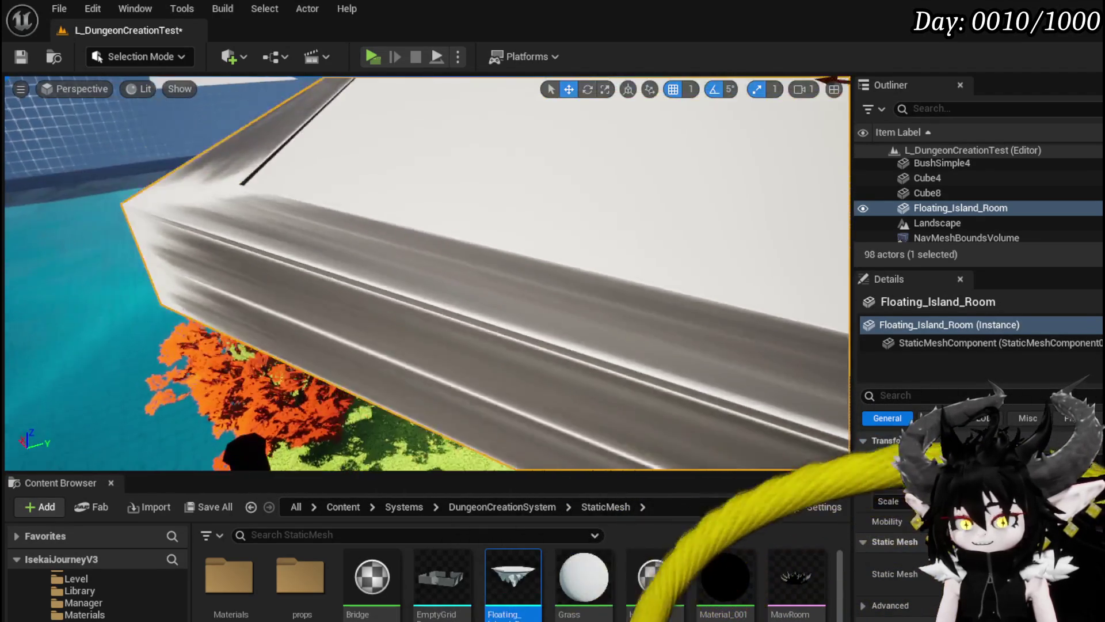
Fly around the reimported island to inspect its underside and rock spikes, then save the level.
key(f)
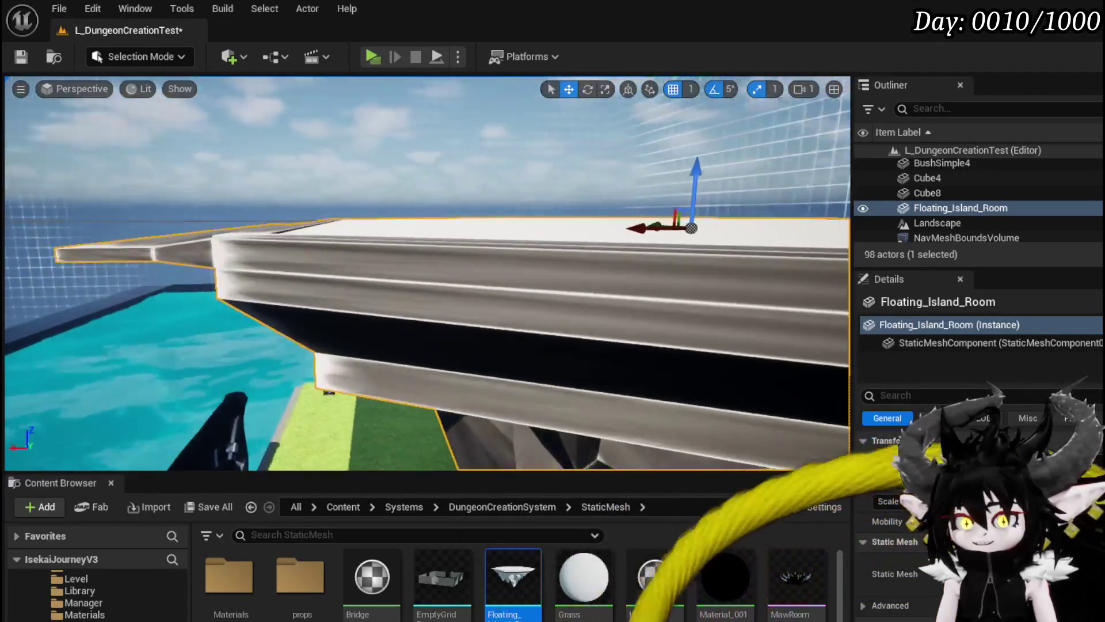
key(q)
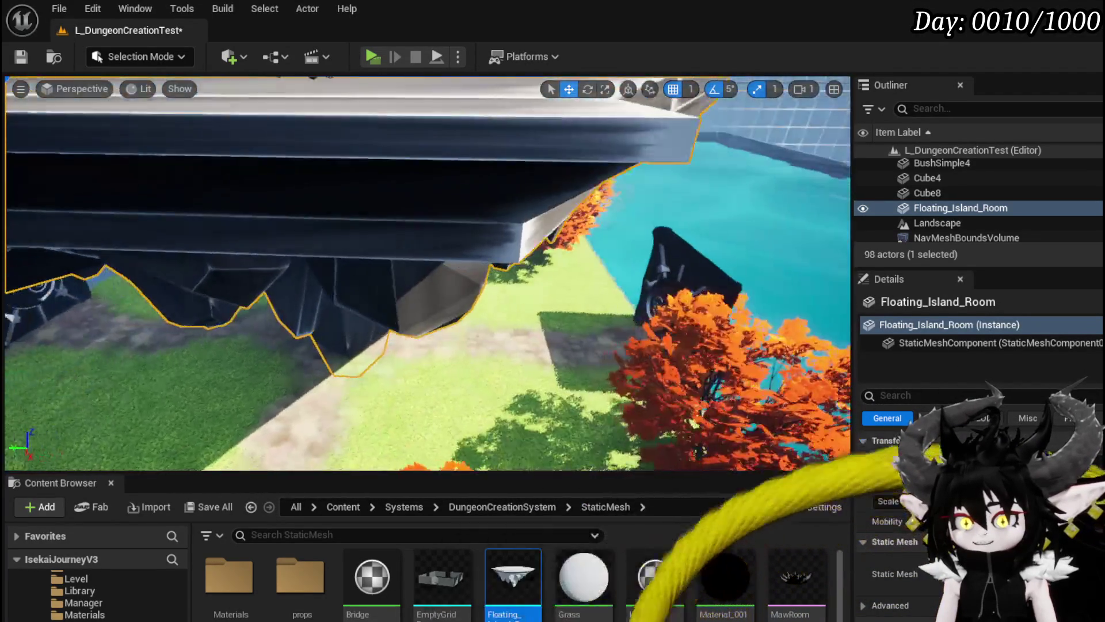
key(q)
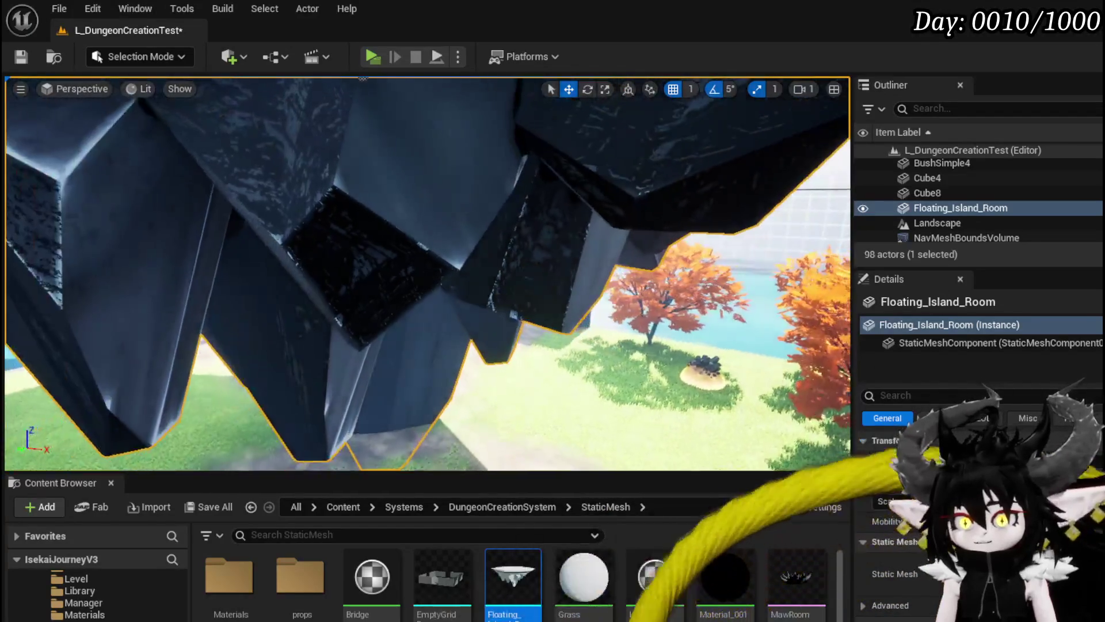
key(w)
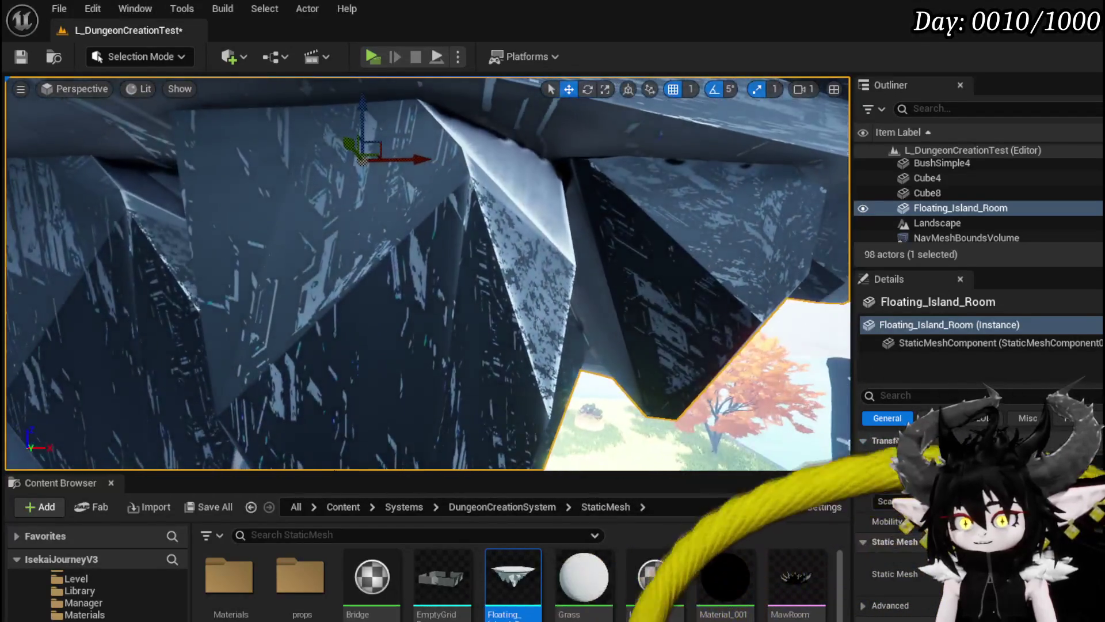
key(e)
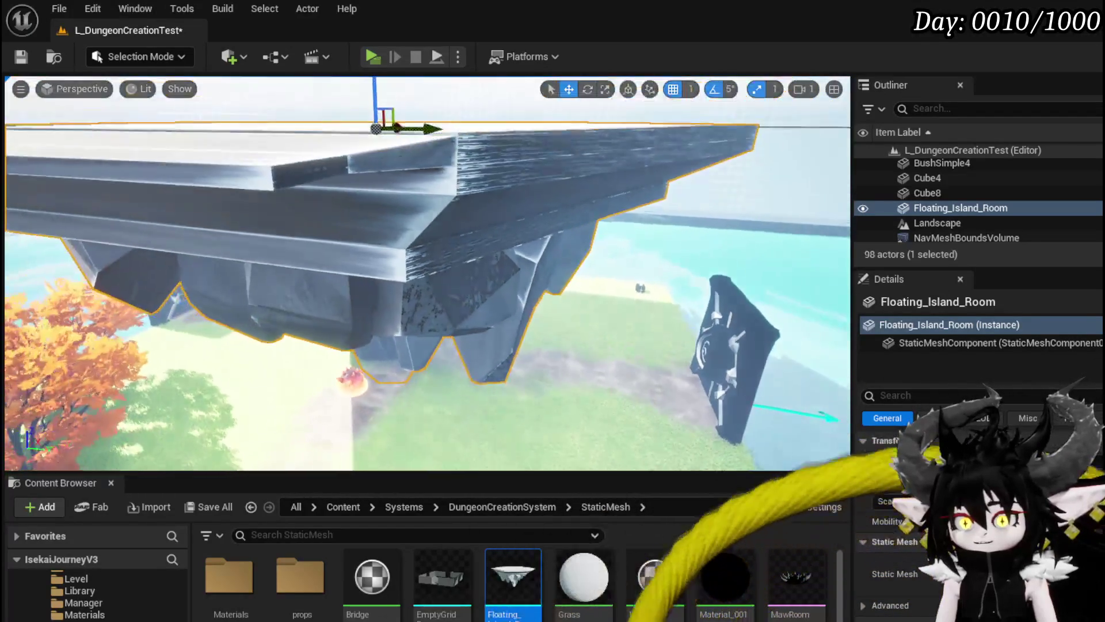
key(e)
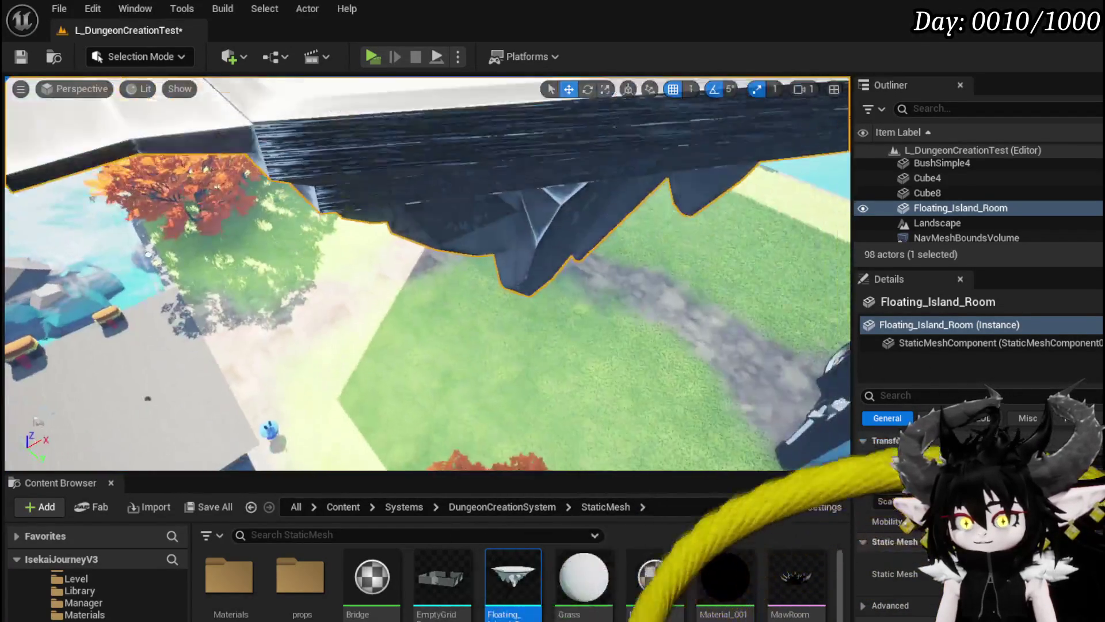
key(s)
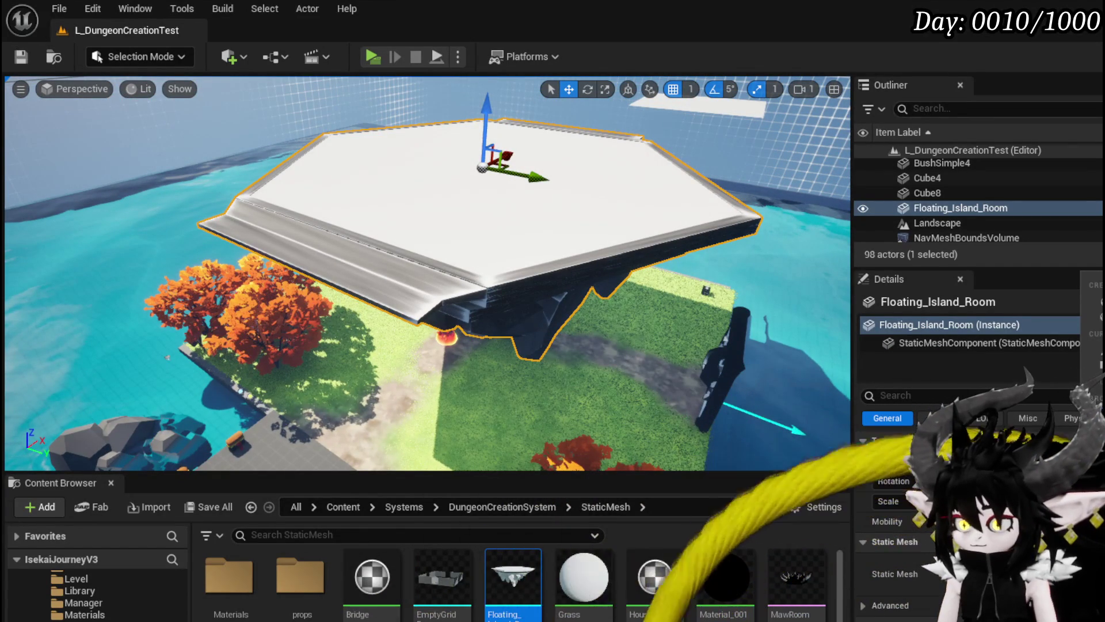
mouse_move(529, 372)
mouse_down()
mouse_move(541, 308)
mouse_move(547, 391)
mouse_move(570, 392)
mouse_up()
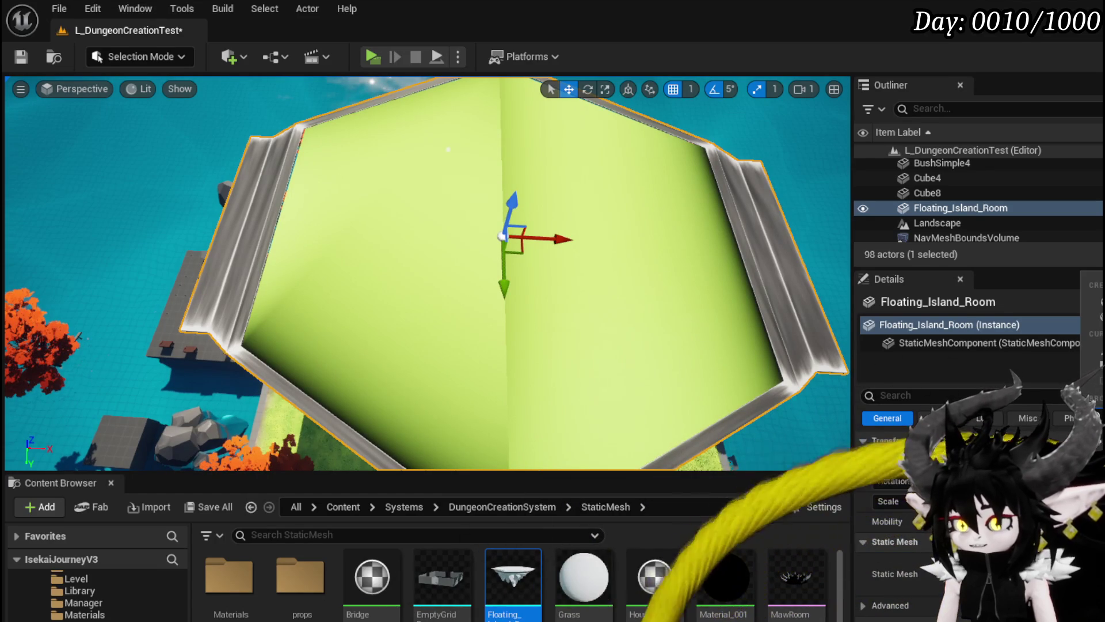
mouse_move(569, 391)
mouse_down()
mouse_move(570, 403)
mouse_move(543, 348)
mouse_up()
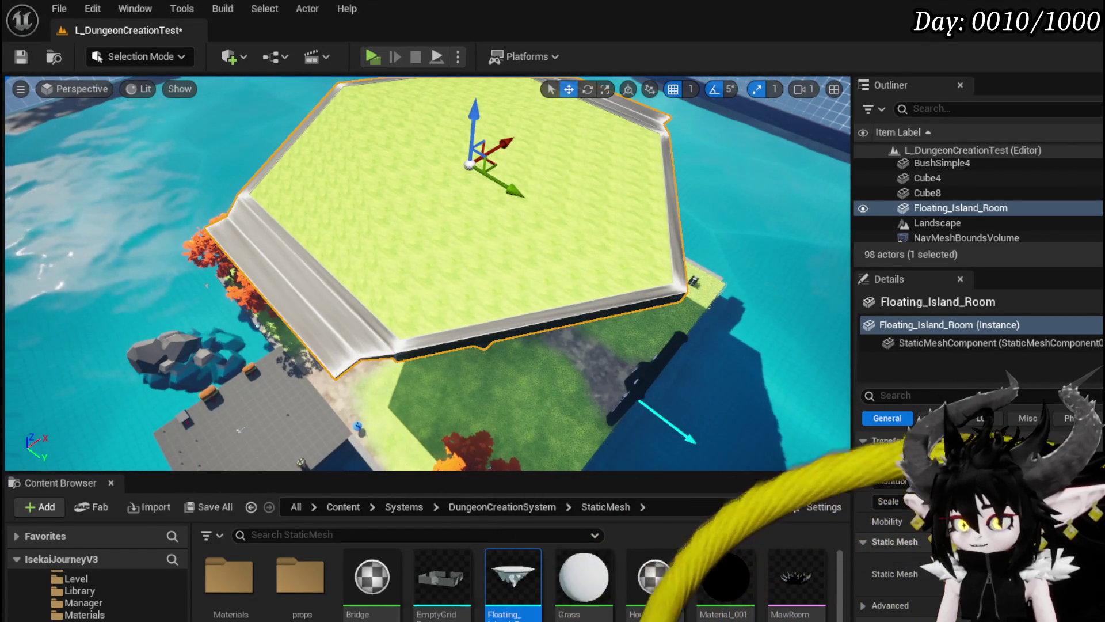
drag(542, 347, 541, 346)
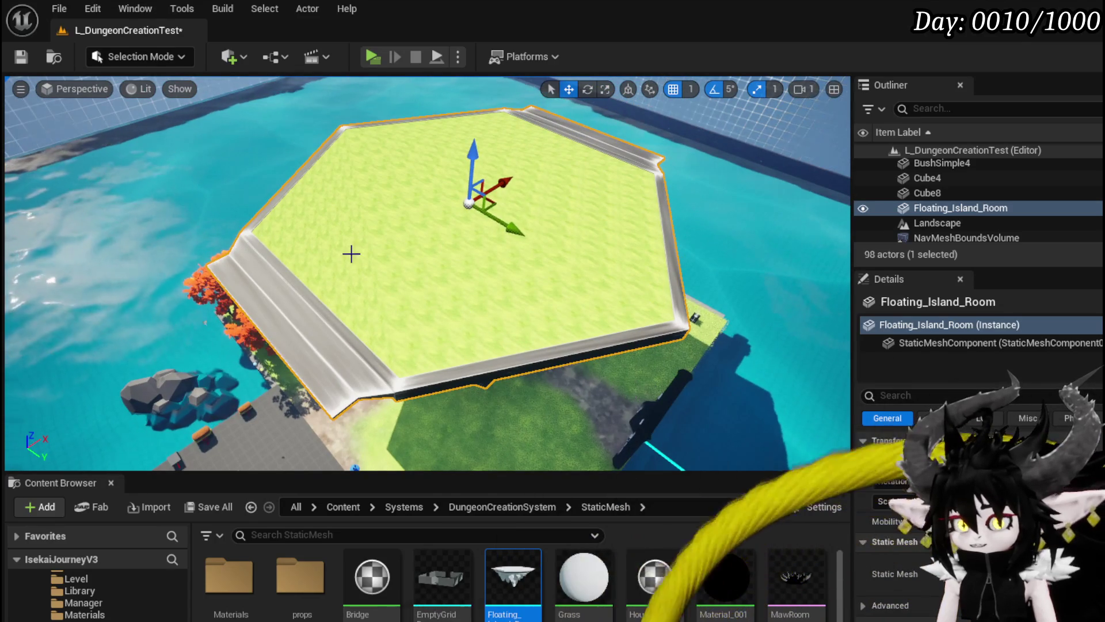
click(21, 56)
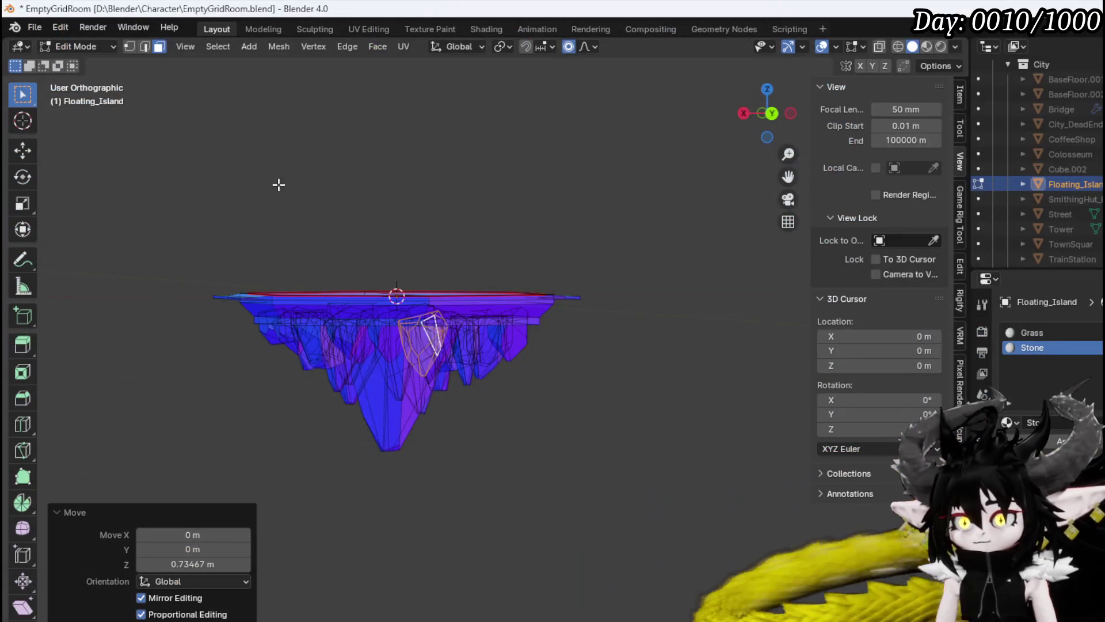
In Blender, select both halves of the island's hexagonal top.
mouse_move(279, 185)
mouse_down()
mouse_move(365, 244)
mouse_move(375, 275)
mouse_move(308, 227)
mouse_move(321, 234)
mouse_up()
click(415, 215)
shift+click(373, 238)
Switch to UV Editing and view the island straight down in top view.
click(368, 29)
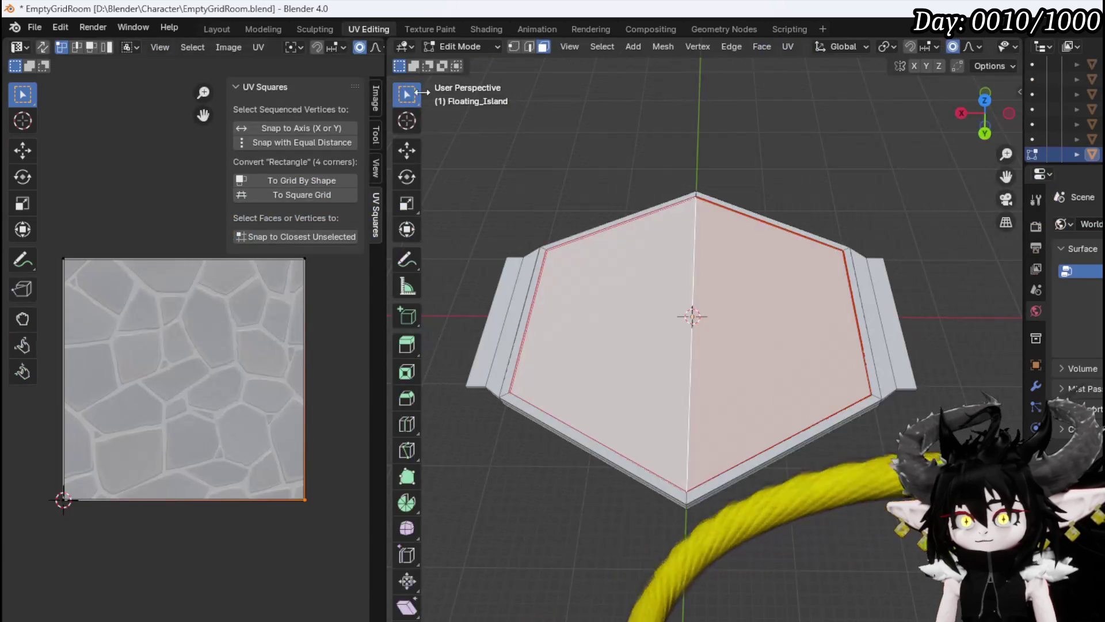
drag(656, 337, 668, 323)
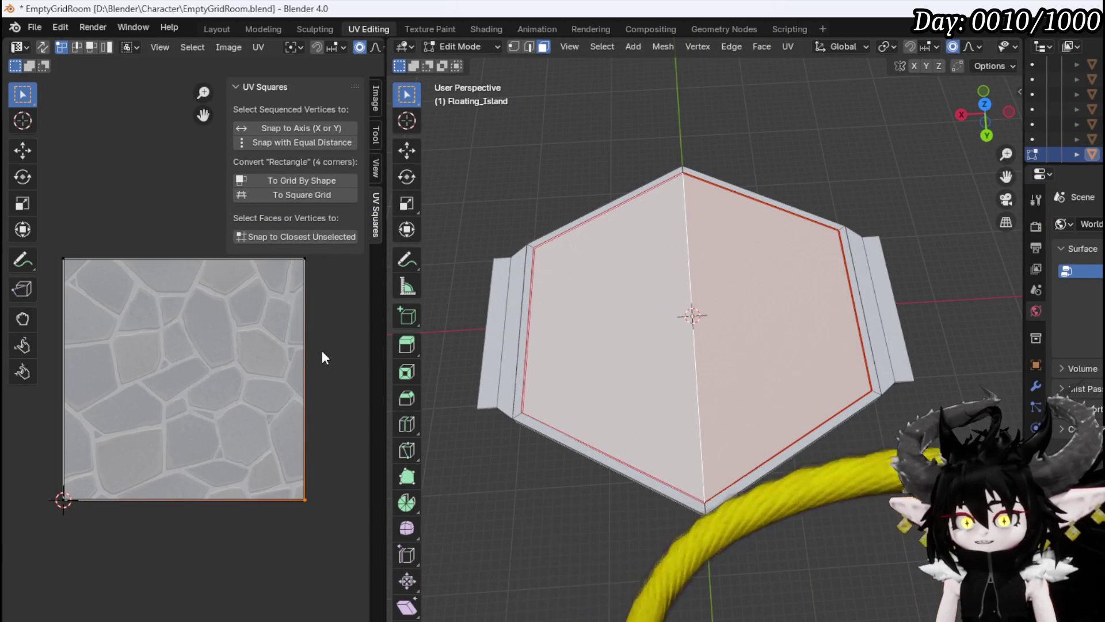
drag(632, 285, 633, 322)
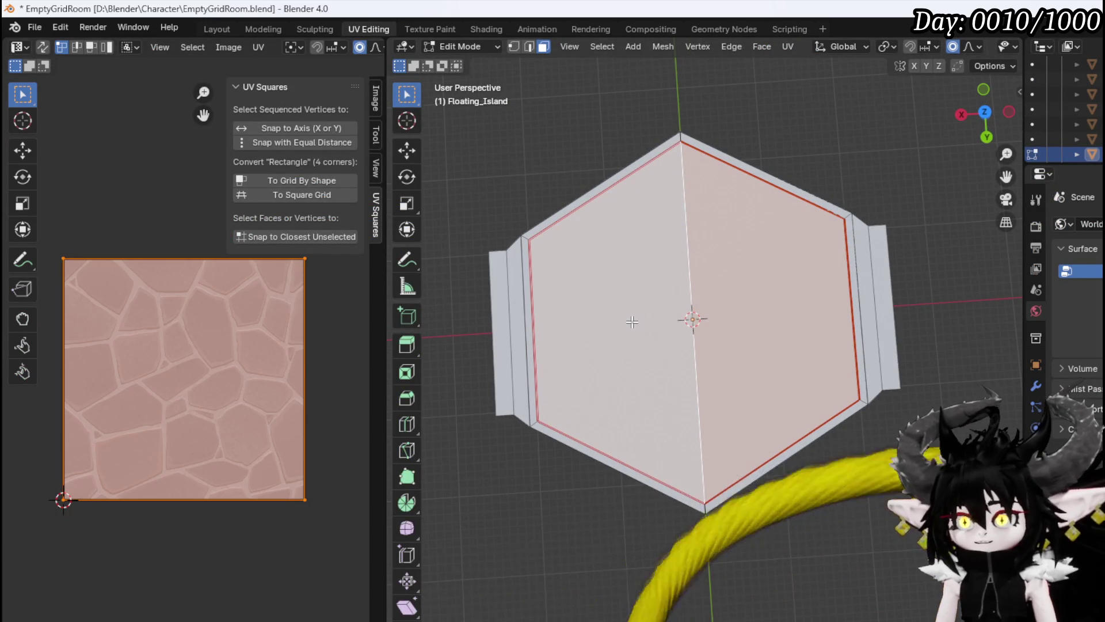
key(KP_7)
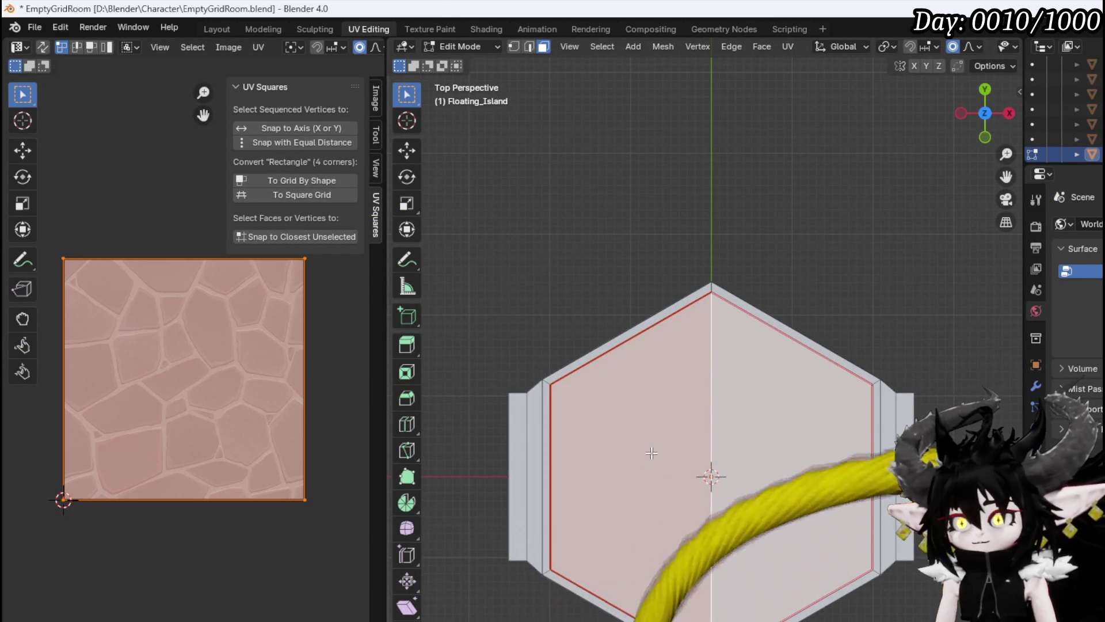
key(KP_5)
key(KP_5)
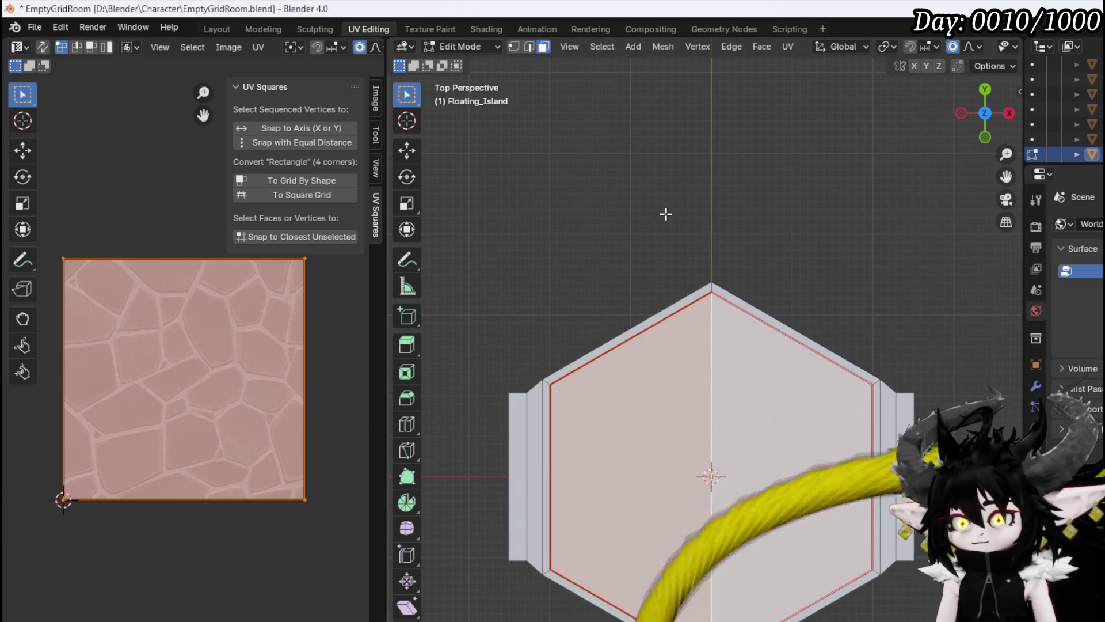
Project the top face's UVs from view, then scale and move the hexagon over the stone texture.
click(789, 47)
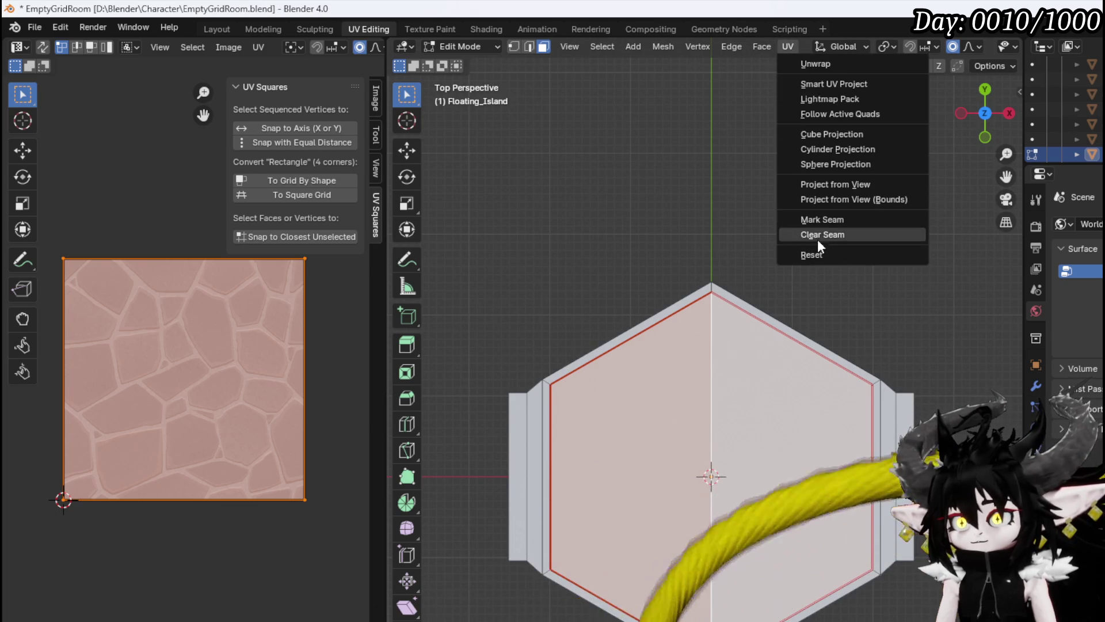
click(839, 184)
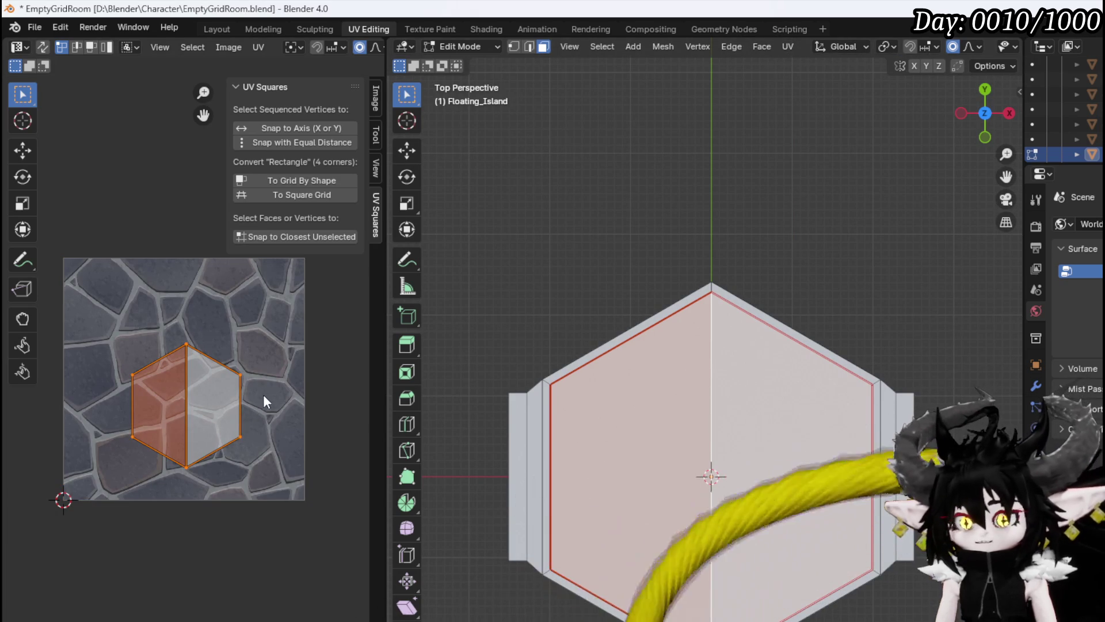
key(s)
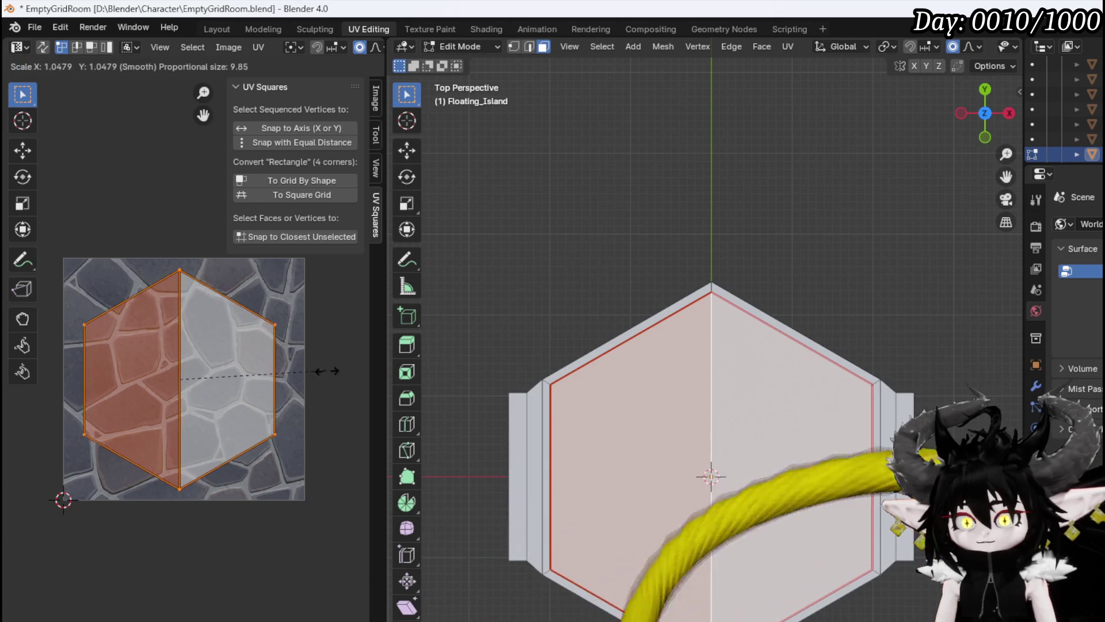
key(g)
key(s)
key(s)
key(g)
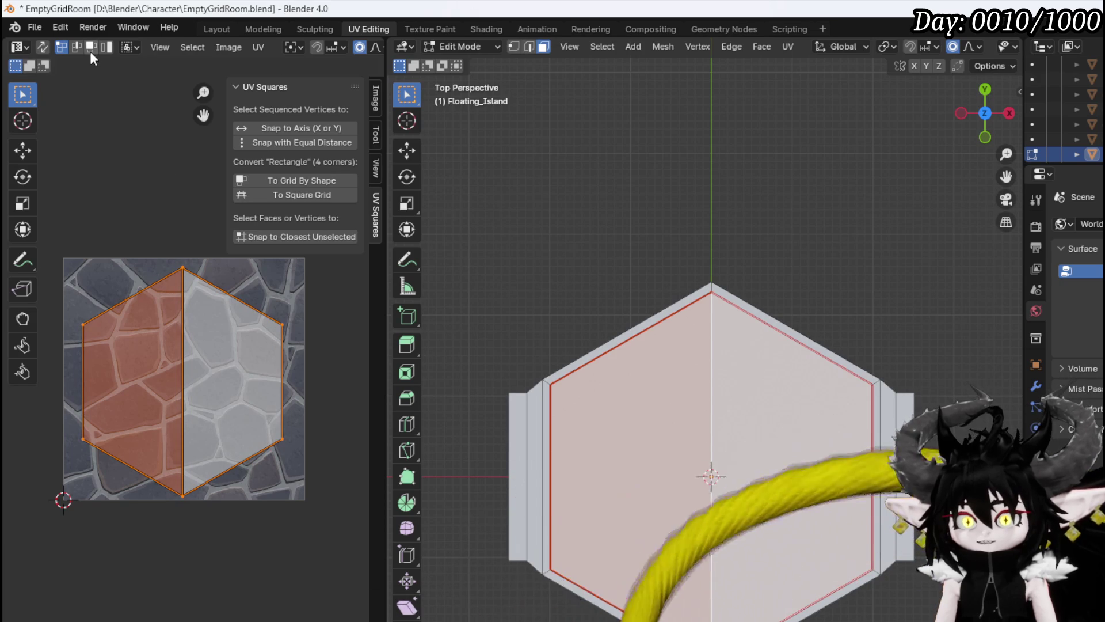
Save the Blender file and return to the Layout workspace.
click(37, 25)
click(71, 123)
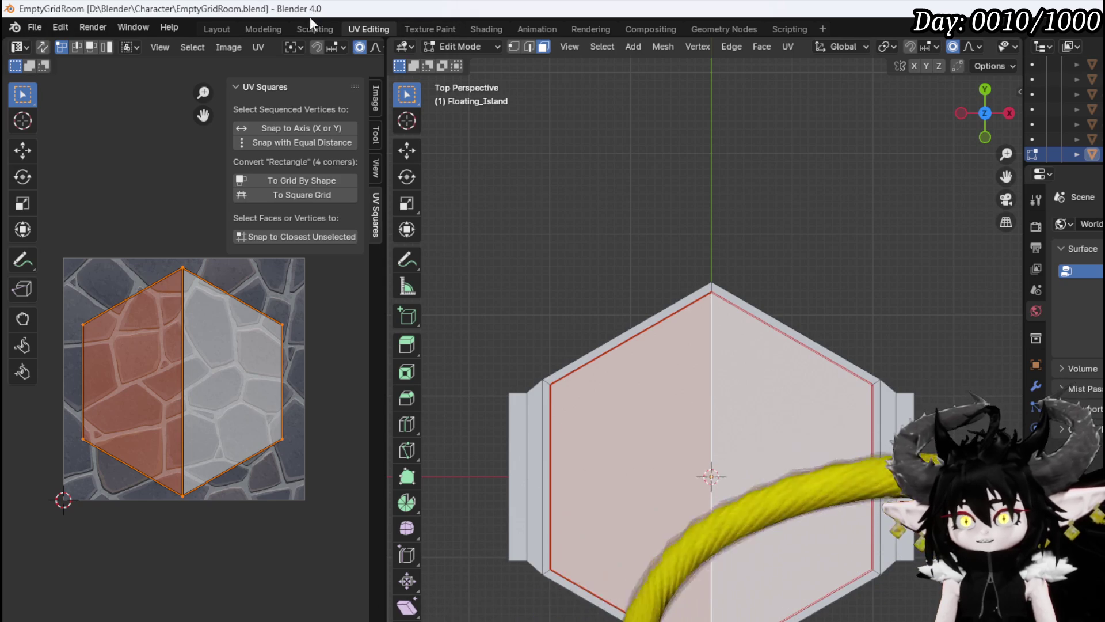
click(223, 29)
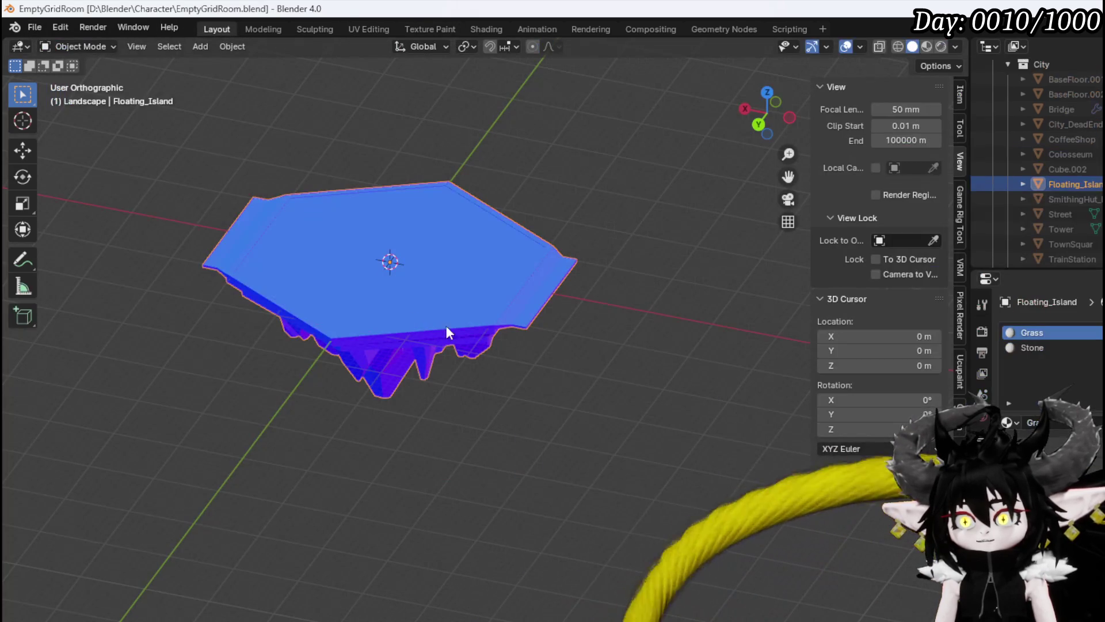
Export the island as FBX over Floating_Island_Room.fbx and start importing it into Unreal.
click(32, 25)
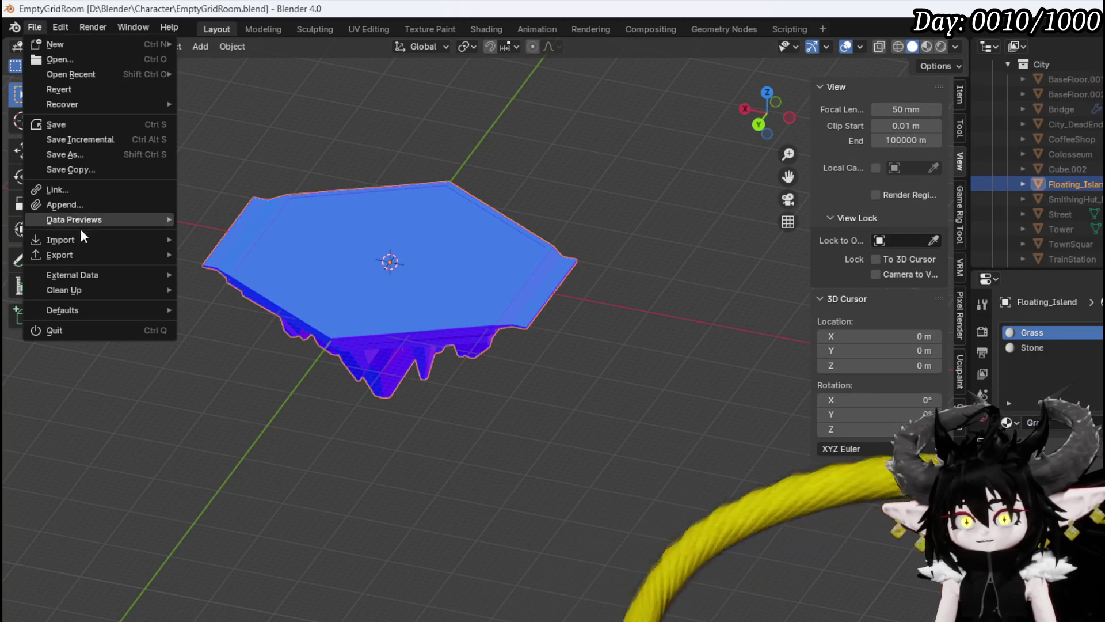
mouse_move(69, 257)
click(233, 389)
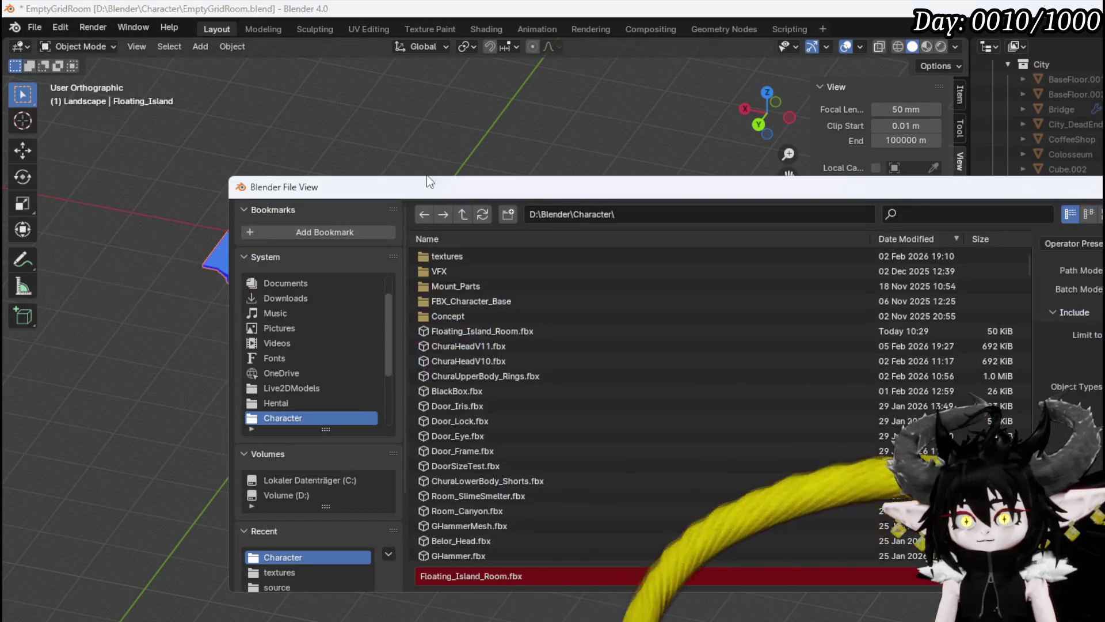
key(Escape)
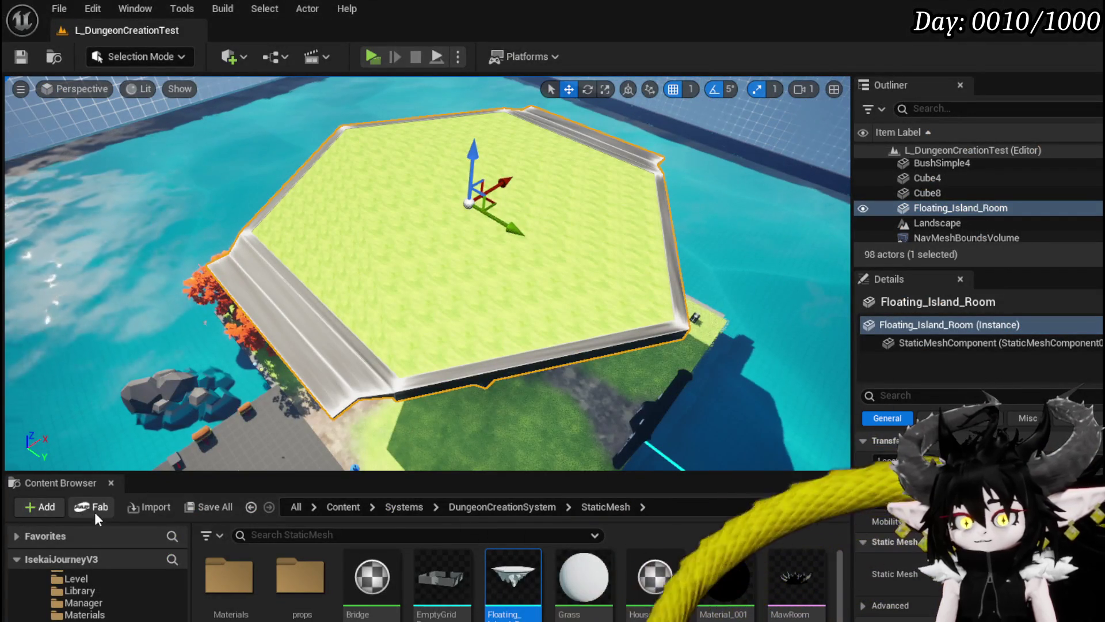
click(140, 505)
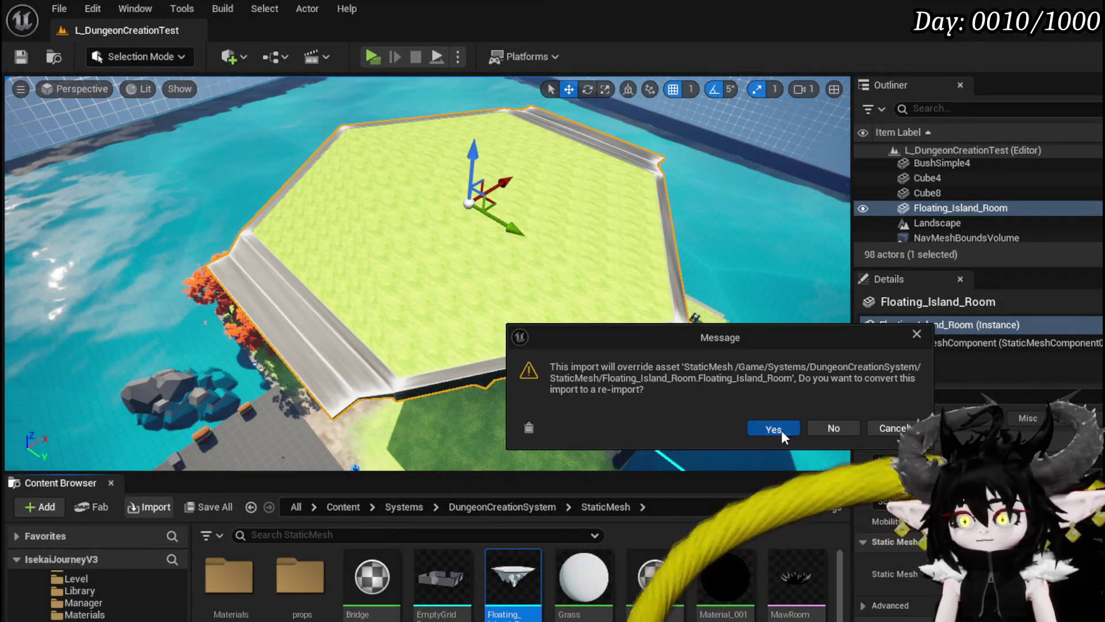
Re-import Floating_Island_Room over the existing mesh and save it with the L_DungeonCreationTest level.
click(775, 429)
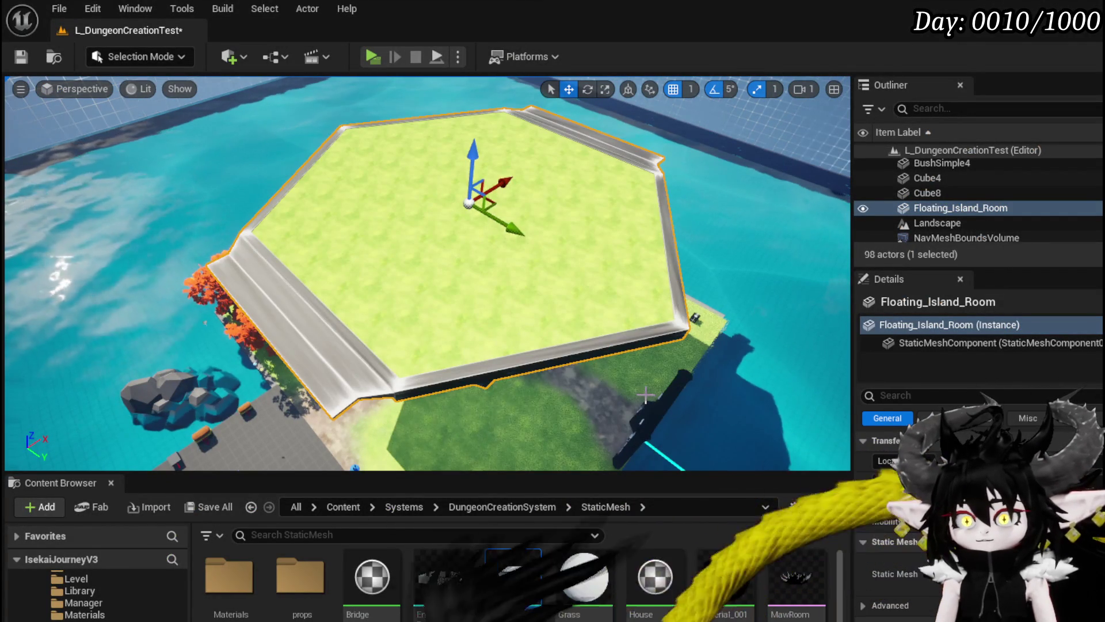
mouse_move(646, 395)
mouse_down()
mouse_move(450, 349)
mouse_move(440, 331)
mouse_move(412, 351)
mouse_up()
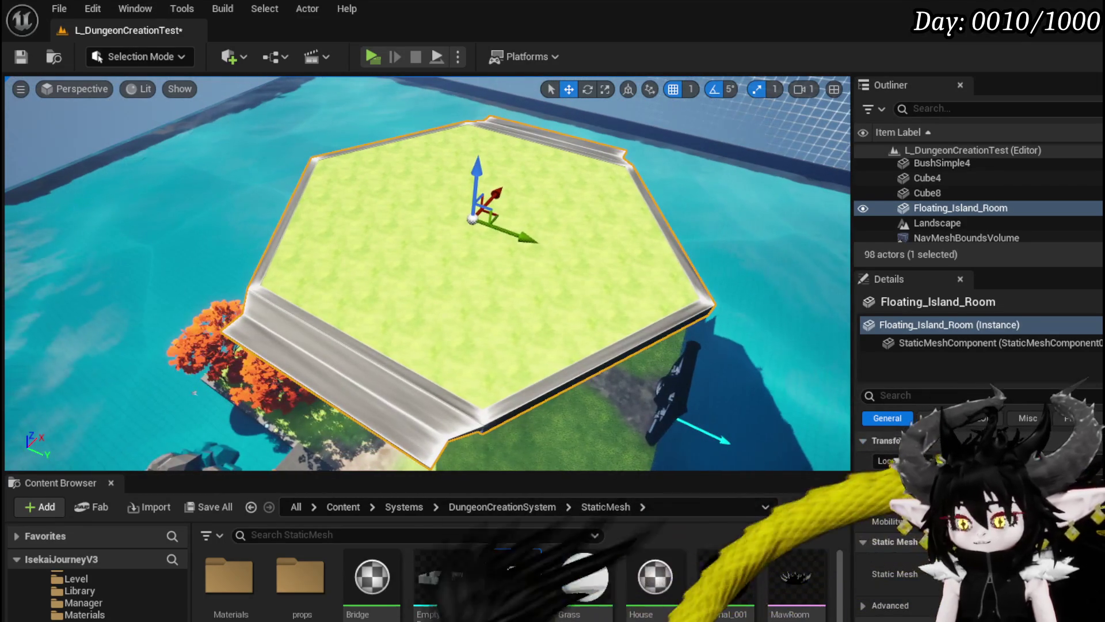
key(ctrl+shift+s)
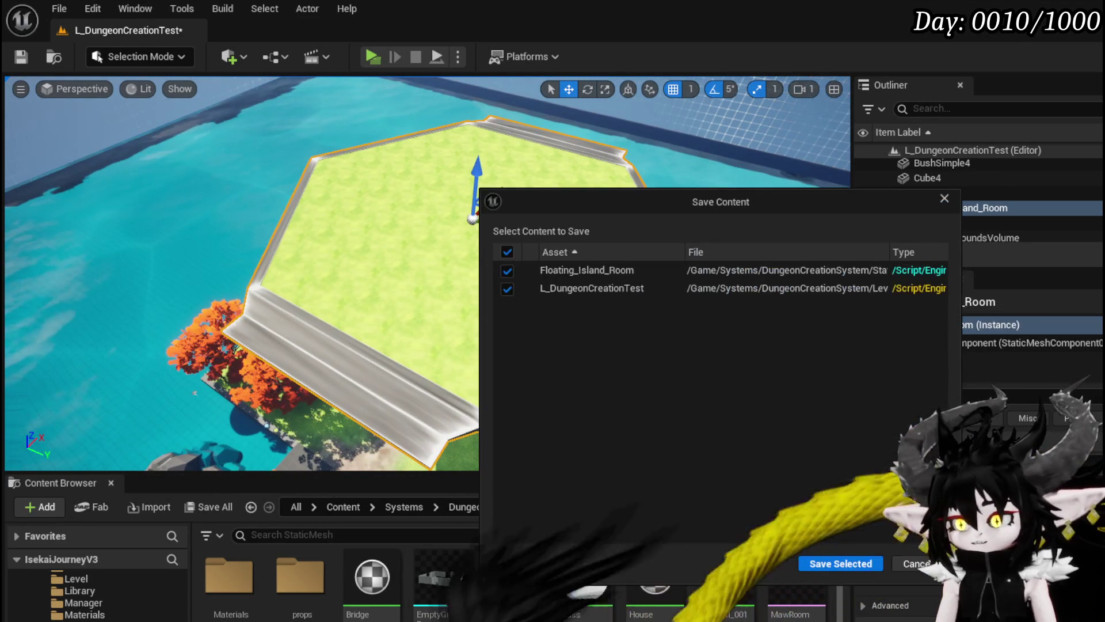
click(840, 564)
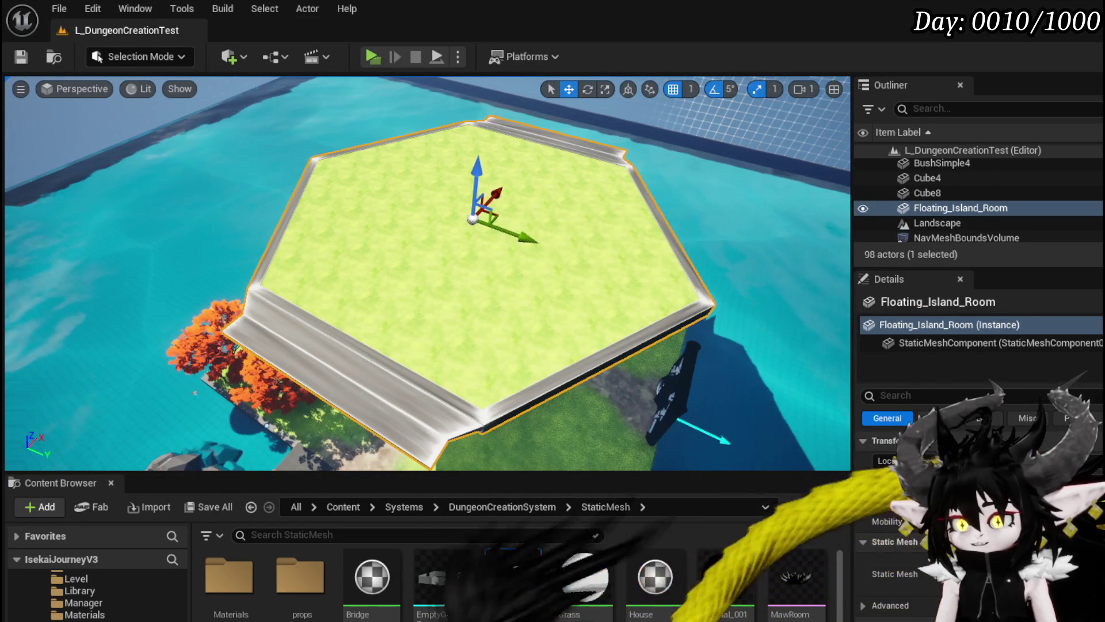
Open the Room_Windmill mesh in the mesh editor.
click(588, 414)
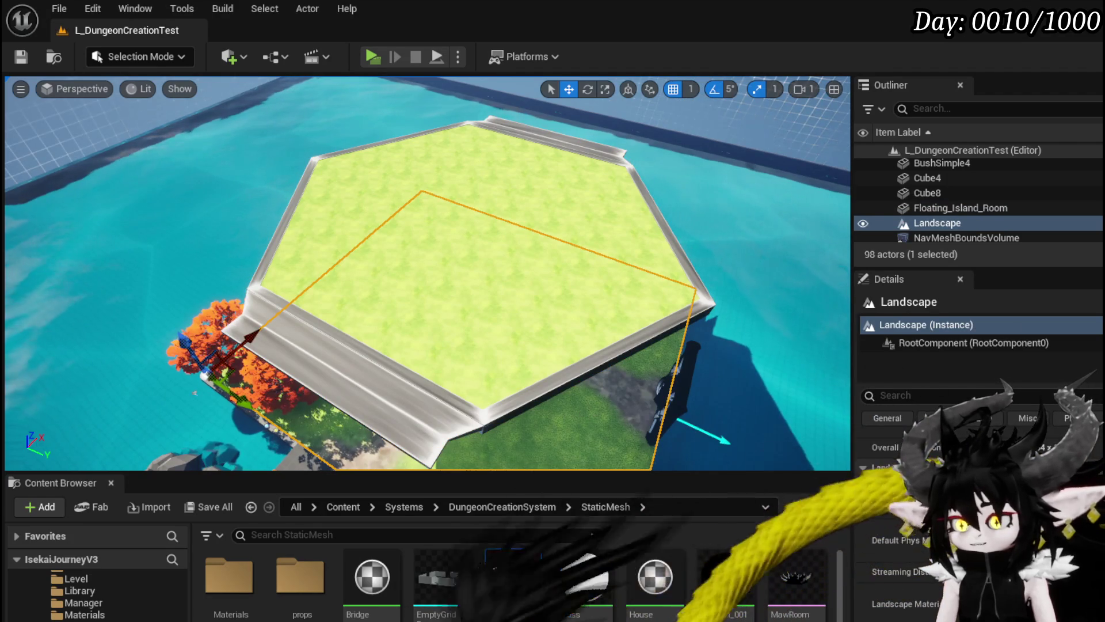
key(ctrl+z)
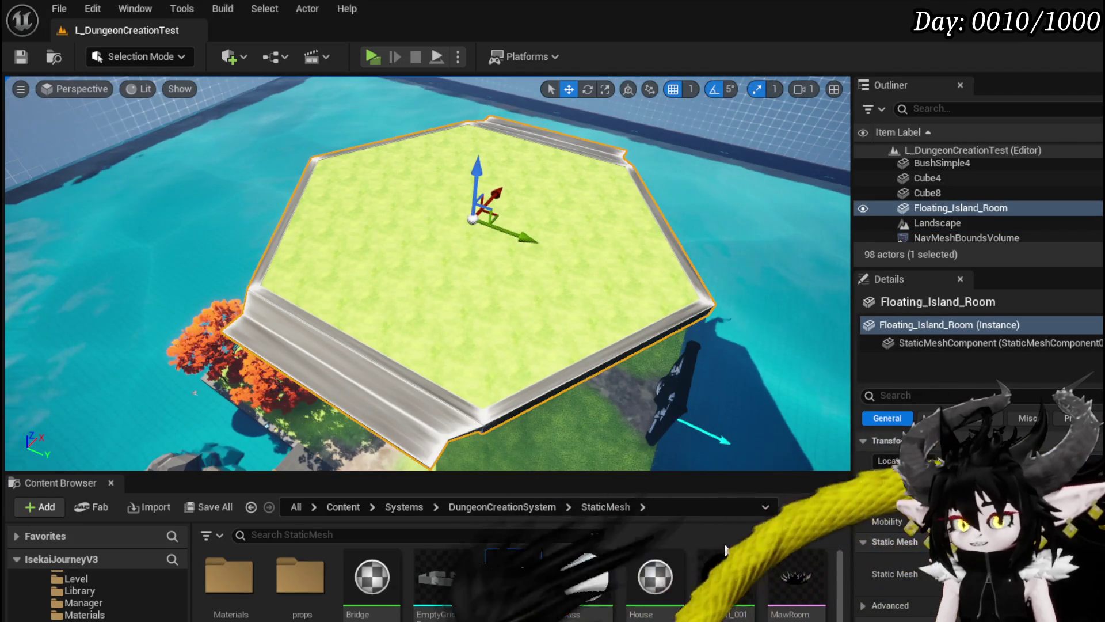
scroll(727, 549, down, 5)
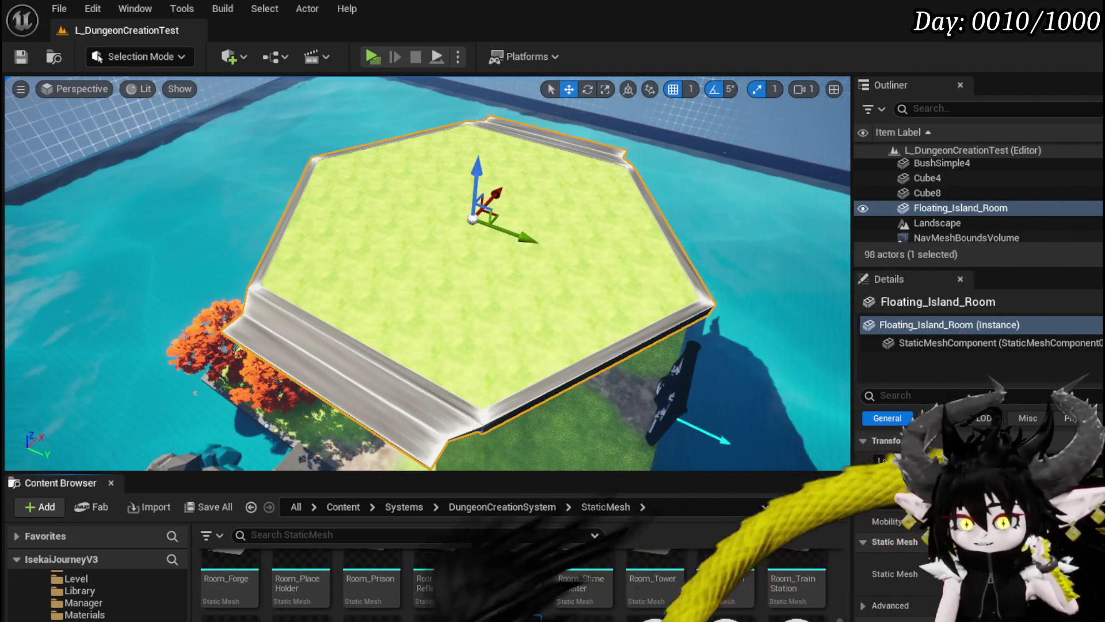
double_click(584, 581)
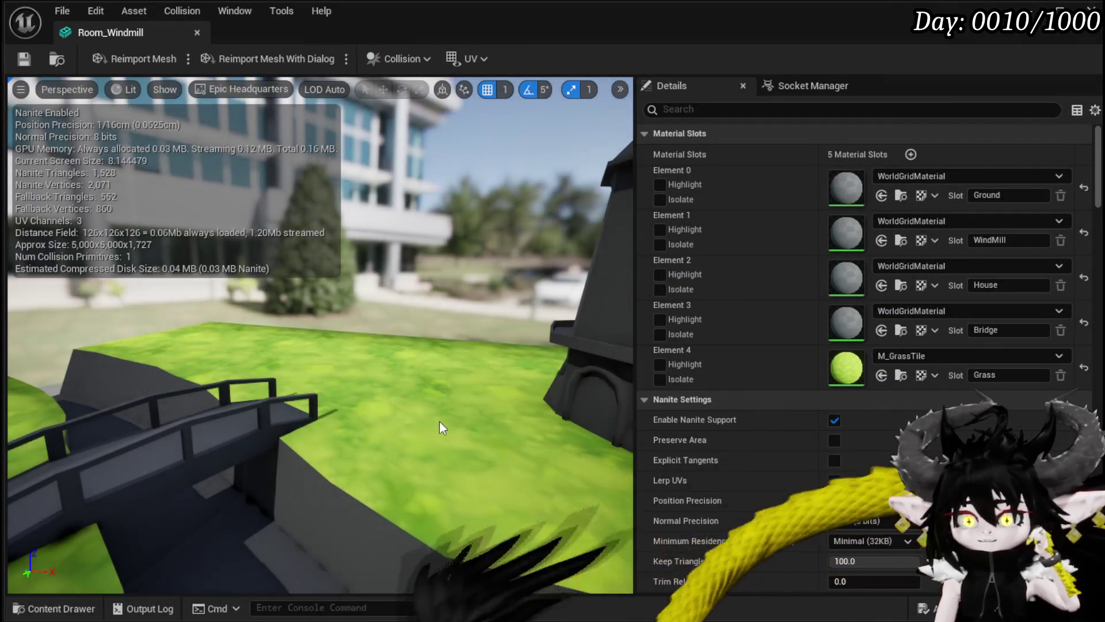
Copy the M_GrassTile material from Room_Windmill's Element 4 slot.
drag(403, 345, 288, 374)
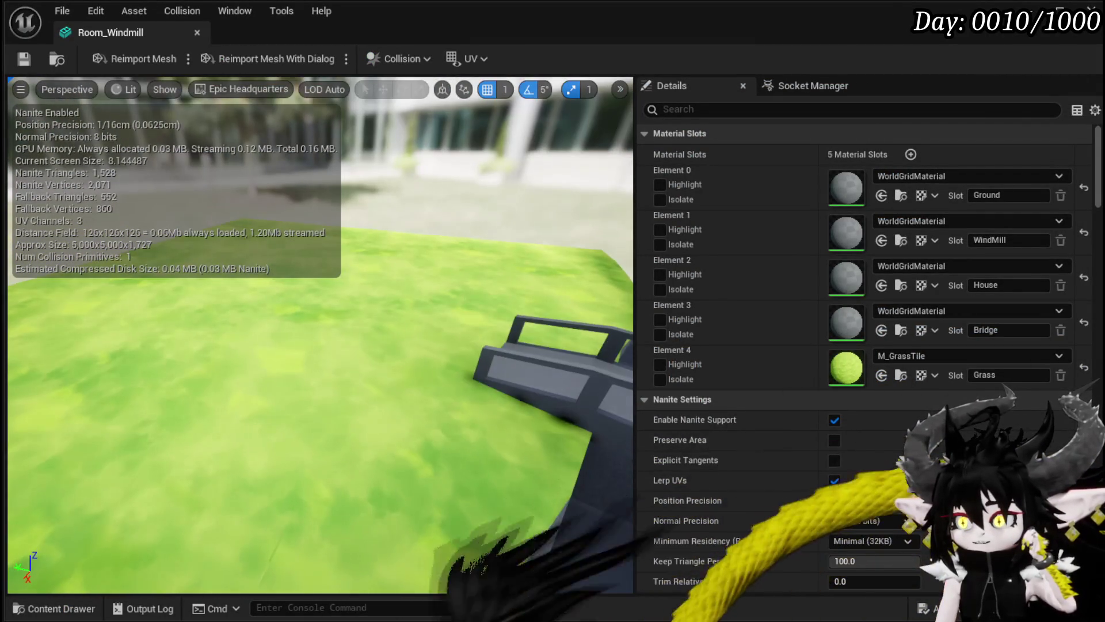
right_click(847, 377)
click(890, 392)
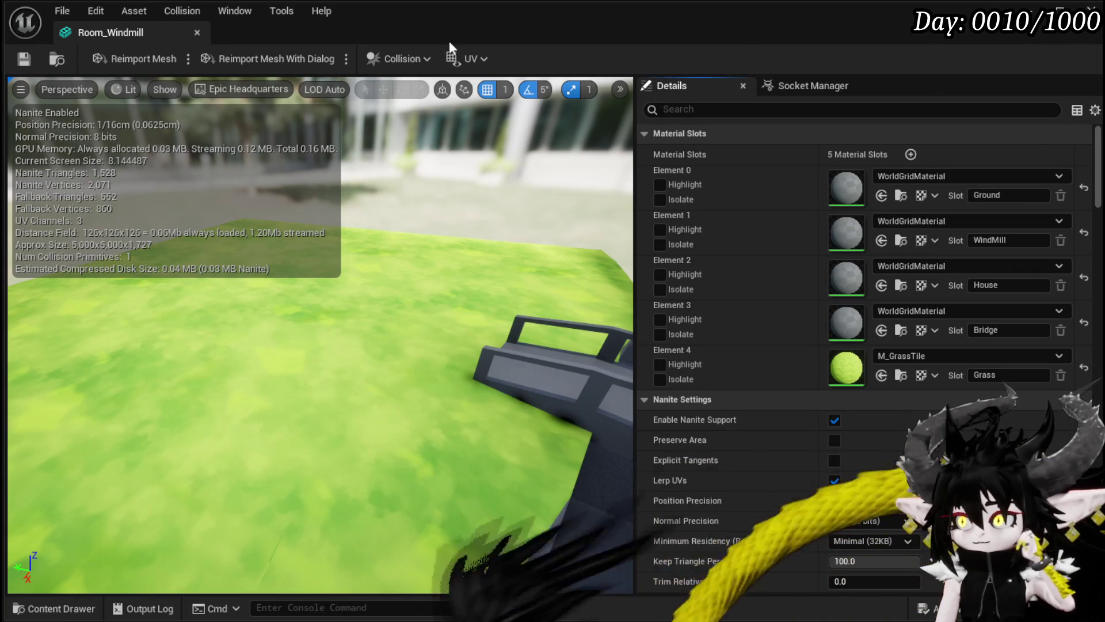
Close the Room_Windmill mesh editor and open the Floating_Island_Room mesh.
click(197, 32)
scroll(445, 554, up, 5)
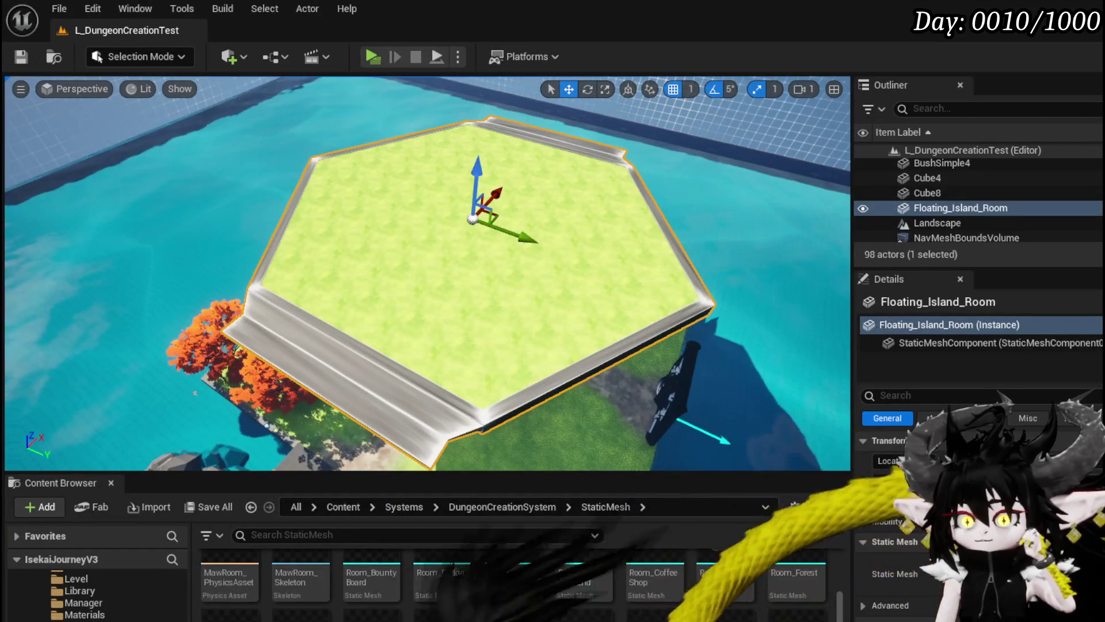
double_click(502, 585)
Paste M_GrassTile into Floating_Island_Room's Grass slot and save the mesh.
right_click(860, 196)
click(892, 221)
mouse_move(476, 288)
mouse_down()
mouse_move(340, 345)
mouse_move(299, 322)
mouse_up()
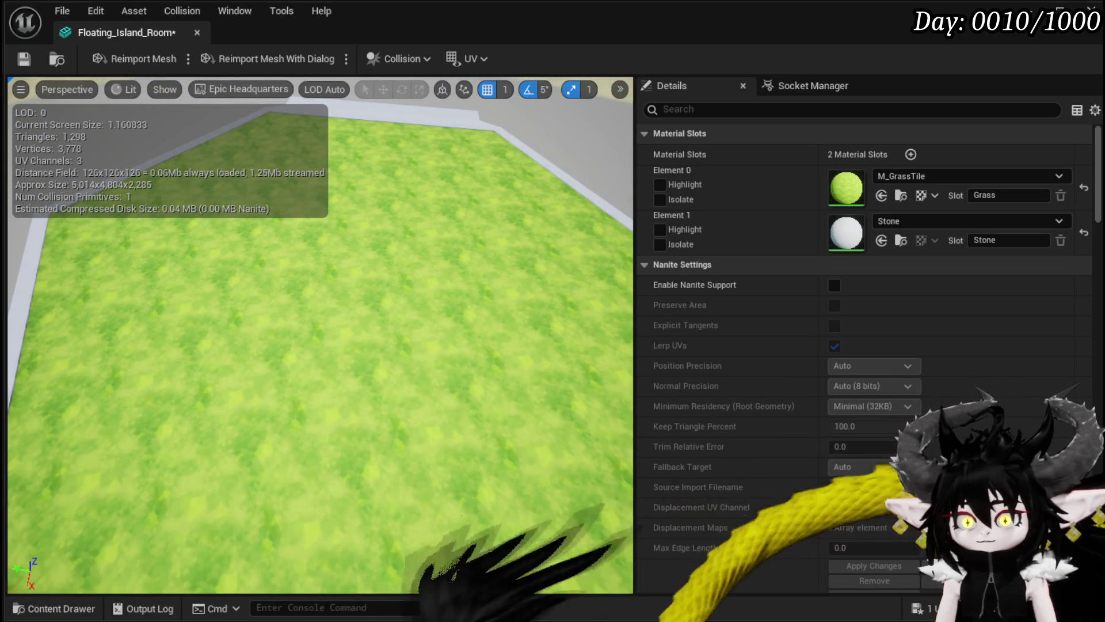
click(24, 59)
drag(399, 278, 398, 270)
drag(317, 346, 311, 328)
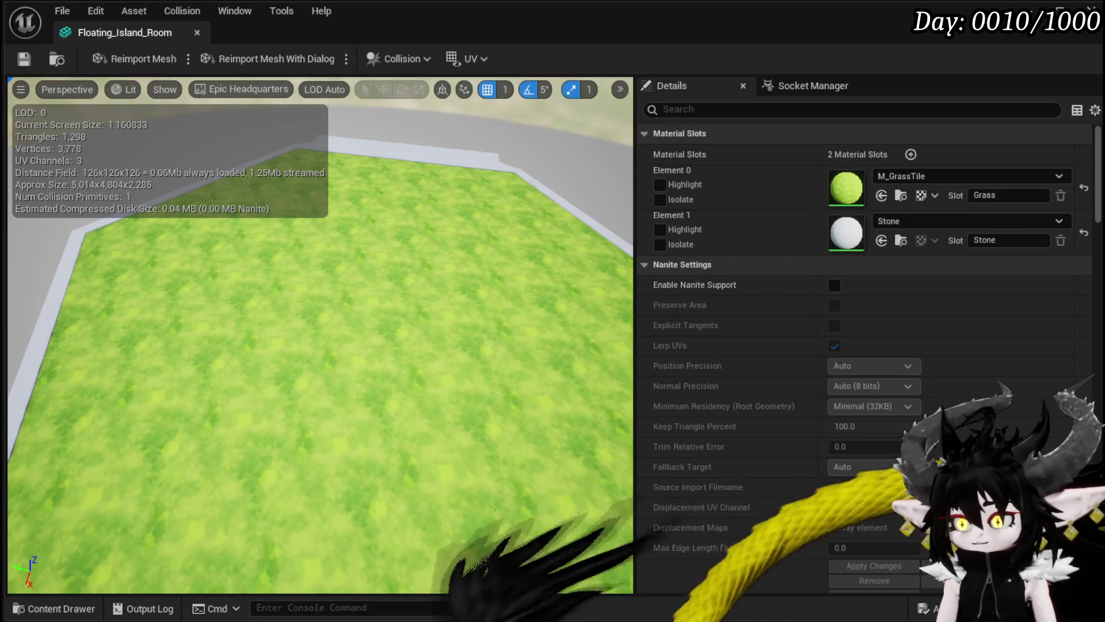
Paste M_StoneDecoration into the Stone slot and save the island mesh.
right_click(846, 242)
click(880, 276)
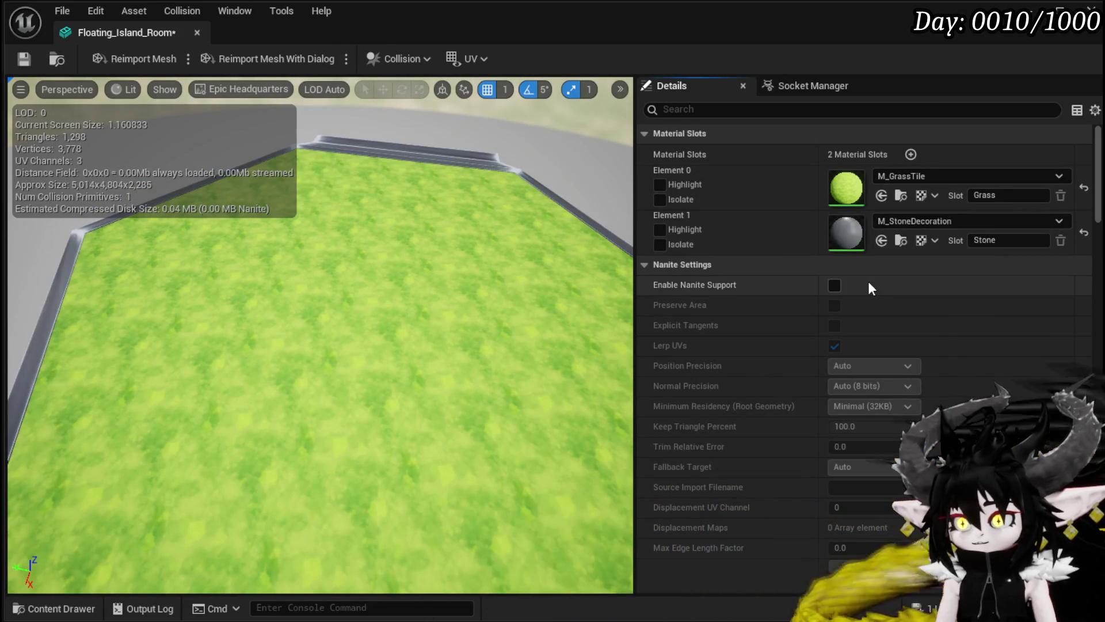
click(29, 61)
drag(387, 257, 357, 288)
mouse_move(501, 248)
mouse_down()
mouse_move(489, 224)
mouse_move(501, 248)
mouse_up()
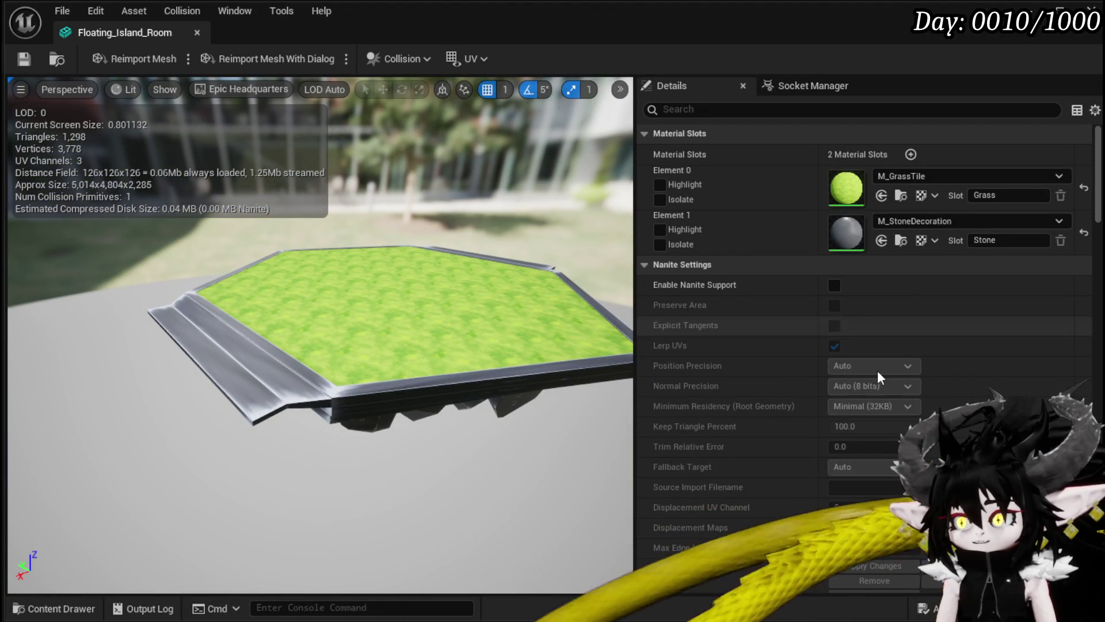
scroll(1006, 319, down, 5)
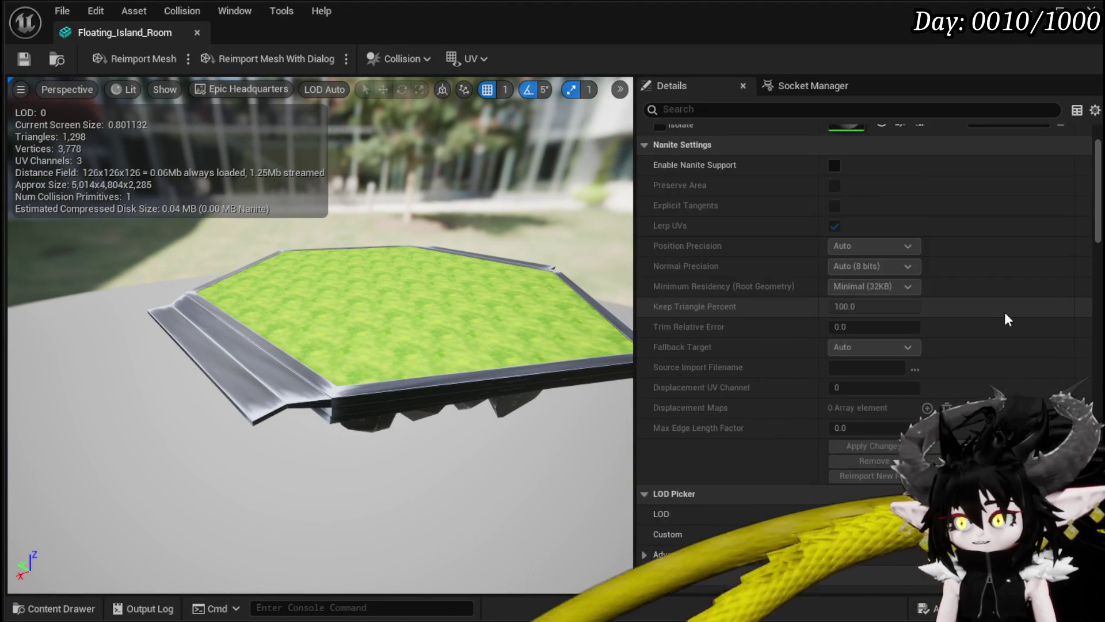
scroll(1007, 318, down, 20)
scroll(994, 314, down, 20)
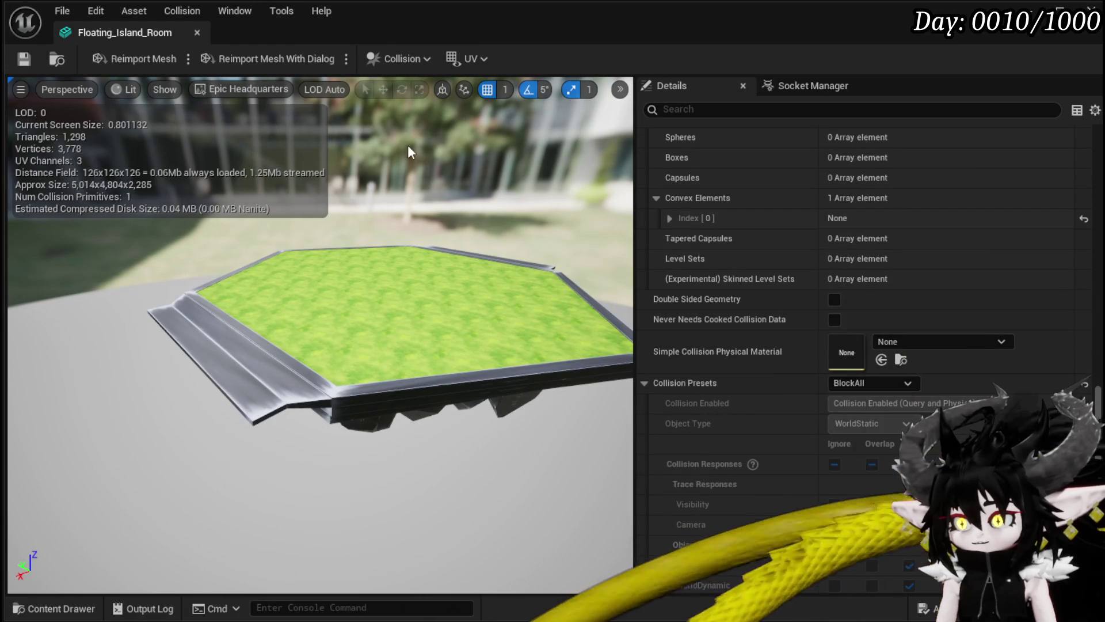
Show the island mesh's simple collision hull in the viewport.
click(163, 89)
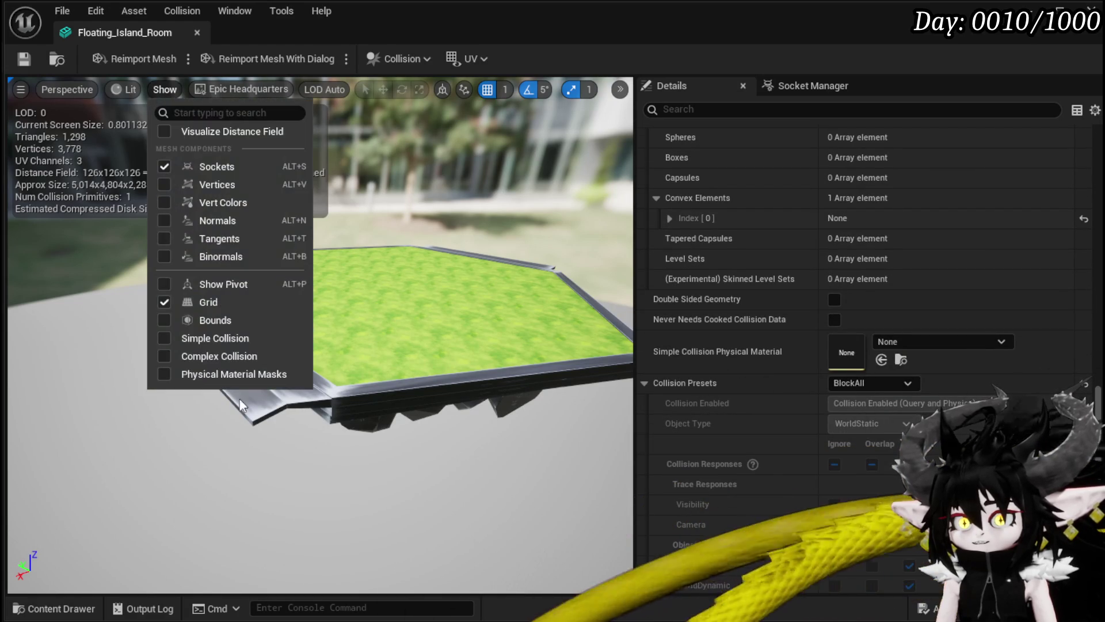
click(158, 338)
drag(357, 368, 449, 323)
scroll(864, 394, down, 3)
scroll(867, 400, down, 5)
Set Collision Complexity to Use Complex Collision As Simple and close the mesh editor.
click(863, 408)
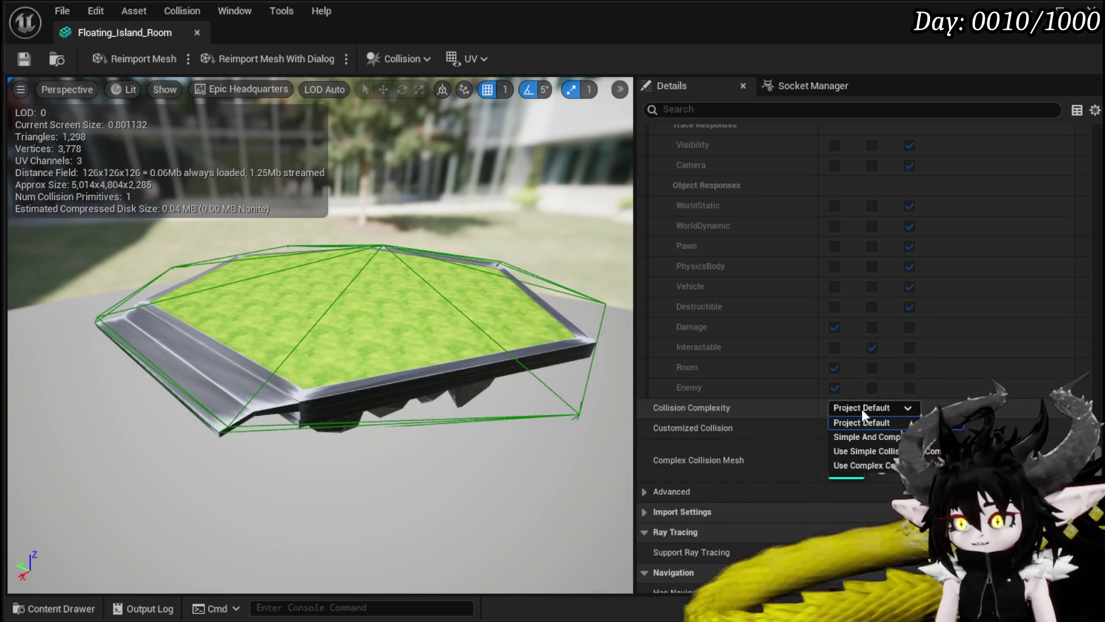
click(875, 465)
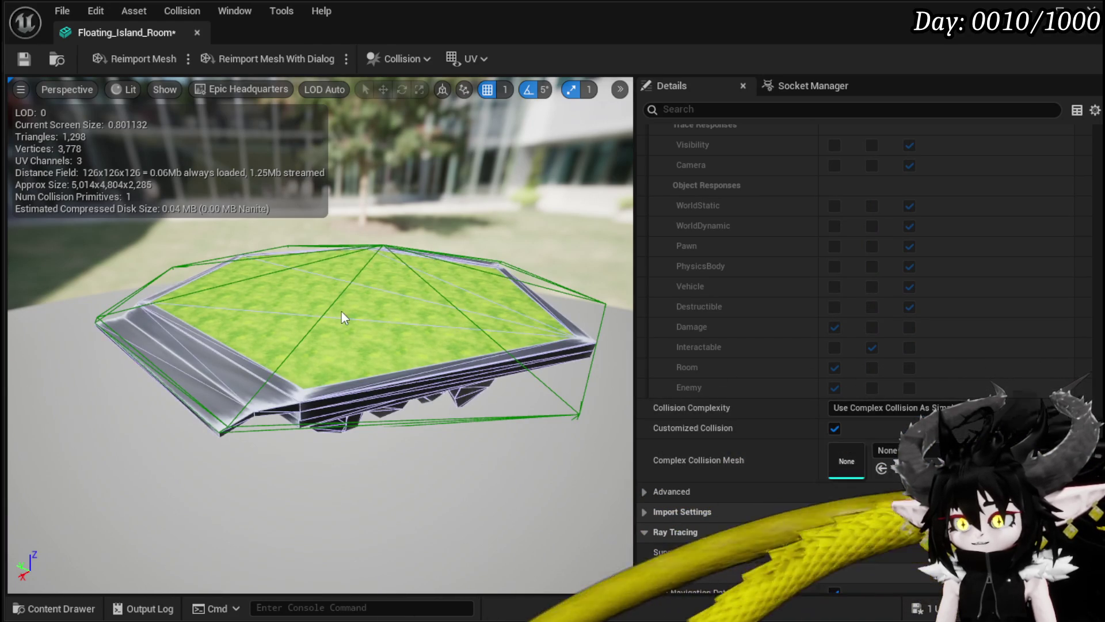
click(198, 33)
drag(345, 185, 288, 129)
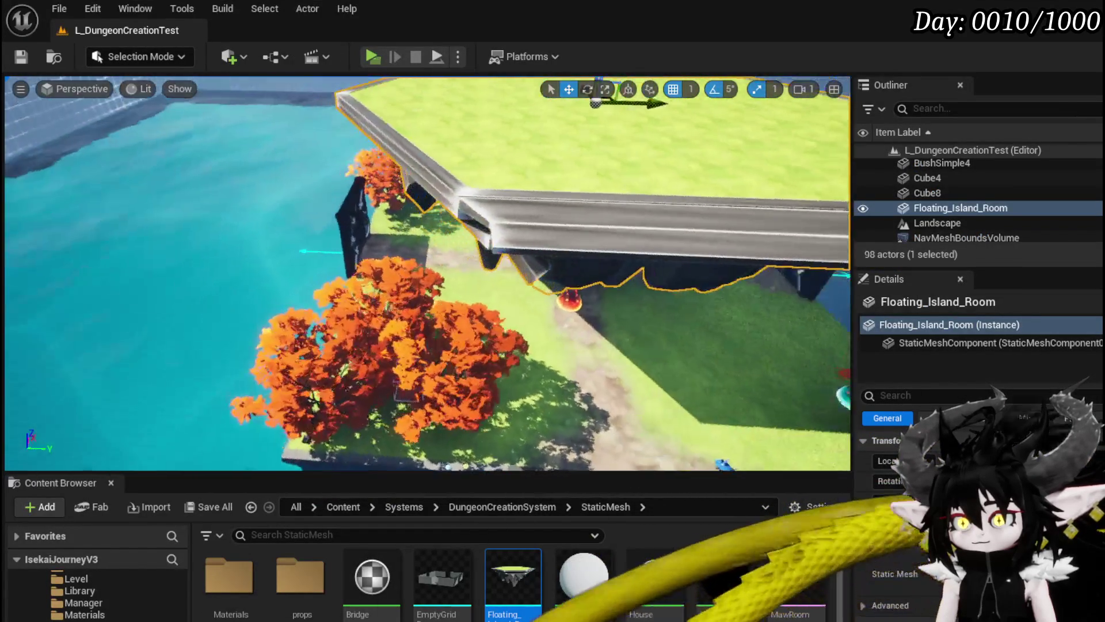
Focus the Floating_Island_Room actor, delete it from the level, and save the level.
key(f)
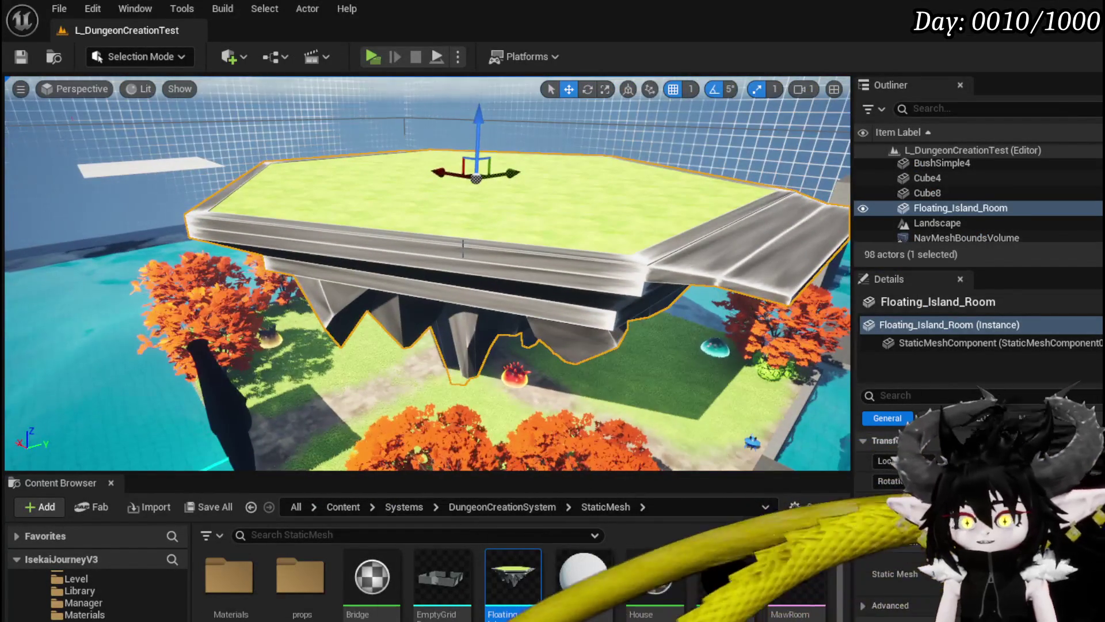
key(Delete)
key(ctrl+s)
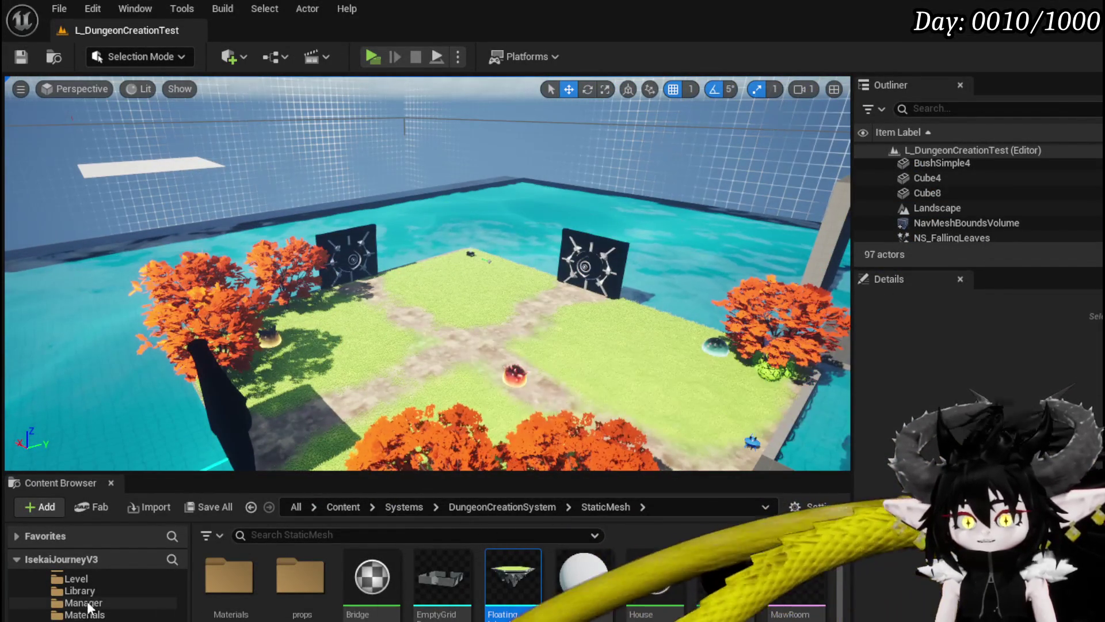
scroll(144, 612, up, 5)
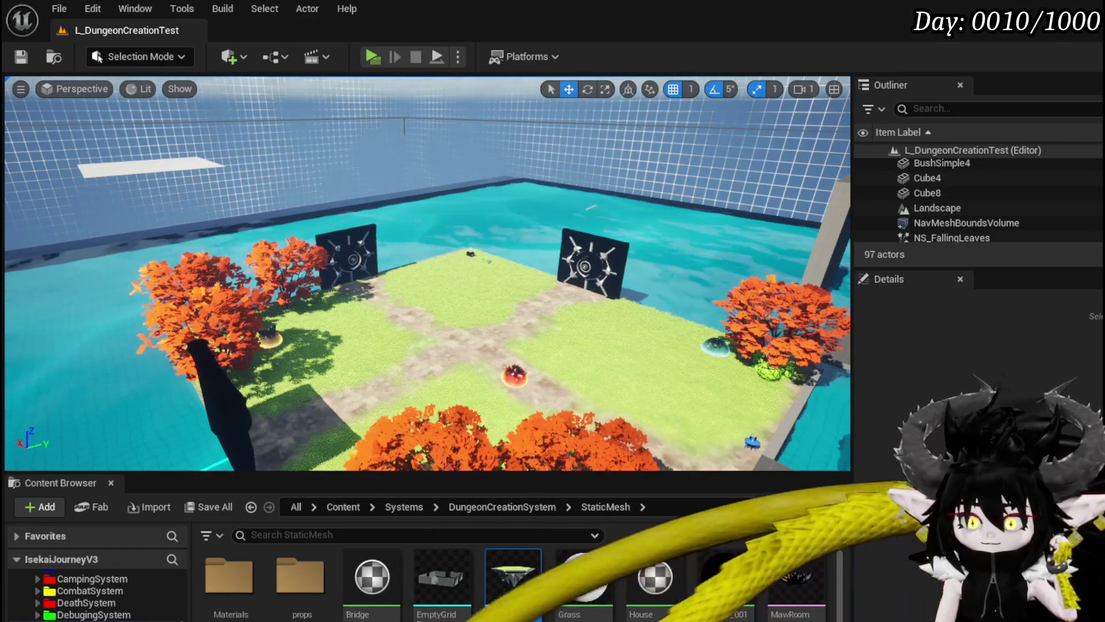
mouse_move(456, 565)
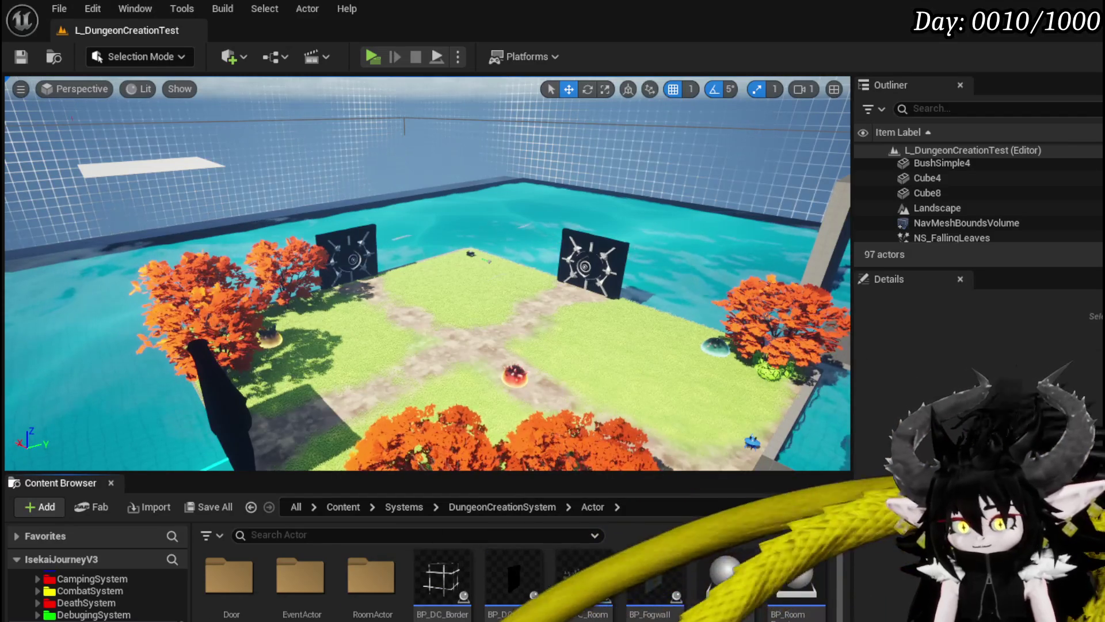
Create a child blueprint of BP_Room_ in RoomActor named BP_Room_FloatingIsland.
double_click(365, 583)
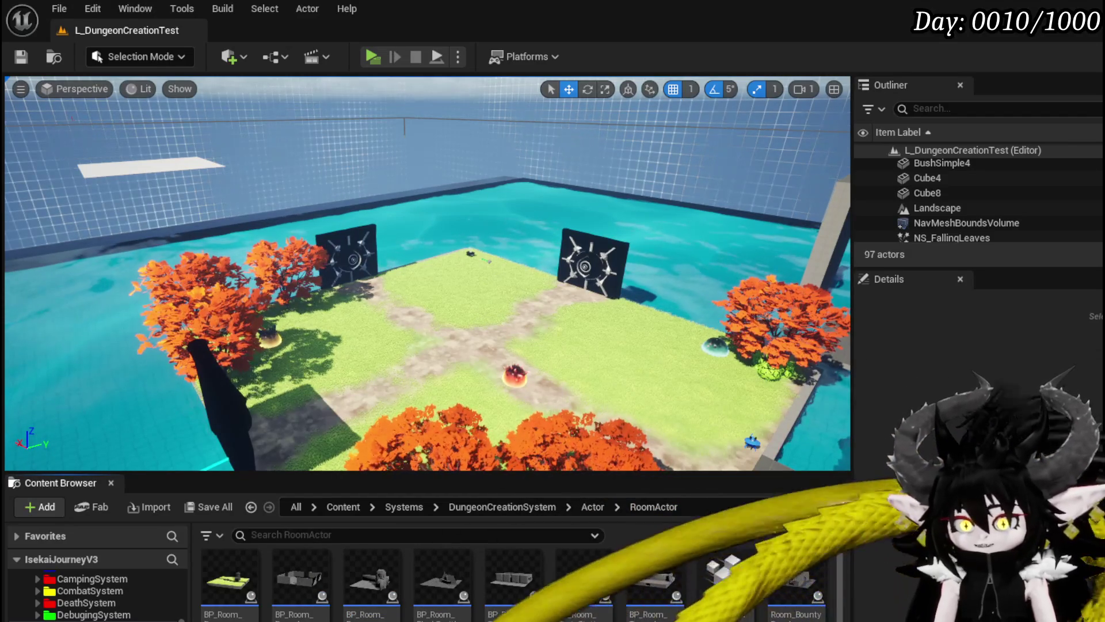
right_click(224, 603)
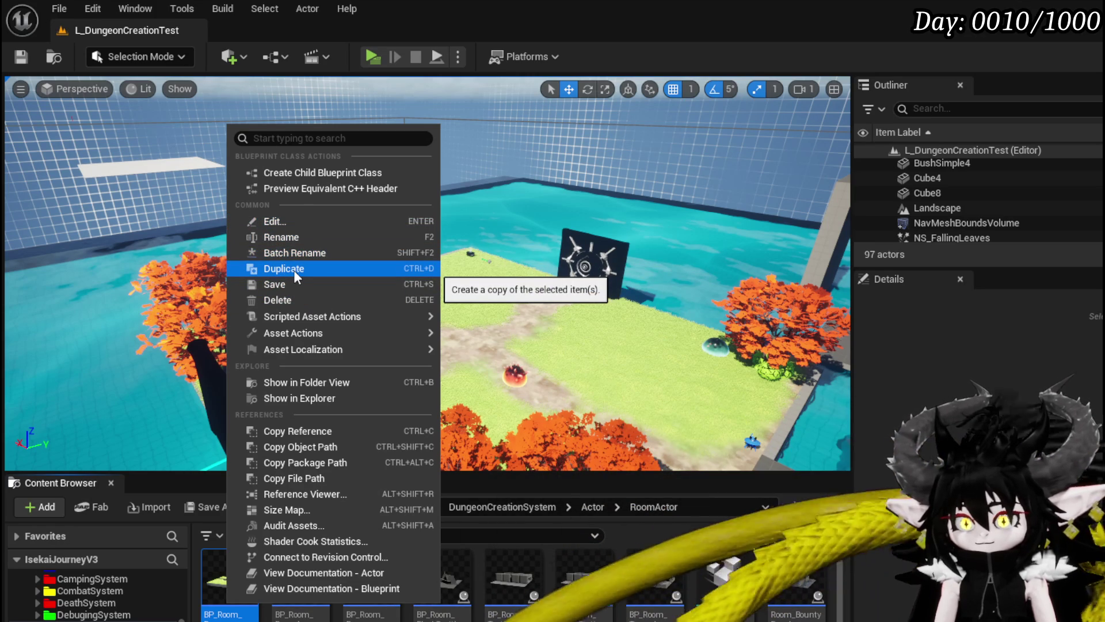
click(323, 171)
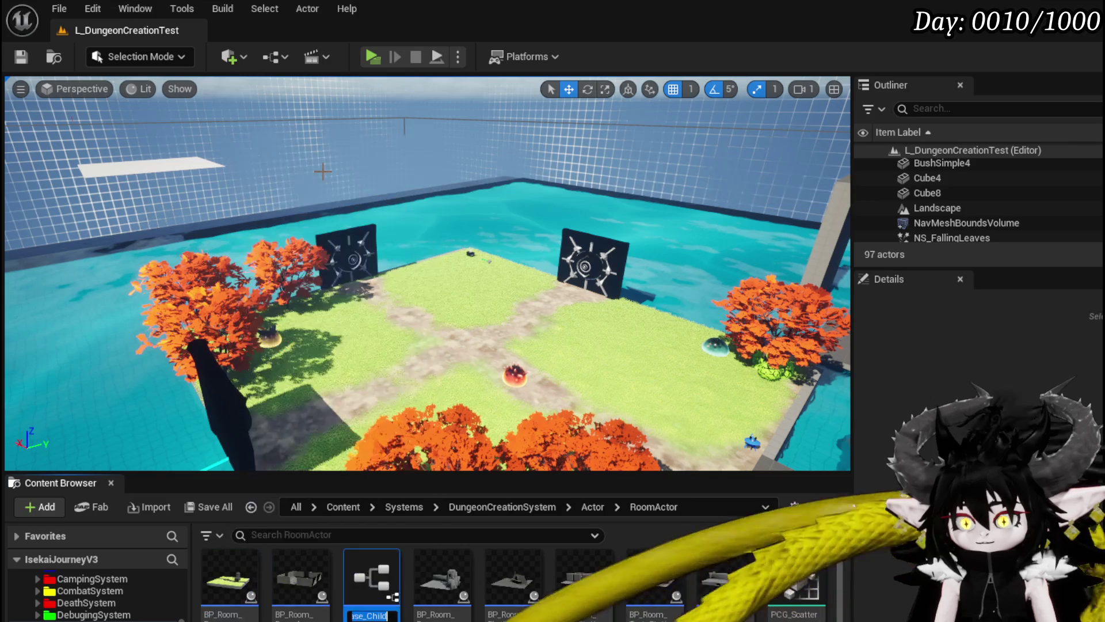
text(BP_Room_Base)
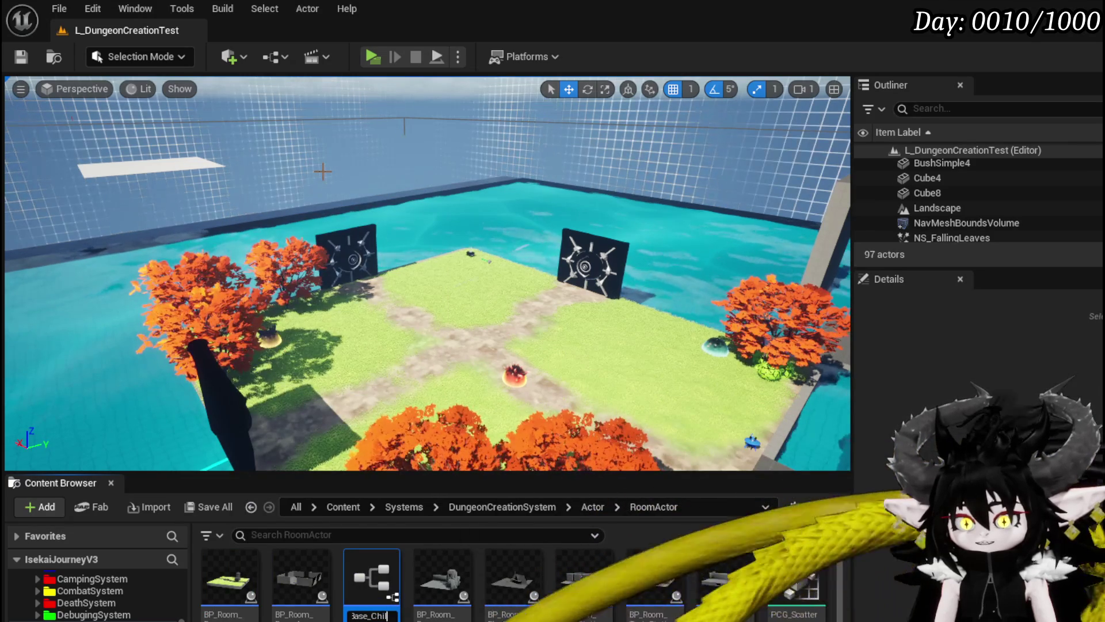
key(BackSpace)
key(BackSpace)
key(BackSpace)
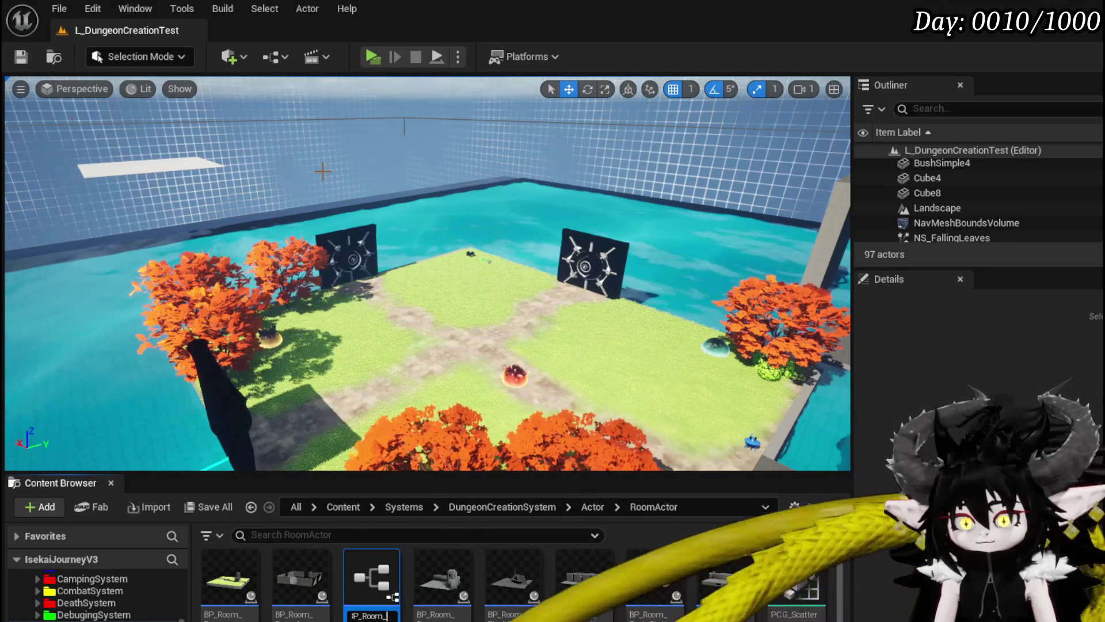
text(Floating)
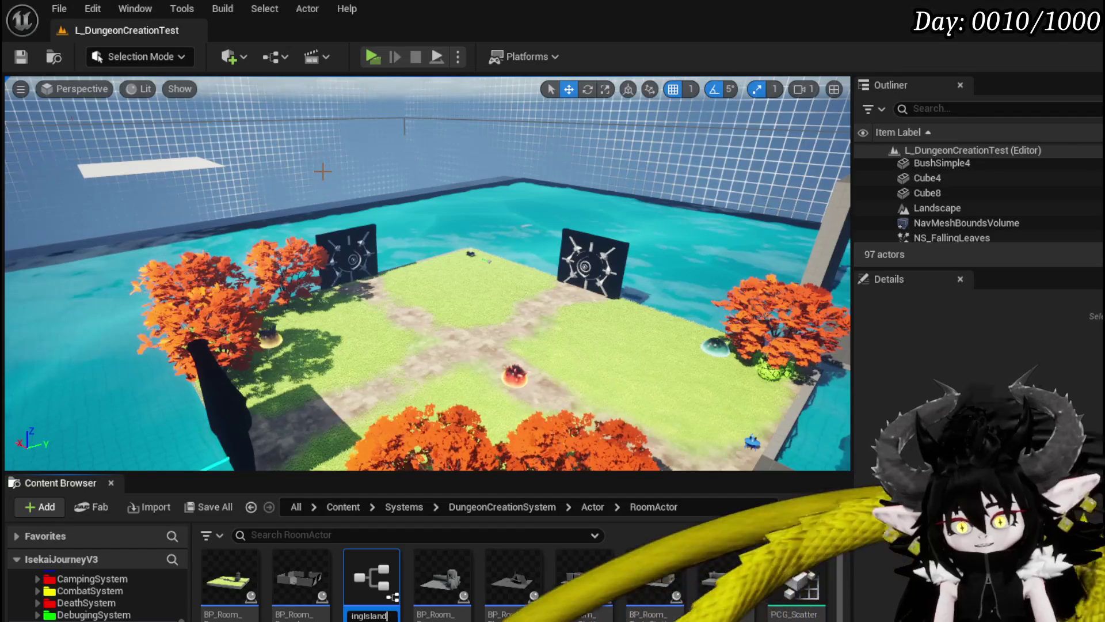
key(Return)
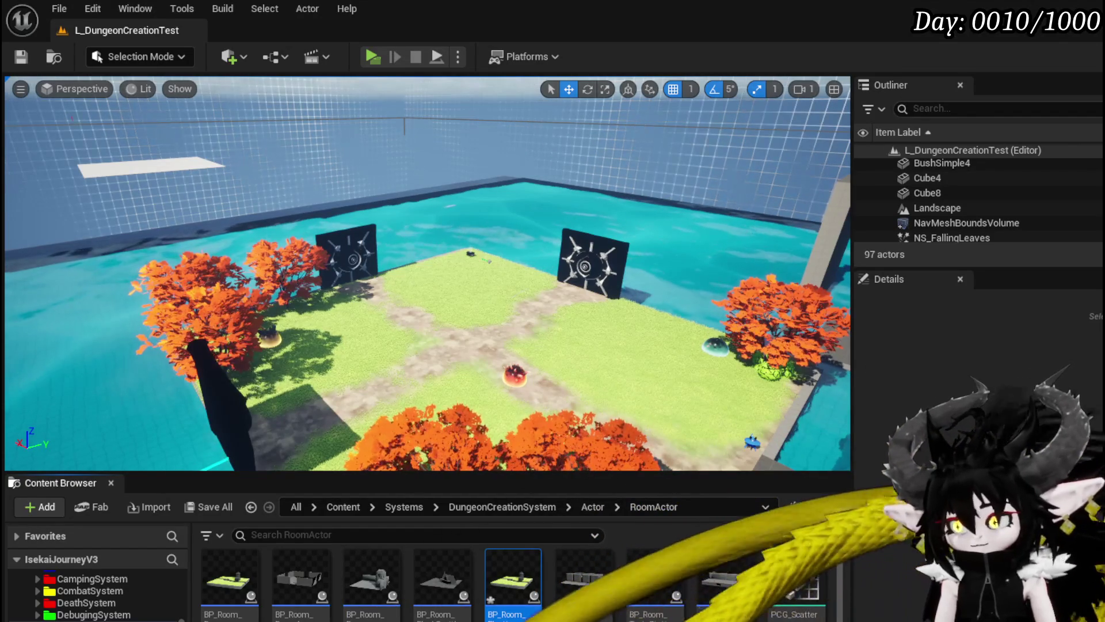
Save BP_Room_FloatingIsland and open it for editing.
key(ctrl+shift+s)
key(Return)
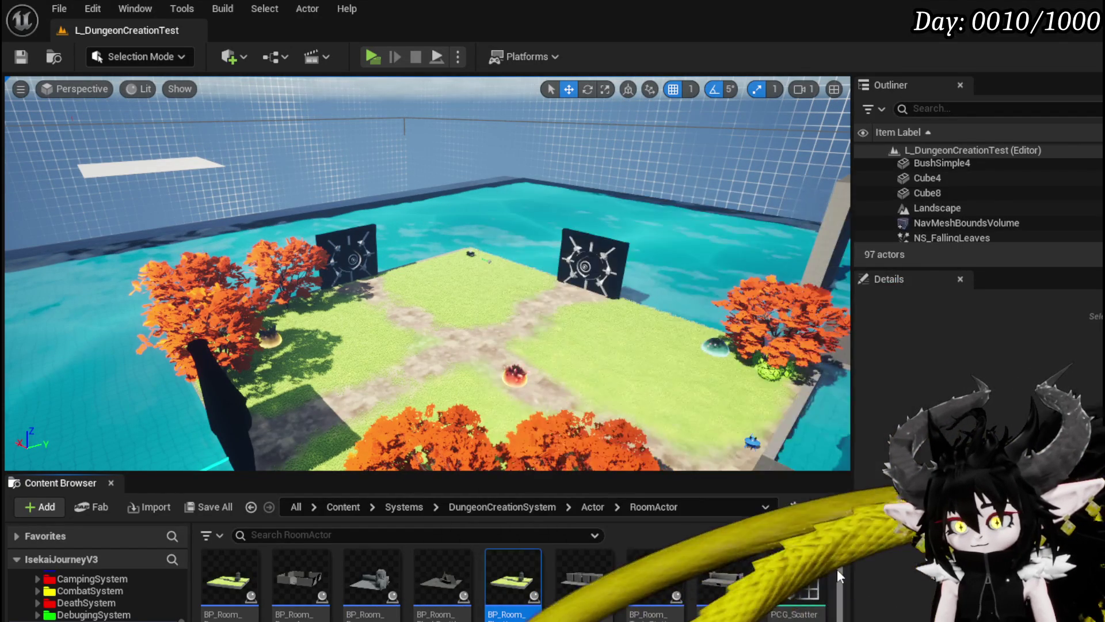
double_click(507, 576)
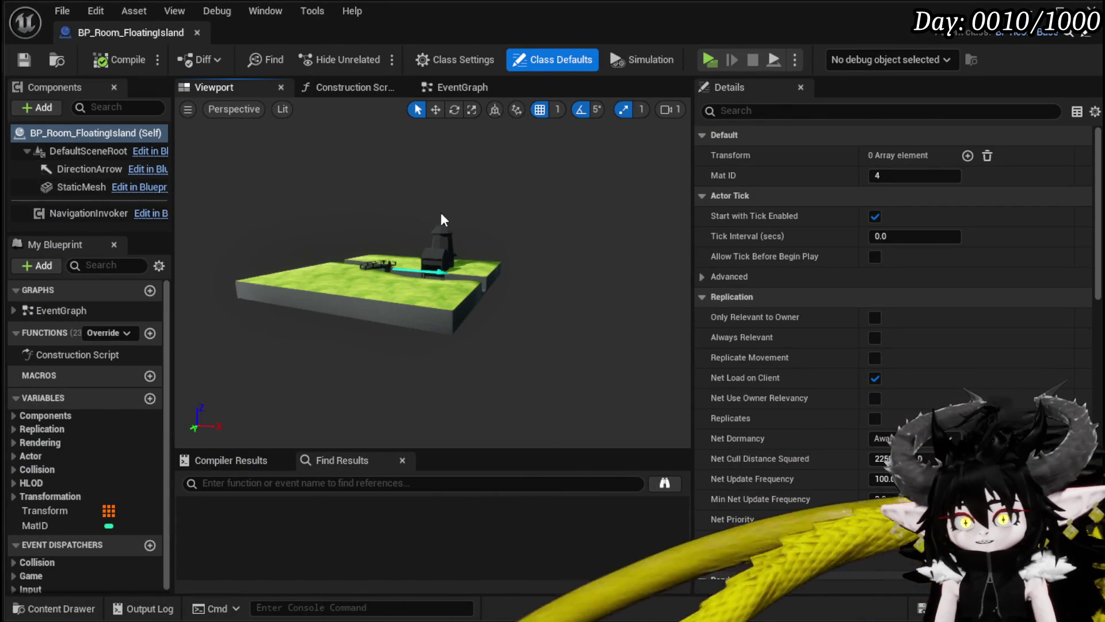
Set the StaticMesh component to Floating_Island_Room, then compile and save the blueprint.
click(443, 231)
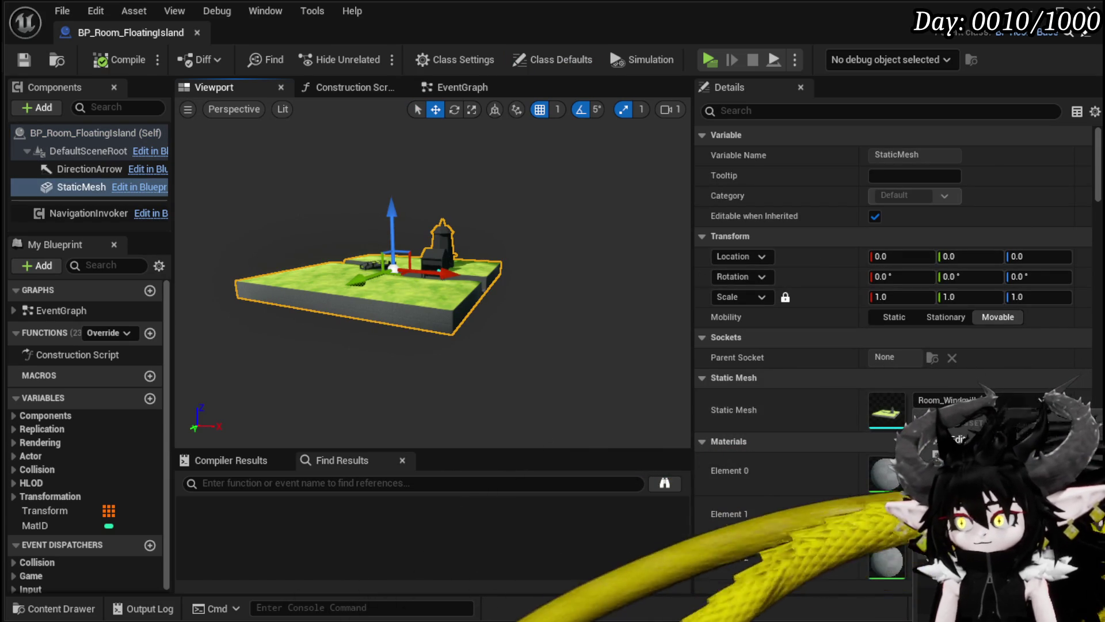
click(922, 416)
click(103, 62)
key(ctrl+s)
scroll(433, 276, up, 6)
drag(433, 276, 473, 257)
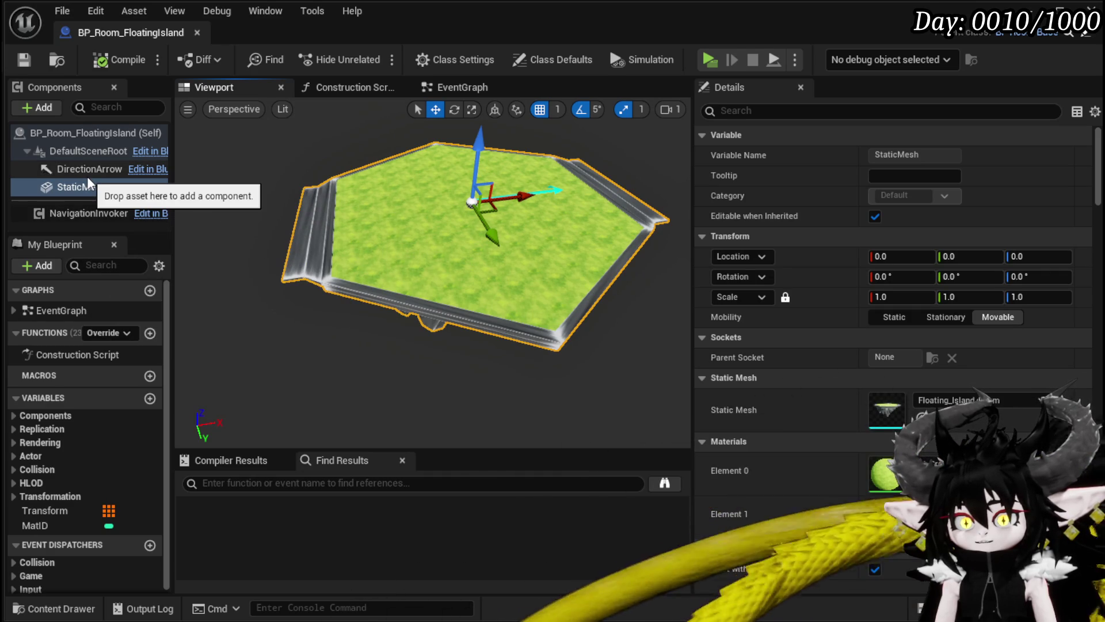
drag(90, 183, 89, 193)
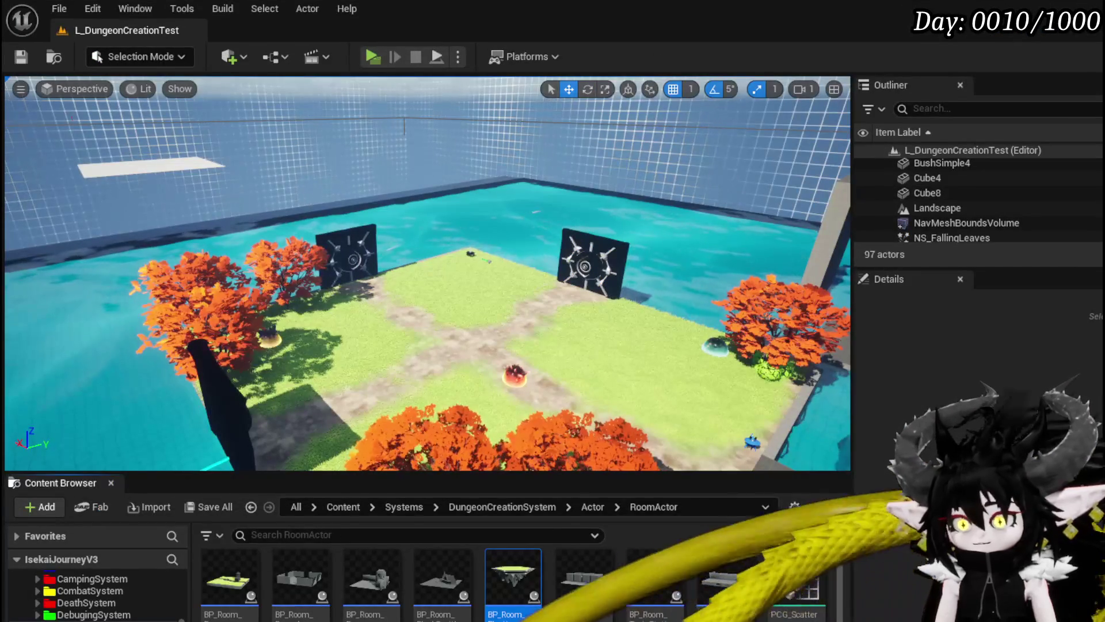
Open the Room_Windmill blueprint and inspect its PCG component.
double_click(506, 578)
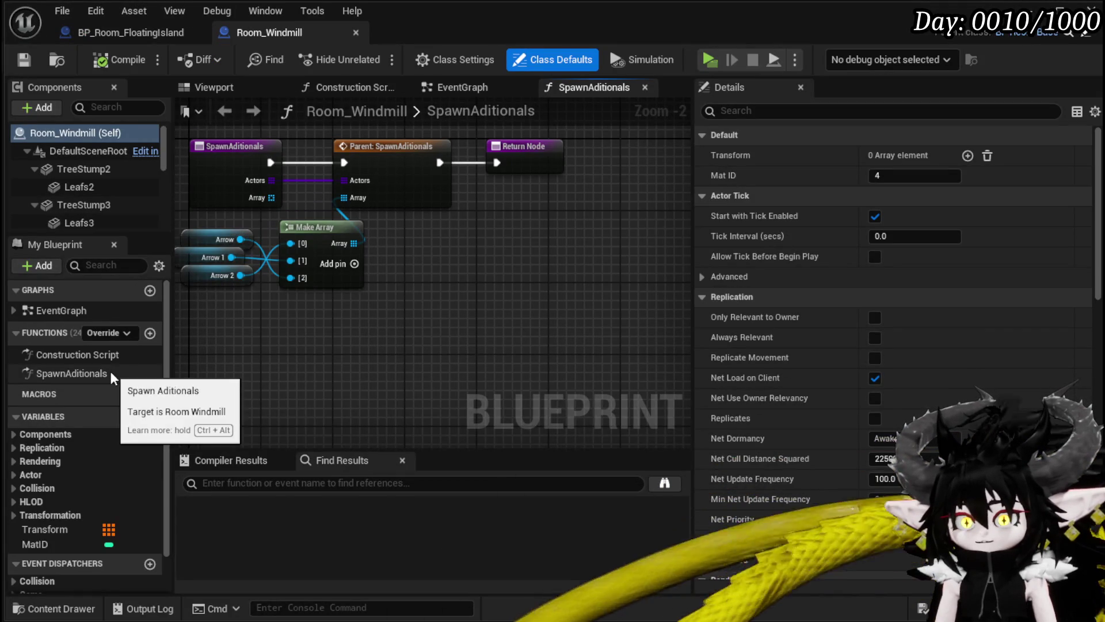
scroll(88, 207, down, 2)
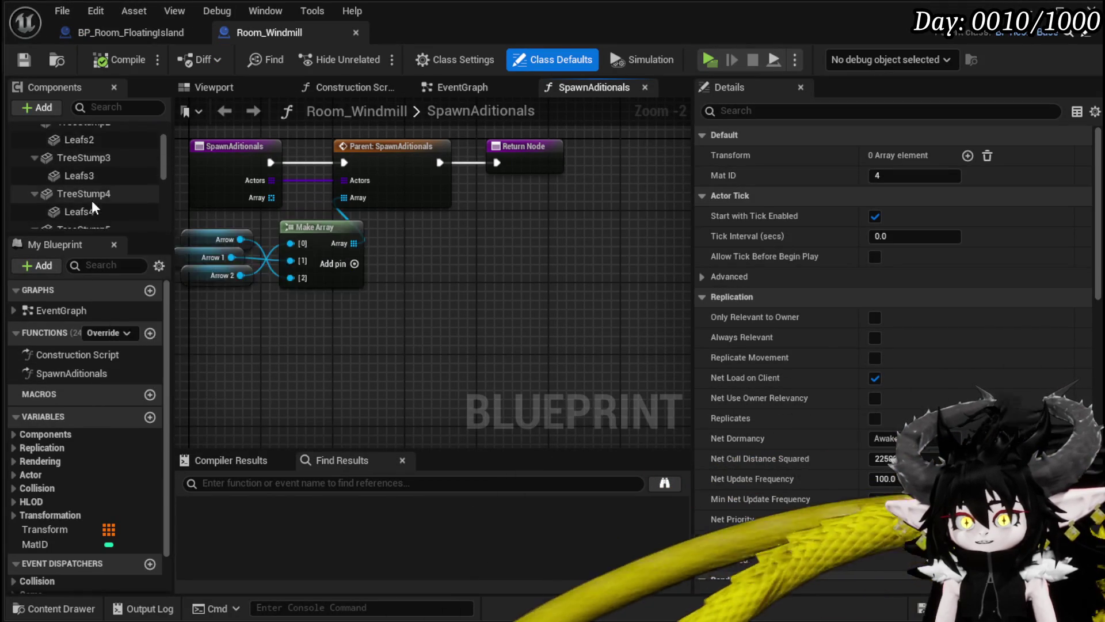
scroll(98, 213, down, 3)
scroll(51, 222, down, 1)
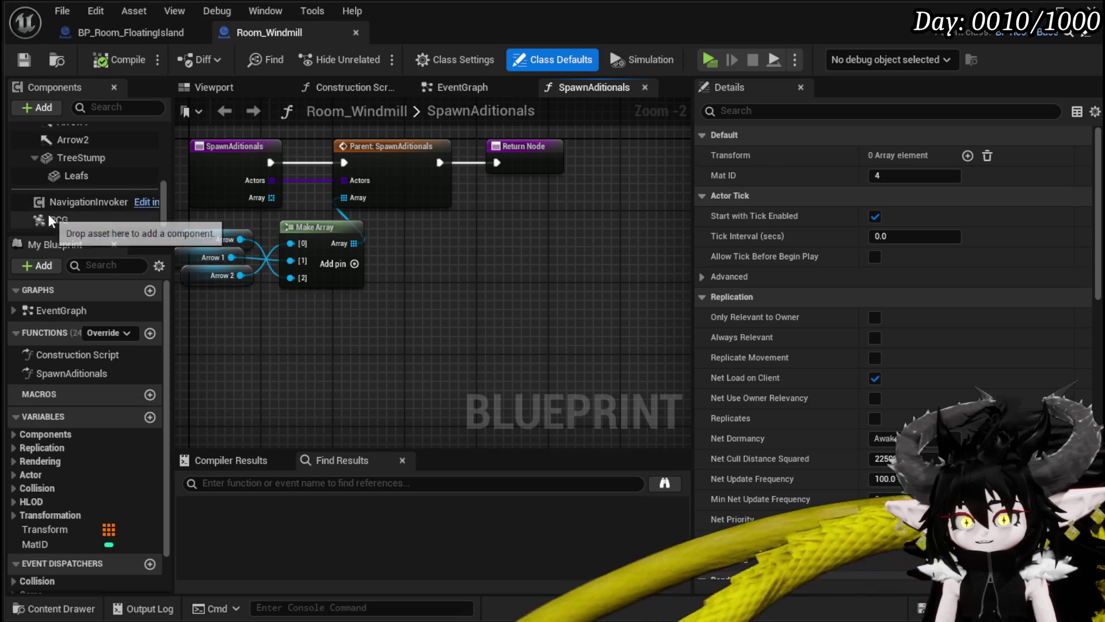
click(58, 220)
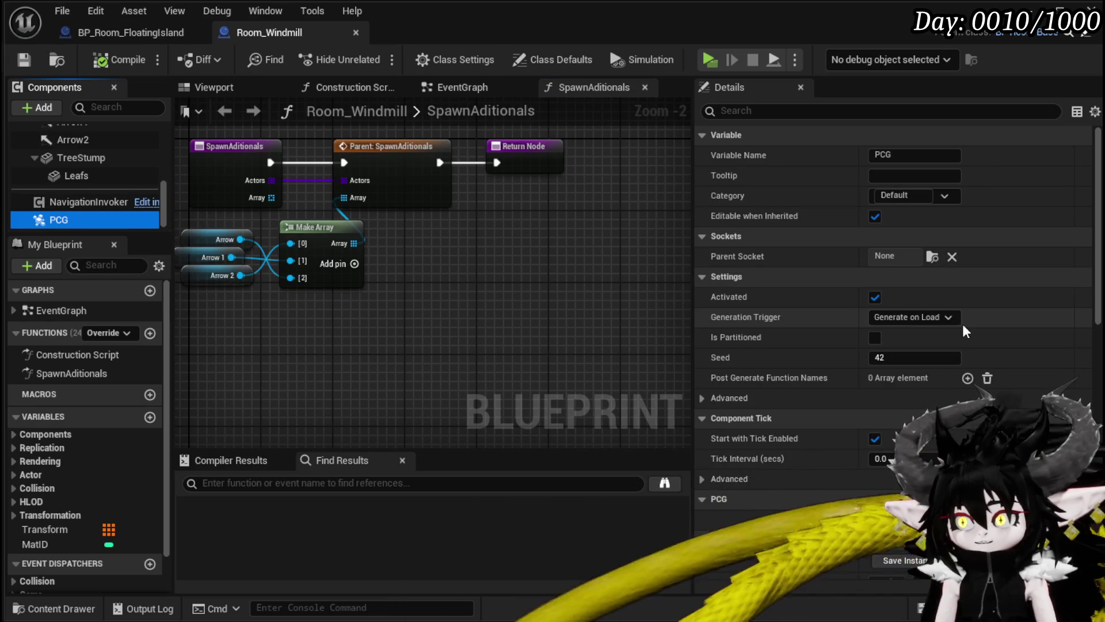
Check the MatID variable, reselect the PCG component, and return to BP_Room_FloatingIsland.
scroll(921, 322, down, 5)
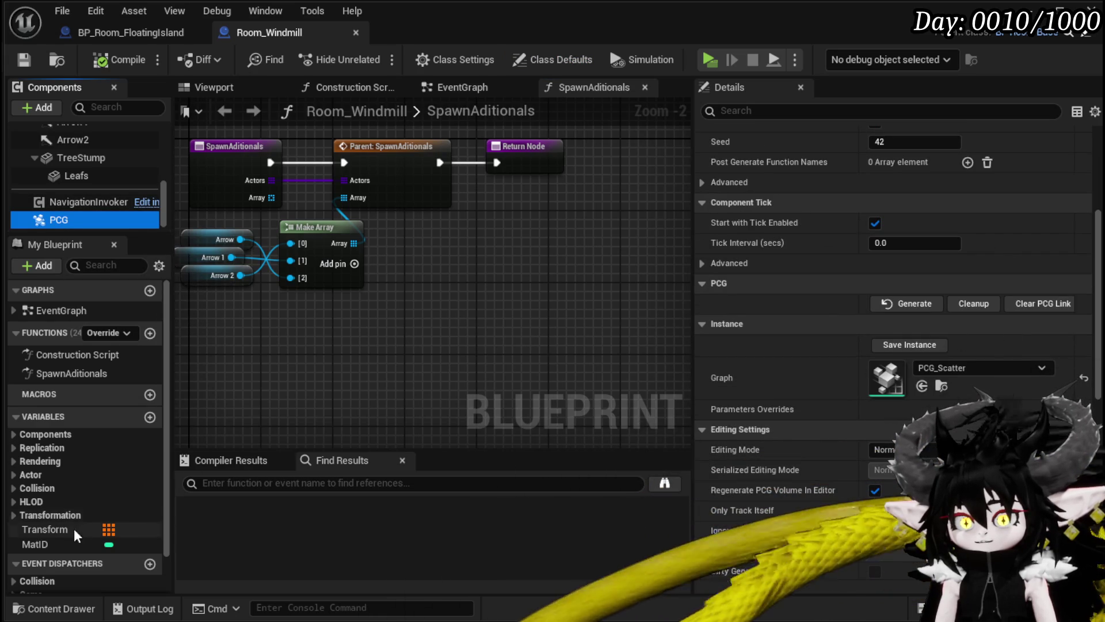
click(56, 545)
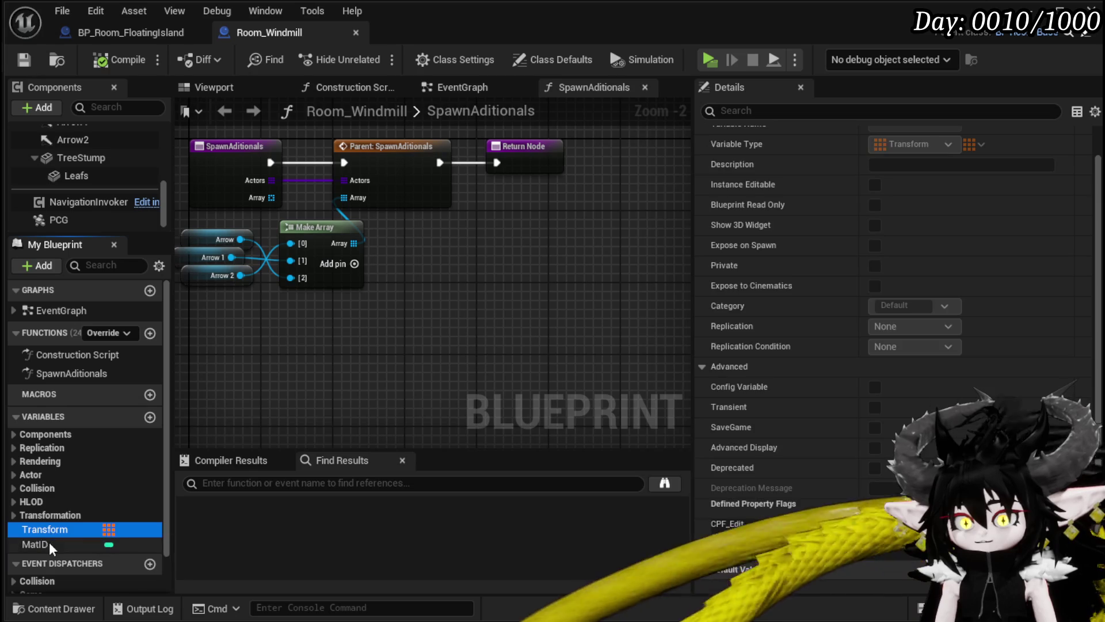
scroll(891, 355, down, 4)
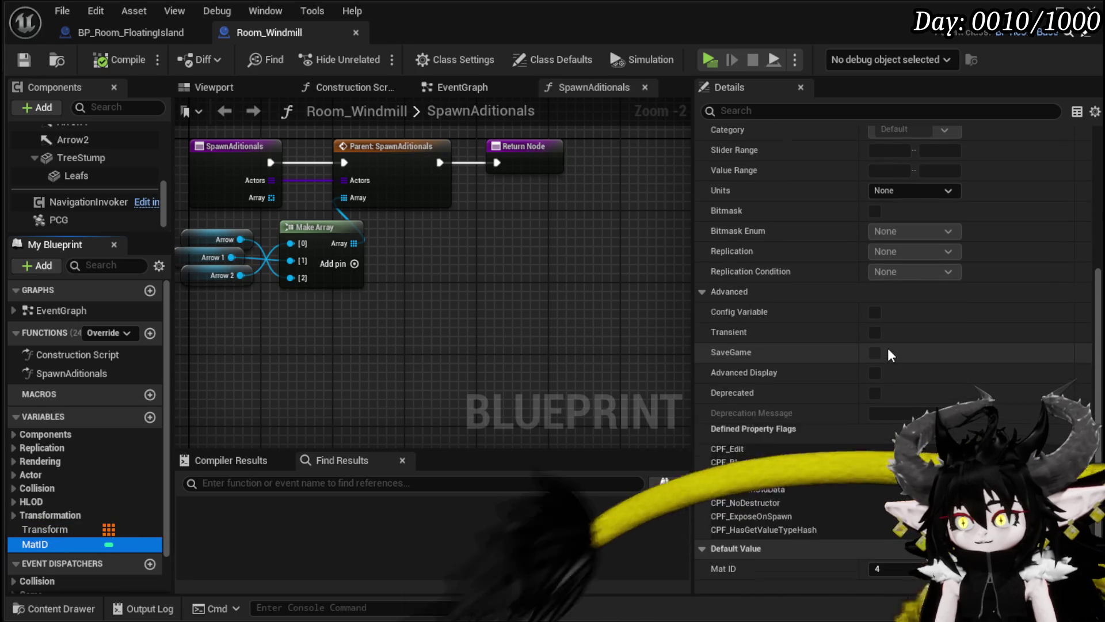
click(62, 218)
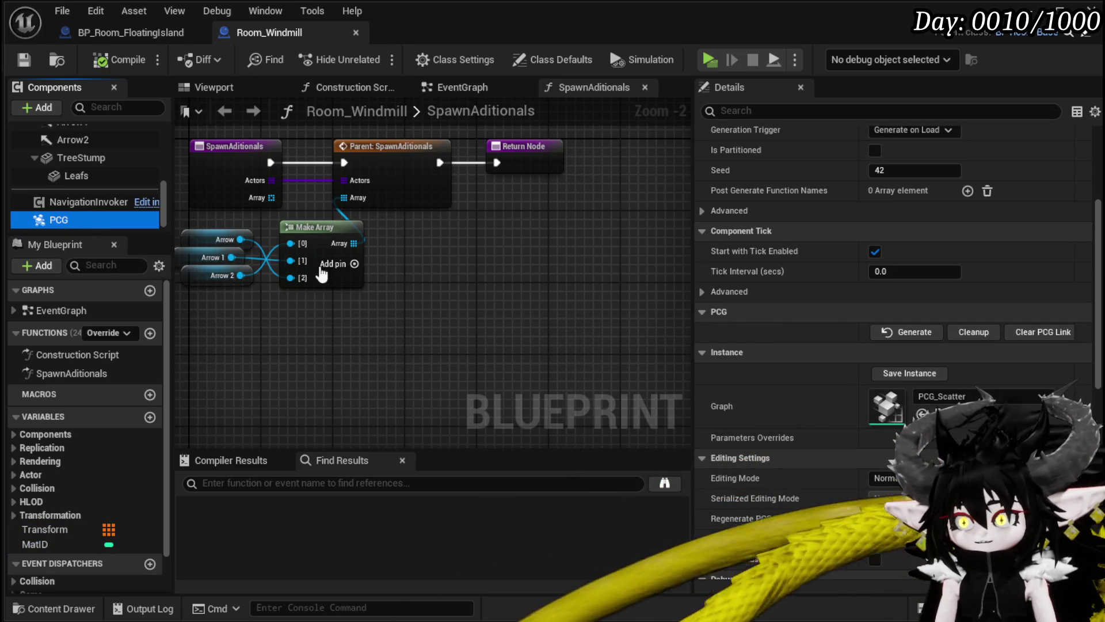
click(66, 200)
click(59, 220)
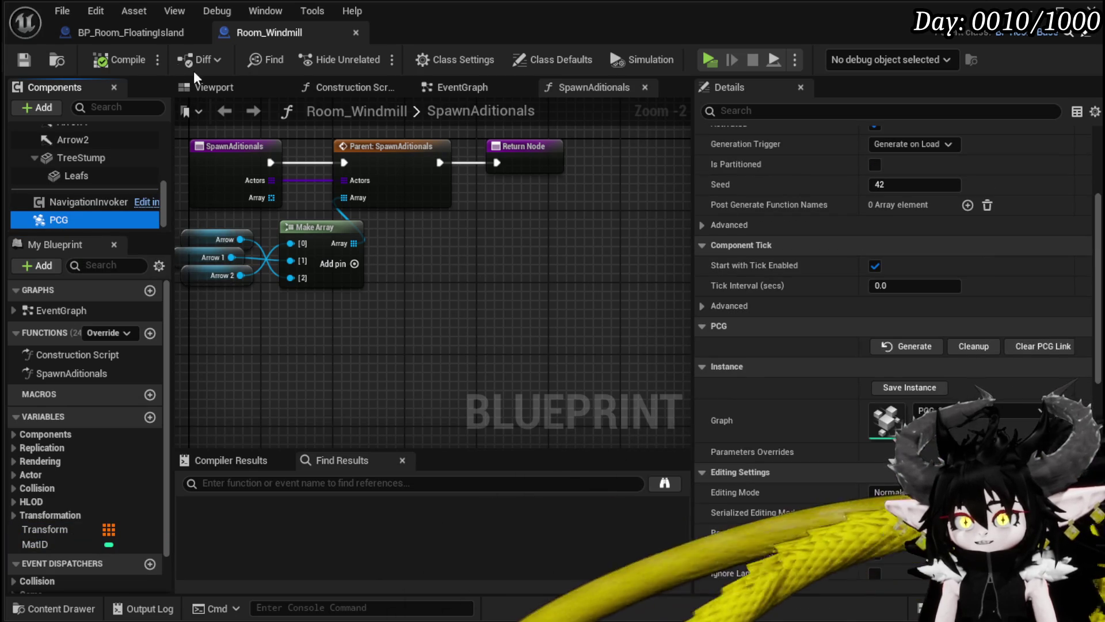
click(113, 41)
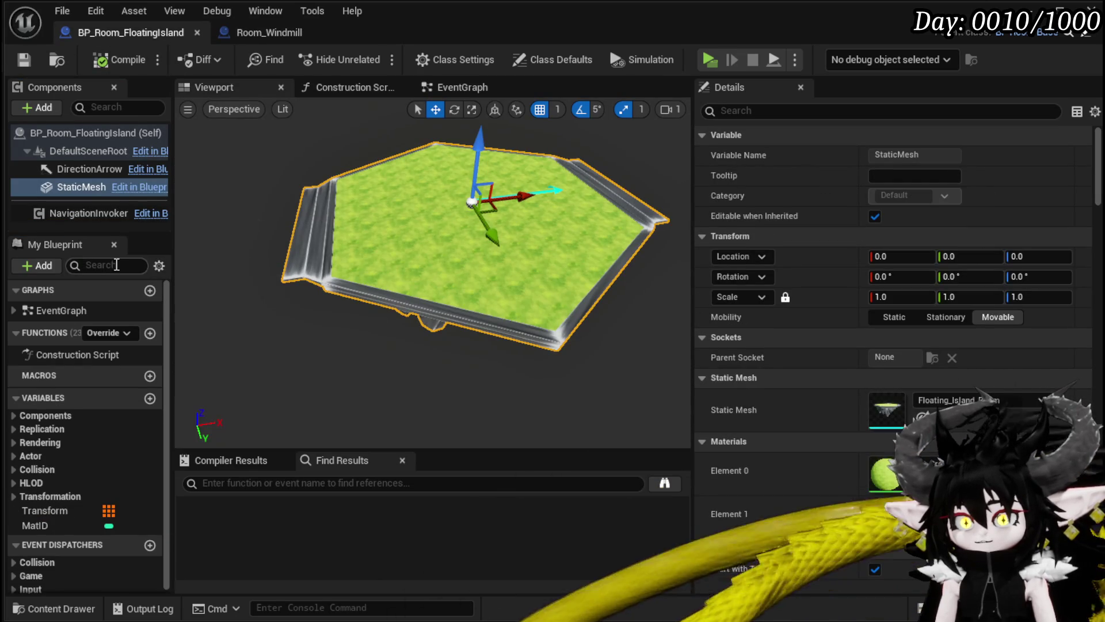
Paste the PCG component into BP_Room_FloatingIsland and check the StaticMesh materials.
key(ctrl+v)
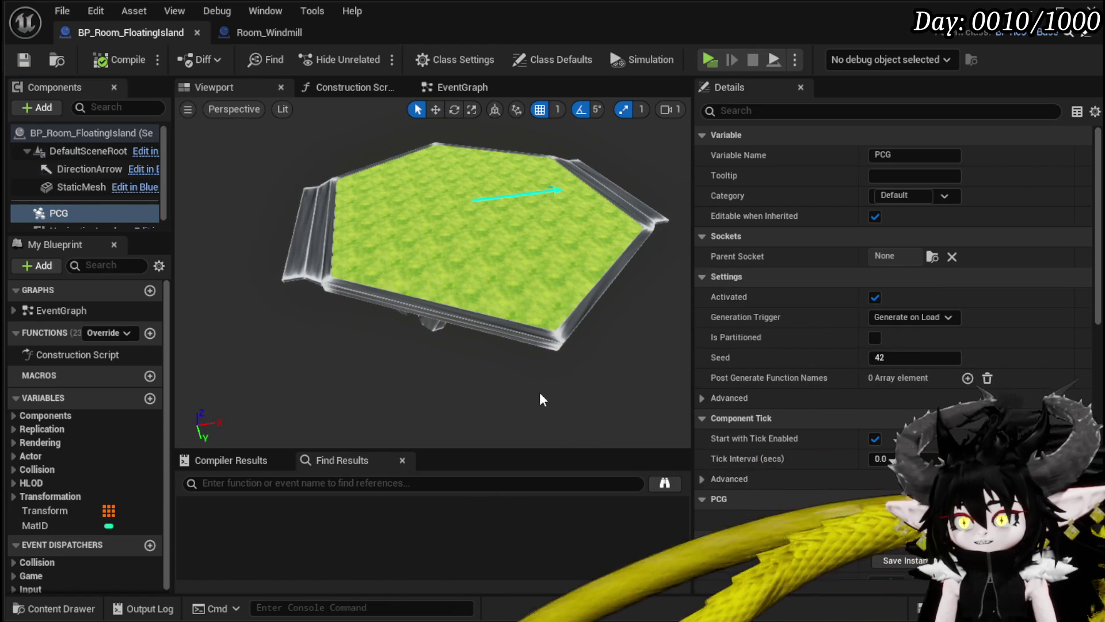
click(357, 297)
click(35, 525)
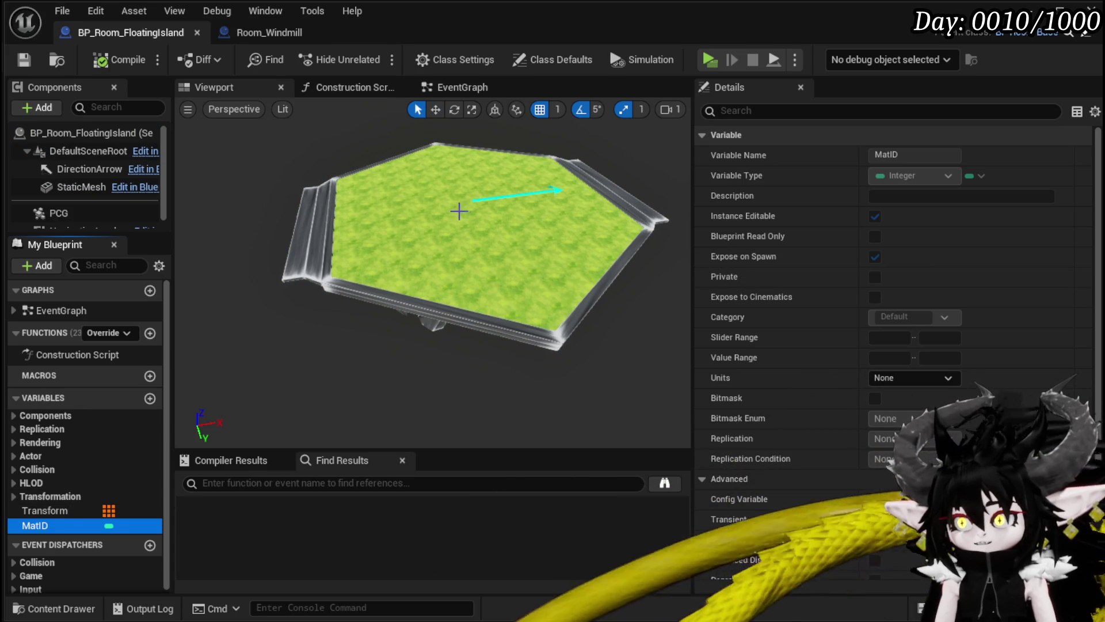
scroll(938, 337, down, 5)
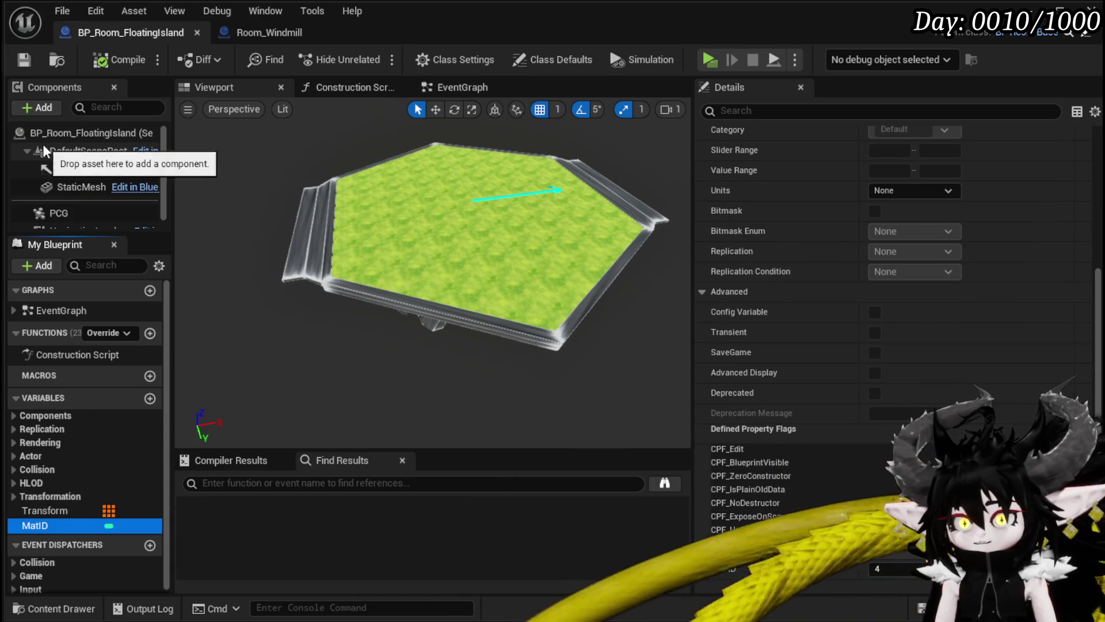
click(54, 186)
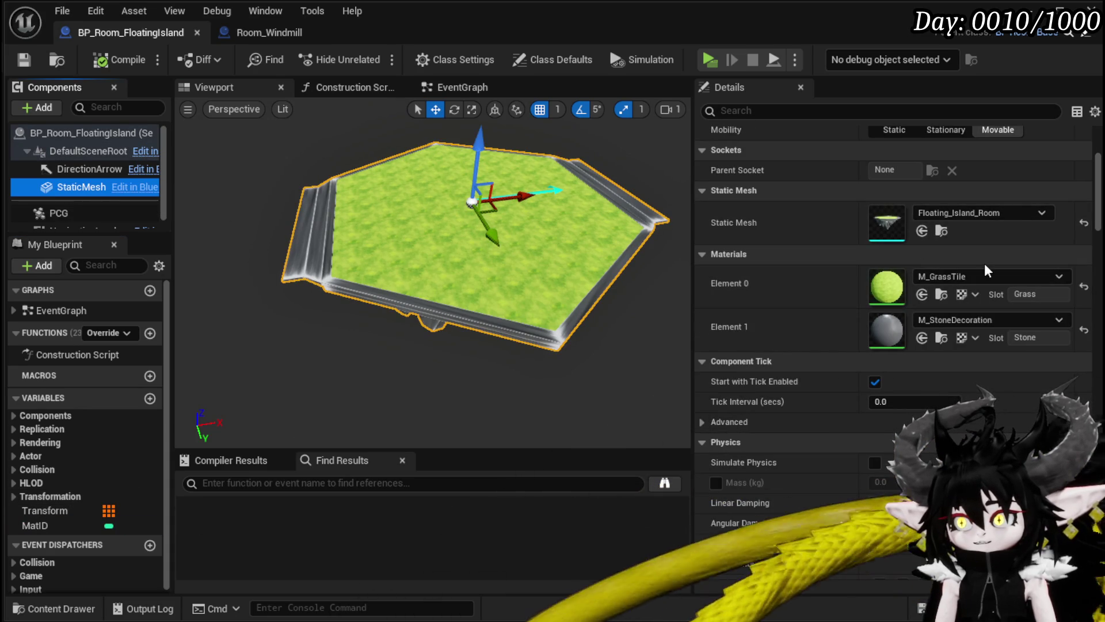
scroll(984, 263, up, 2)
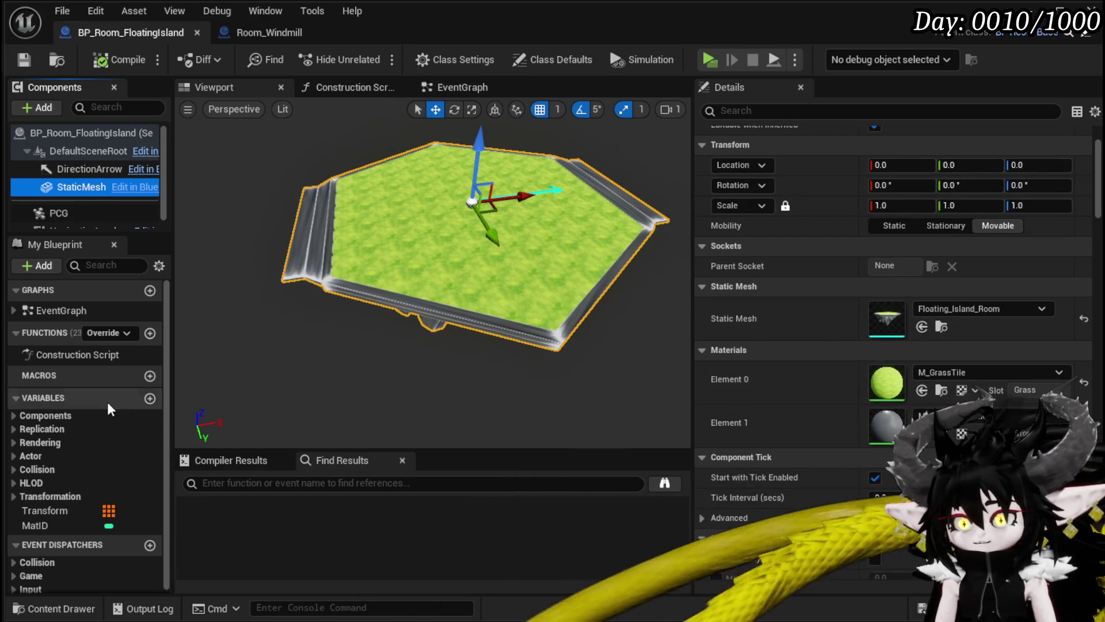
Edit the MatID default value, then compile and save the island blueprint.
click(35, 525)
scroll(1034, 282, down, 5)
click(898, 568)
click(24, 60)
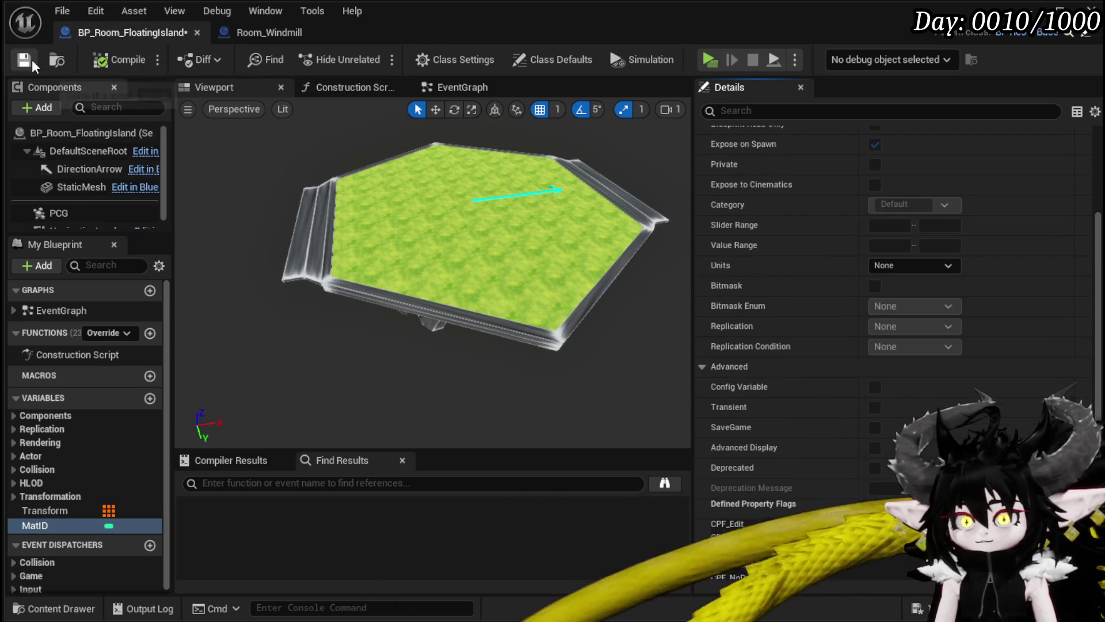
click(272, 33)
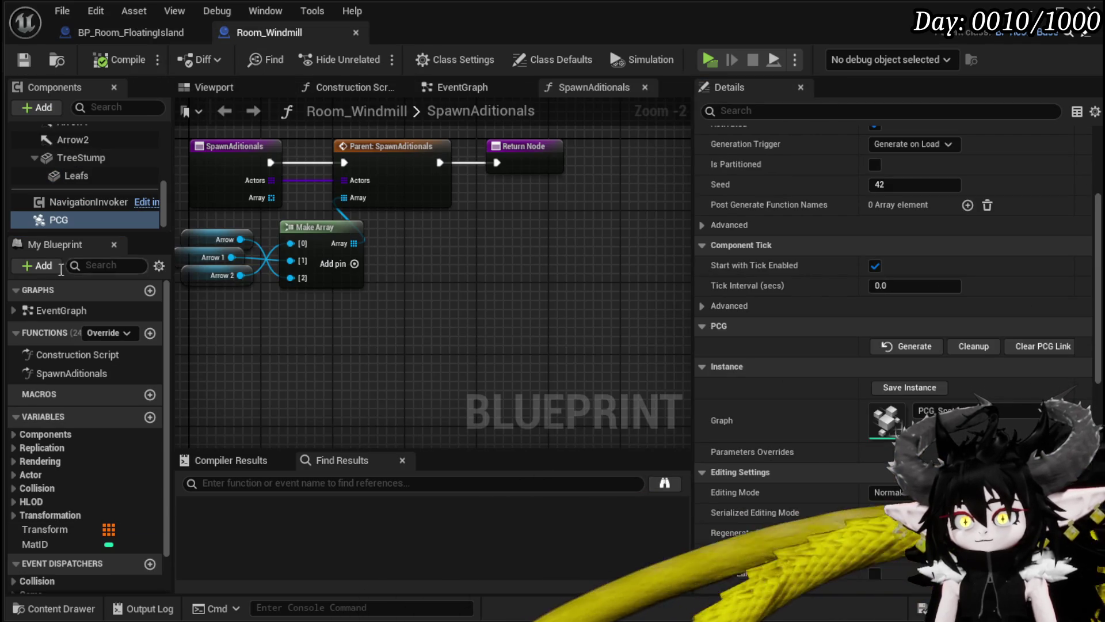
Review Room_Windmill's mesh materials, MatID variable and PCG component, then return to the island blueprint.
scroll(99, 172, up, 5)
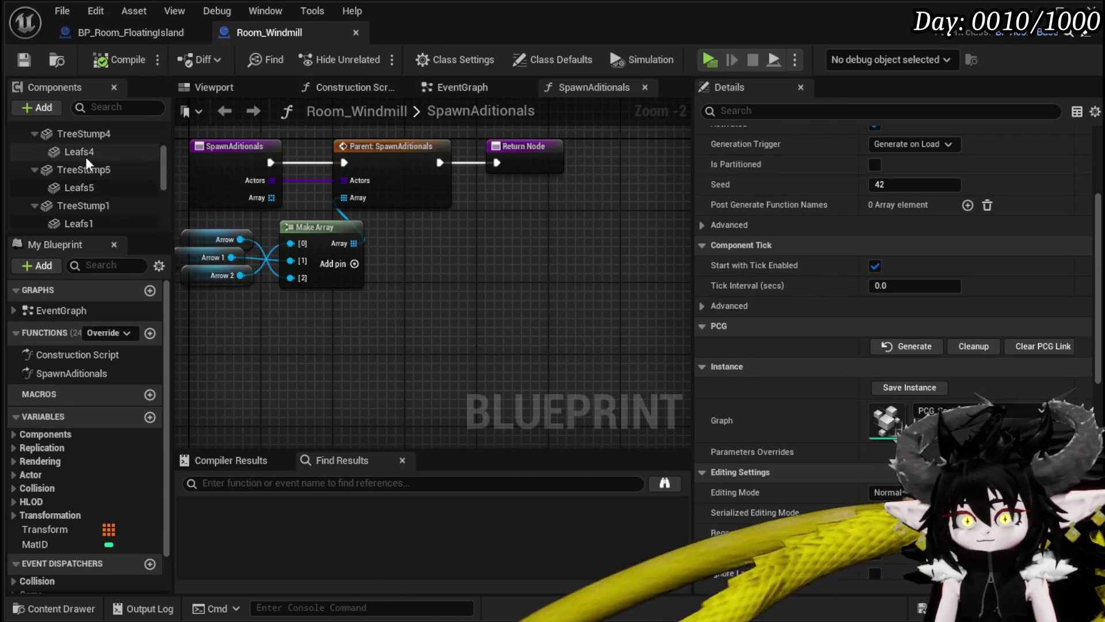
scroll(75, 163, down, 2)
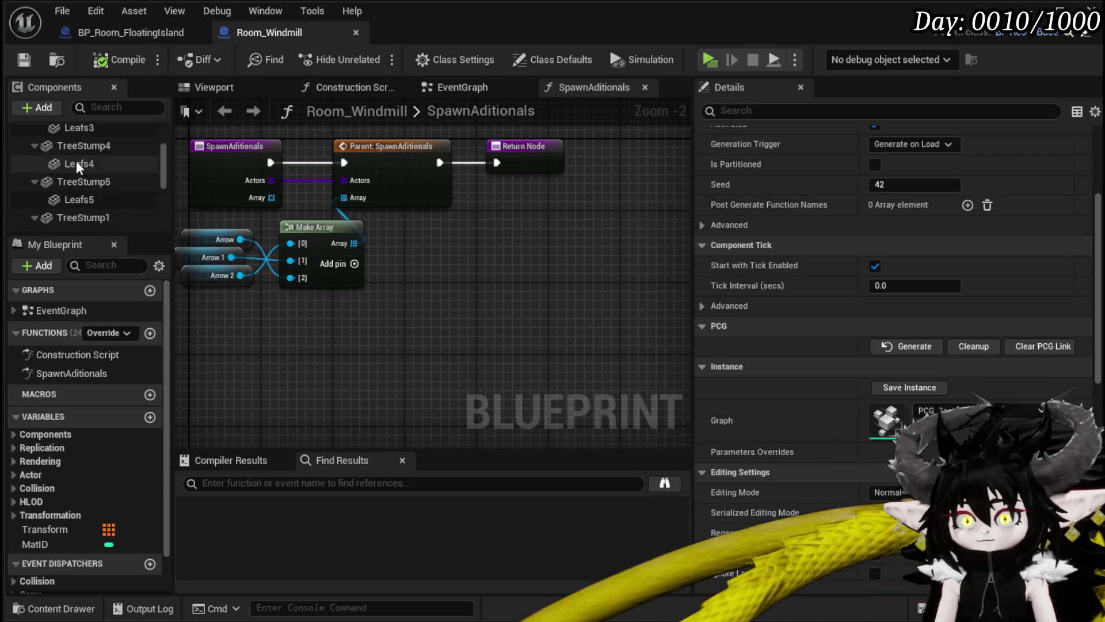
scroll(115, 173, down, 4)
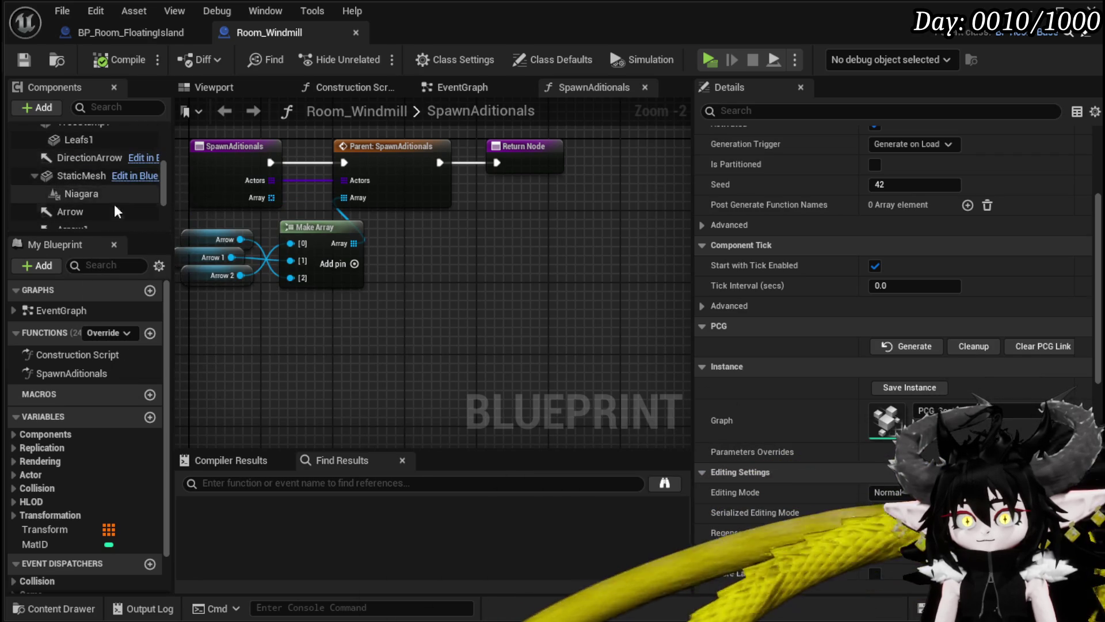
click(86, 177)
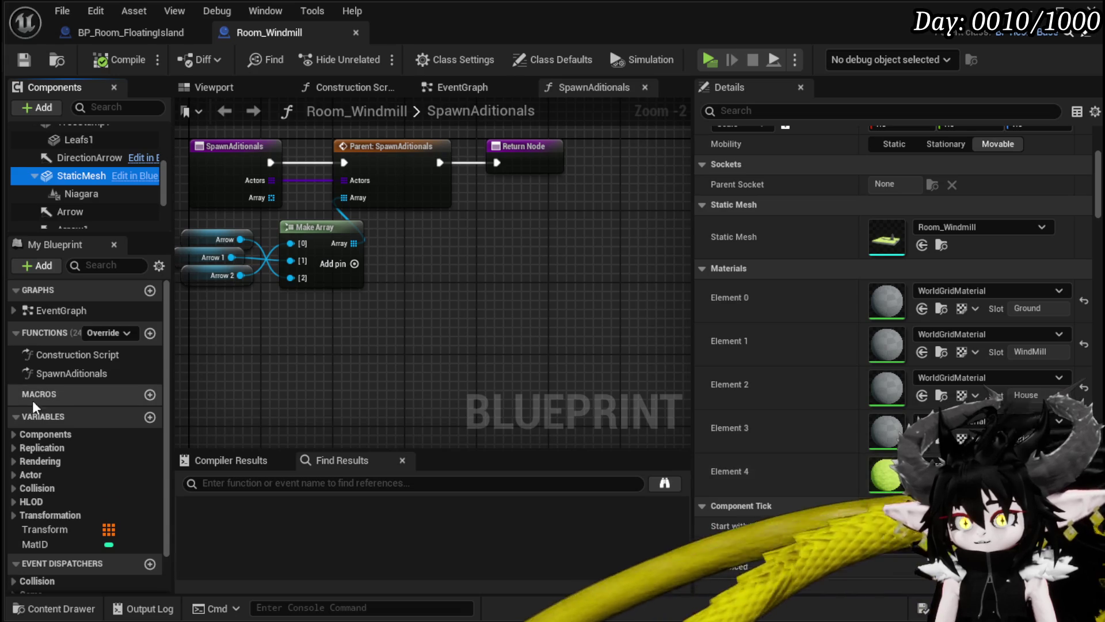
scroll(35, 409, down, 1)
click(35, 500)
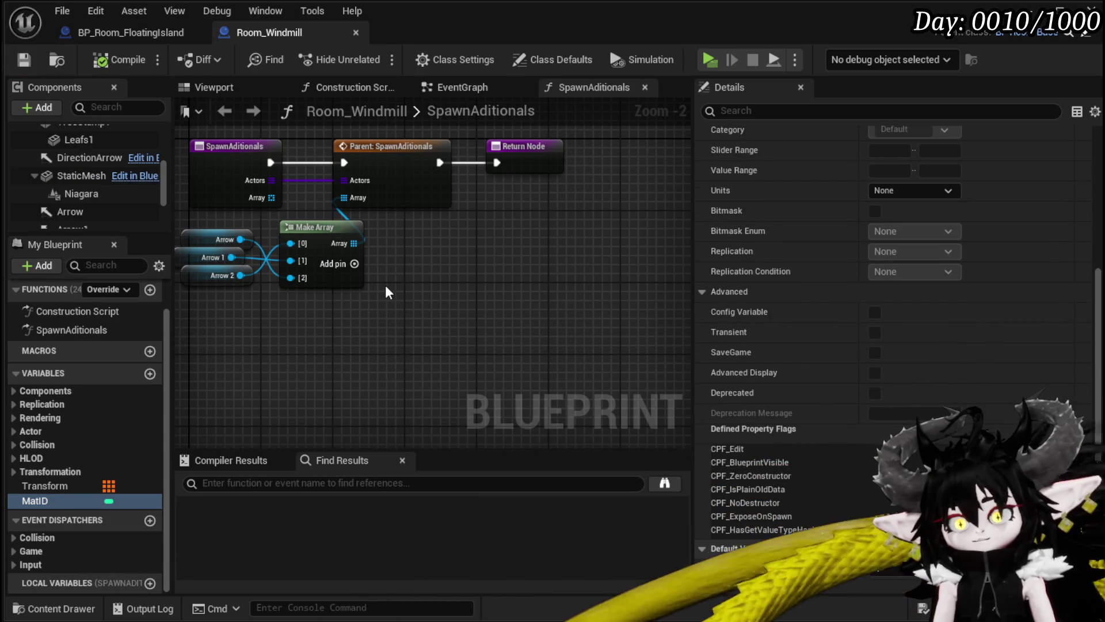
click(60, 220)
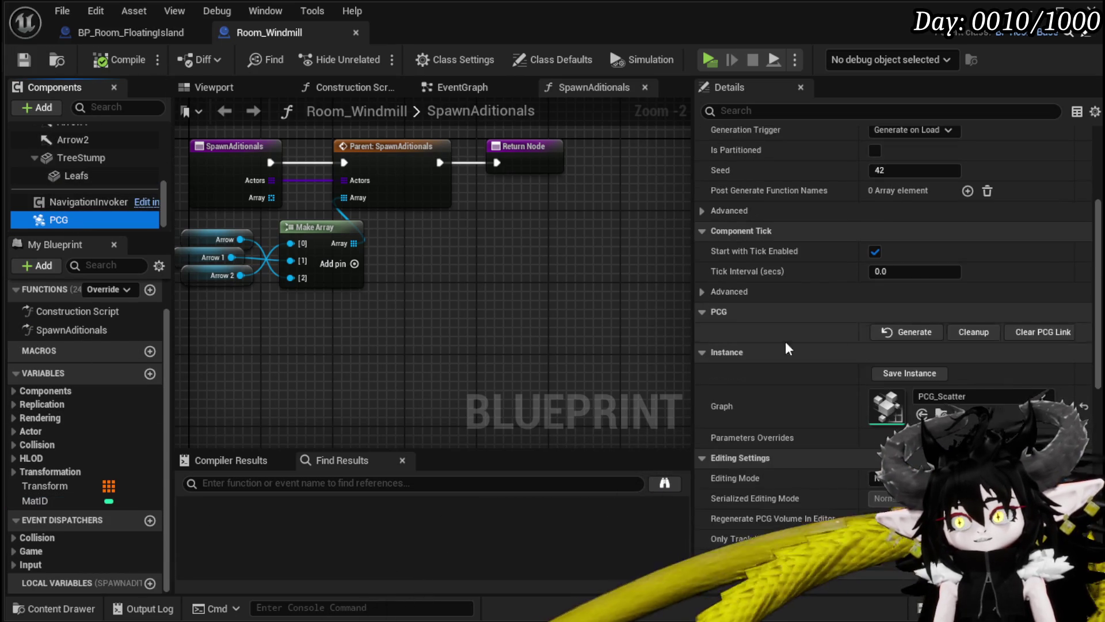
scroll(922, 334, up, 3)
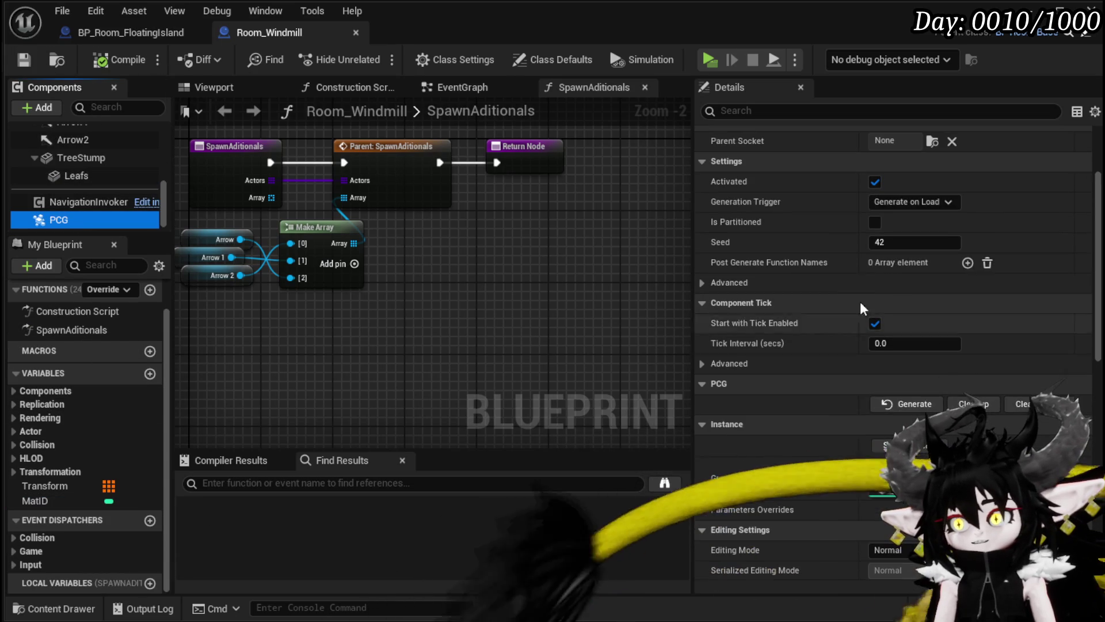
click(139, 37)
scroll(1007, 320, up, 3)
scroll(1011, 327, down, 5)
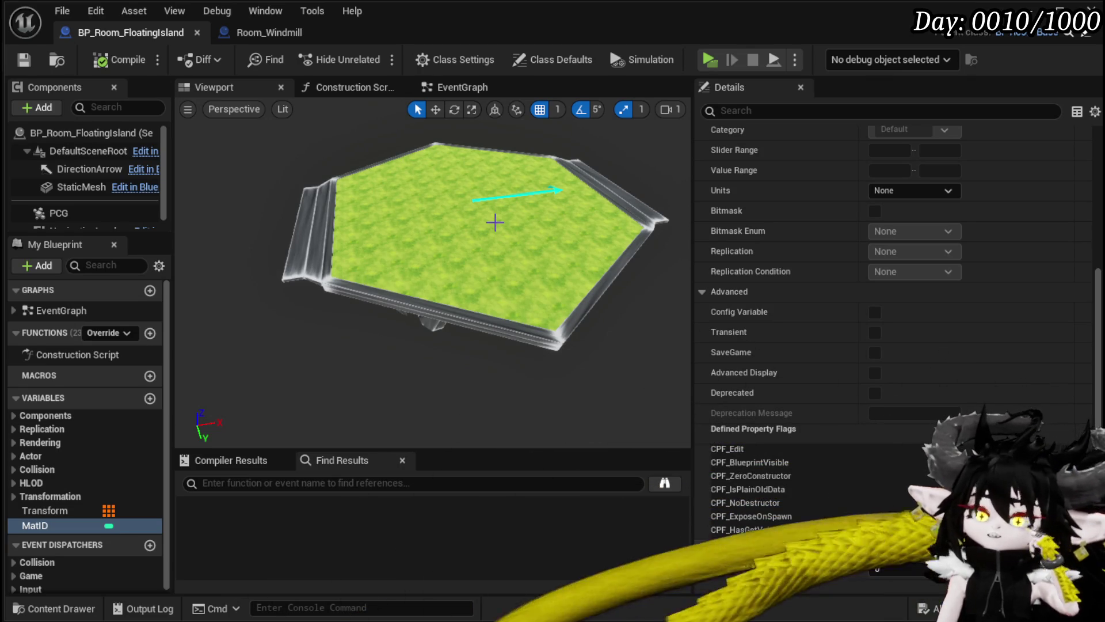
Add a Static Mesh component and set its mesh to the tree.
click(50, 109)
text(Static)
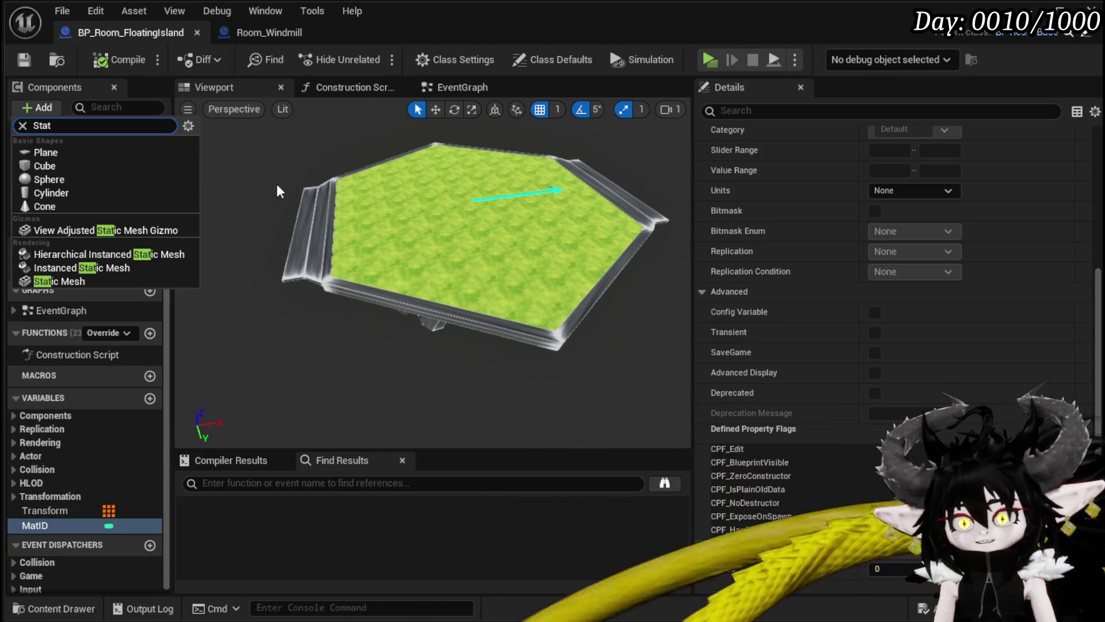
click(84, 282)
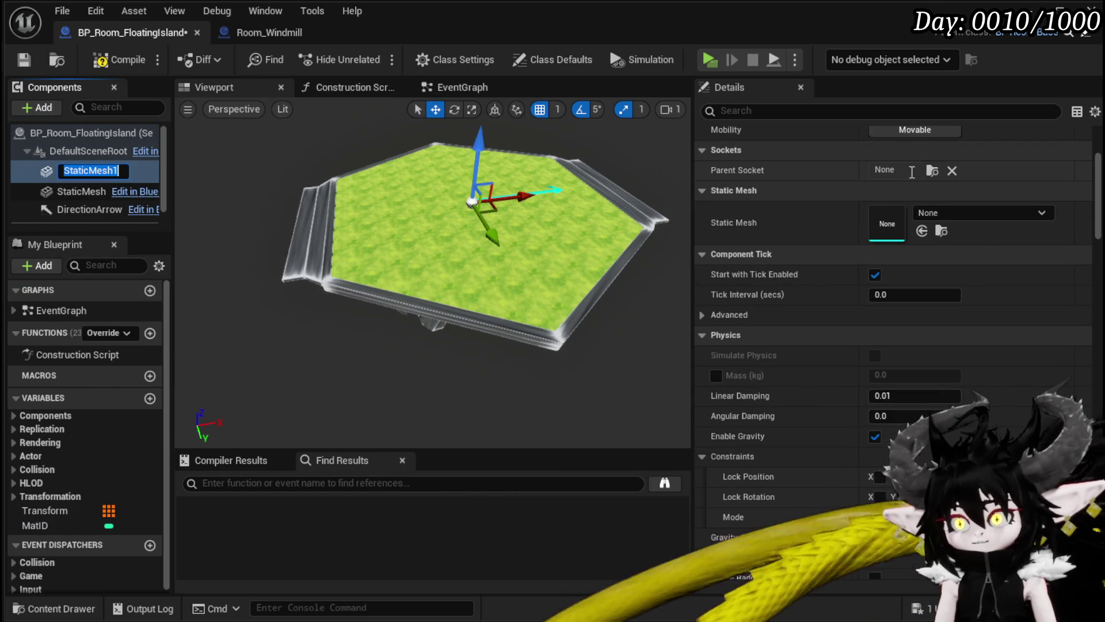
click(932, 213)
text(Tree)
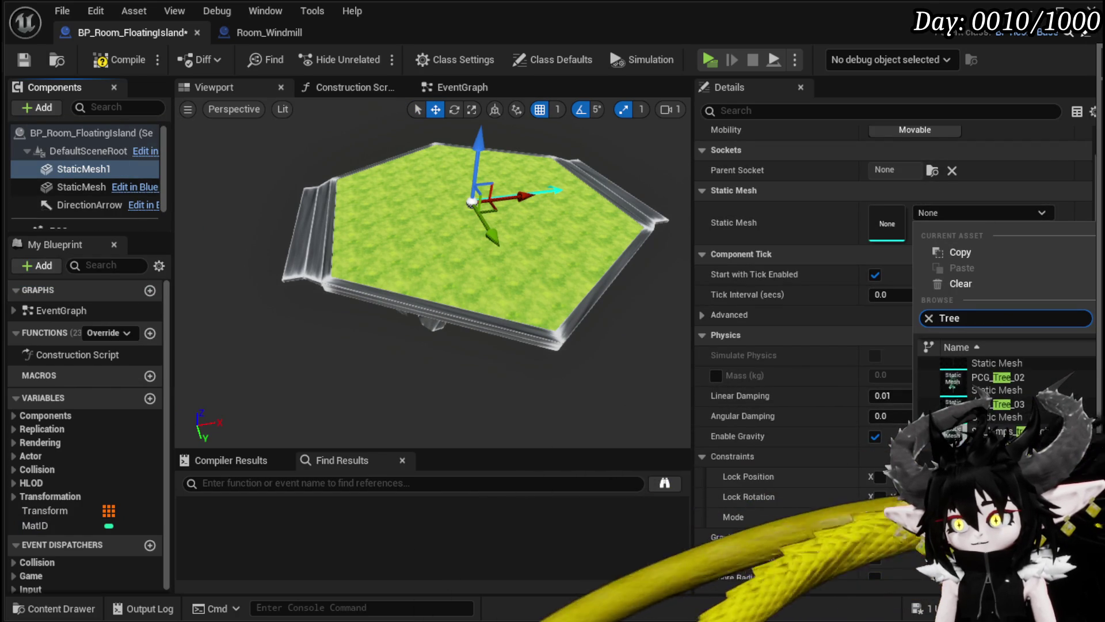
scroll(1007, 391, down, 3)
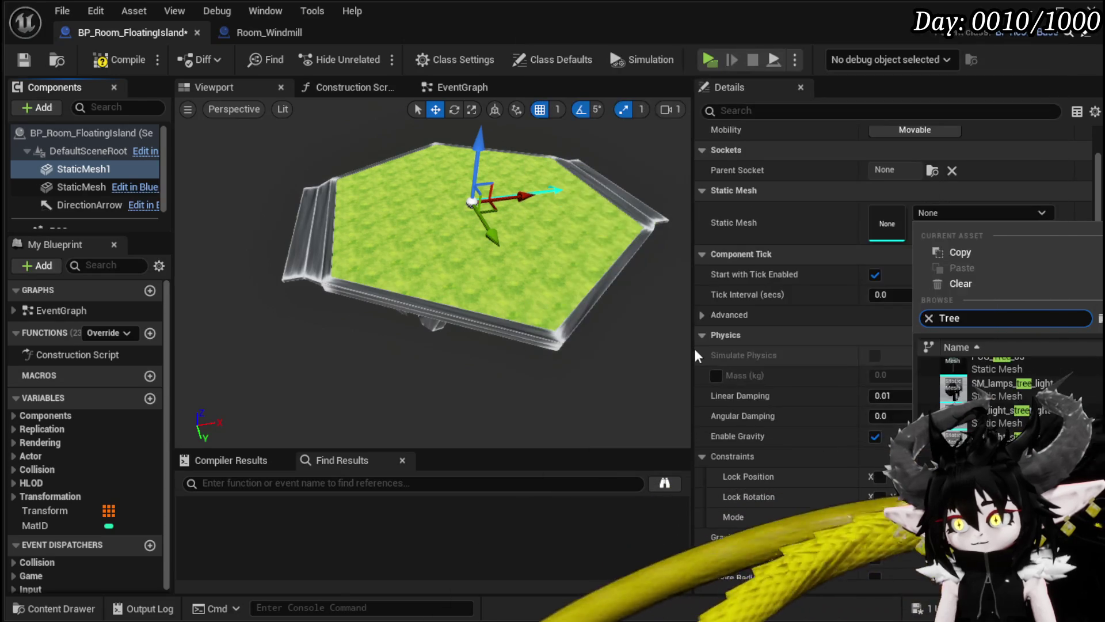
scroll(1008, 391, down, 5)
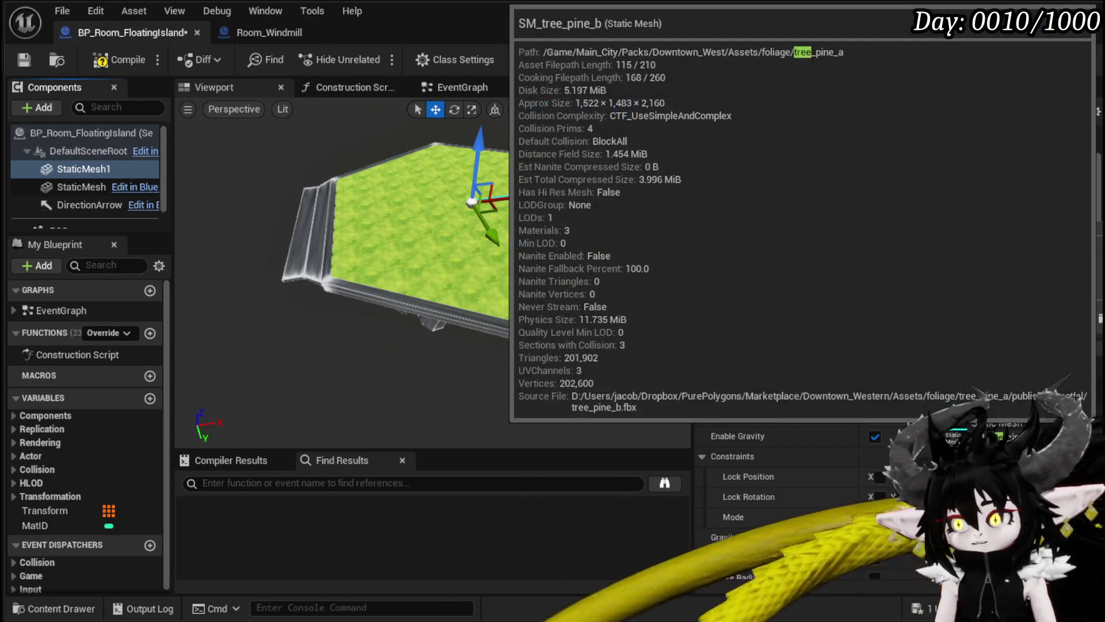
key(Escape)
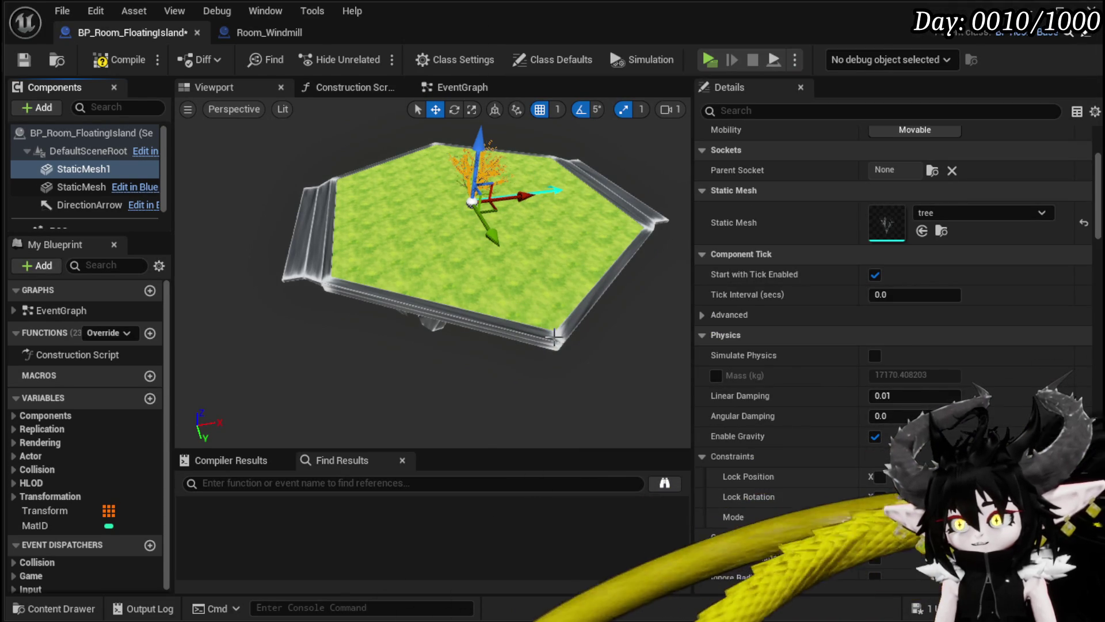
Add a child Static Mesh component under it using the leaves mesh.
click(57, 110)
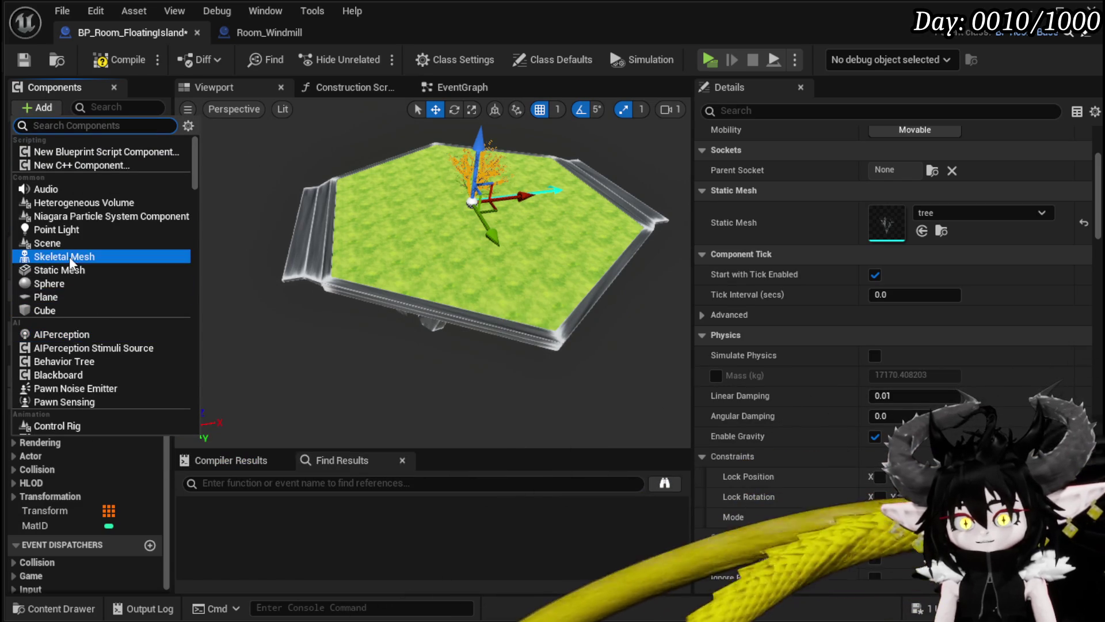
click(117, 270)
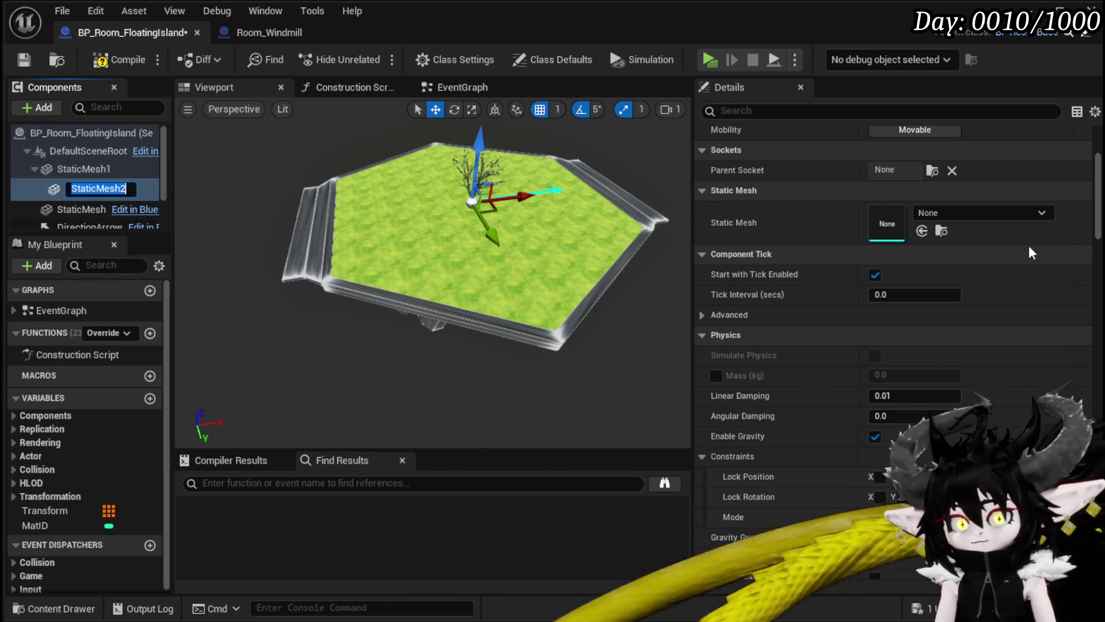
click(934, 213)
text(leaves)
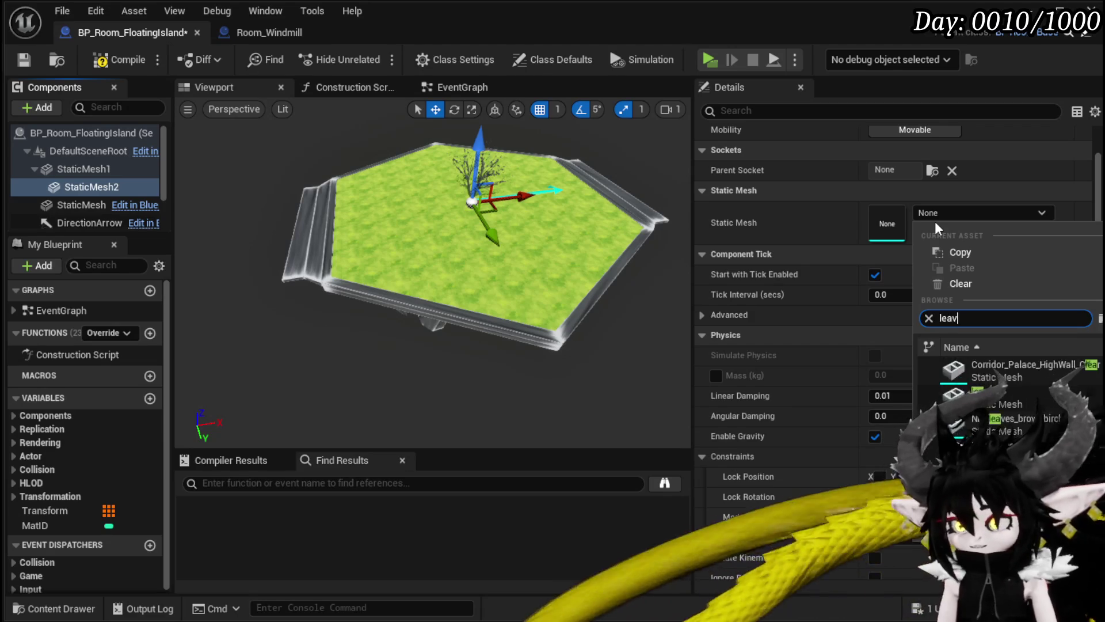
click(1017, 363)
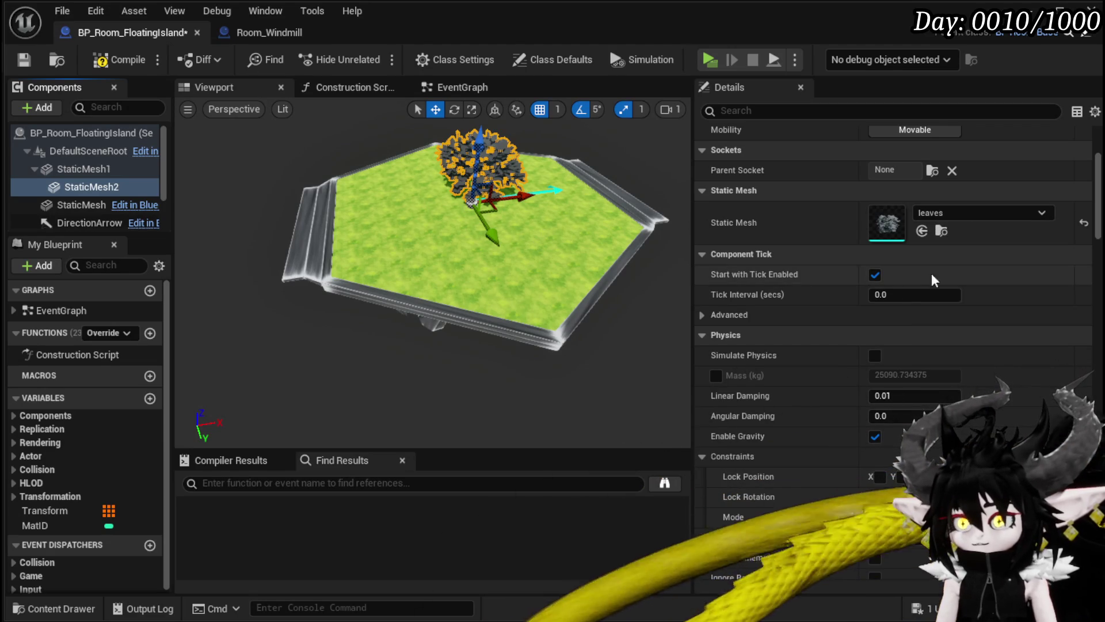
scroll(839, 235, up, 3)
scroll(865, 337, down, 3)
scroll(862, 338, down, 5)
scroll(432, 276, up, 3)
mouse_move(538, 295)
mouse_down()
mouse_move(576, 239)
mouse_move(538, 295)
mouse_move(374, 247)
mouse_up()
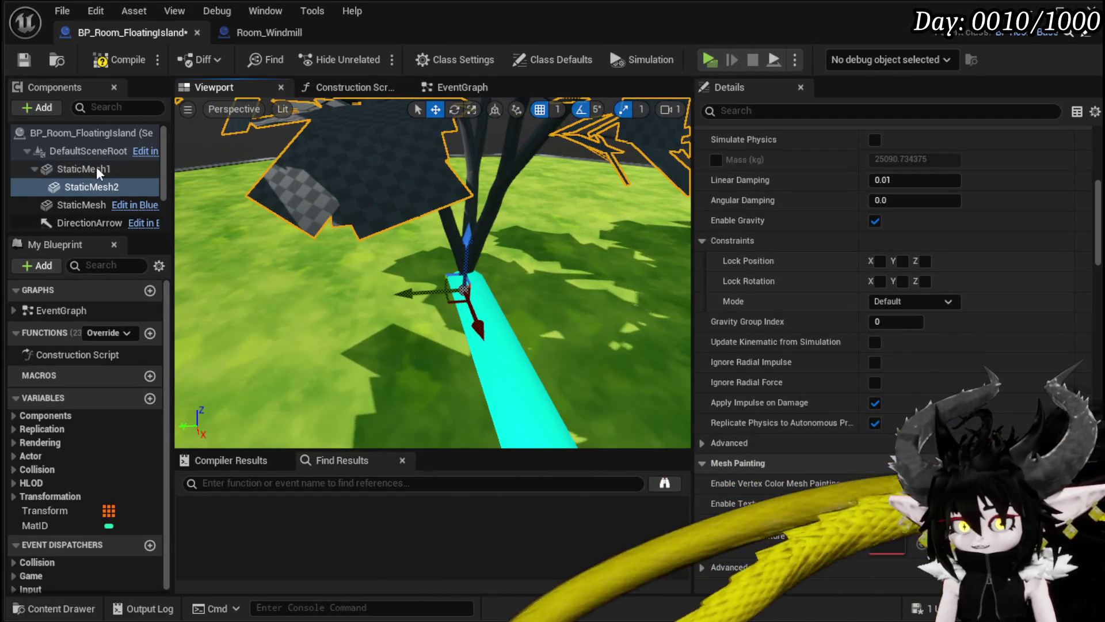
Rename the StaticMesh1 trunk component to Tree.
double_click(97, 170)
right_click(86, 173)
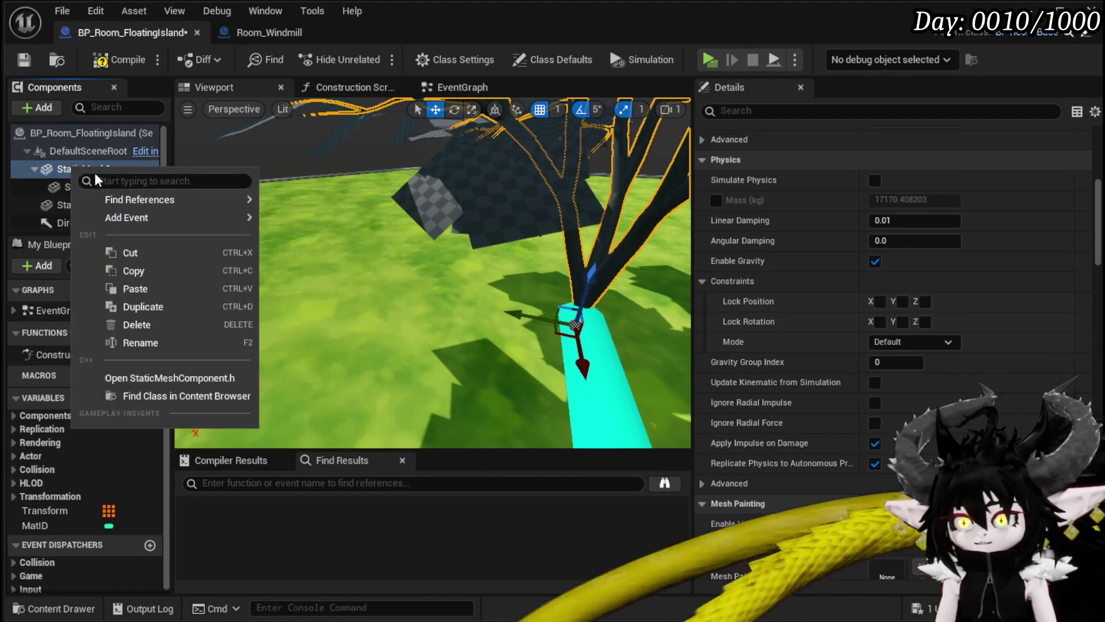
click(141, 343)
text(Tree)
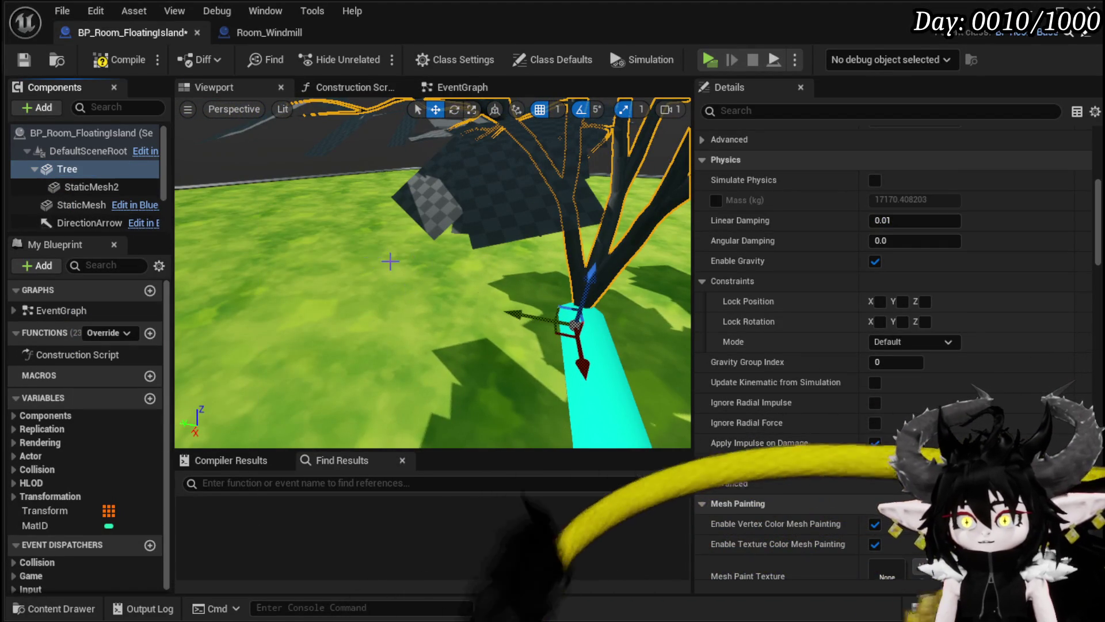
scroll(390, 261, down, 10)
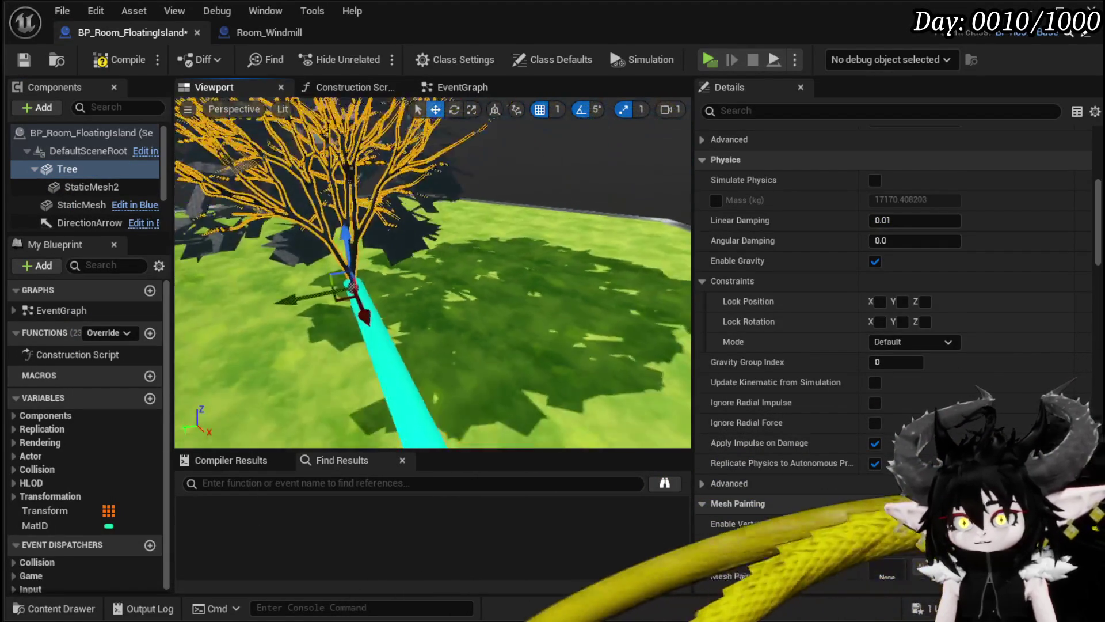
Scale the Tree to 1.5, then to 2.0 on all axes.
scroll(390, 262, down, 10)
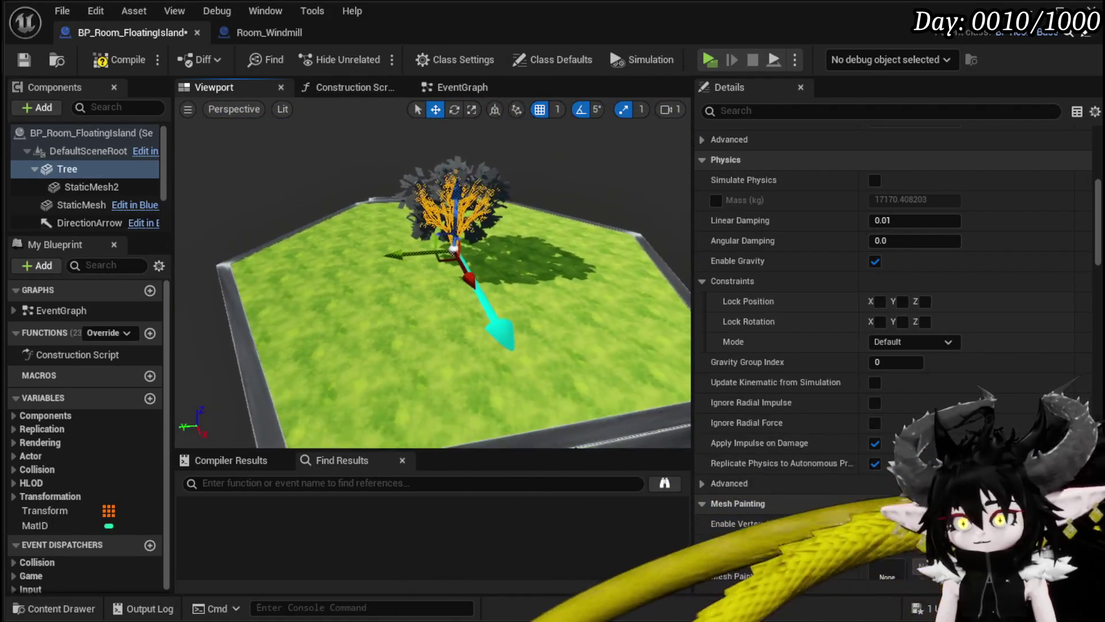
scroll(882, 198, up, 4)
scroll(882, 198, up, 5)
text(1.5)
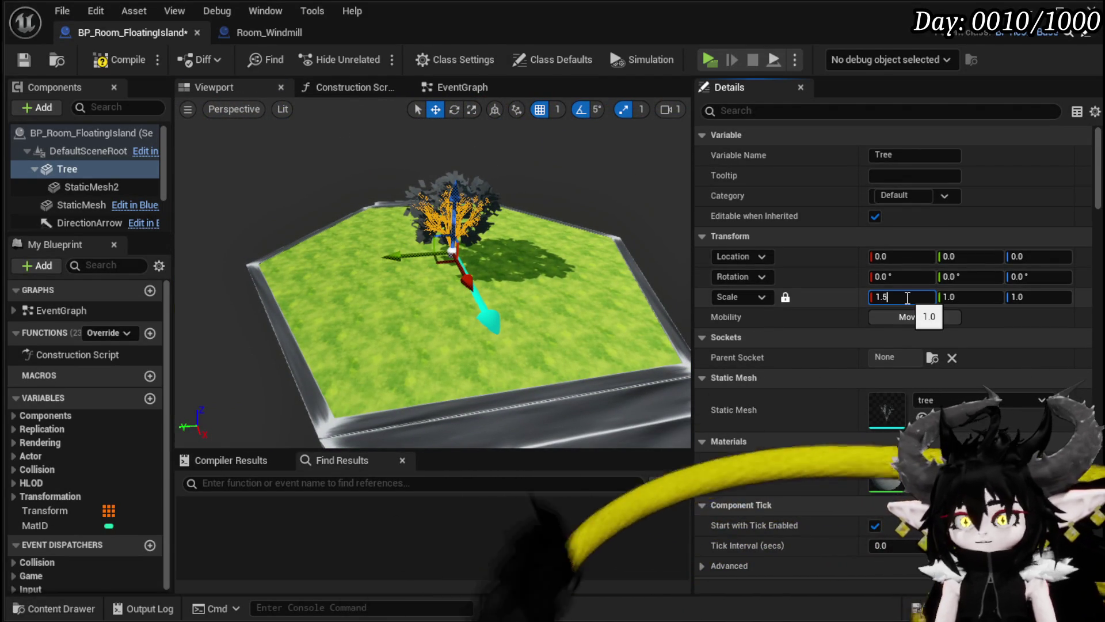
key(Return)
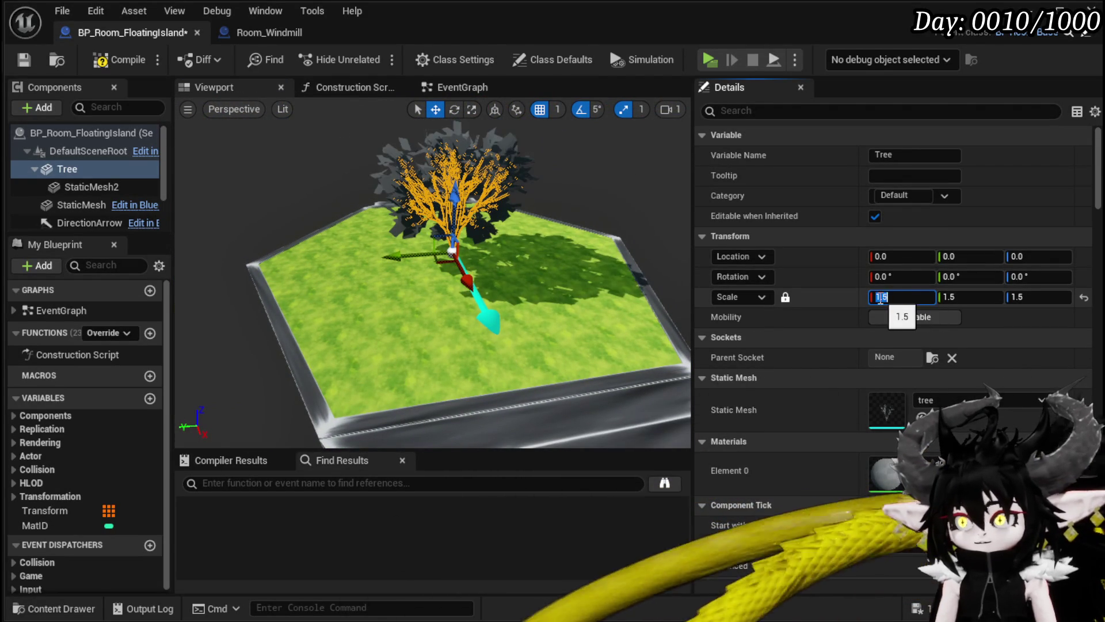
text(2)
key(Return)
Compile and save BP_Room_FloatingIsland with the enlarged tree.
drag(461, 345, 438, 345)
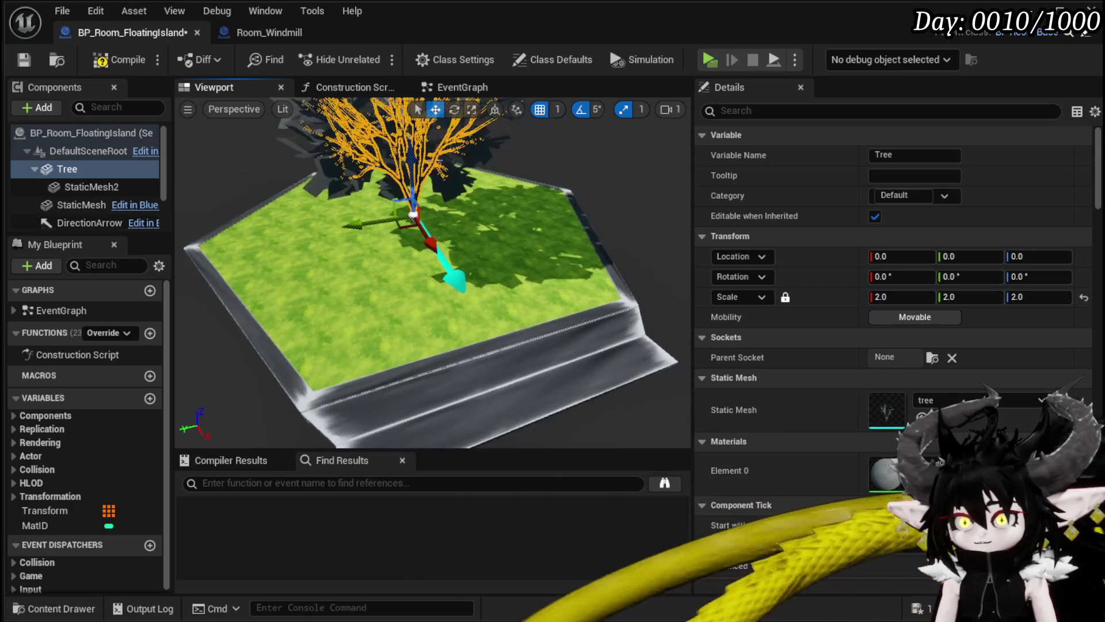
click(101, 59)
click(23, 59)
mouse_move(403, 287)
mouse_down()
mouse_move(392, 242)
mouse_move(432, 276)
mouse_move(432, 241)
mouse_move(432, 334)
mouse_up()
click(507, 173)
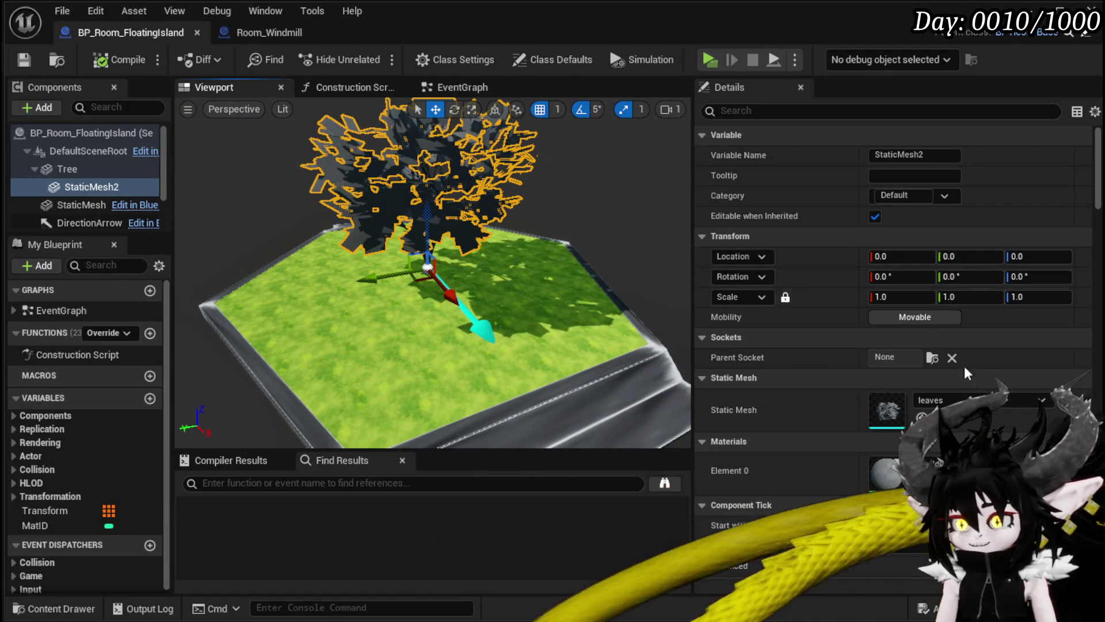
Browse 'leaves' materials in the Element 0 picker without choosing one, then return to the level editor.
click(967, 468)
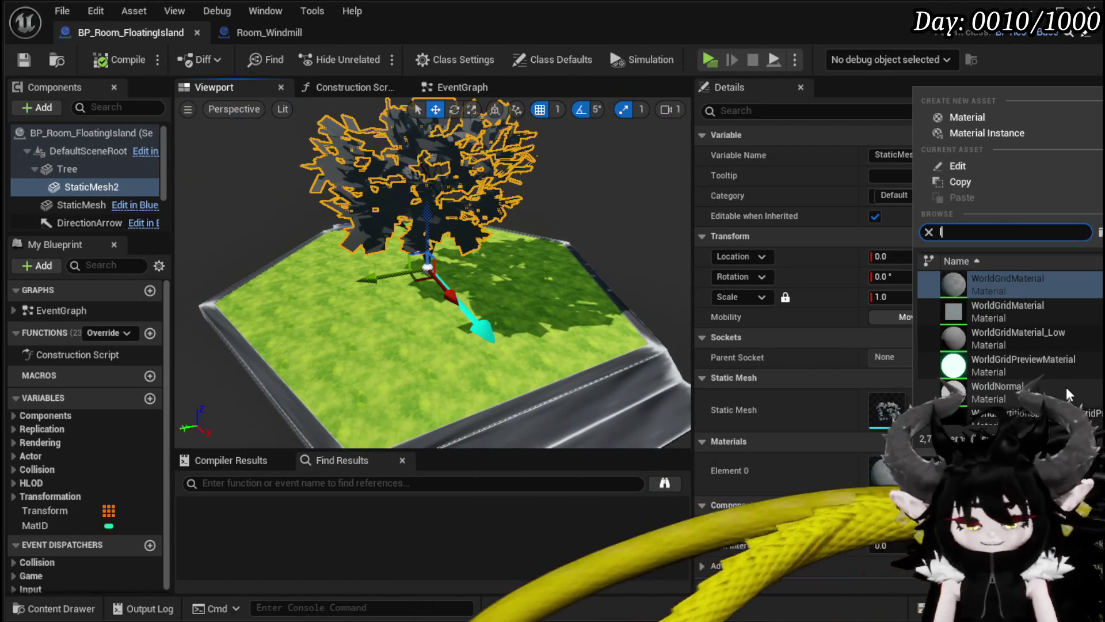
text(leav)
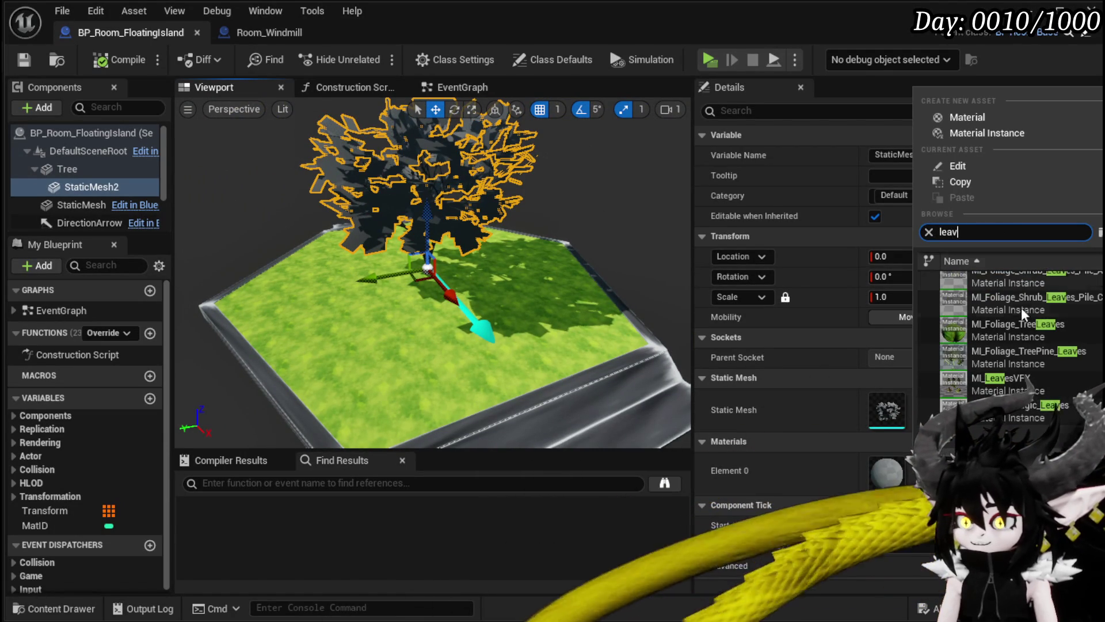
text(es)
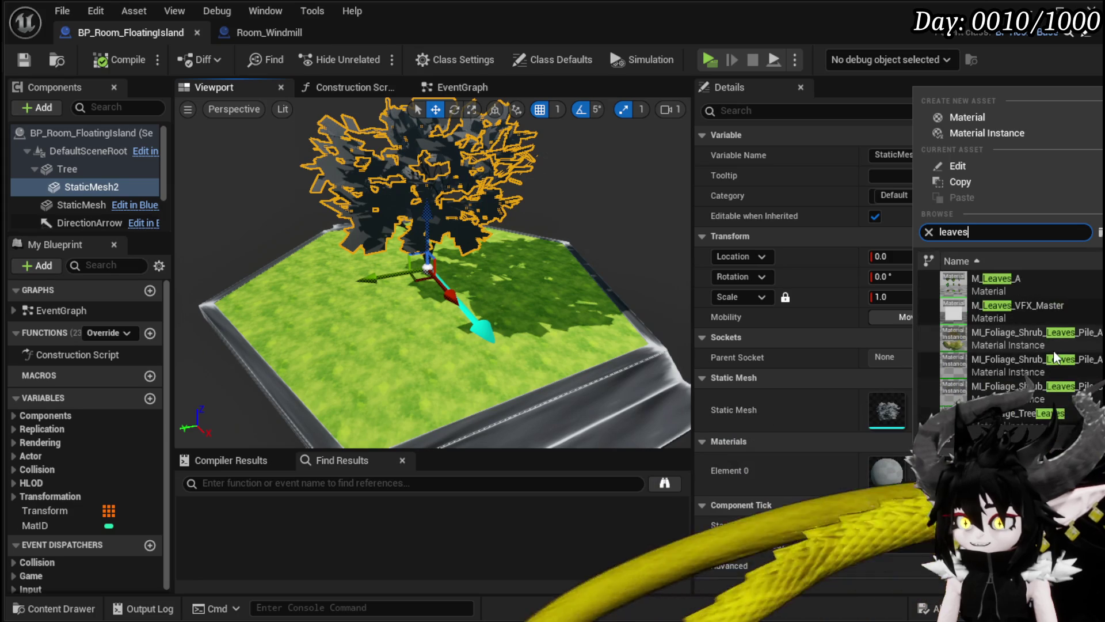
scroll(1054, 350, down, 3)
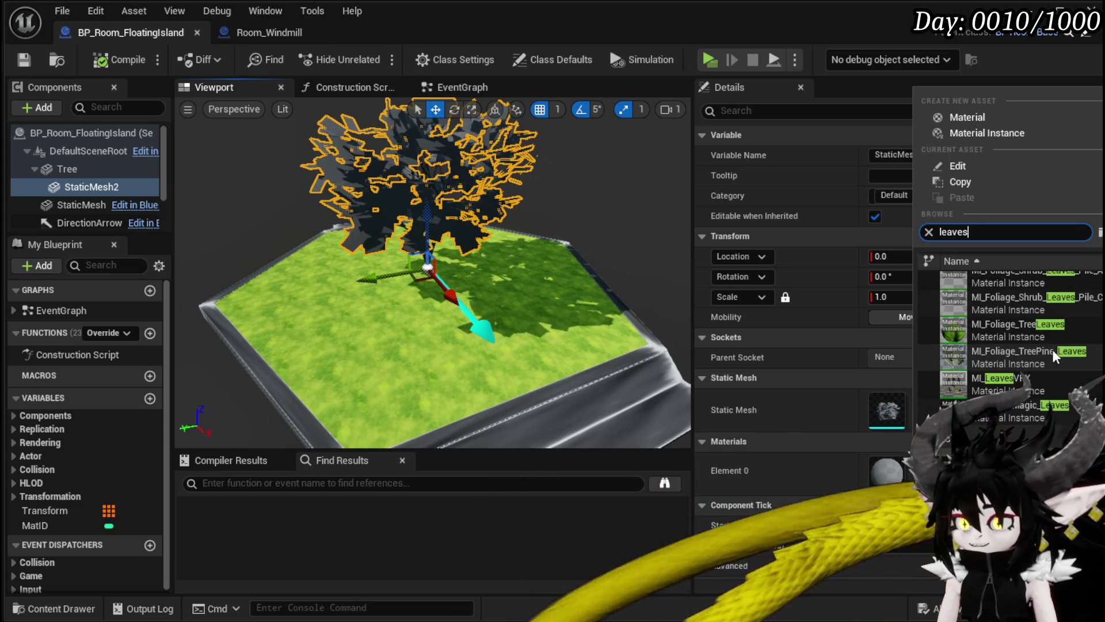
scroll(1054, 354, up, 3)
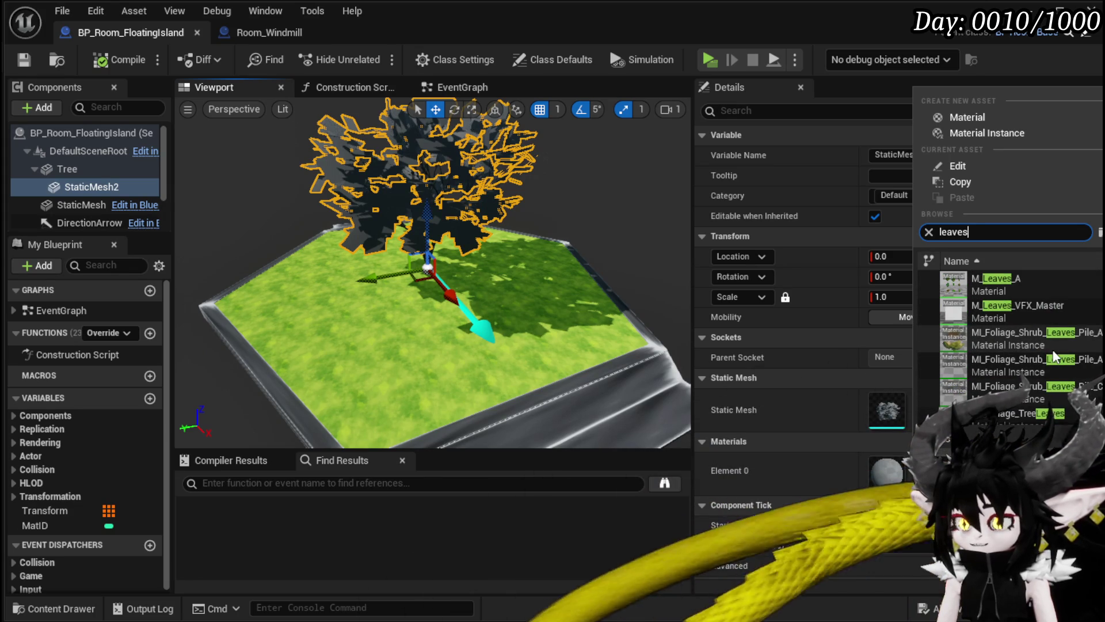
scroll(1055, 356, down, 2)
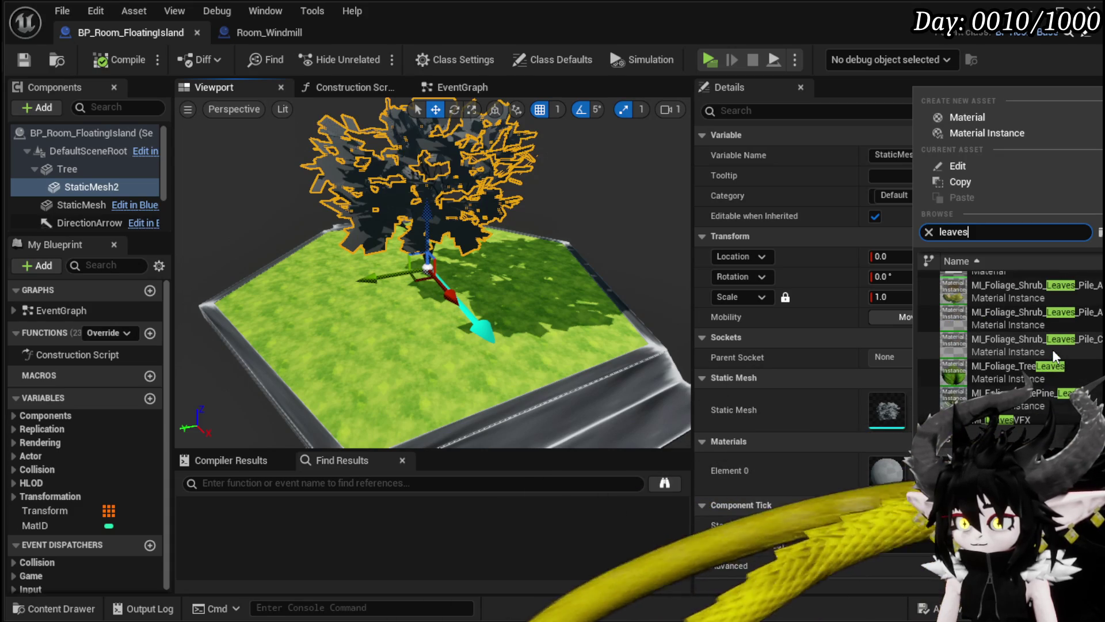
scroll(1055, 355, down, 2)
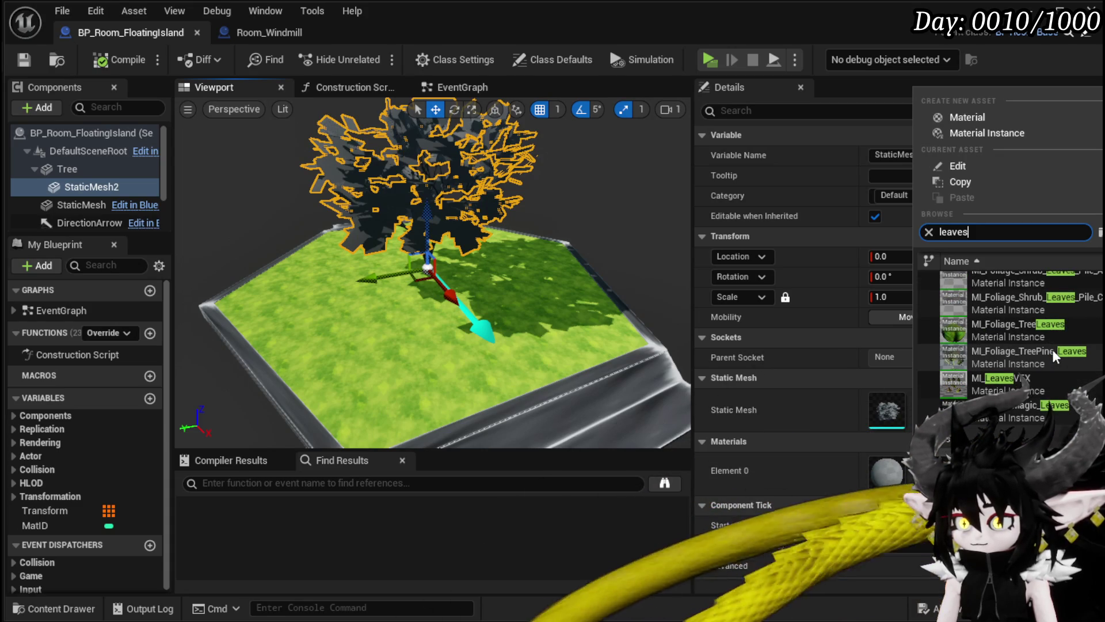
scroll(1053, 350, up, 3)
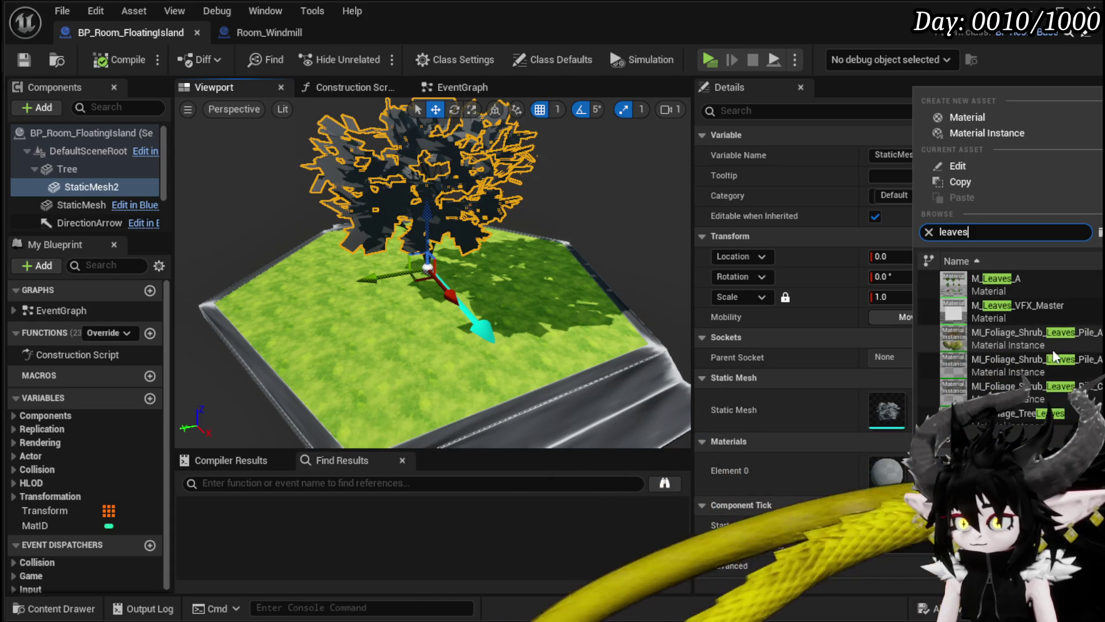
click(133, 68)
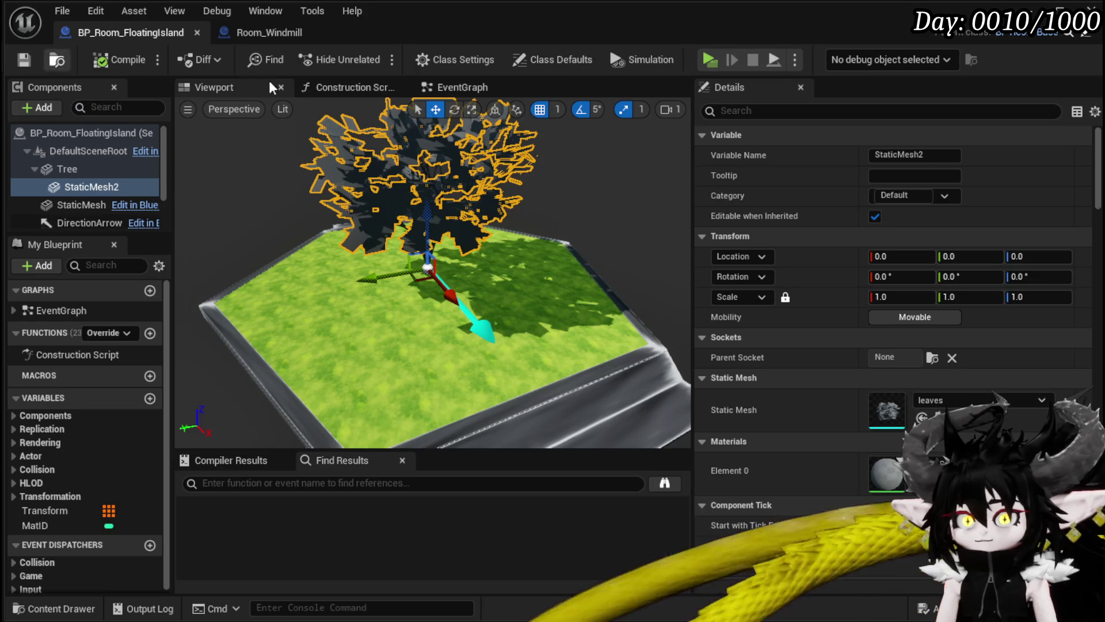
key(alt+Tab)
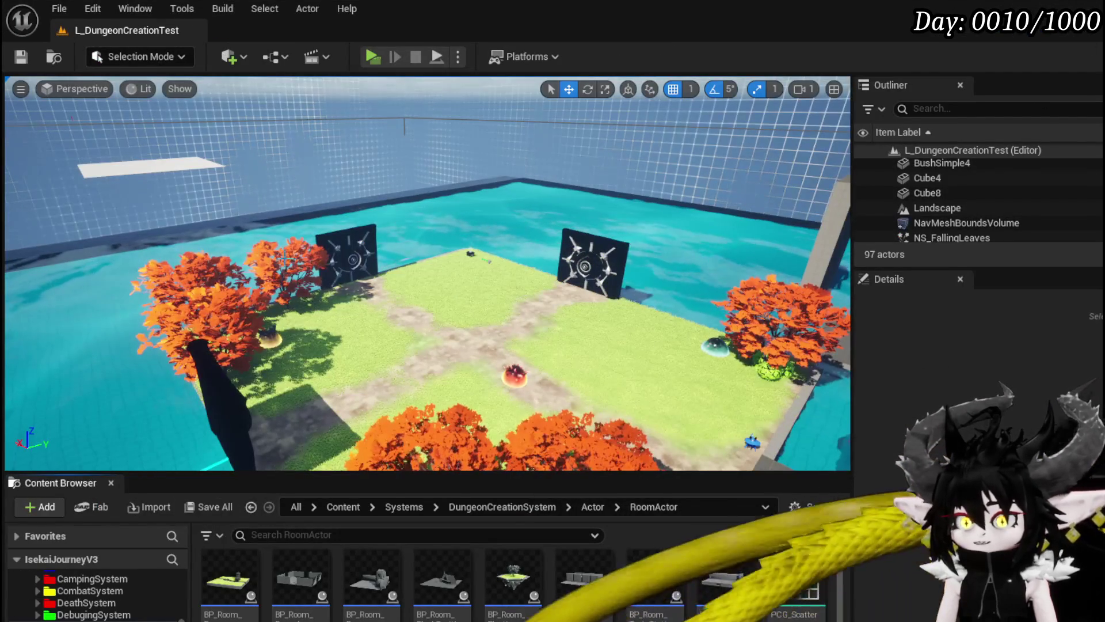
Select BP_Tree_8 in the level and inspect its StaticMesh1 leaf component.
click(282, 276)
scroll(898, 518, down, 1)
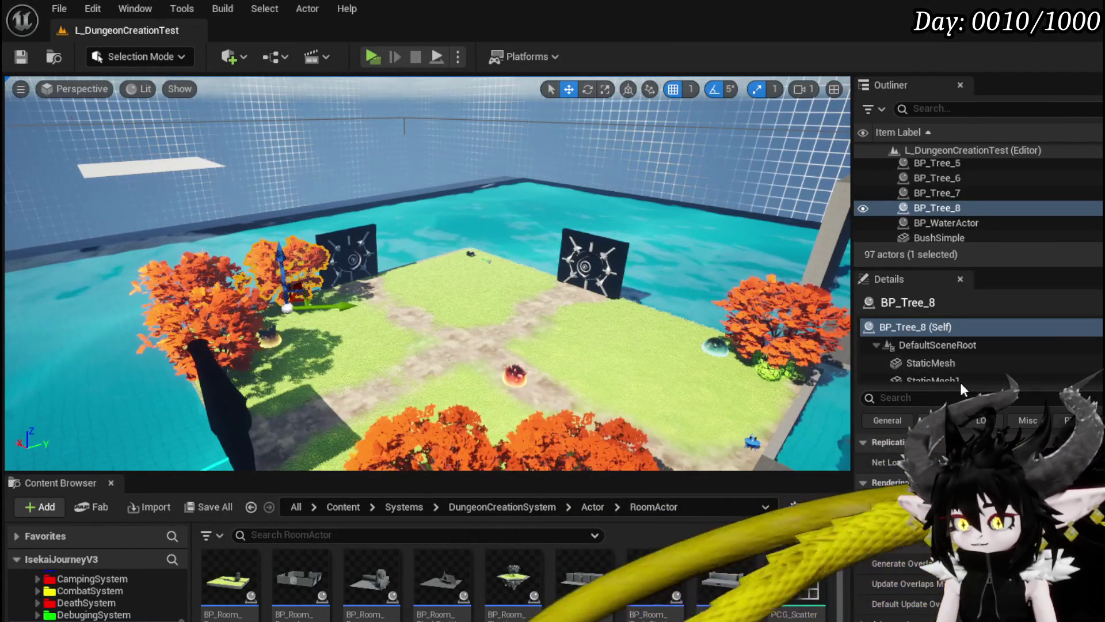
click(932, 380)
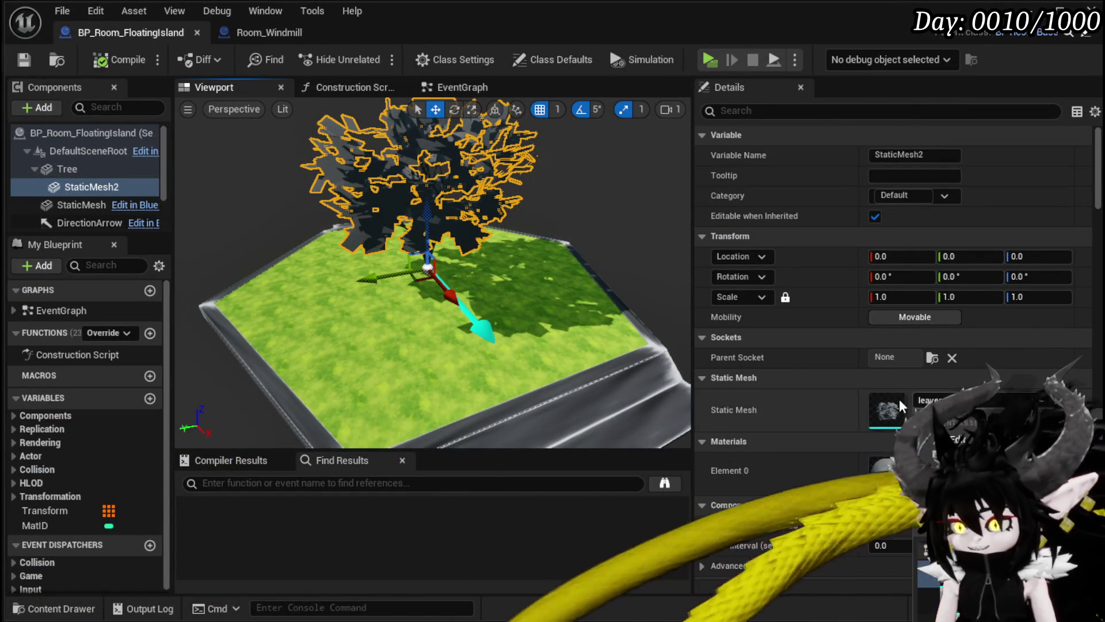
Search 'Leaf' in the Element 0 material picker, try several leaf materials, and save.
click(979, 464)
text(Leaf)
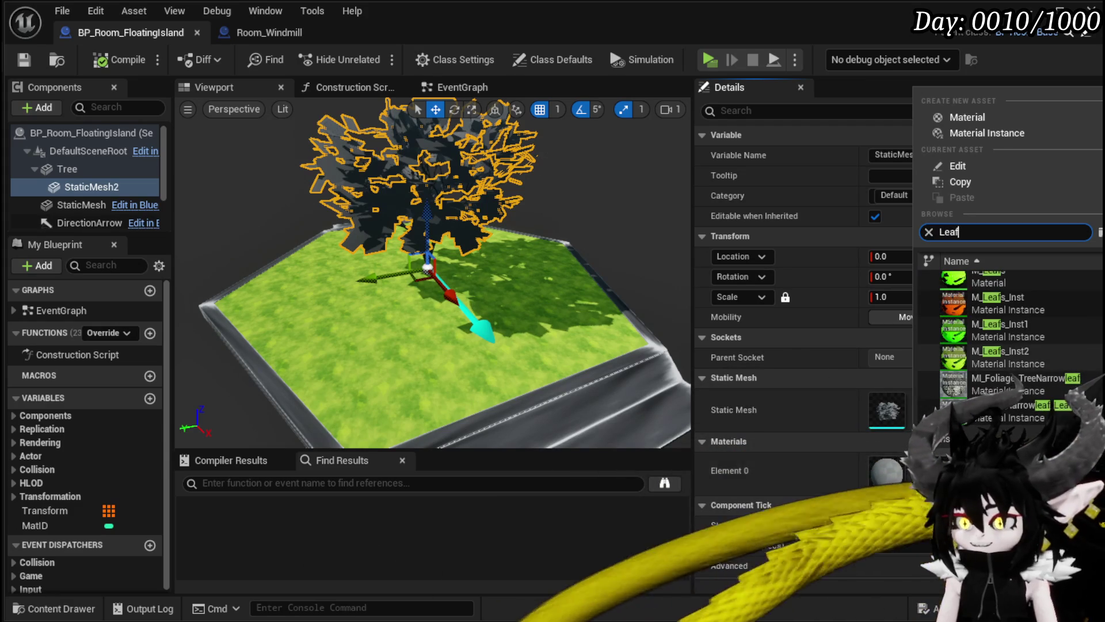
click(1038, 323)
click(979, 475)
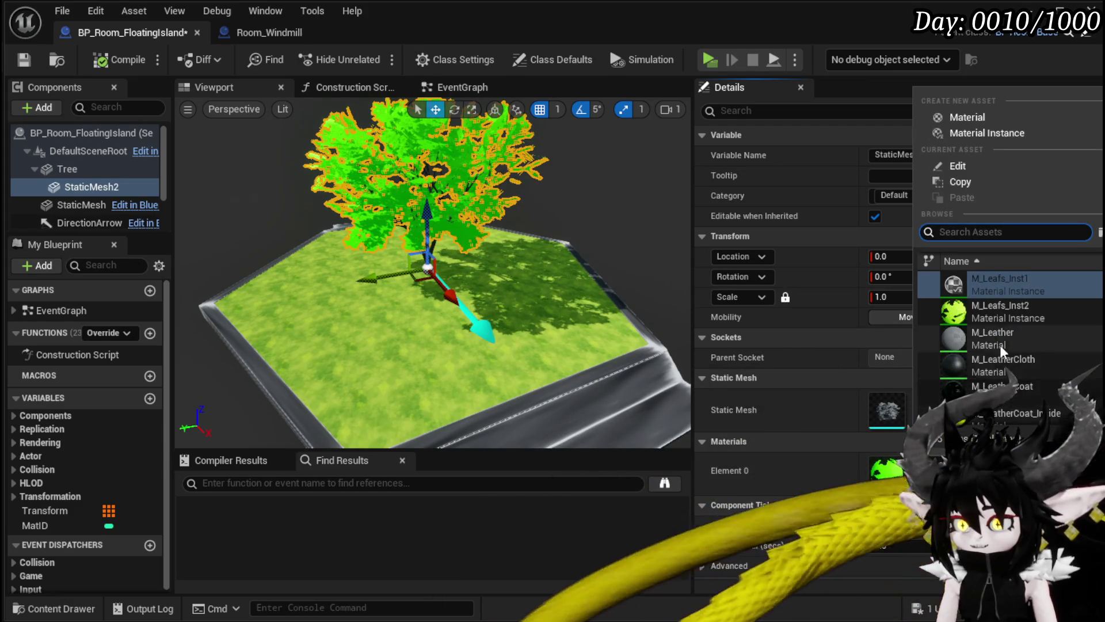
click(1000, 324)
mouse_move(437, 270)
mouse_down()
mouse_move(437, 219)
mouse_move(438, 276)
mouse_up()
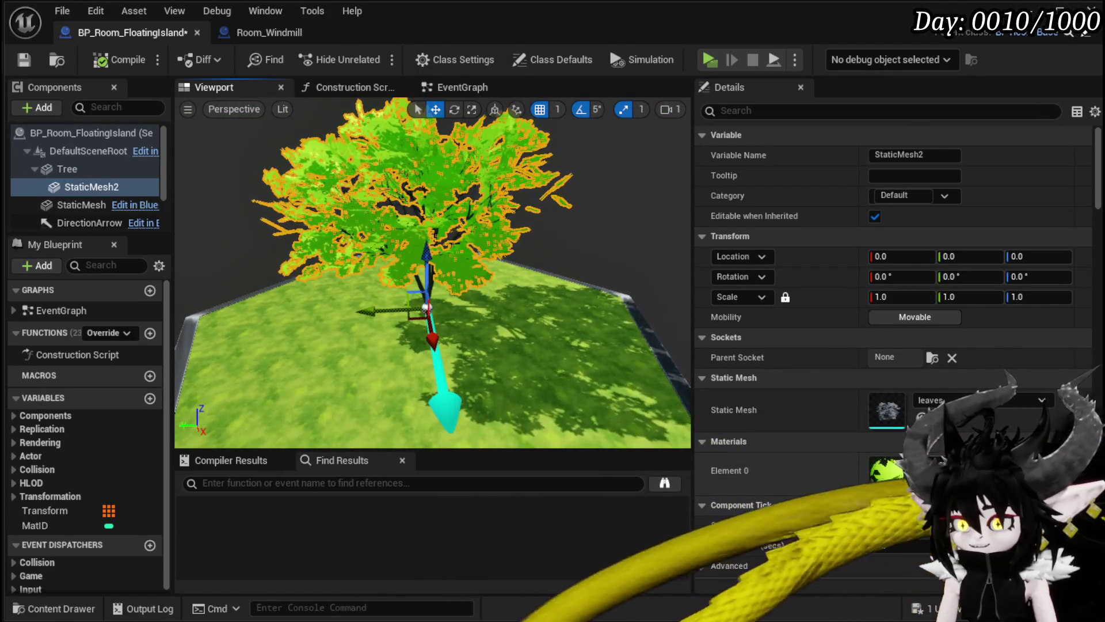
click(979, 471)
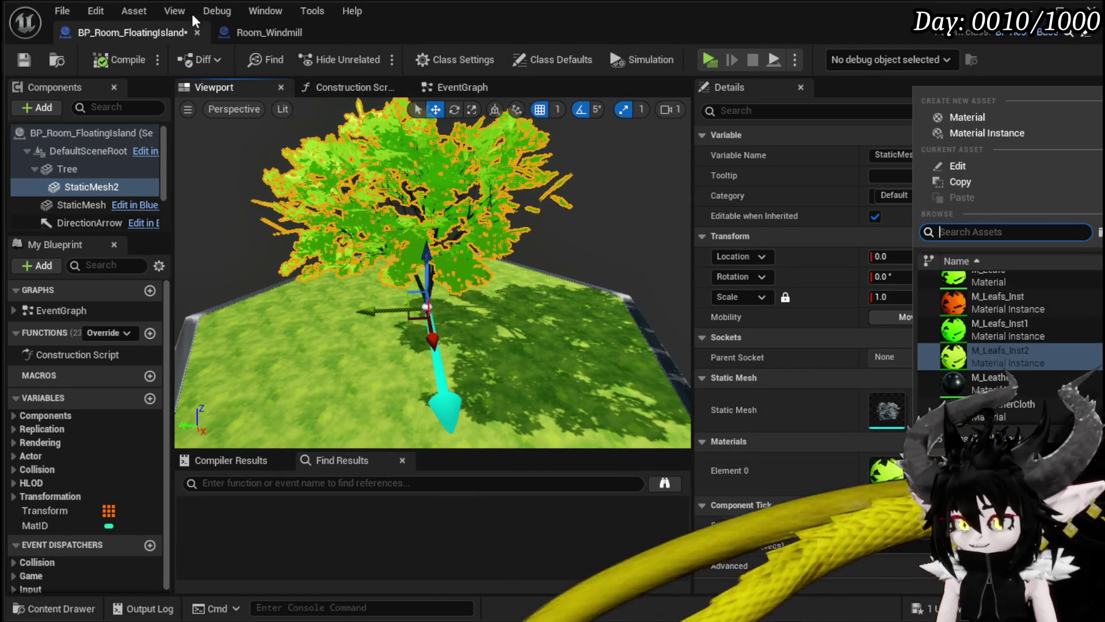
key(Escape)
key(ctrl+s)
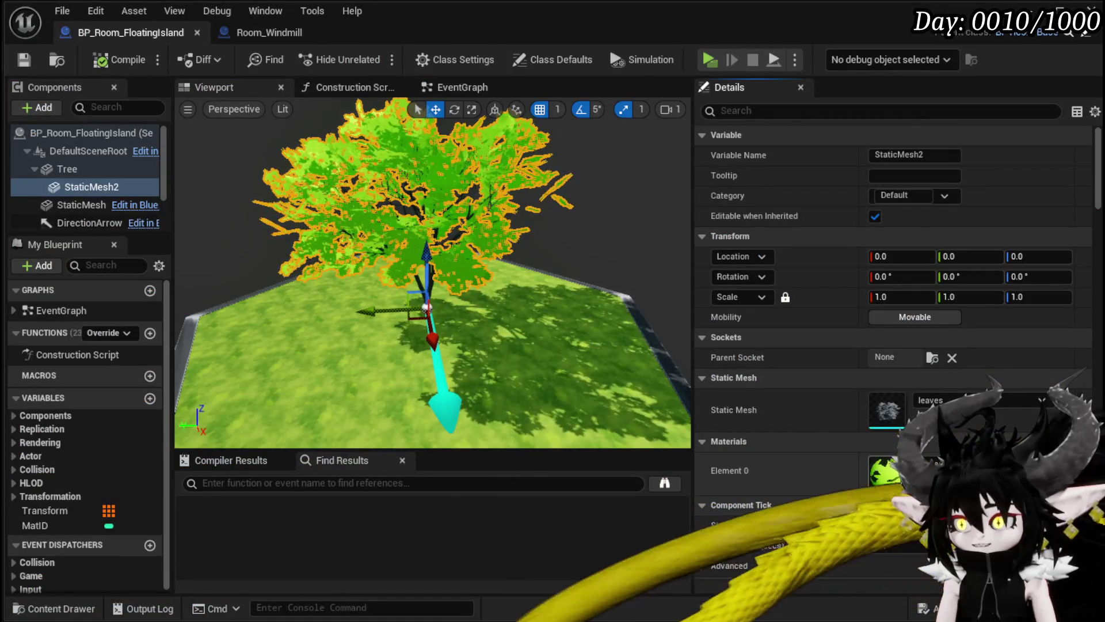
Apply the orange M_Leafs_Inst material to the leaves and save the blueprint.
click(950, 471)
scroll(1011, 323, up, 3)
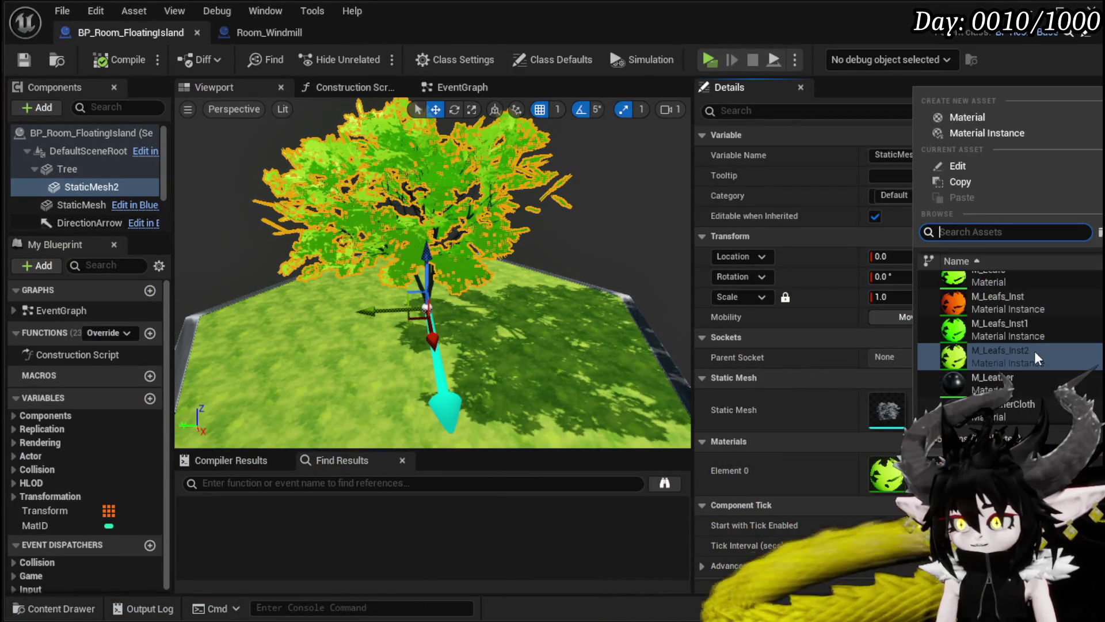
click(1027, 313)
click(24, 59)
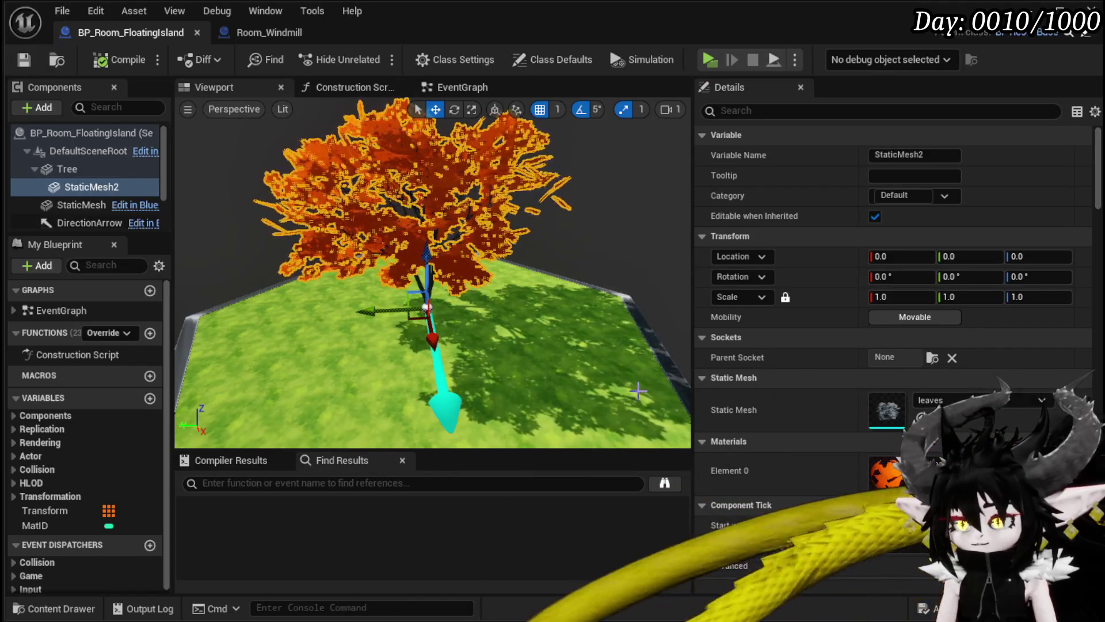
scroll(758, 451, down, 5)
Scroll through the leaf component's Details, briefly expanding the advanced tick settings.
scroll(758, 451, down, 5)
scroll(895, 346, down, 5)
scroll(895, 345, down, 5)
scroll(892, 346, down, 10)
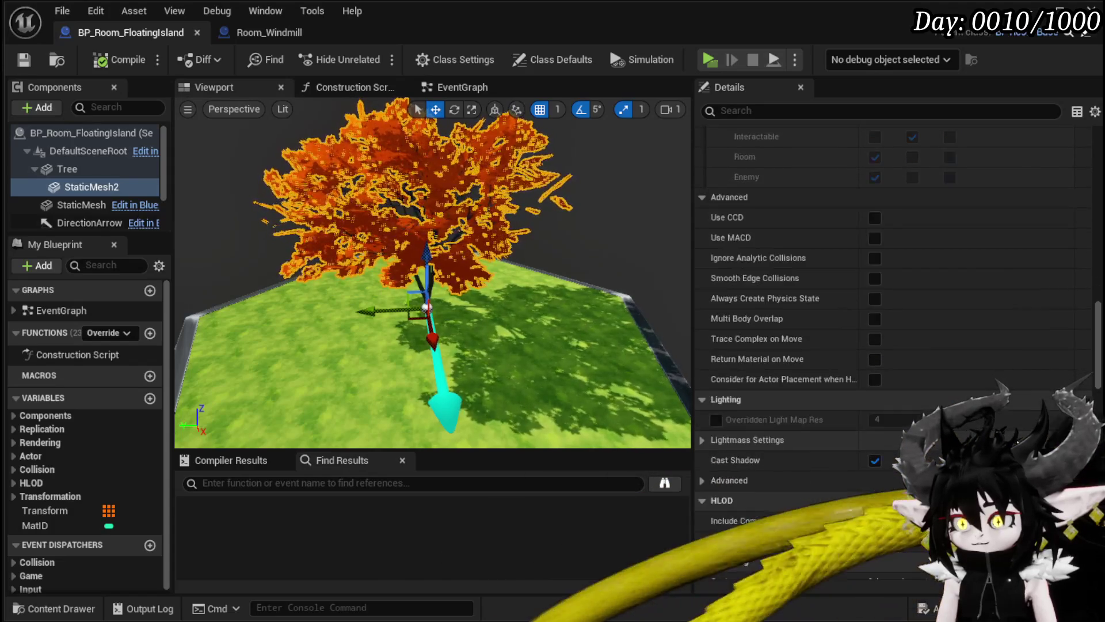
scroll(893, 346, down, 10)
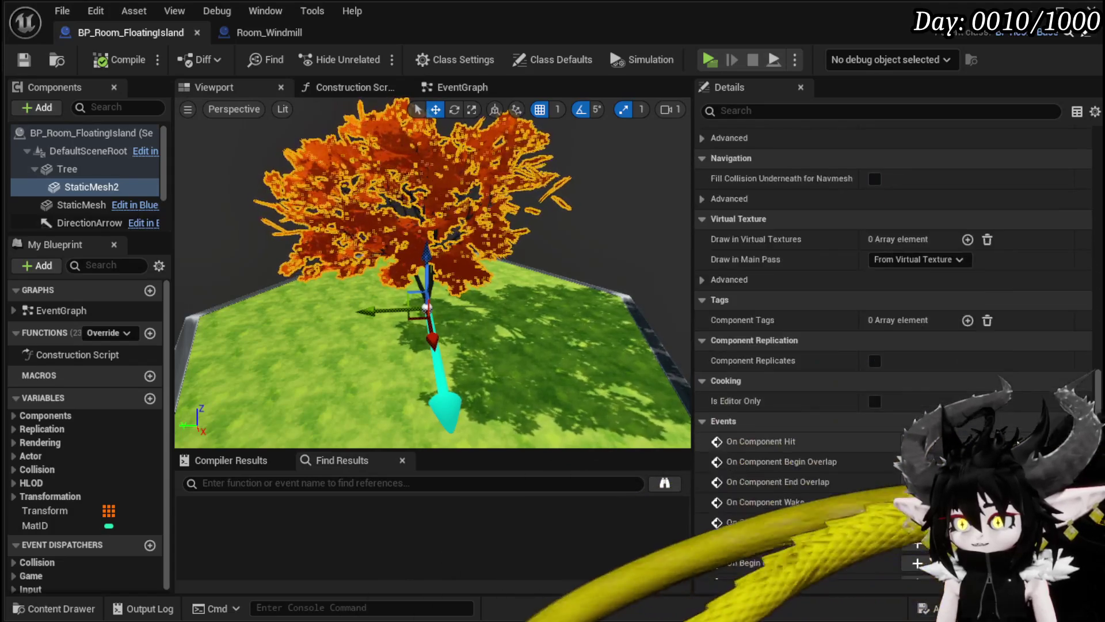
mouse_move(1097, 438)
mouse_down()
mouse_move(1095, 167)
mouse_move(1094, 229)
mouse_move(1095, 209)
mouse_up()
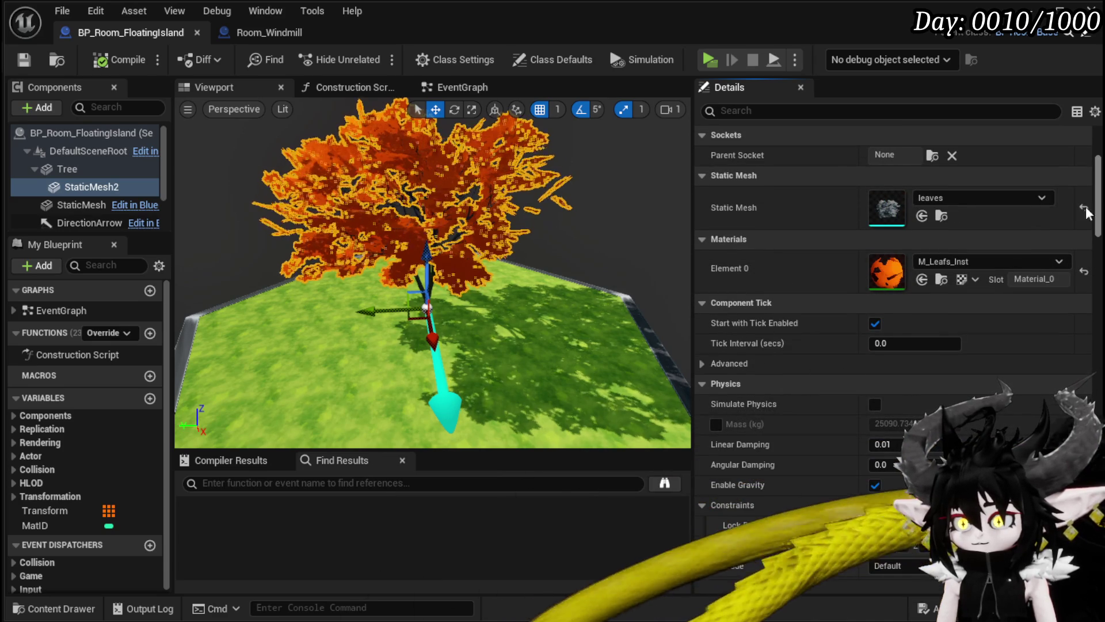
click(719, 362)
click(718, 362)
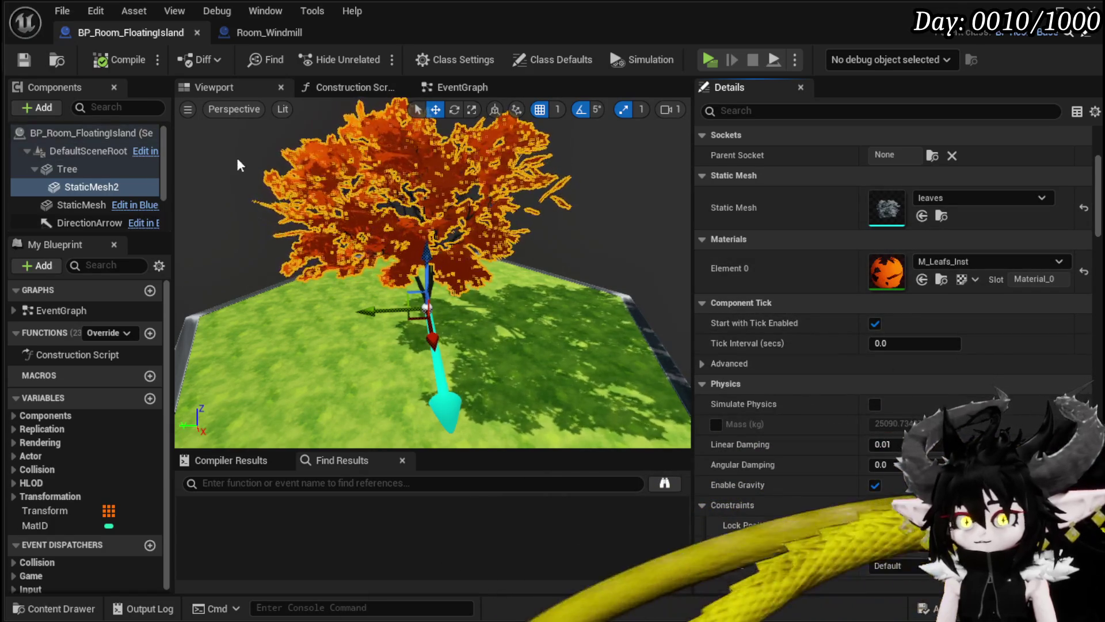
Rename the leaf mesh component StaticMesh2 to Leafs and compile the blueprint.
right_click(95, 188)
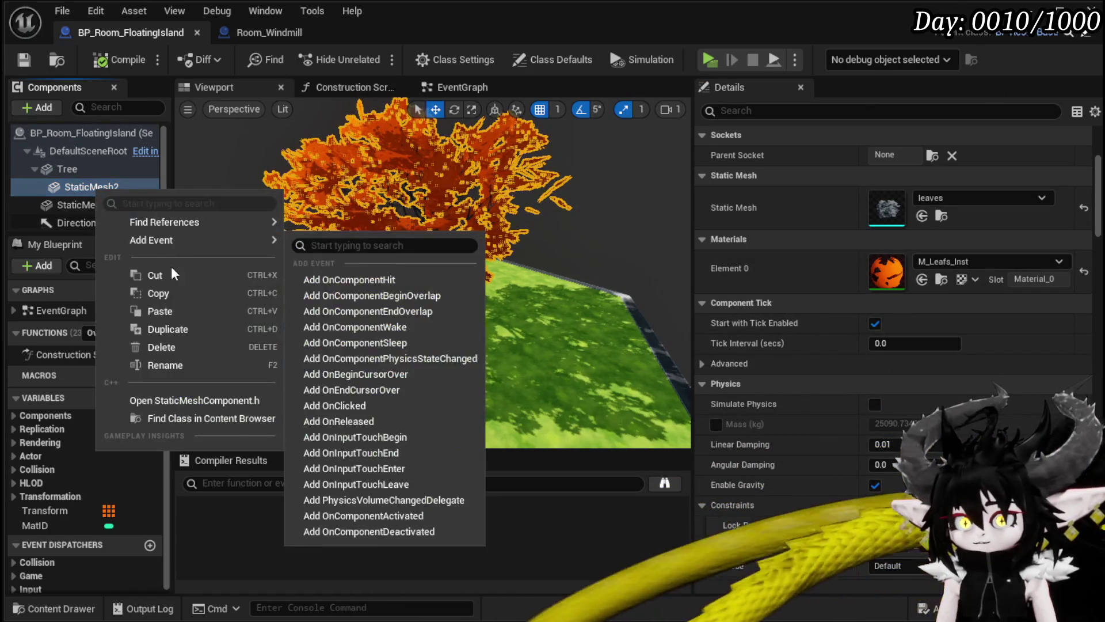
click(165, 365)
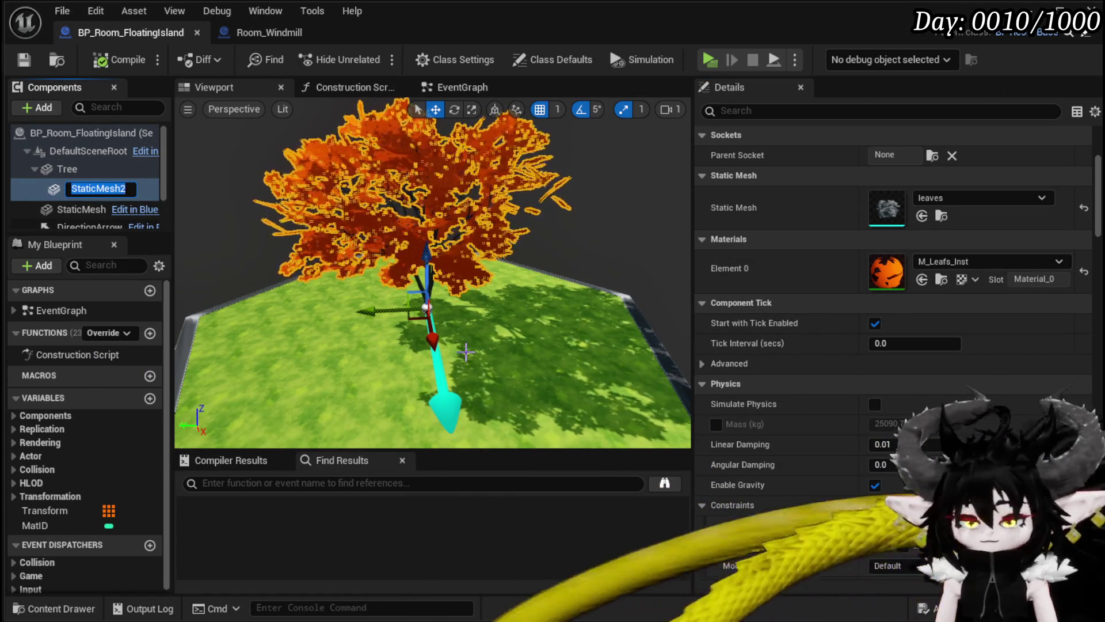
text(Leafs)
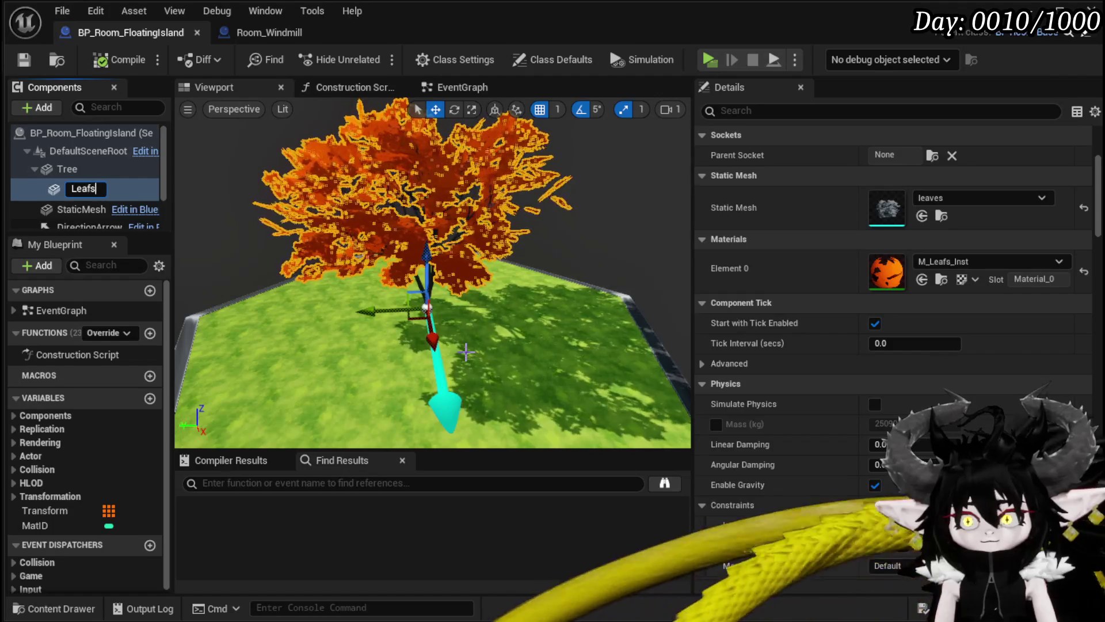
key(Return)
click(118, 57)
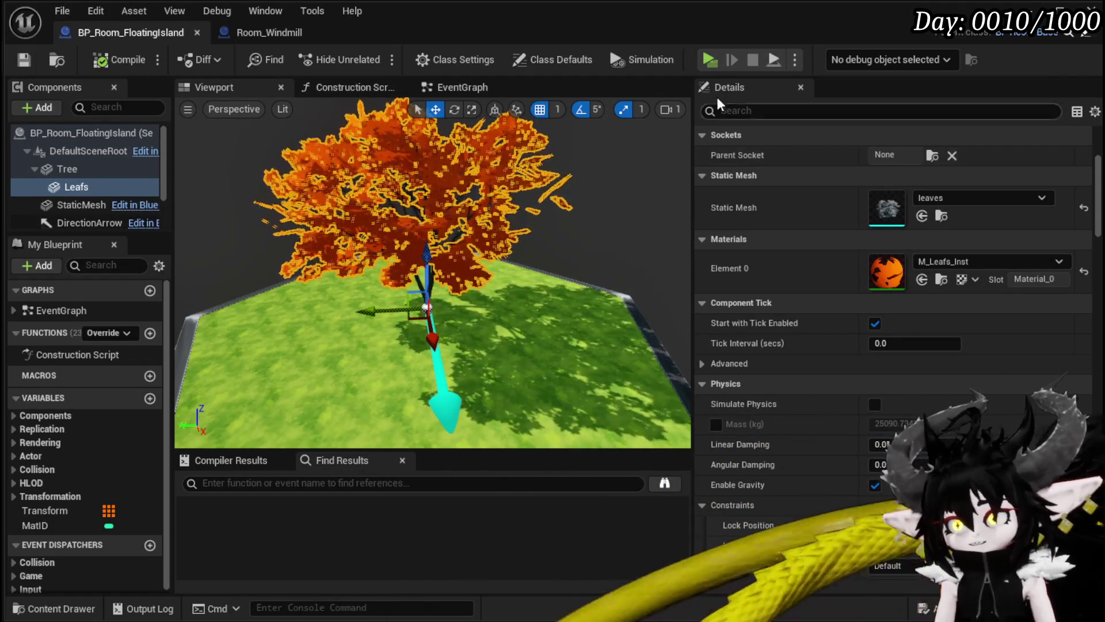
click(450, 86)
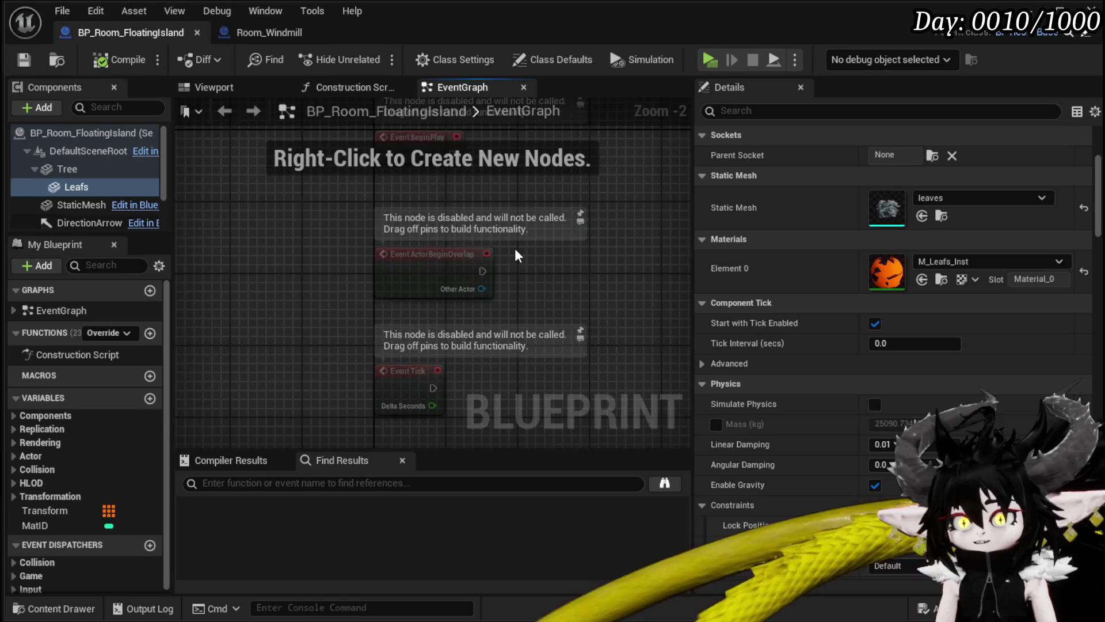
Add a Leafs reference to the EventGraph and connect it to a Get Material node.
drag(282, 249, 290, 193)
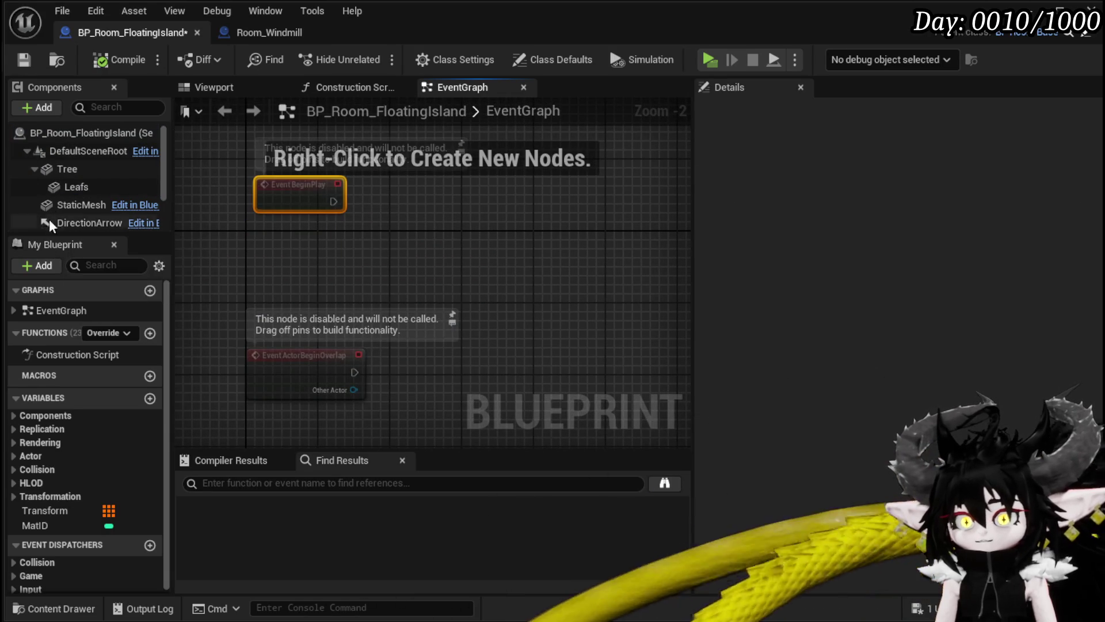
drag(80, 187, 501, 253)
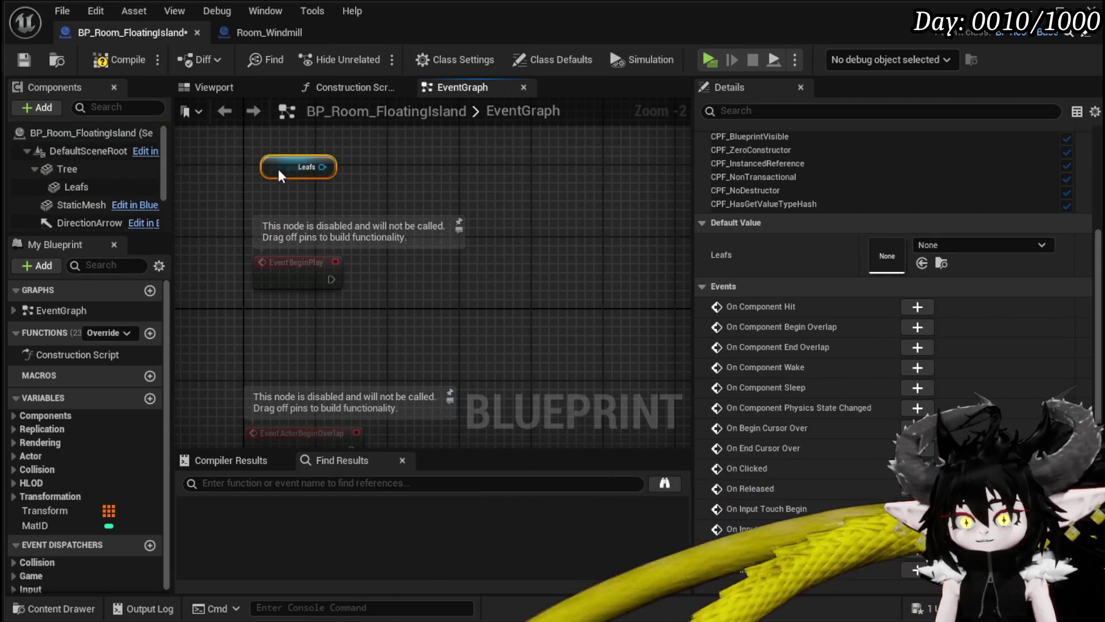
drag(326, 168, 392, 186)
text(ge)
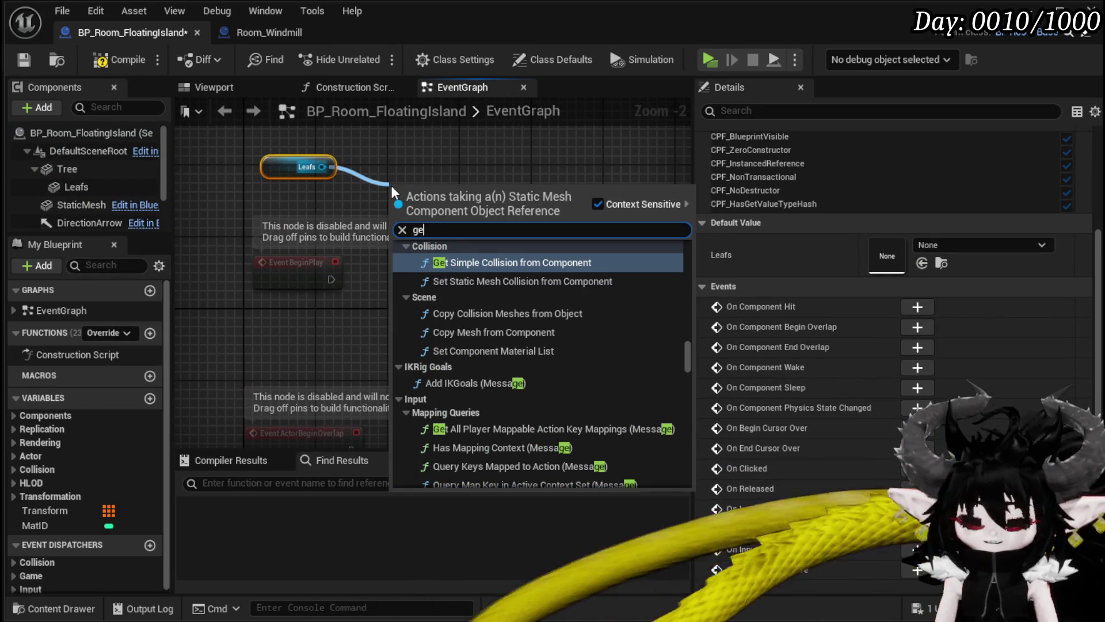
text(t Material)
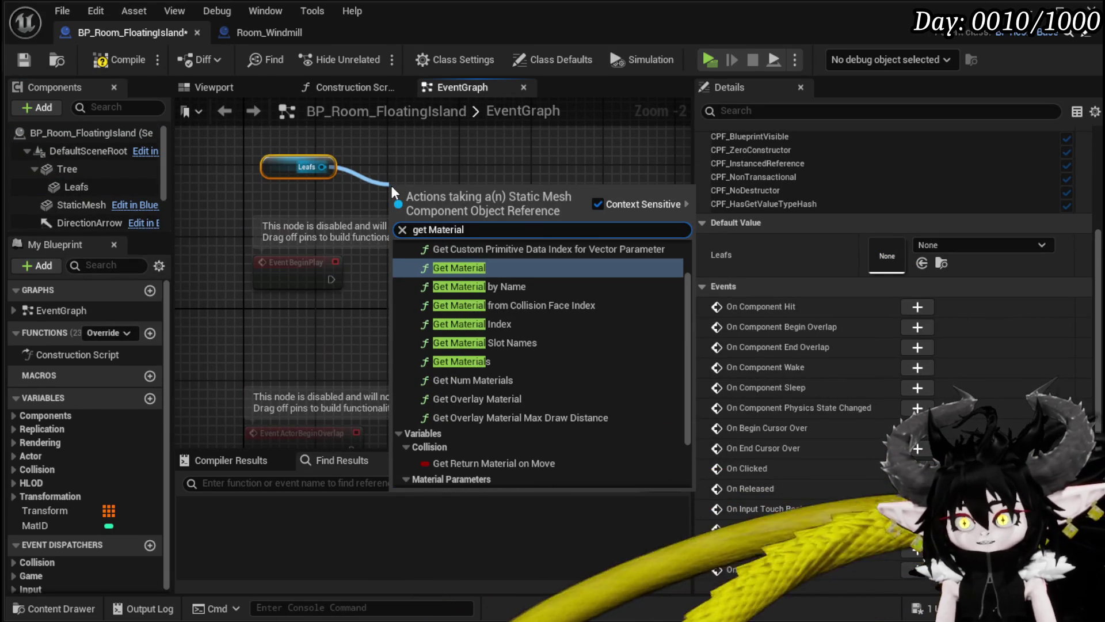
click(473, 268)
drag(475, 239, 468, 150)
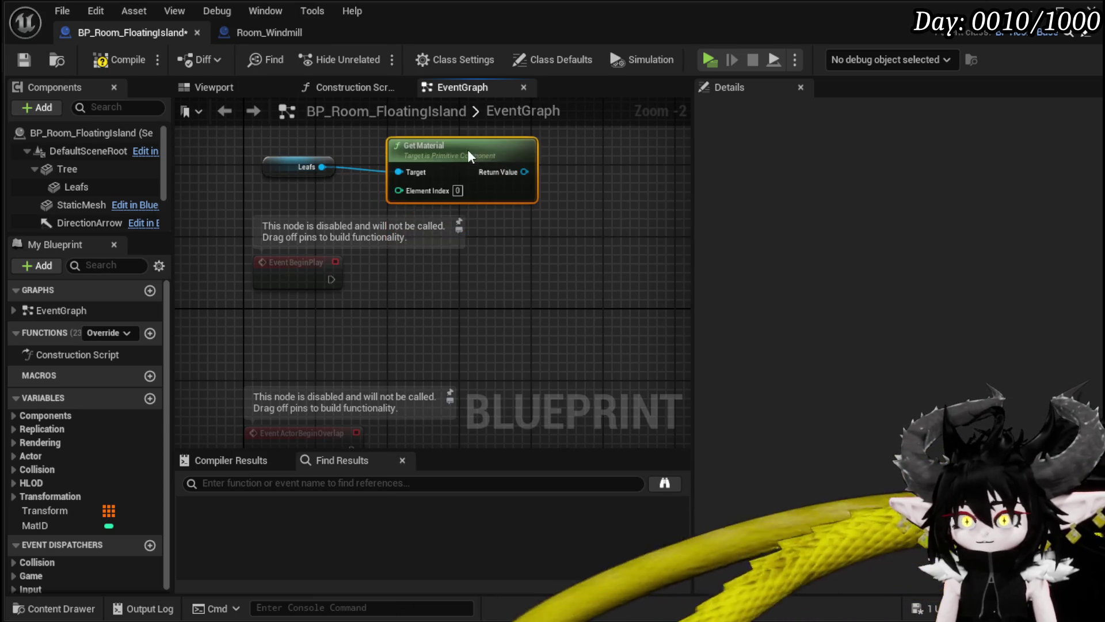
Feed Get Material into a Create Dynamic Material Instance node executed from BeginPlay.
drag(479, 228, 416, 240)
drag(400, 200, 455, 251)
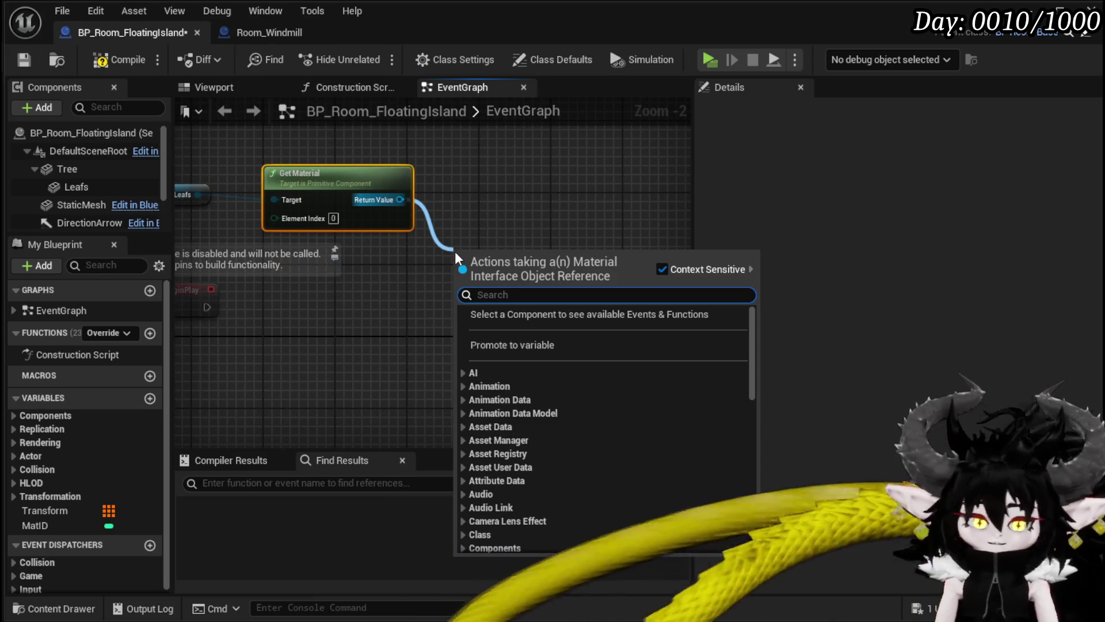
text(Dynam)
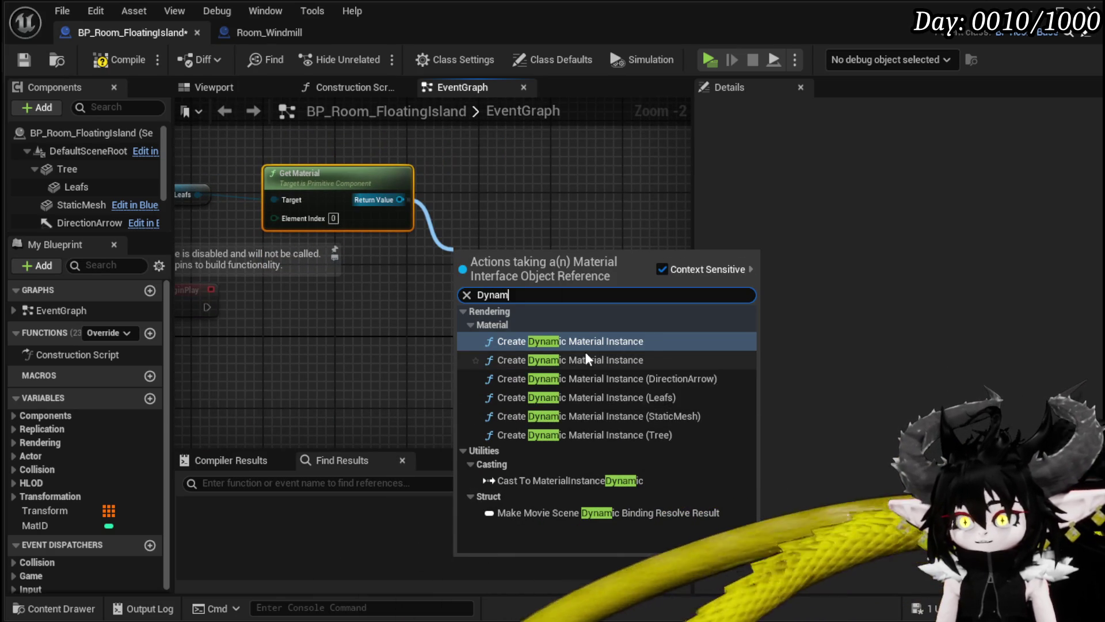
click(586, 358)
drag(515, 268, 450, 268)
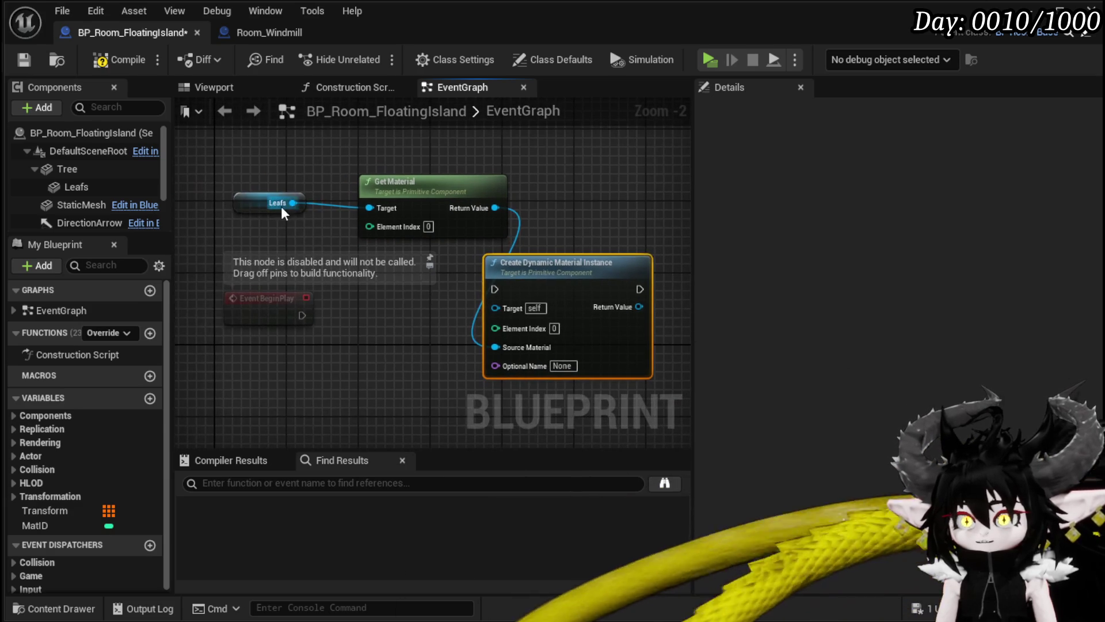
drag(301, 314, 483, 294)
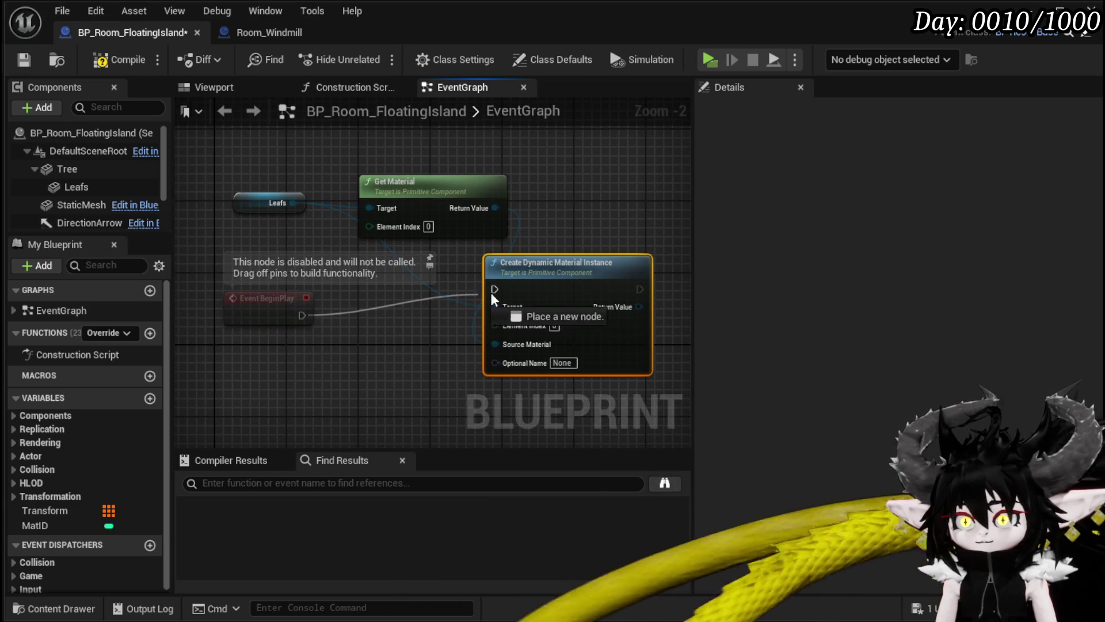
drag(304, 312, 285, 294)
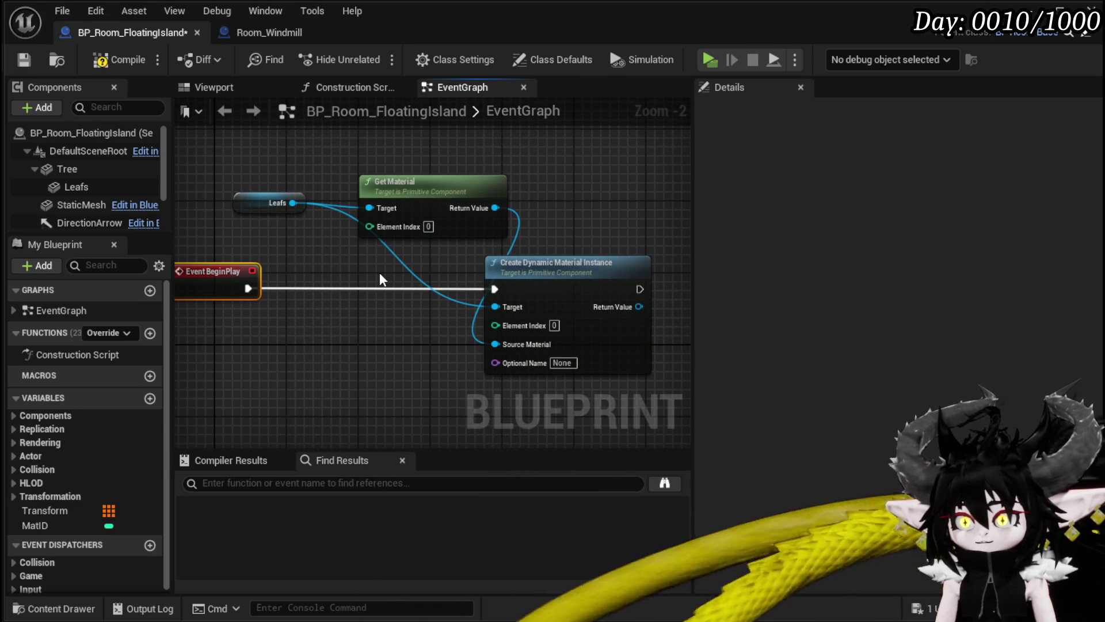
drag(447, 192, 383, 237)
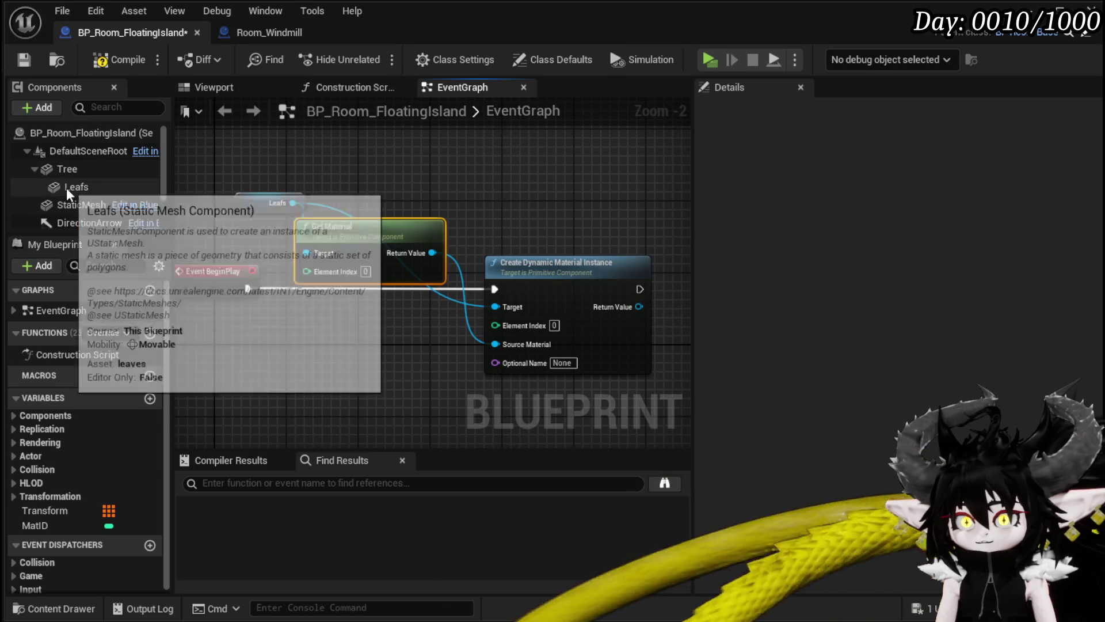
Add a Set Vector Parameter Value node driven by the dynamic material instance.
click(76, 187)
drag(528, 256, 375, 268)
drag(487, 319, 548, 317)
text(Vect)
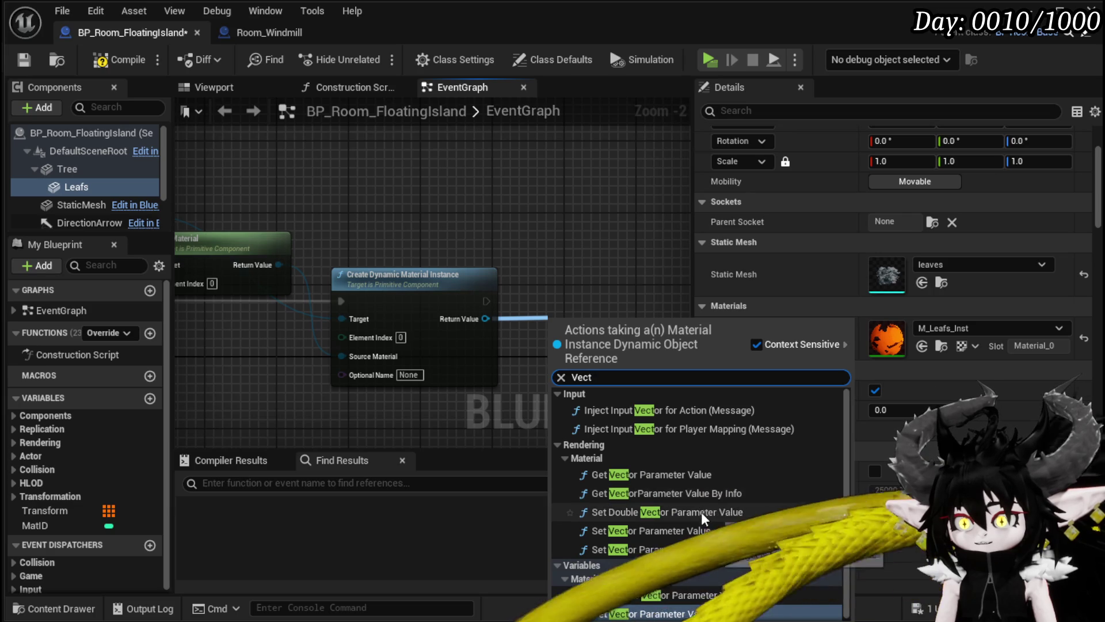
click(697, 534)
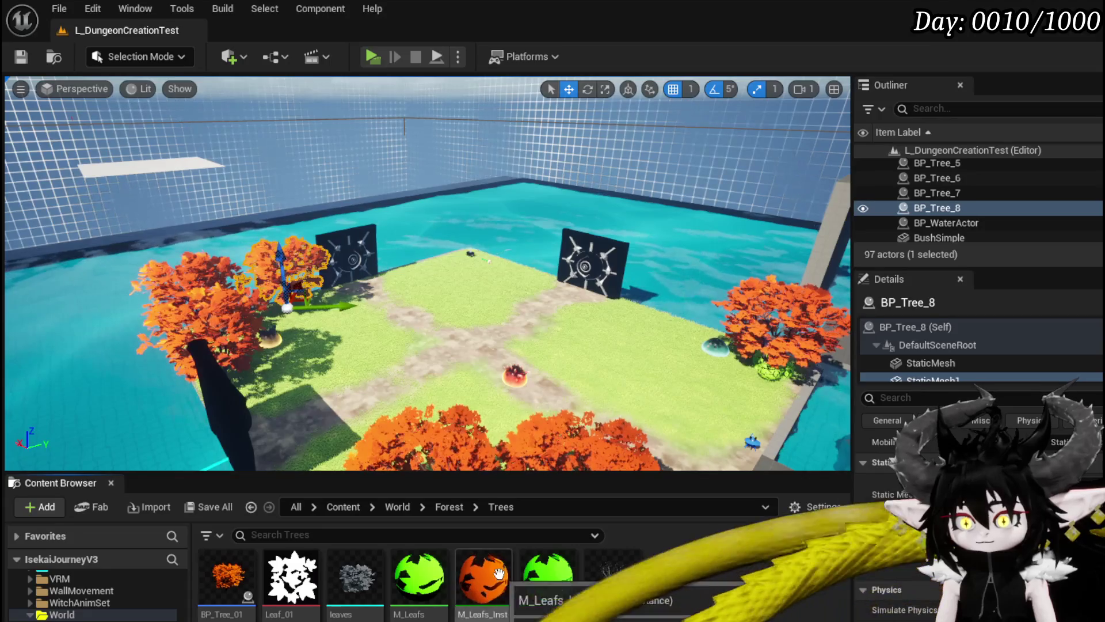
Check M_Leafs_Inst's vector parameters, then set the node's Parameter Name to Color.
double_click(499, 572)
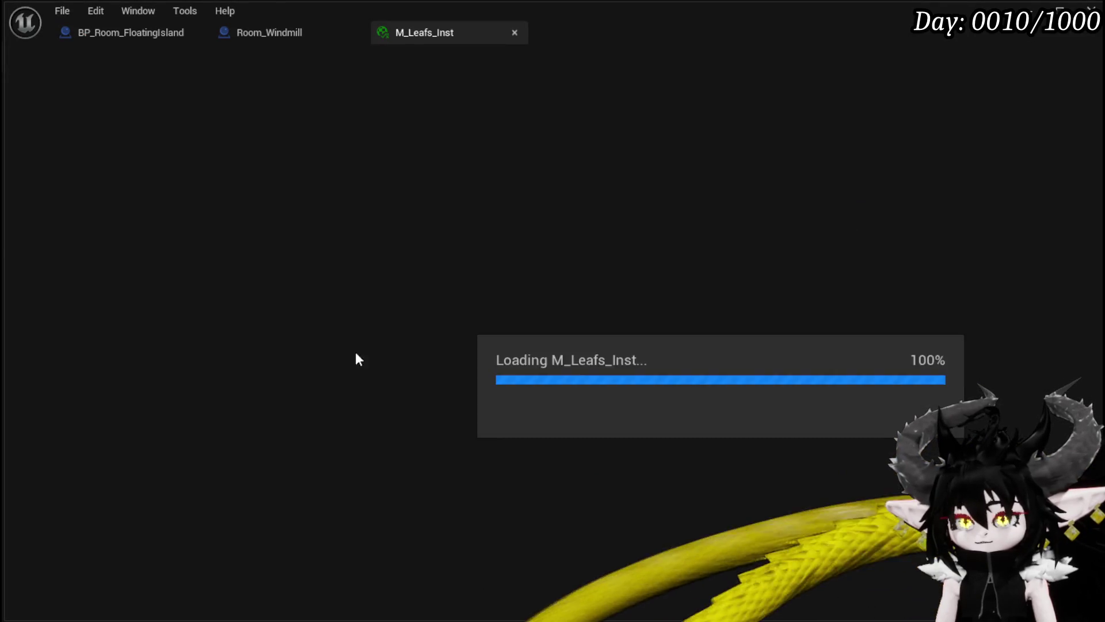
scroll(671, 346, down, 3)
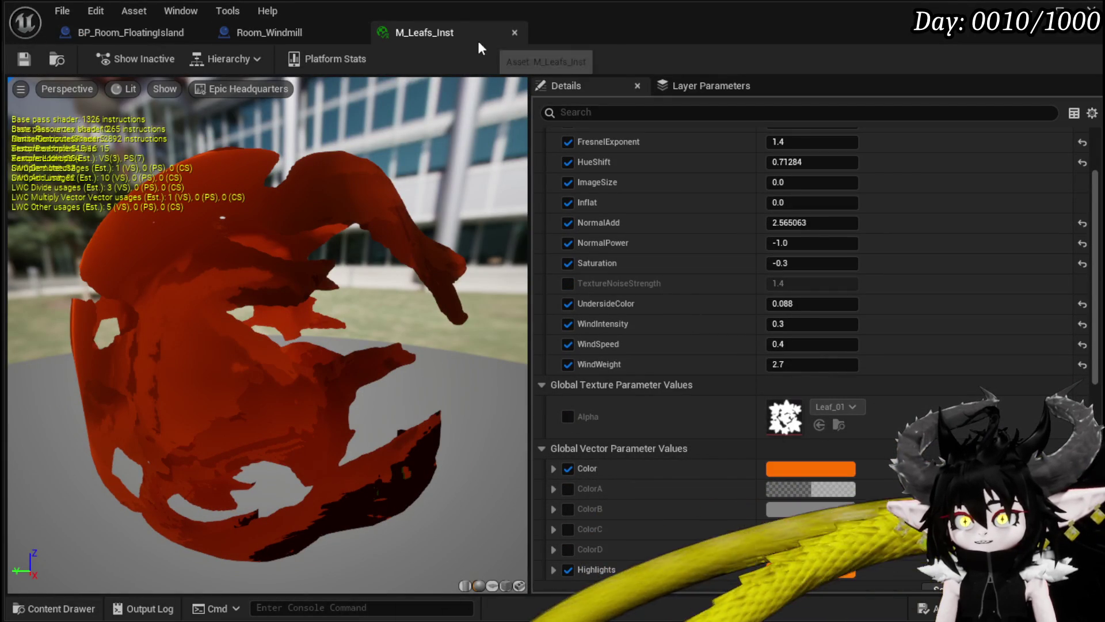
click(515, 33)
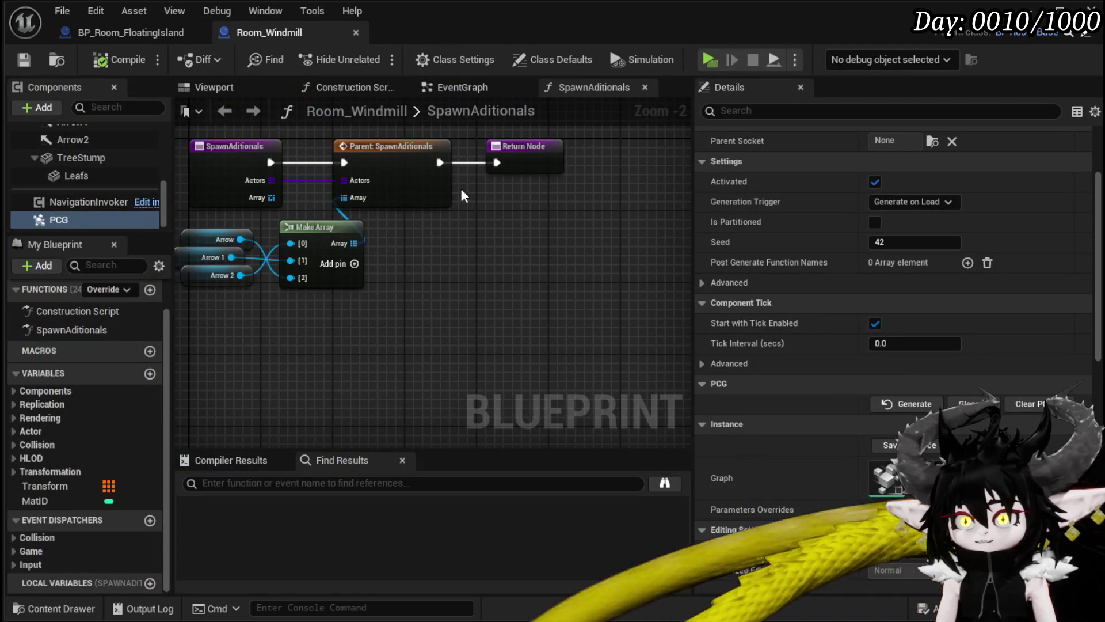
click(131, 32)
scroll(466, 242, up, 2)
click(477, 293)
text(Color)
key(Return)
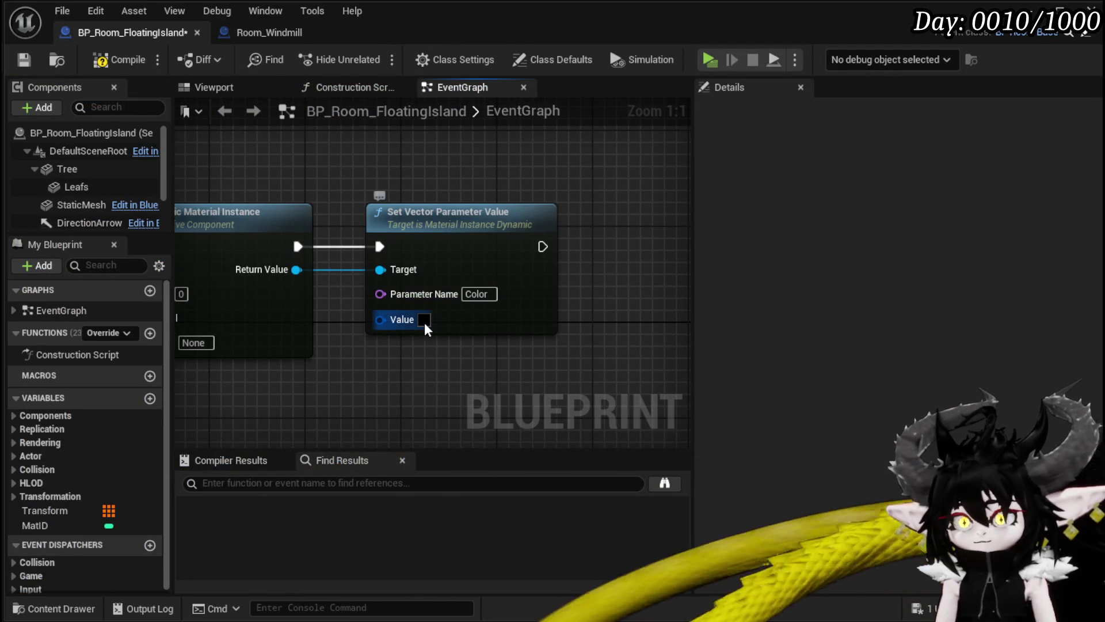
Pick white as the Set Vector Parameter Value node's colour Value.
click(424, 320)
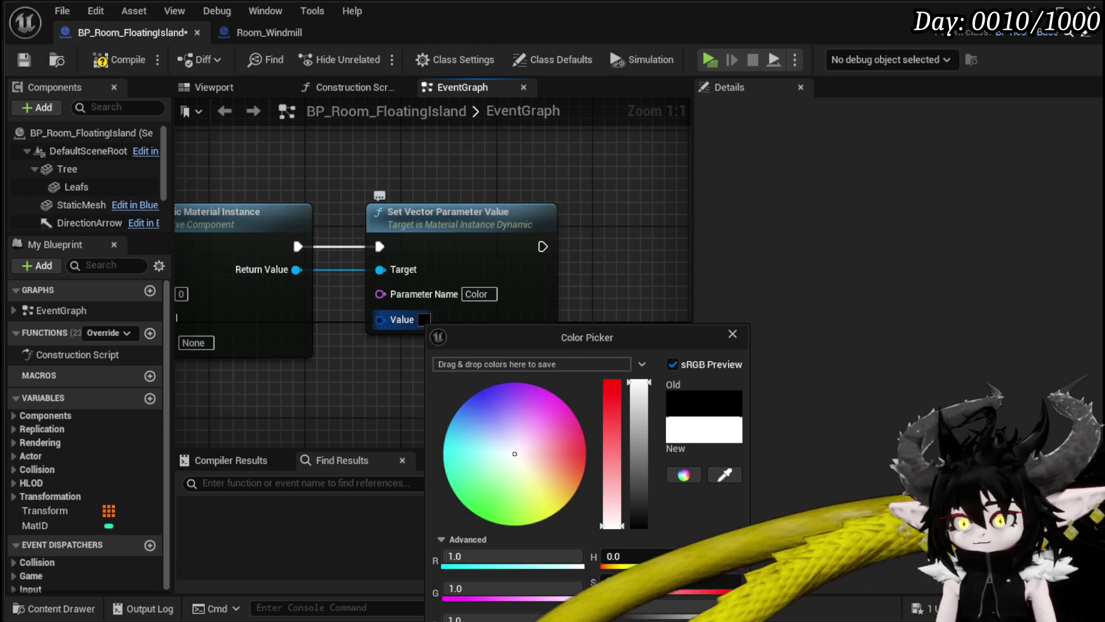
click(329, 399)
drag(328, 400, 547, 375)
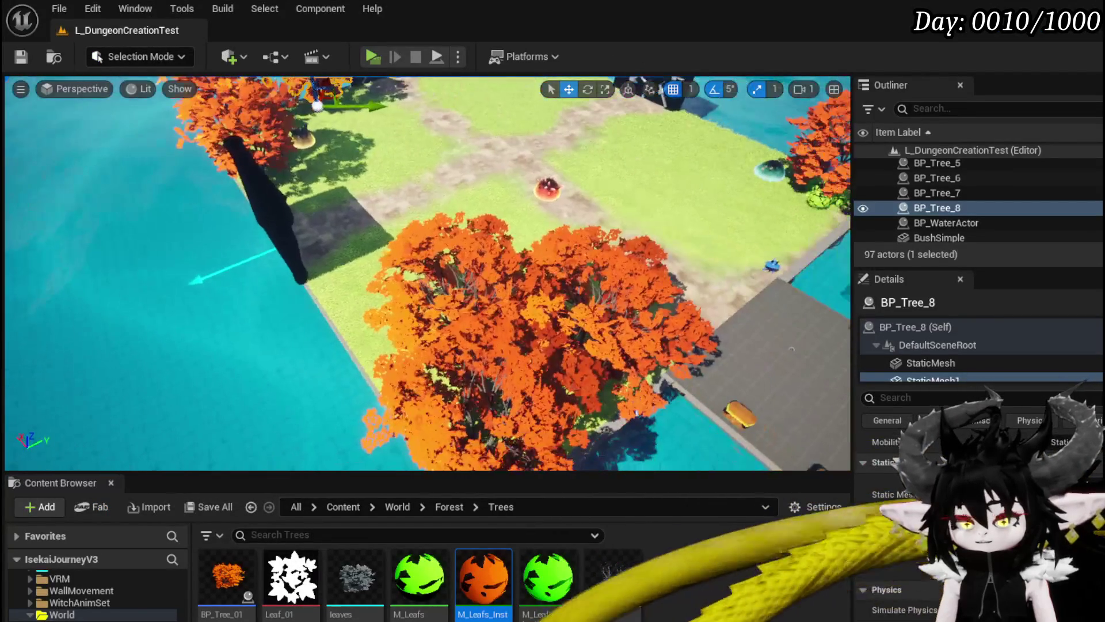
Drag BP_Room_FloatingIsland from DungeonCreationSystem > Actor > RoomActor into the level viewport.
scroll(116, 593, down, 5)
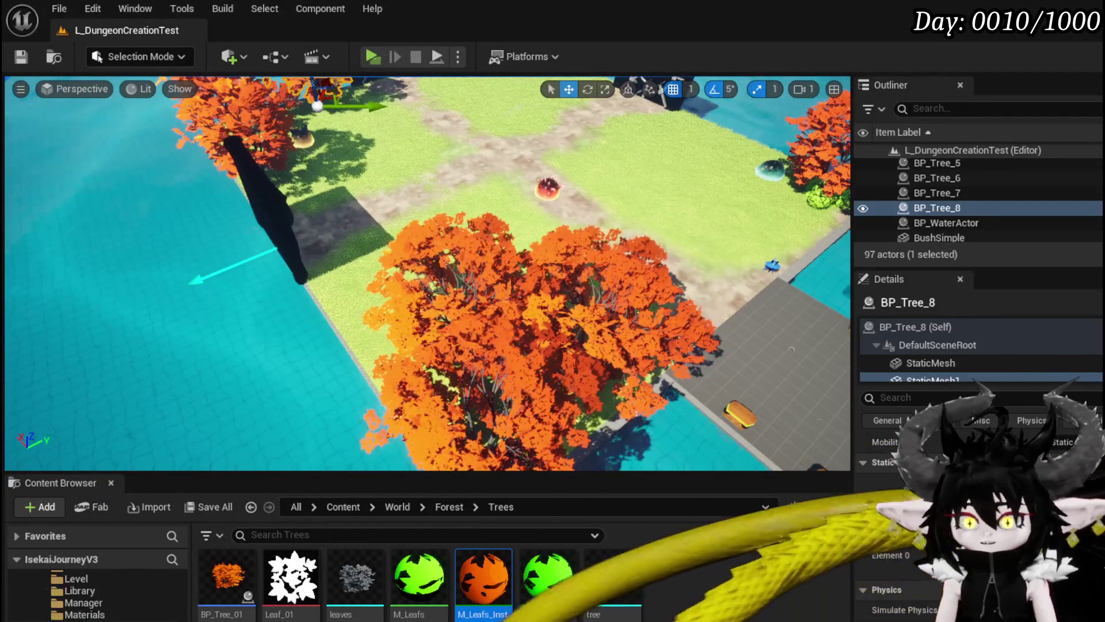
click(88, 580)
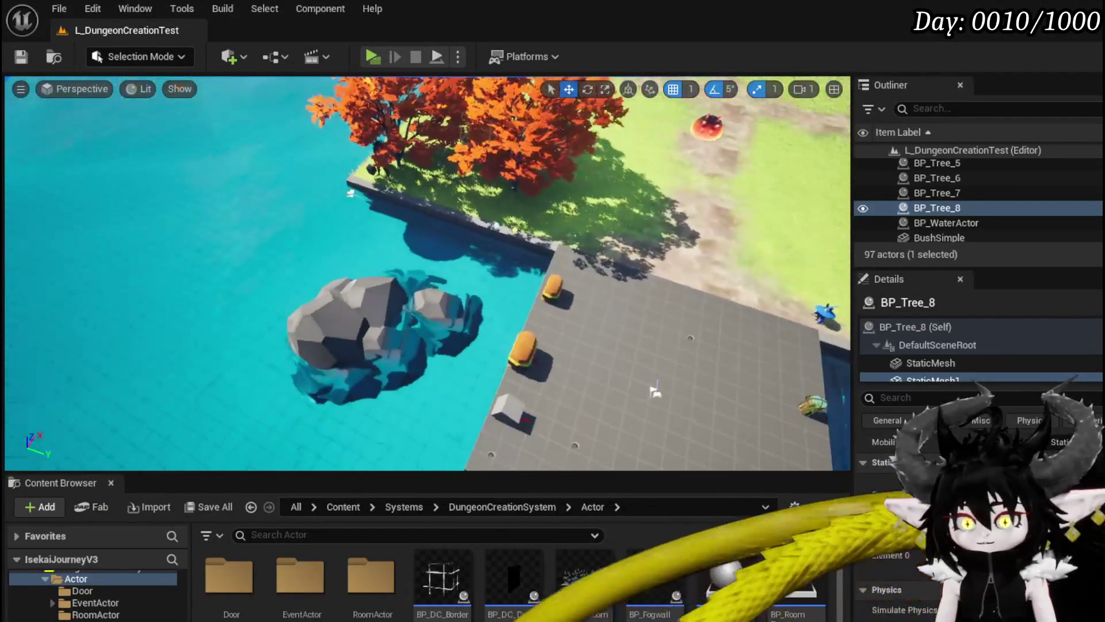
double_click(372, 582)
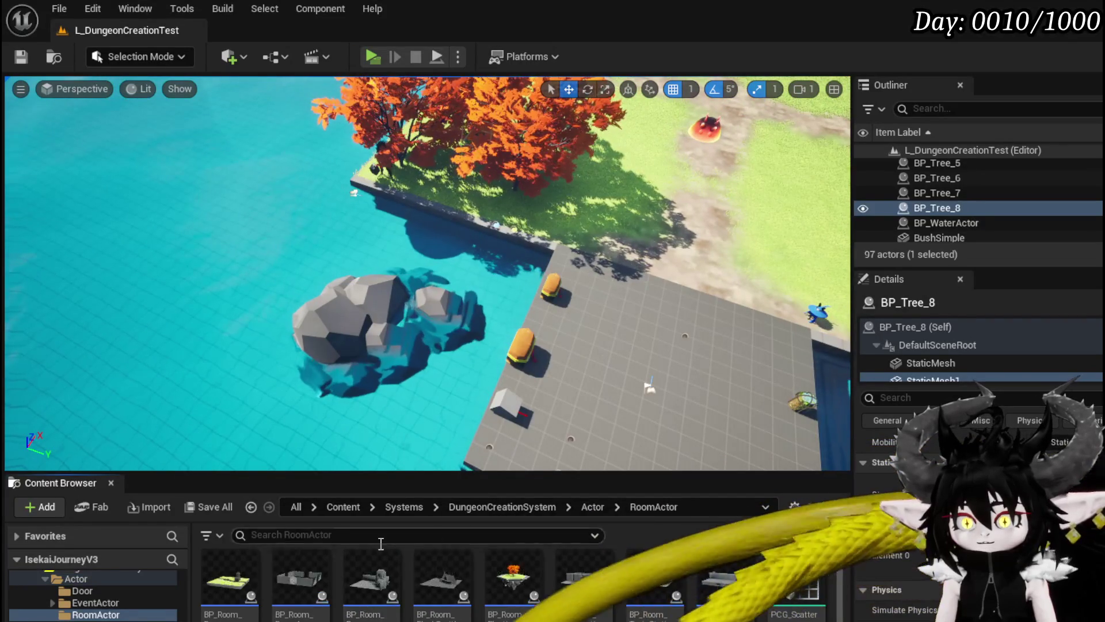
mouse_move(510, 586)
mouse_down()
mouse_move(222, 296)
mouse_move(24, 210)
mouse_up()
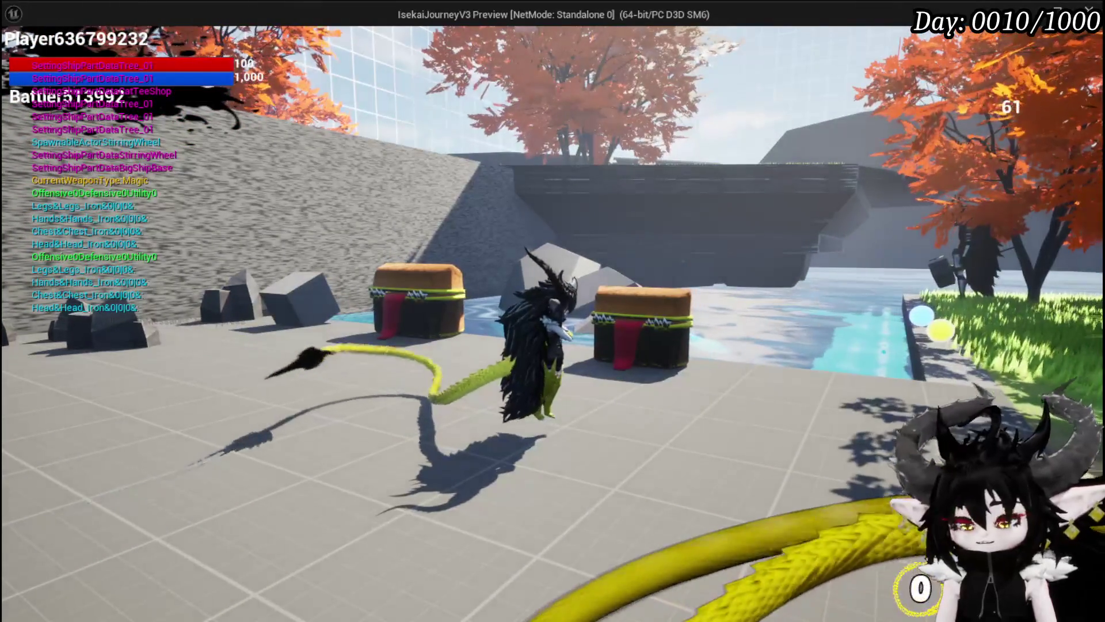
Move the floating island along X, play-test the level, and reopen its blueprint.
key(Escape)
click(301, 308)
key(f)
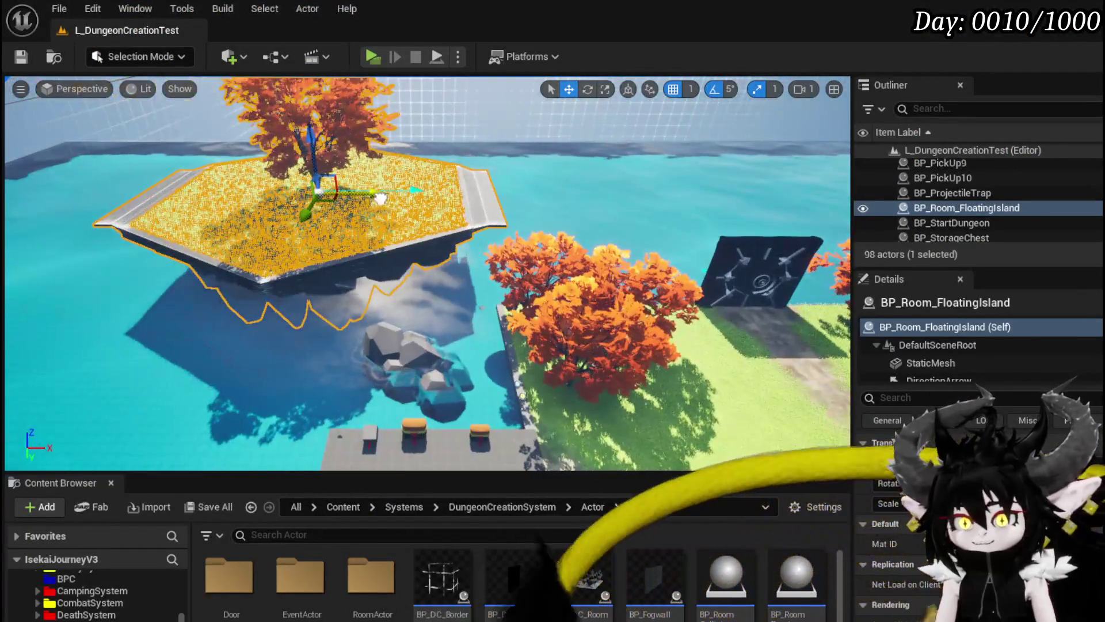
mouse_move(380, 198)
mouse_down()
mouse_move(605, 199)
mouse_move(578, 199)
mouse_up()
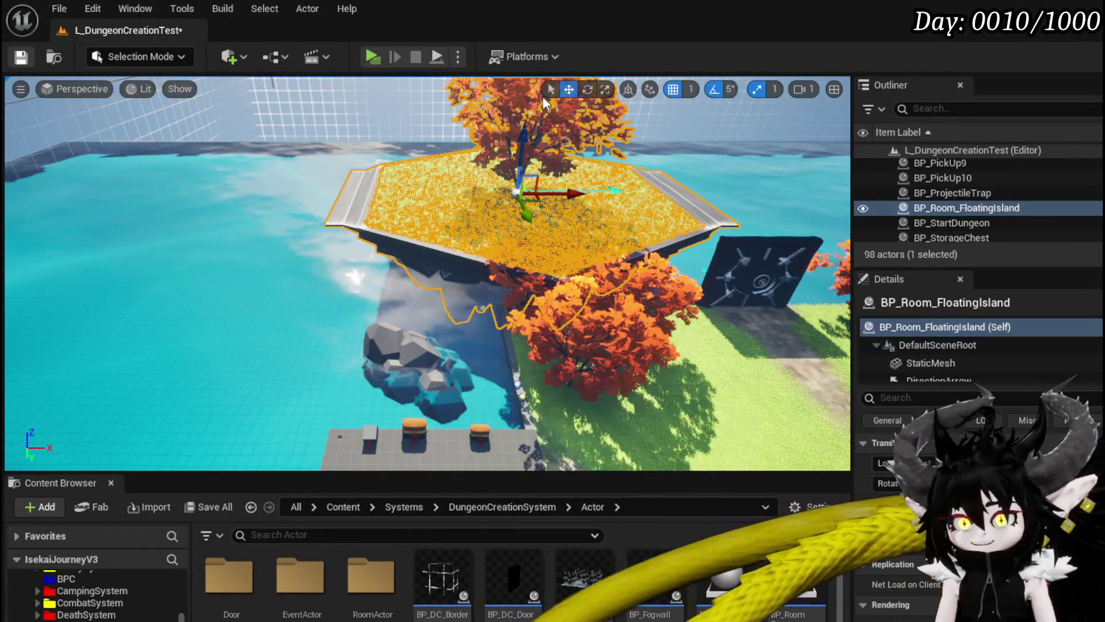
click(368, 57)
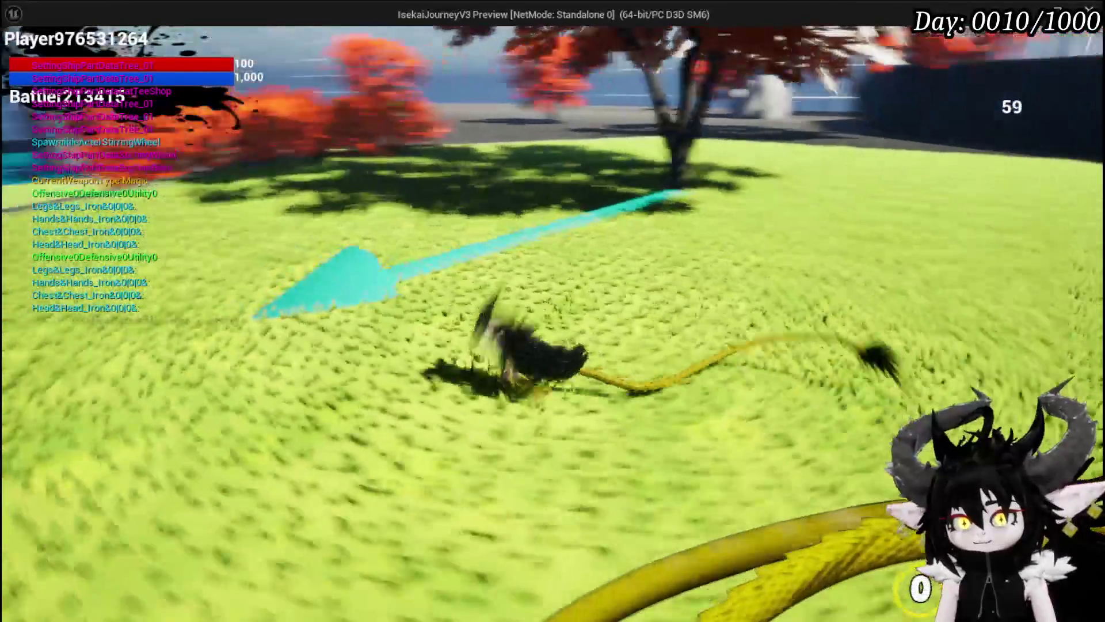
key(Escape)
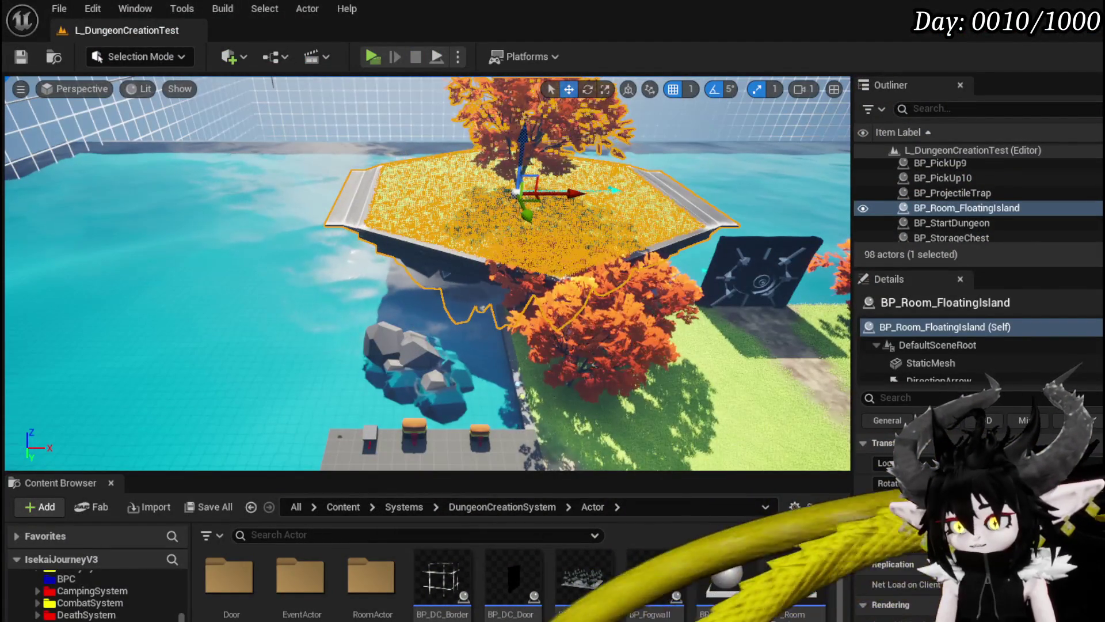
key(ctrl+e)
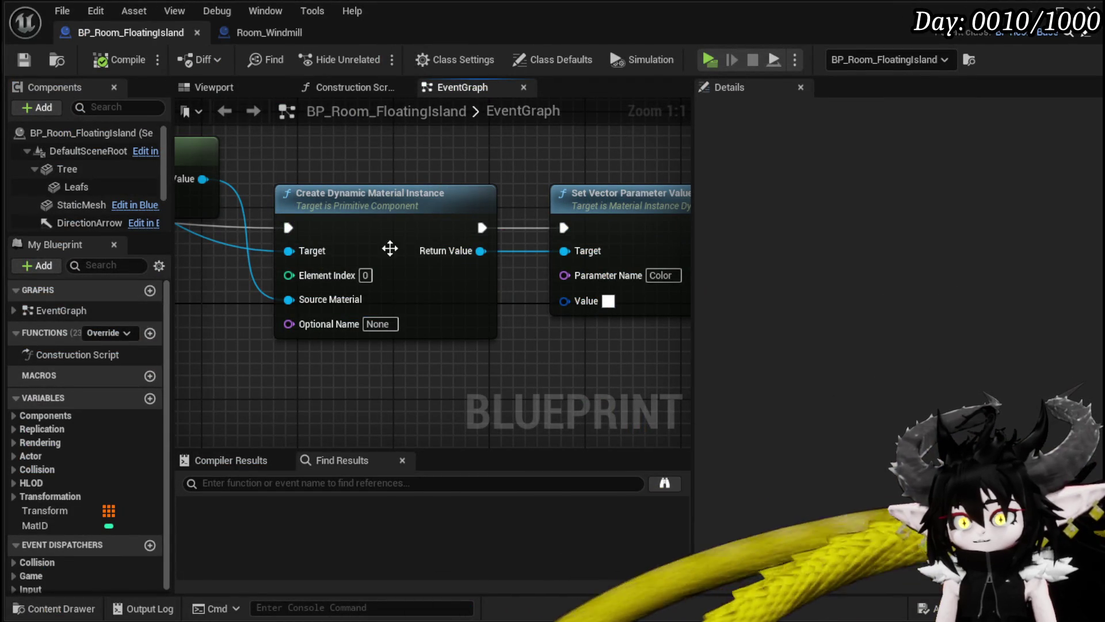
Inspect the M_Leafs_Inst material instance's parameters, then return to the floating island event graph.
click(84, 188)
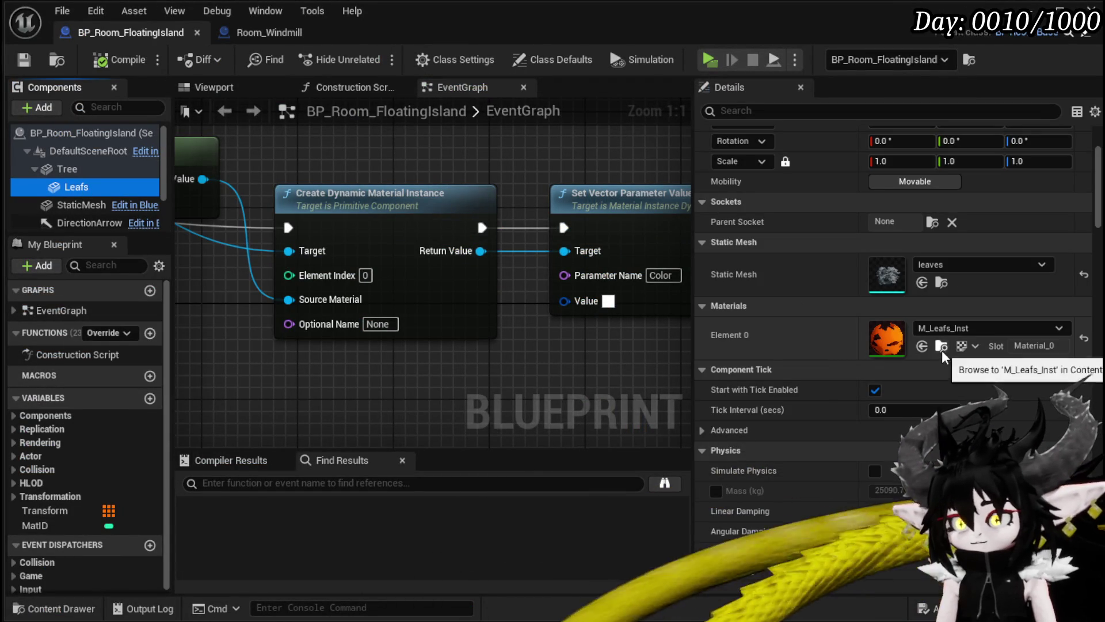
click(942, 345)
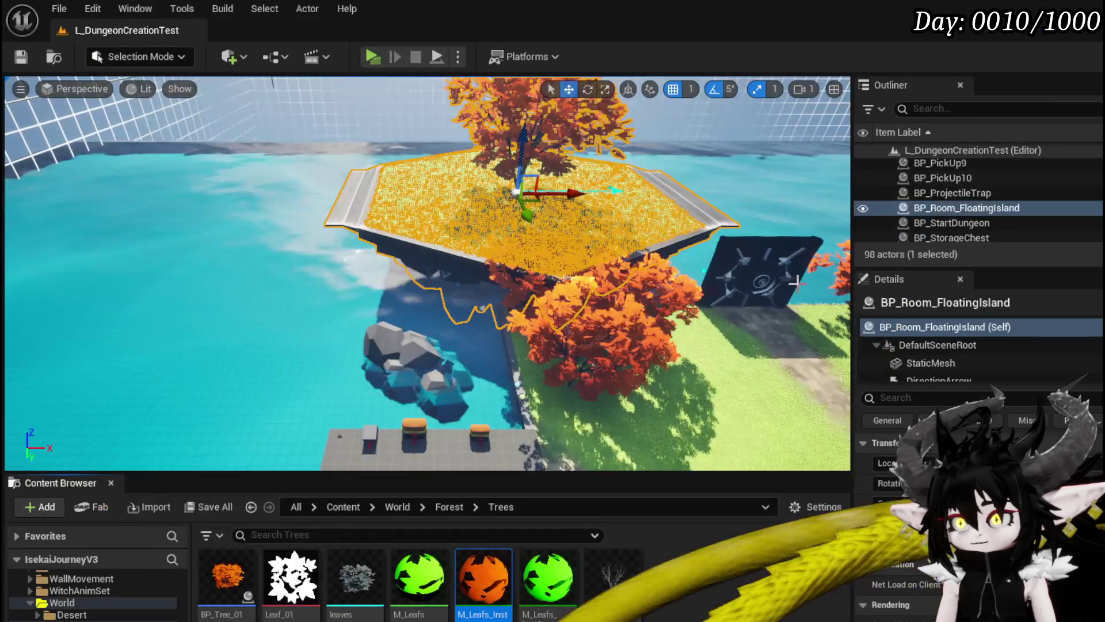
double_click(486, 573)
scroll(657, 420, down, 5)
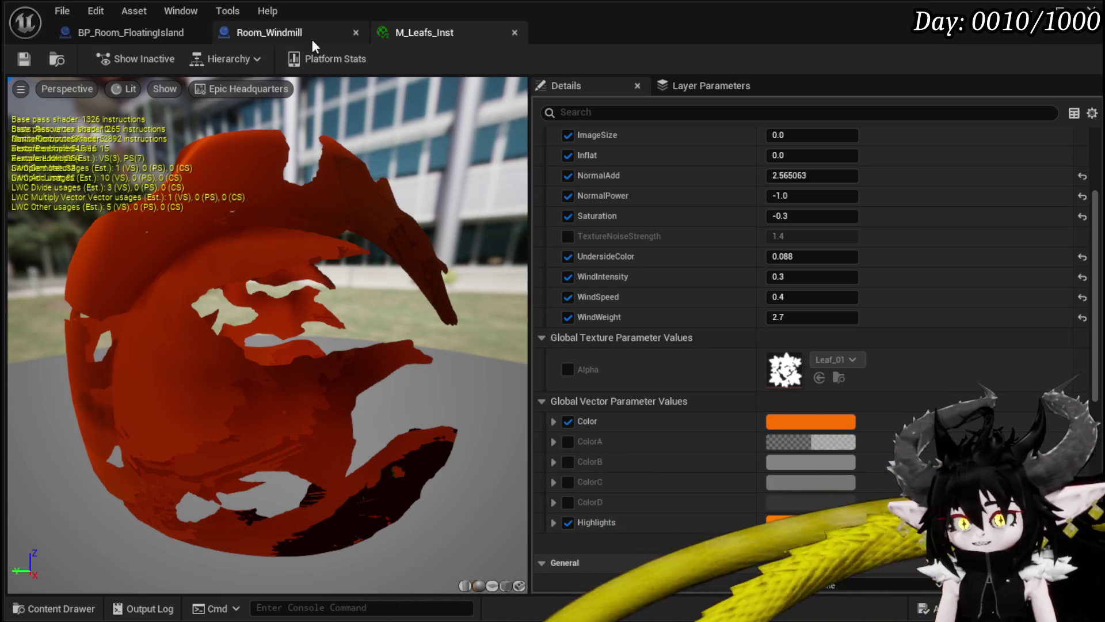
click(276, 25)
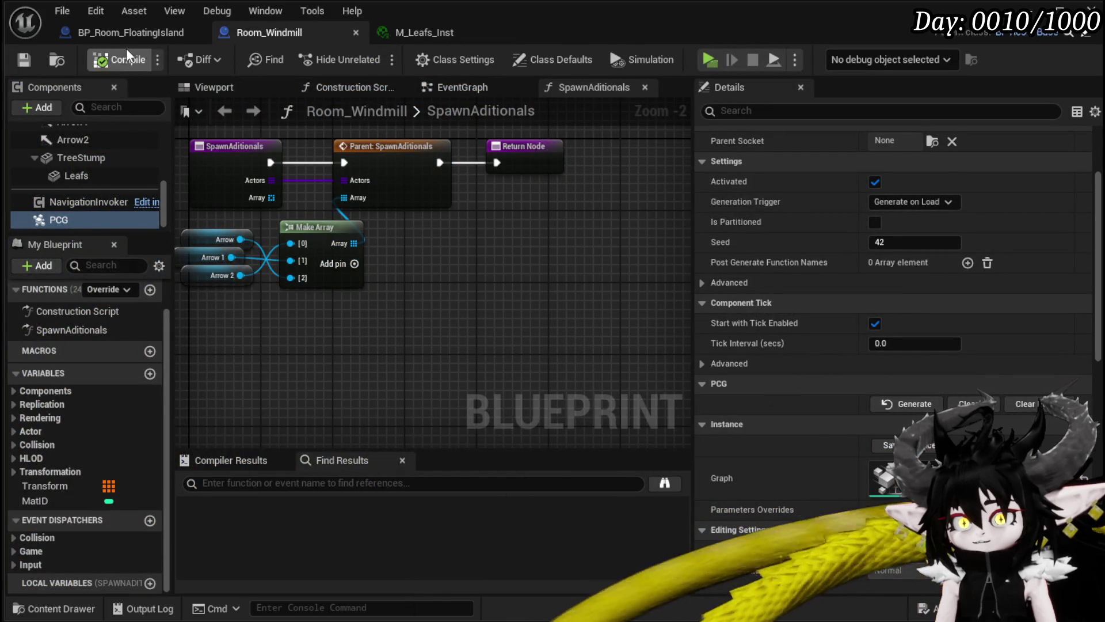
click(144, 31)
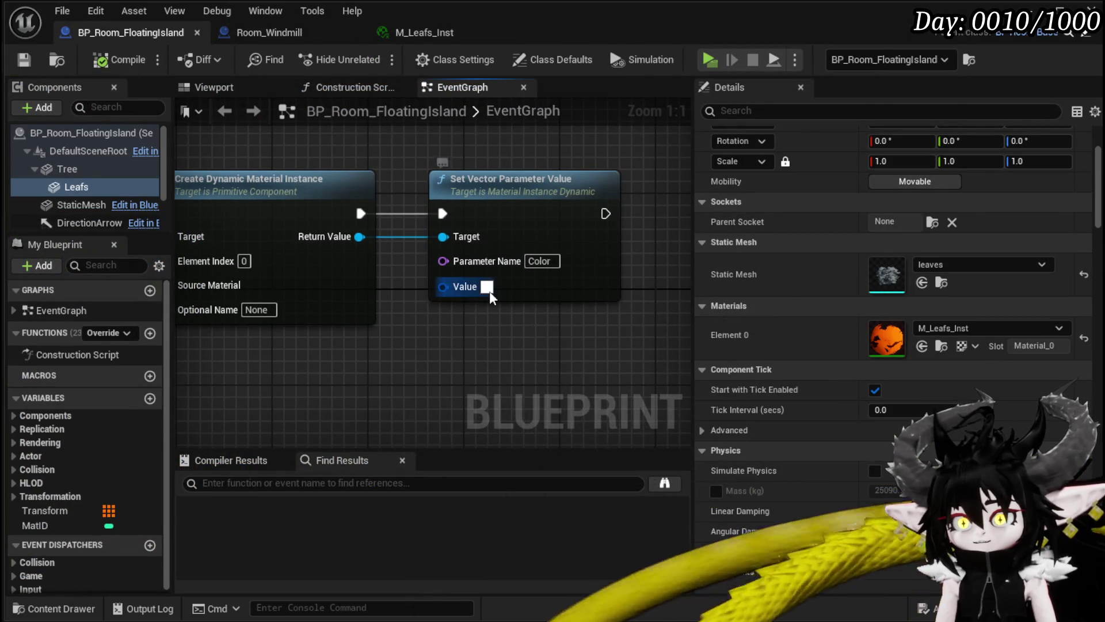
Set the first Set Vector Parameter Value node's Value to grey and duplicate the node.
click(487, 287)
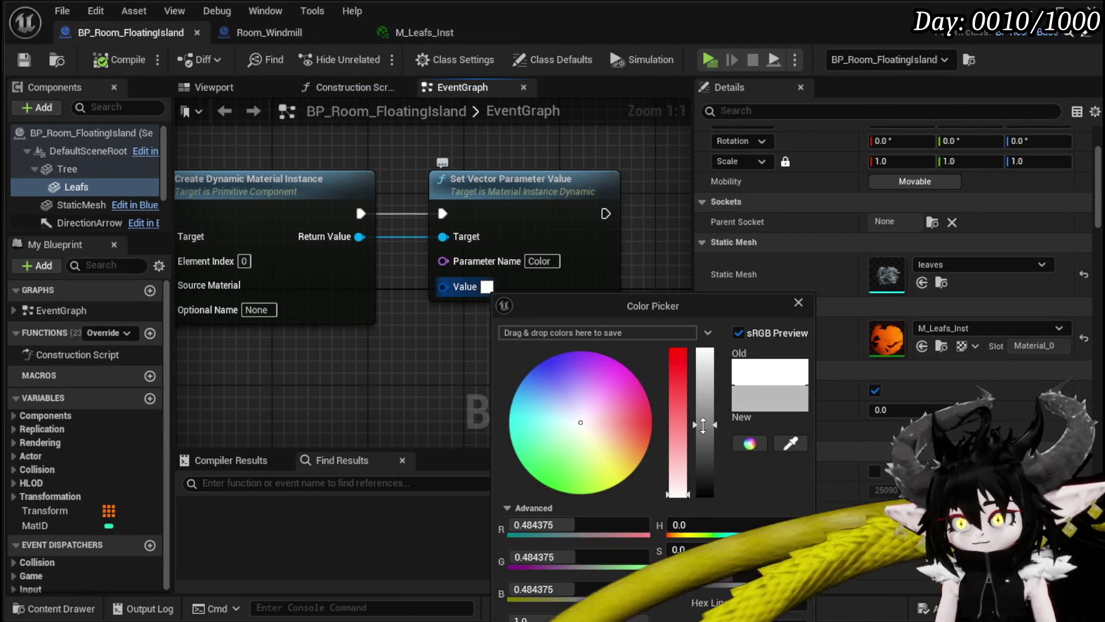
click(346, 392)
drag(358, 296, 531, 190)
key(ctrl+c)
key(ctrl+v)
Chain the copy's exec and Target from the first node and set its Value to full white.
mouse_move(490, 258)
mouse_down()
mouse_move(586, 268)
mouse_move(572, 237)
mouse_up()
drag(401, 296, 568, 283)
click(612, 332)
drag(826, 431, 827, 343)
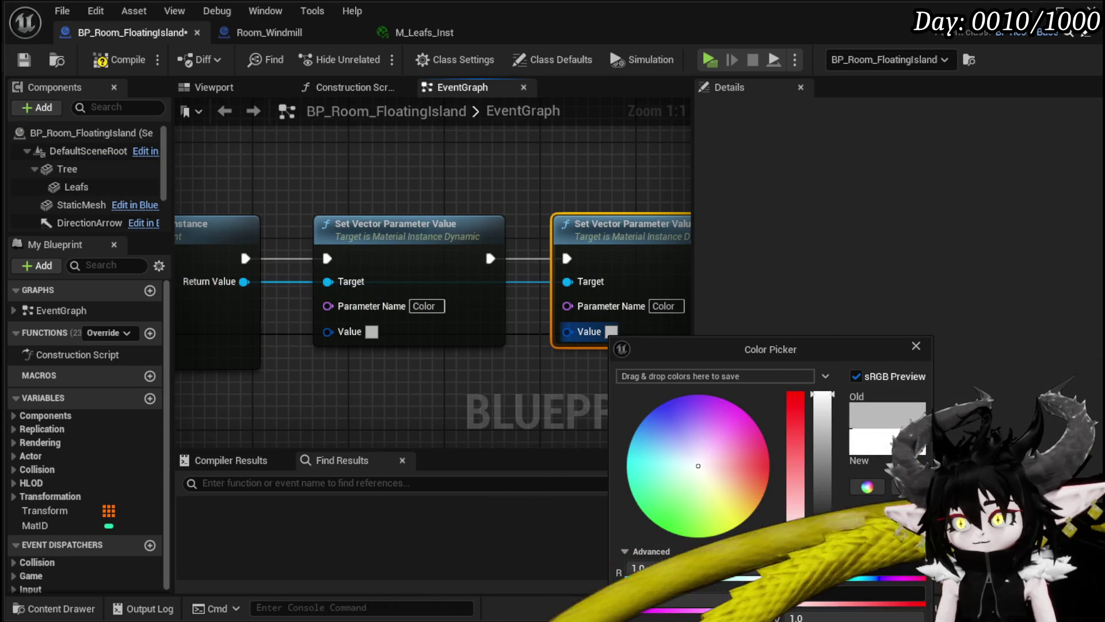
click(615, 357)
click(666, 306)
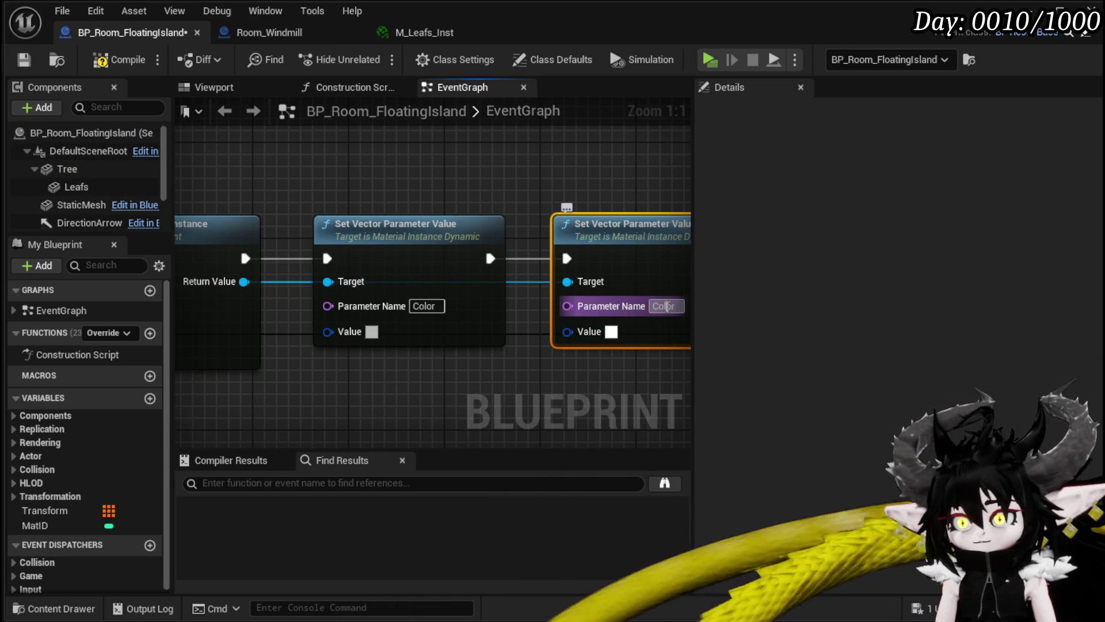
Change the second node's Parameter Name from Color to 'Highlight', matching M_Leafs_Inst.
click(424, 33)
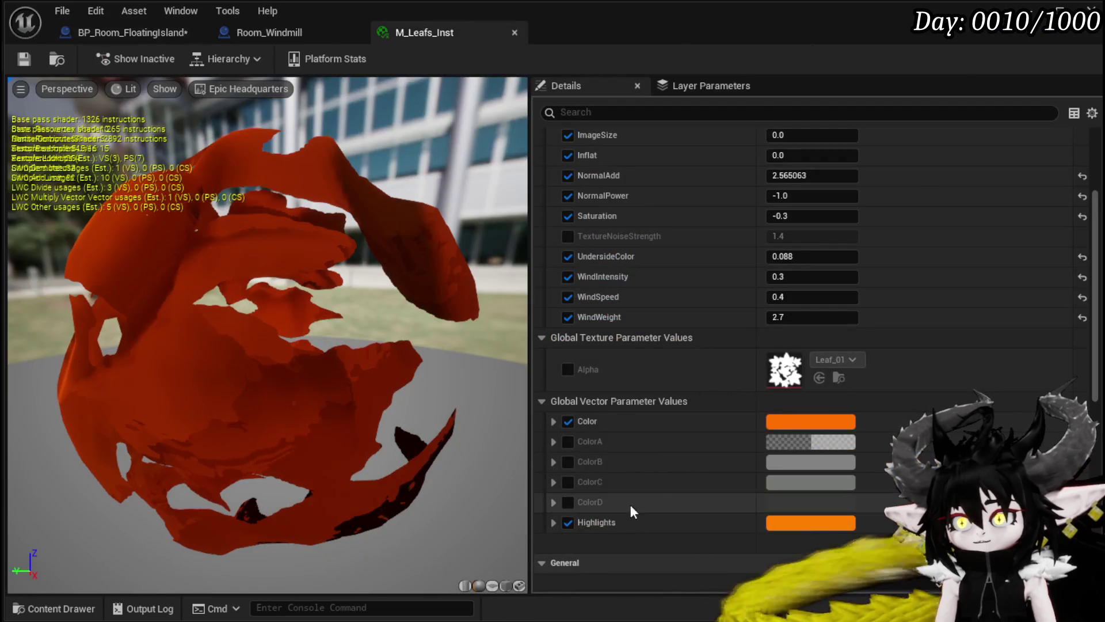
right_click(588, 520)
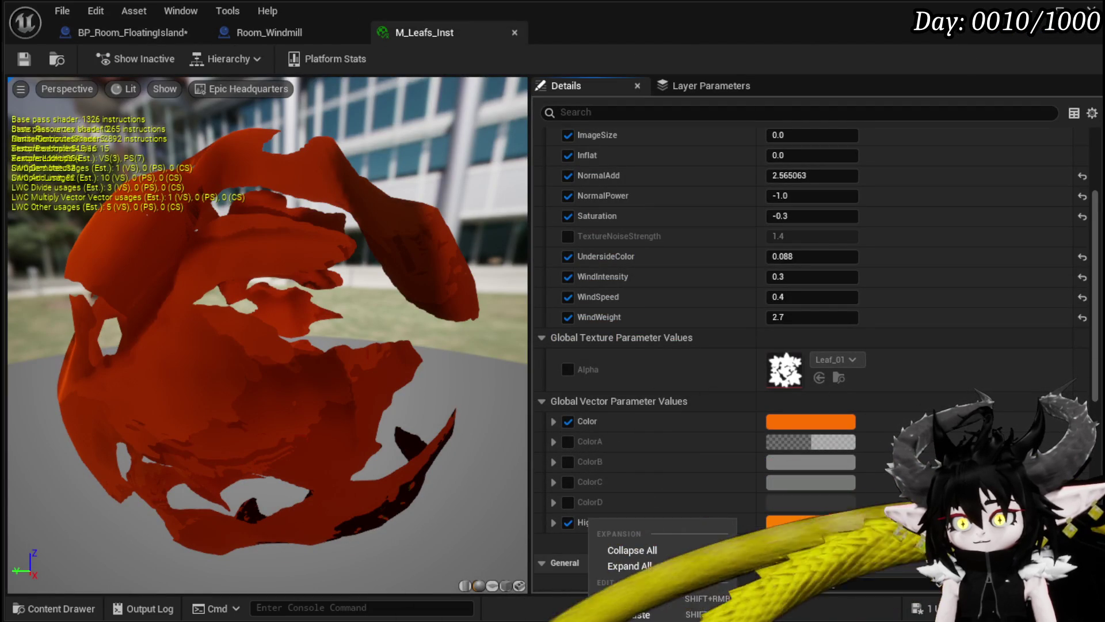
key(Escape)
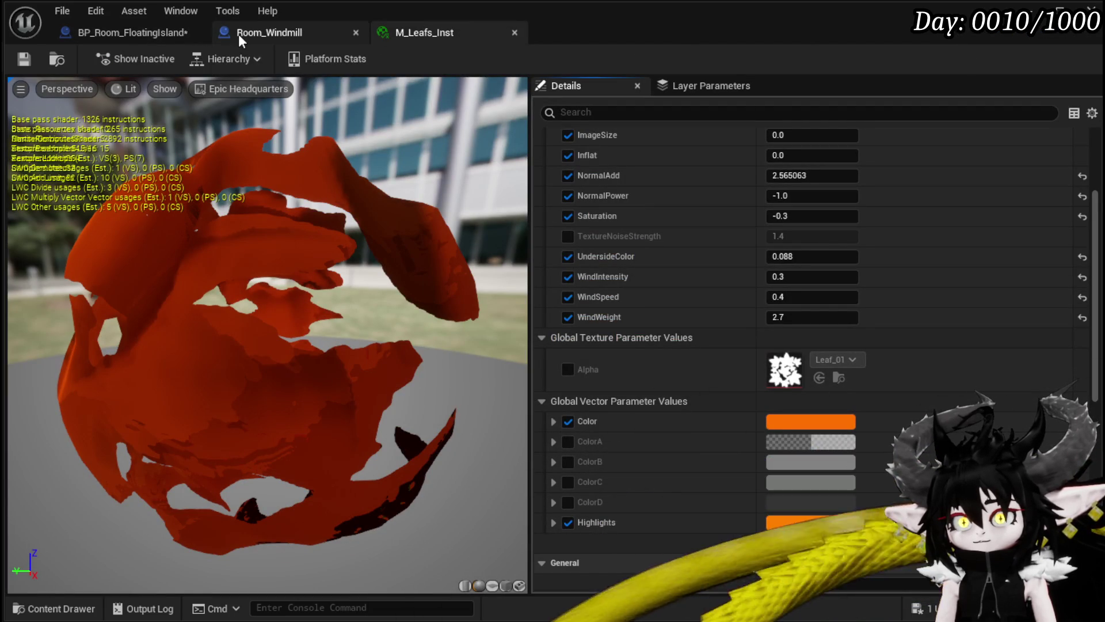
click(158, 32)
right_click(662, 303)
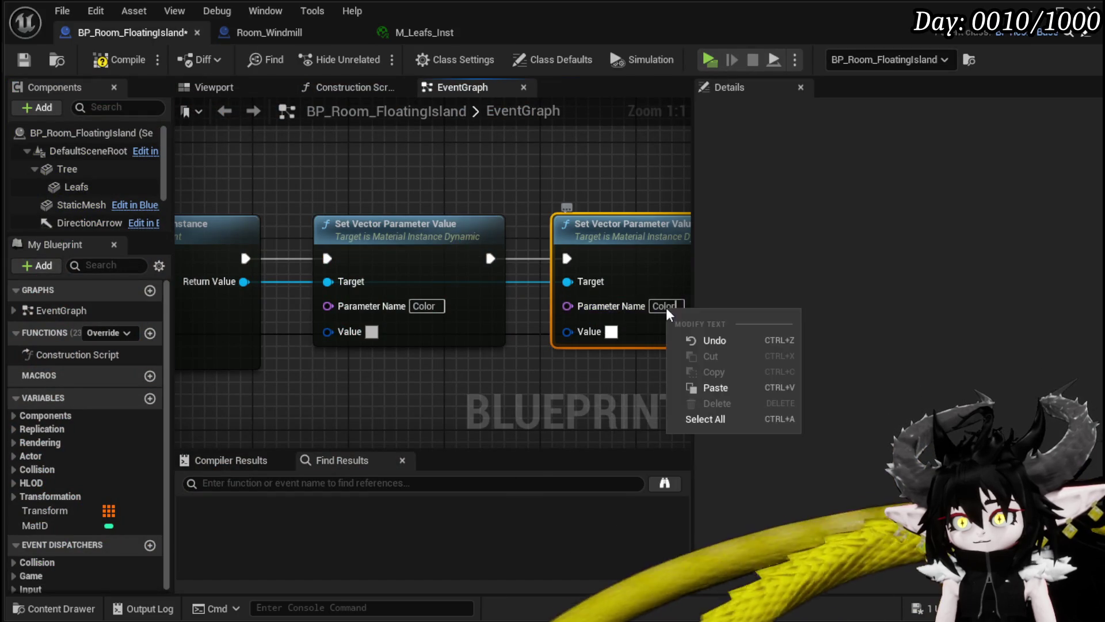
click(663, 305)
right_click(663, 306)
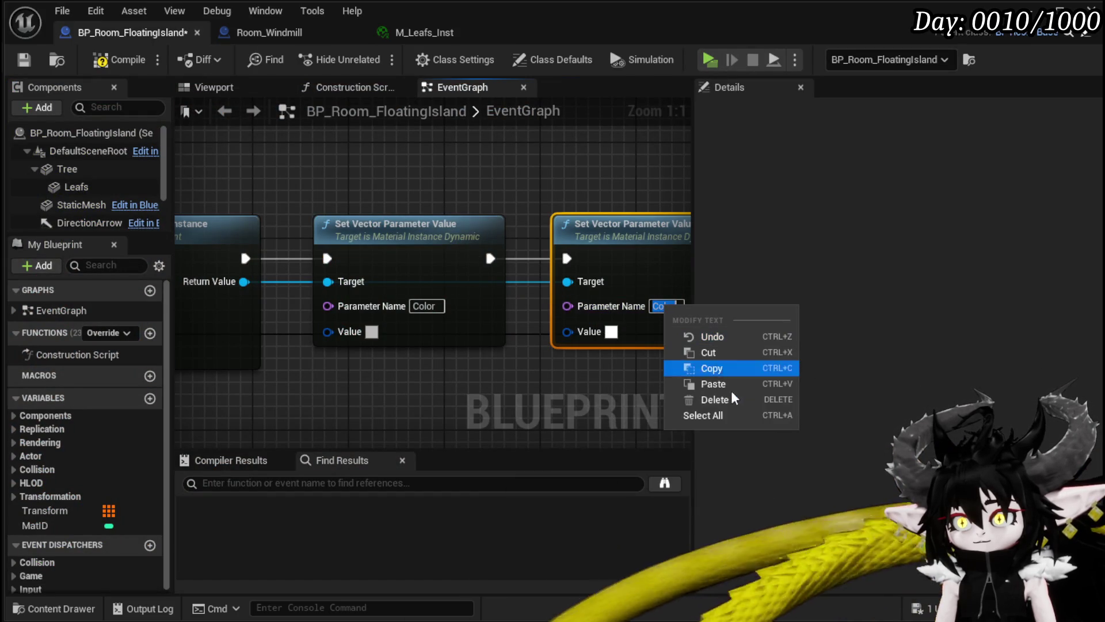
key(Escape)
key(ctrl+v)
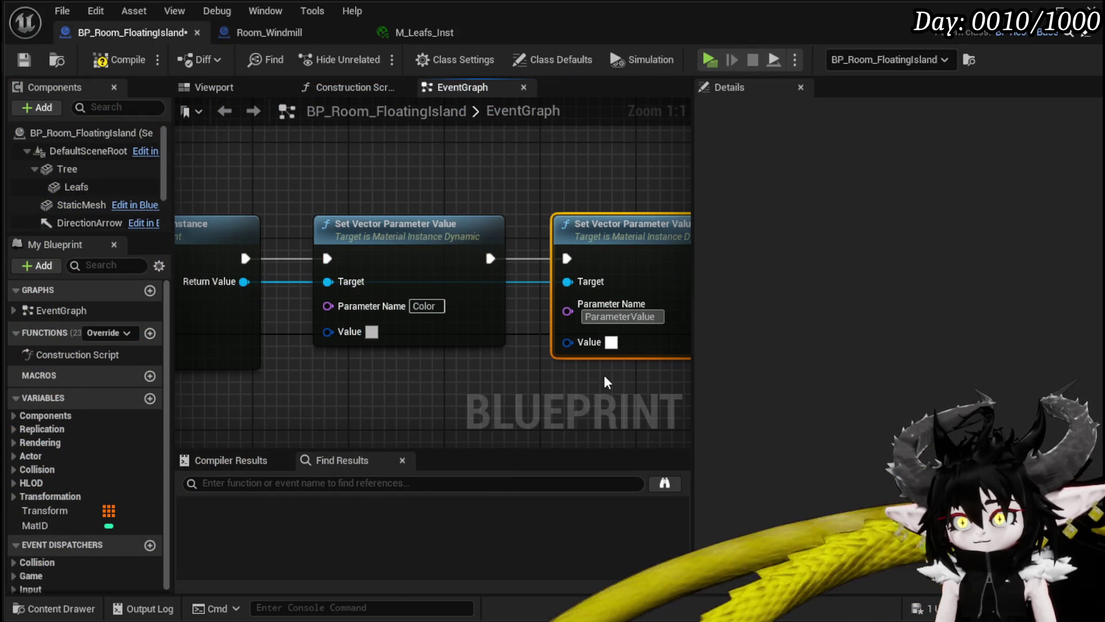
double_click(657, 315)
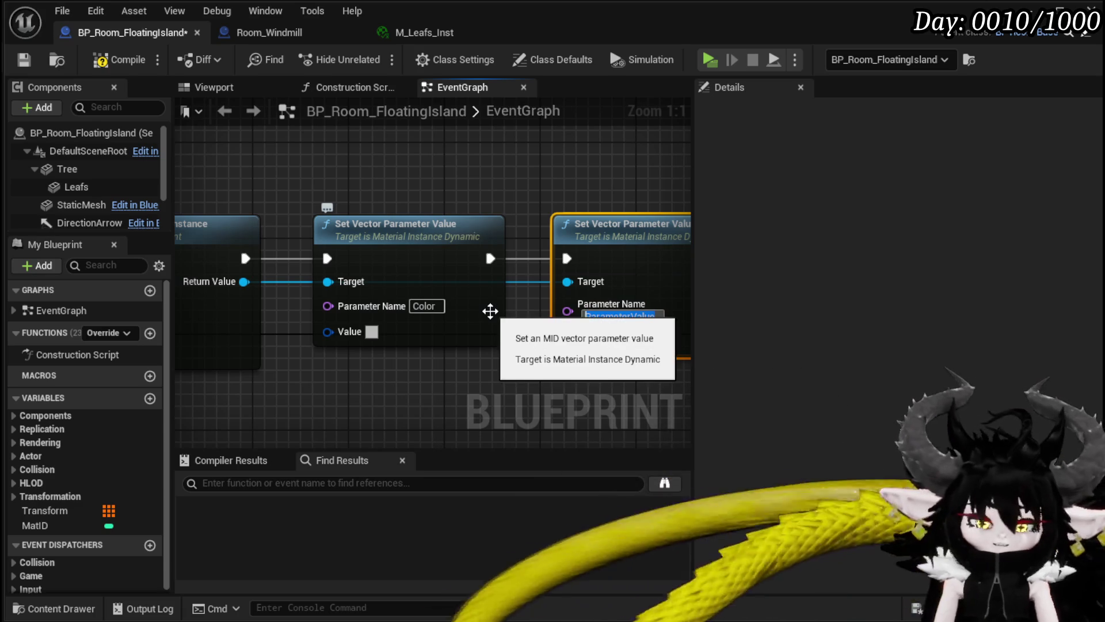
text(Highlights)
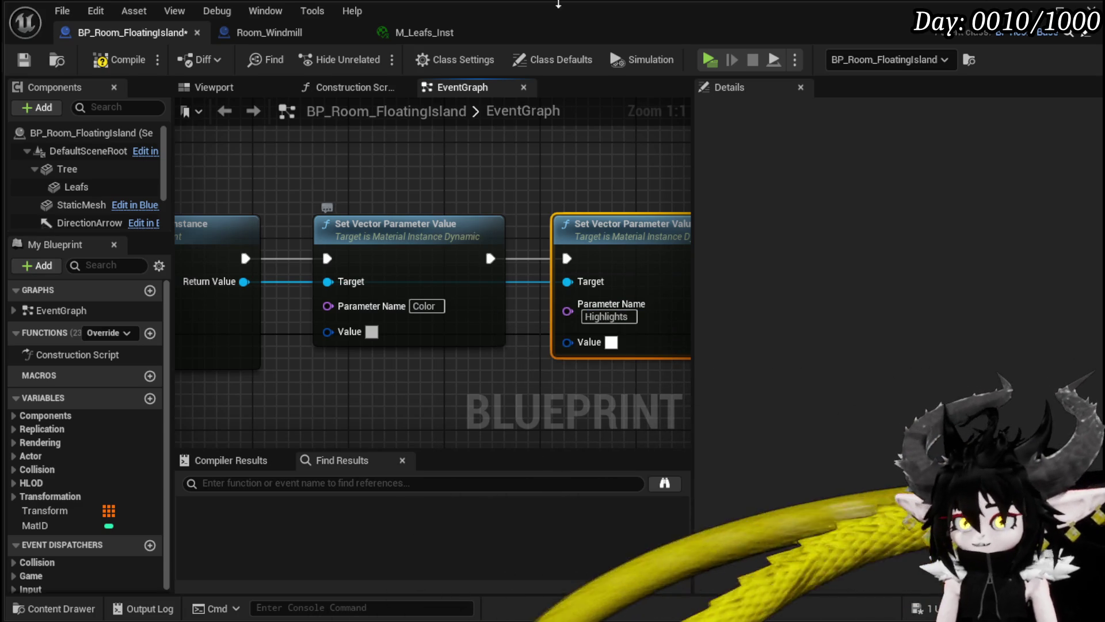
Recheck the parameter name in M_Leafs_Inst and compile BP_Room_FloatingIsland.
click(447, 34)
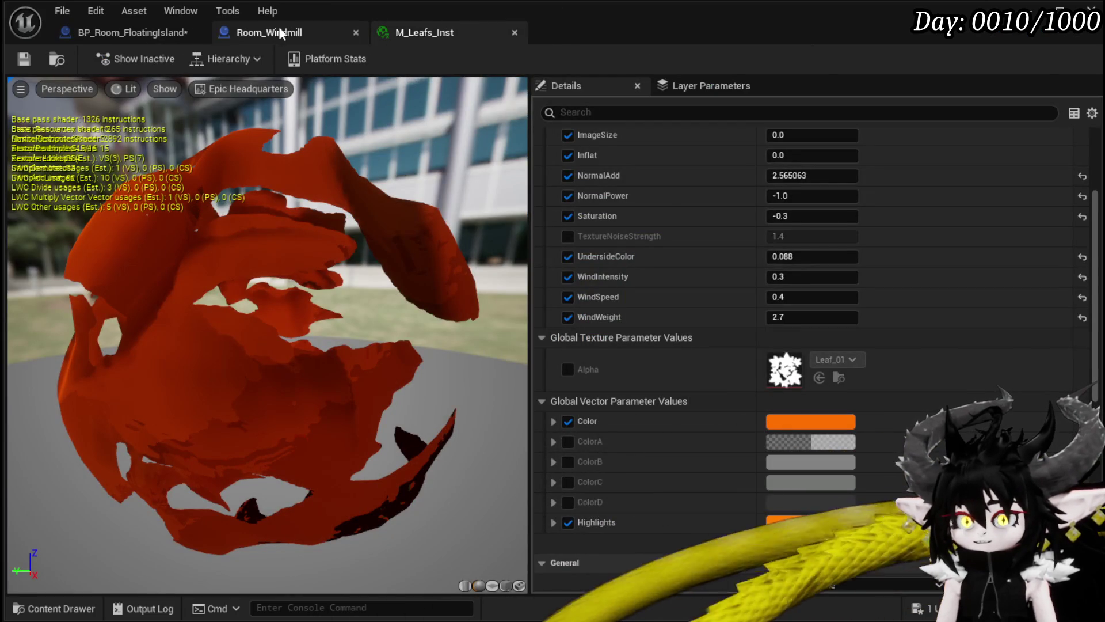
click(164, 32)
click(115, 61)
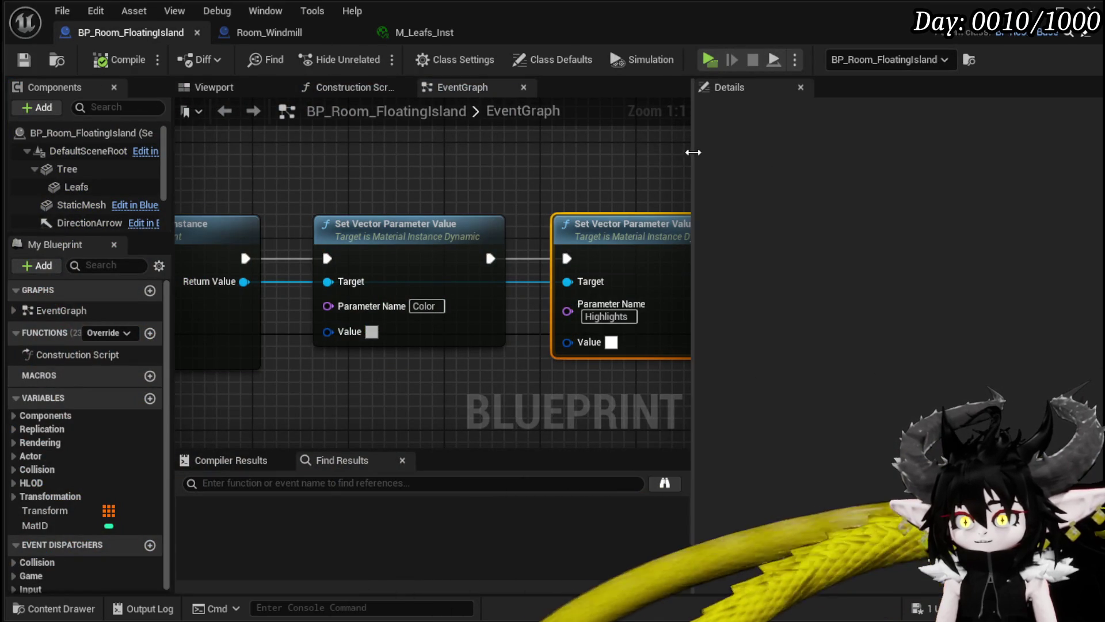
Play-test the level, running the character to the tree to see its grey-white leaves, then stop.
drag(693, 152, 845, 165)
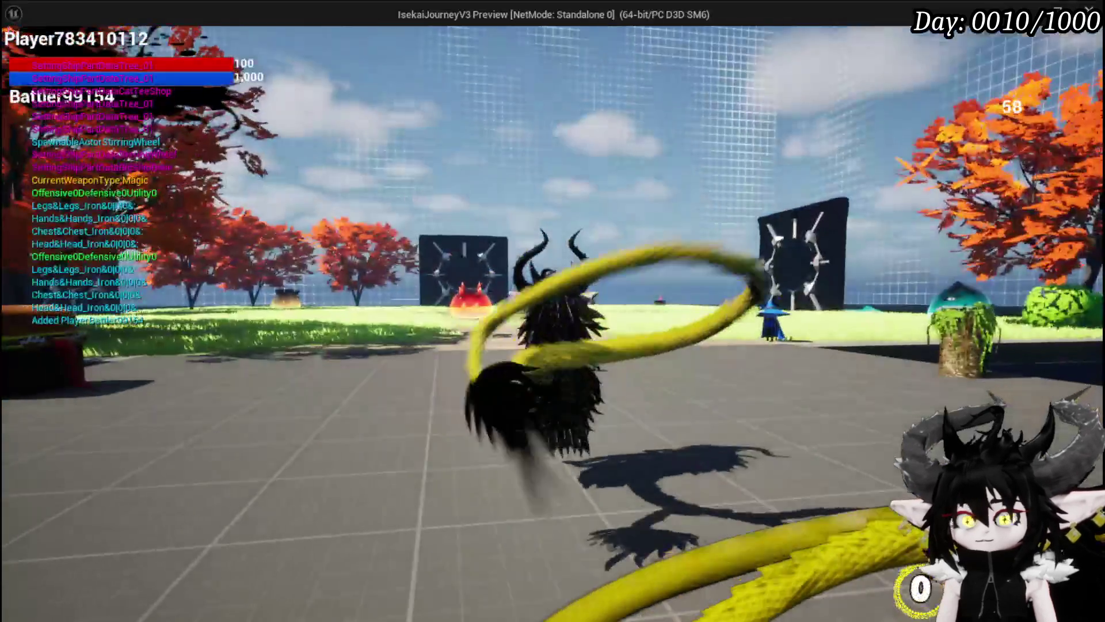
key(w)
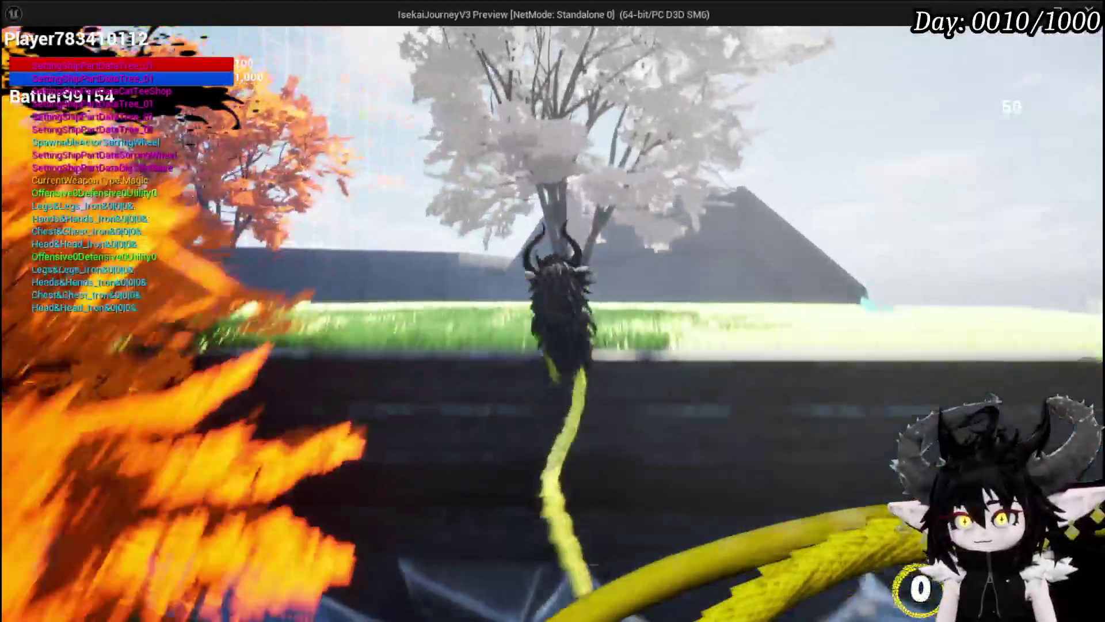
key(space)
key(w)
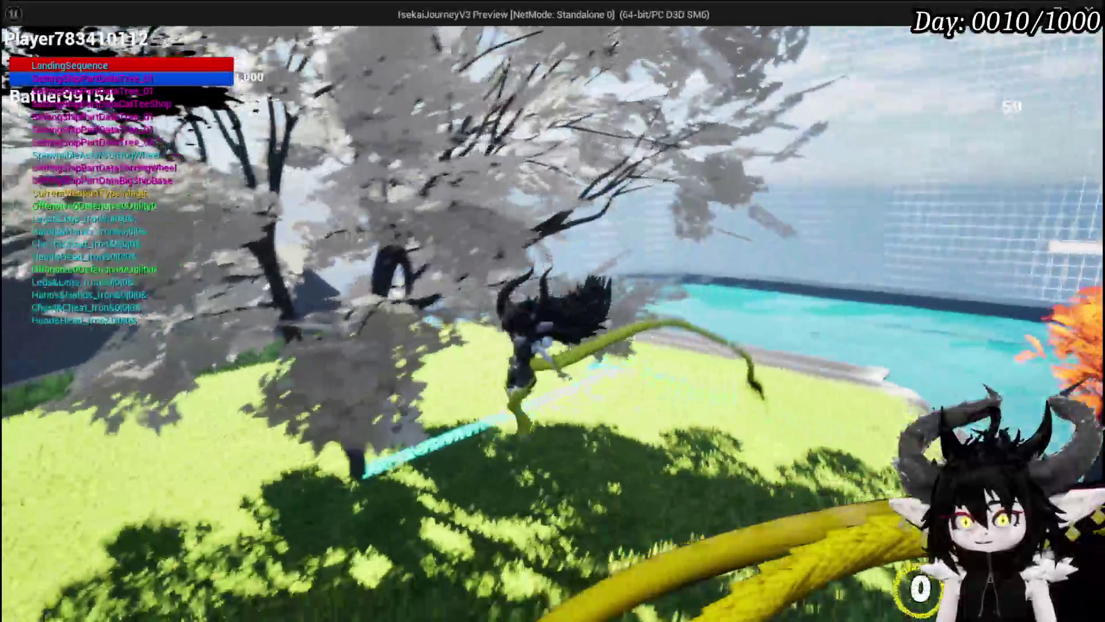
key(w)
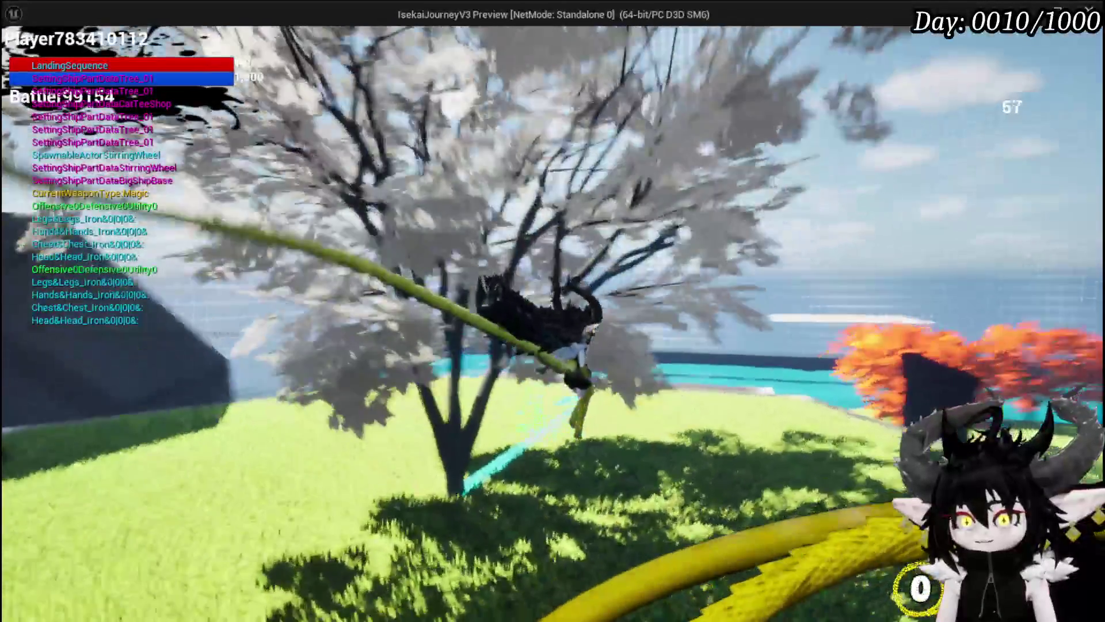
key(w)
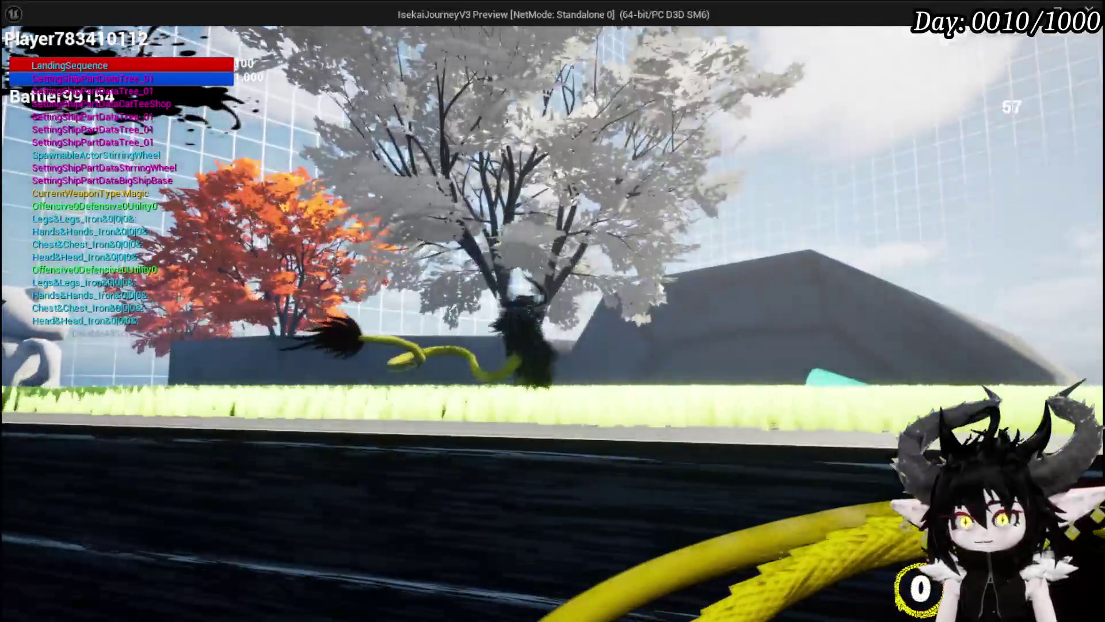
key(Escape)
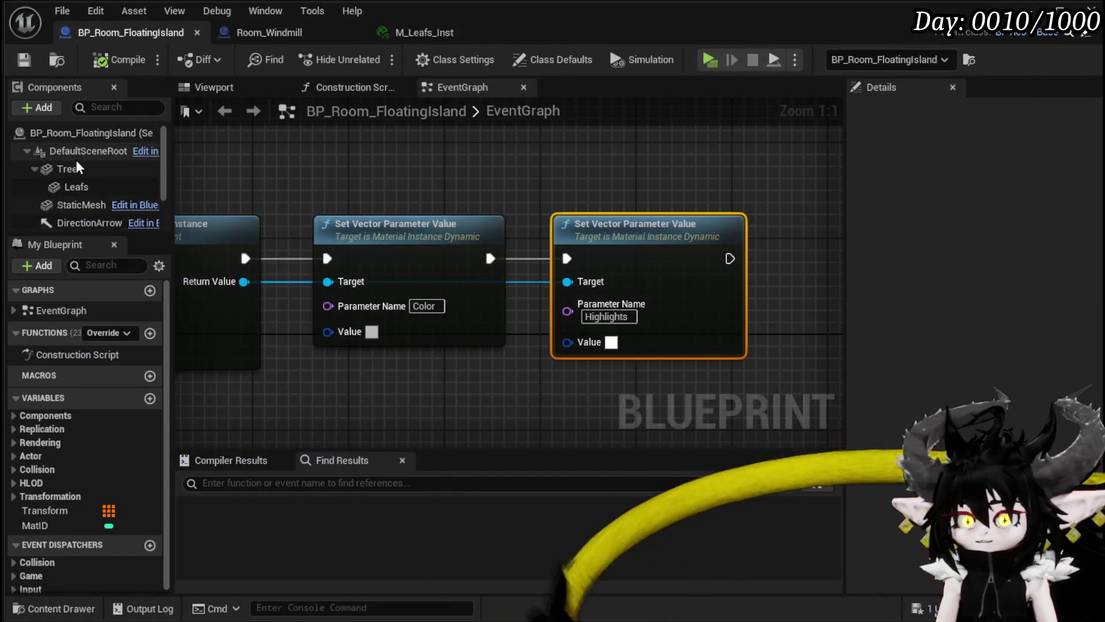
Change the Tree component's collision preset to Custom.
click(79, 167)
scroll(979, 366, down, 10)
scroll(979, 366, down, 5)
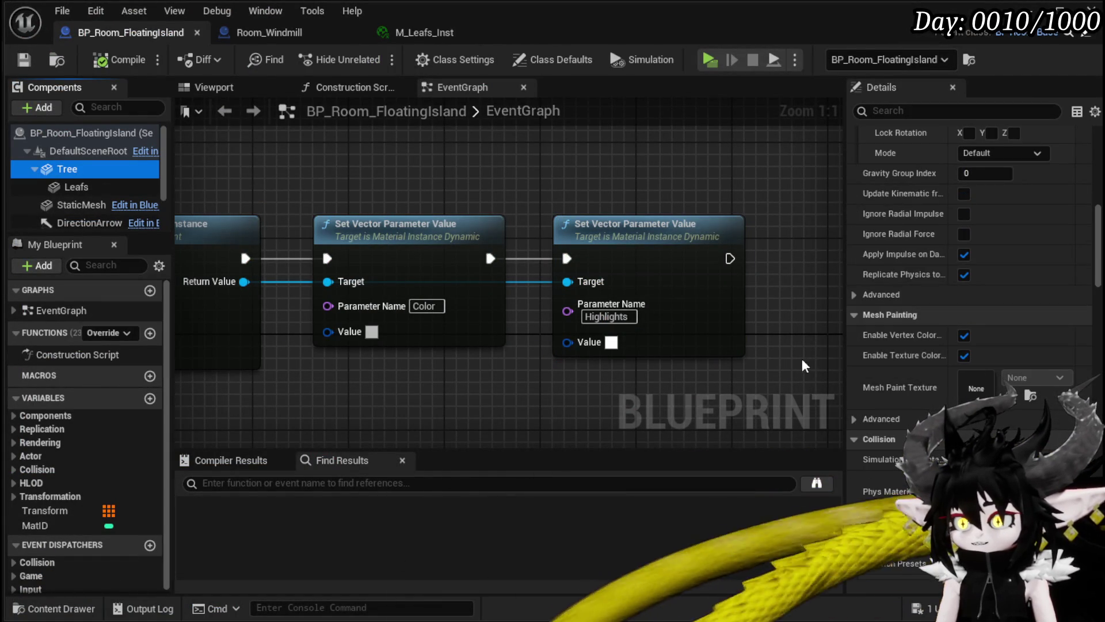
scroll(986, 395, down, 7)
click(996, 349)
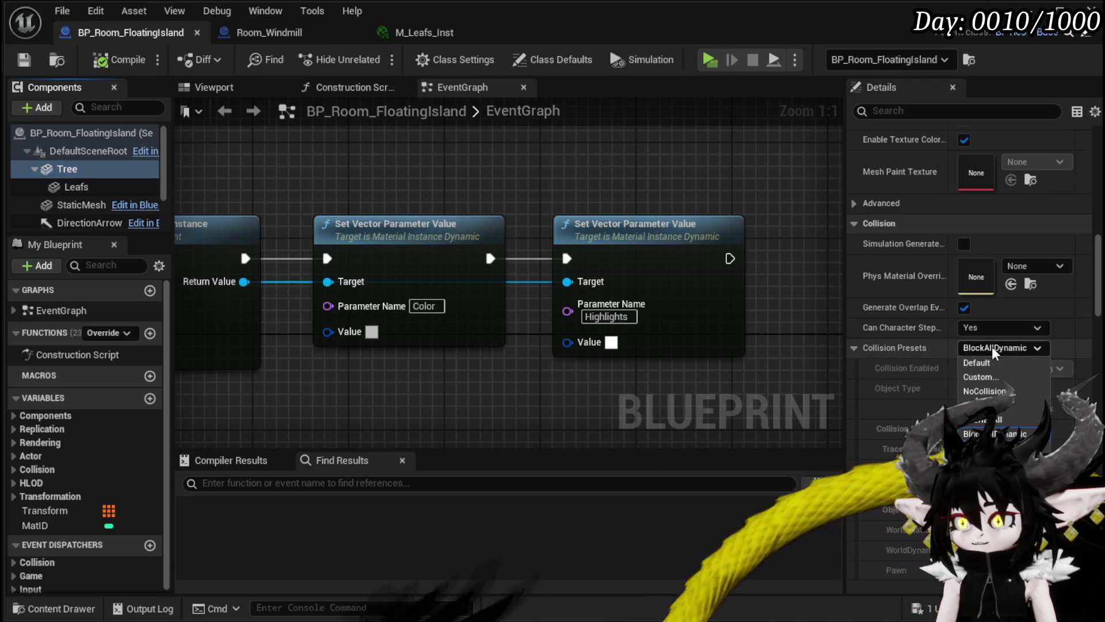
click(982, 376)
click(994, 388)
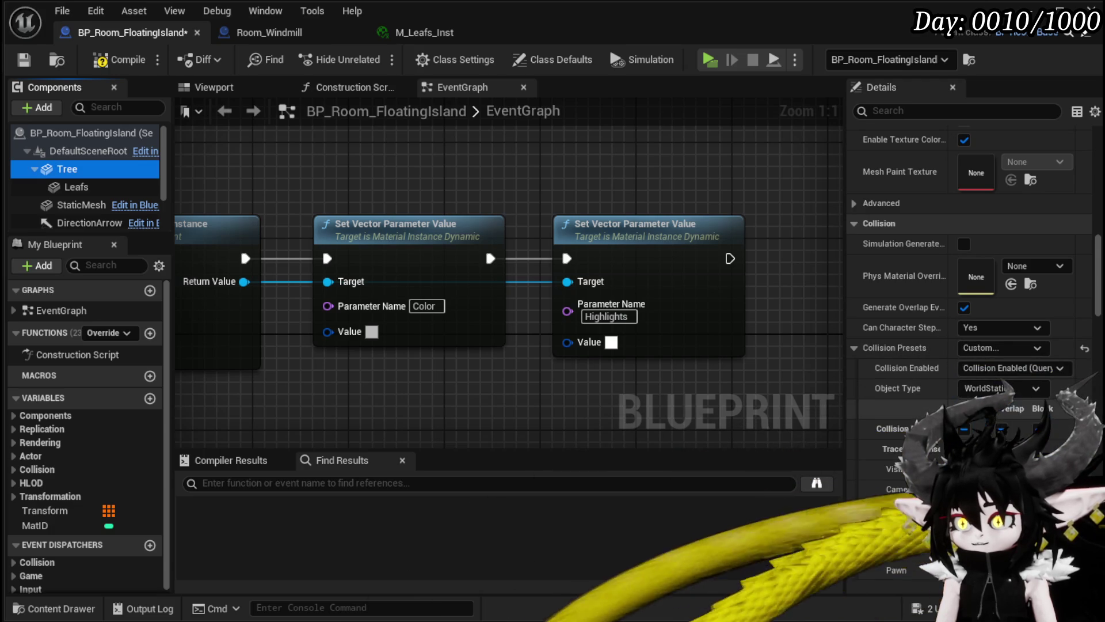
scroll(973, 345, down, 5)
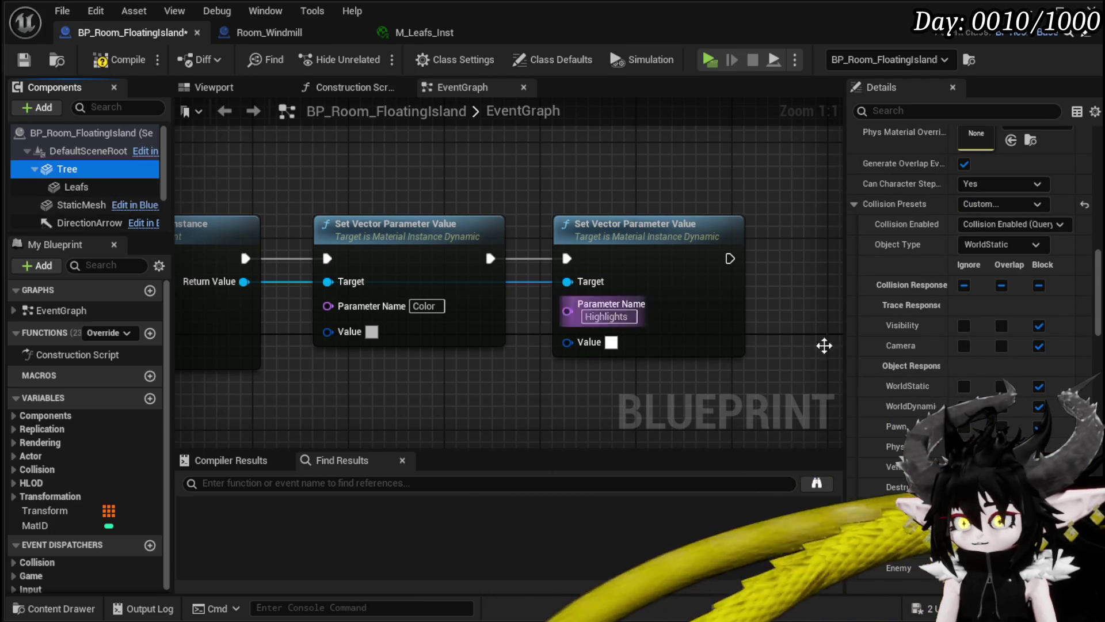
Set the Leafs component's collision preset to NoCollision and compile the blueprint.
click(76, 186)
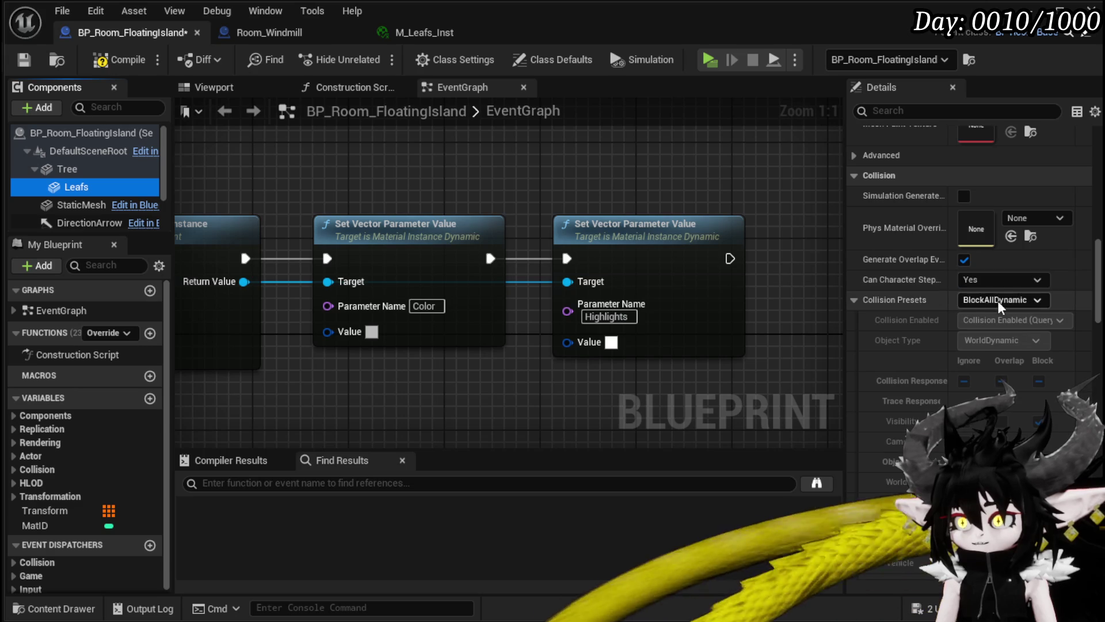
click(1000, 300)
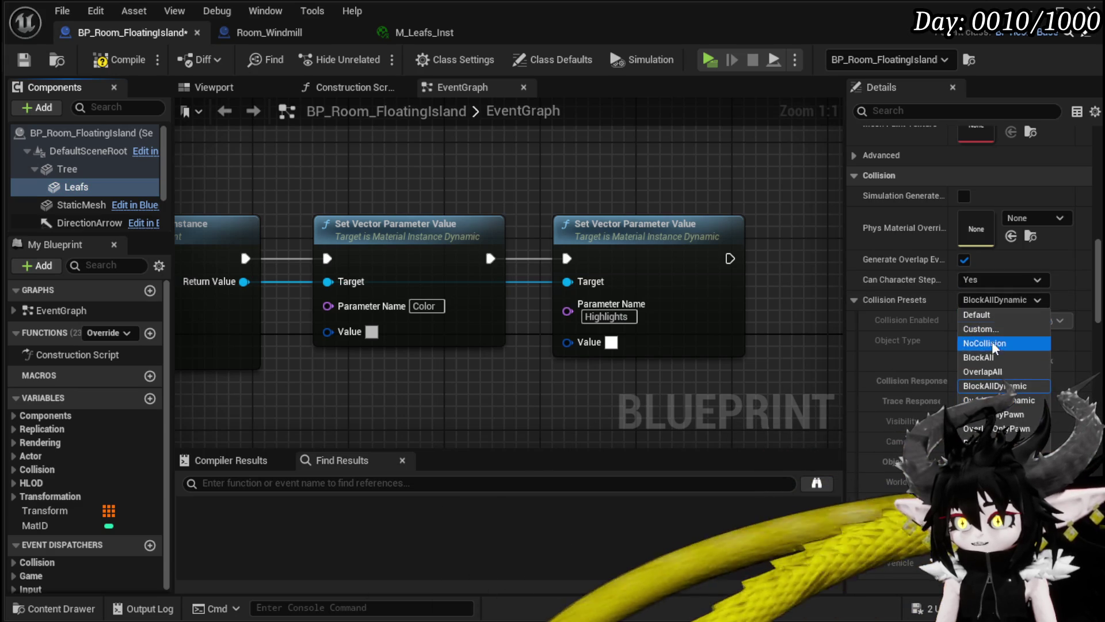
click(978, 343)
click(104, 59)
scroll(486, 189, down, 3)
drag(485, 189, 680, 220)
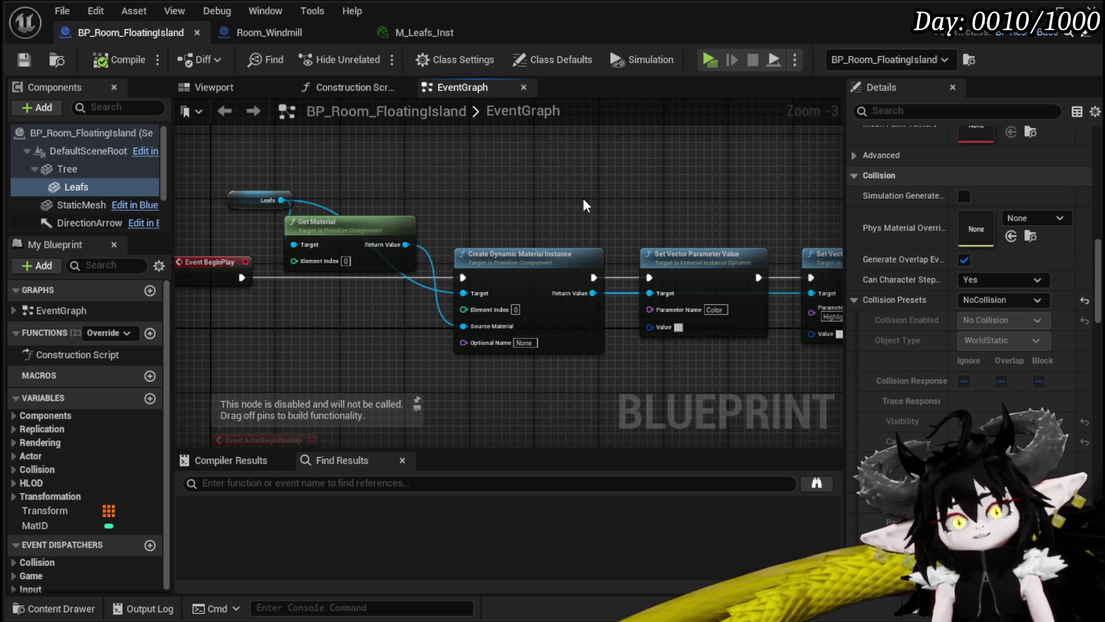
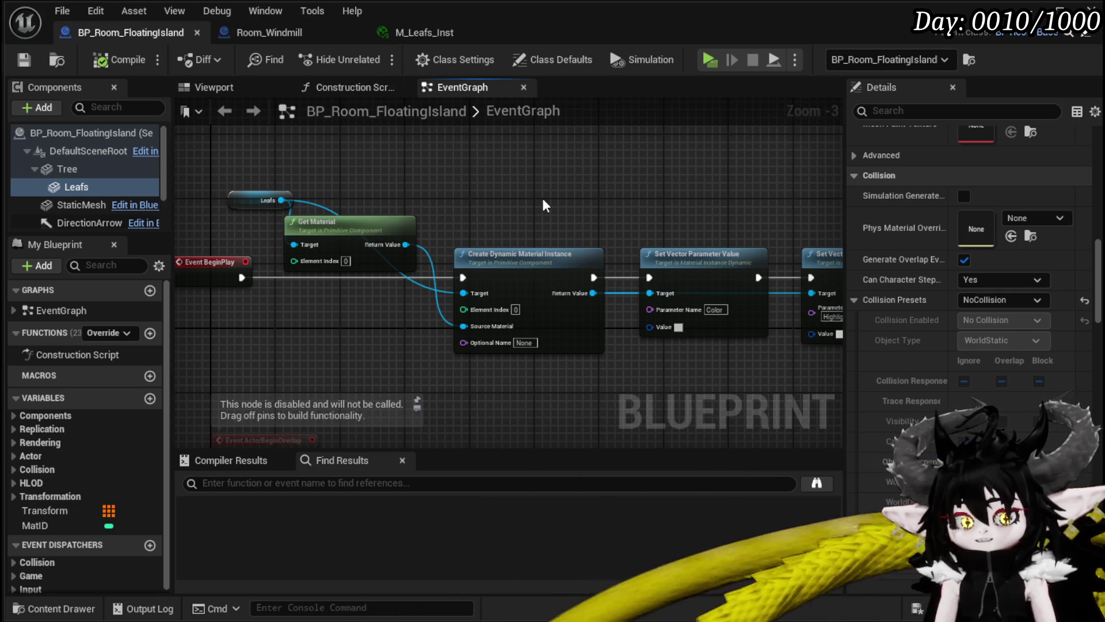
Switch the blueprint to its Viewport and select the island's StaticMesh component.
scroll(1004, 293, down, 10)
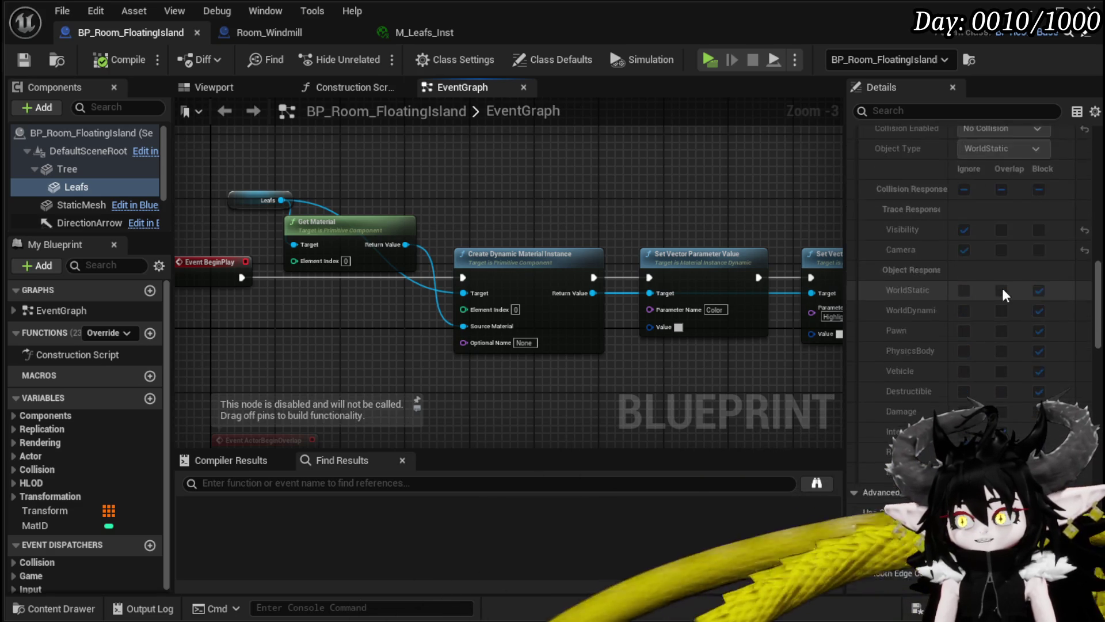
scroll(1003, 294, down, 15)
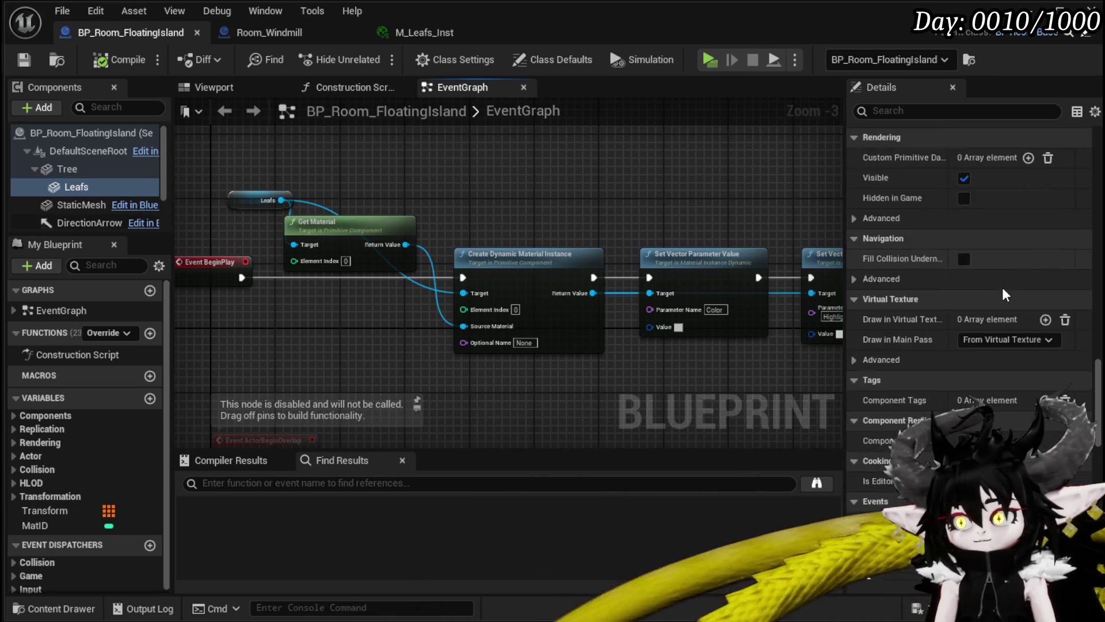
scroll(1003, 288, down, 5)
scroll(1003, 288, up, 10)
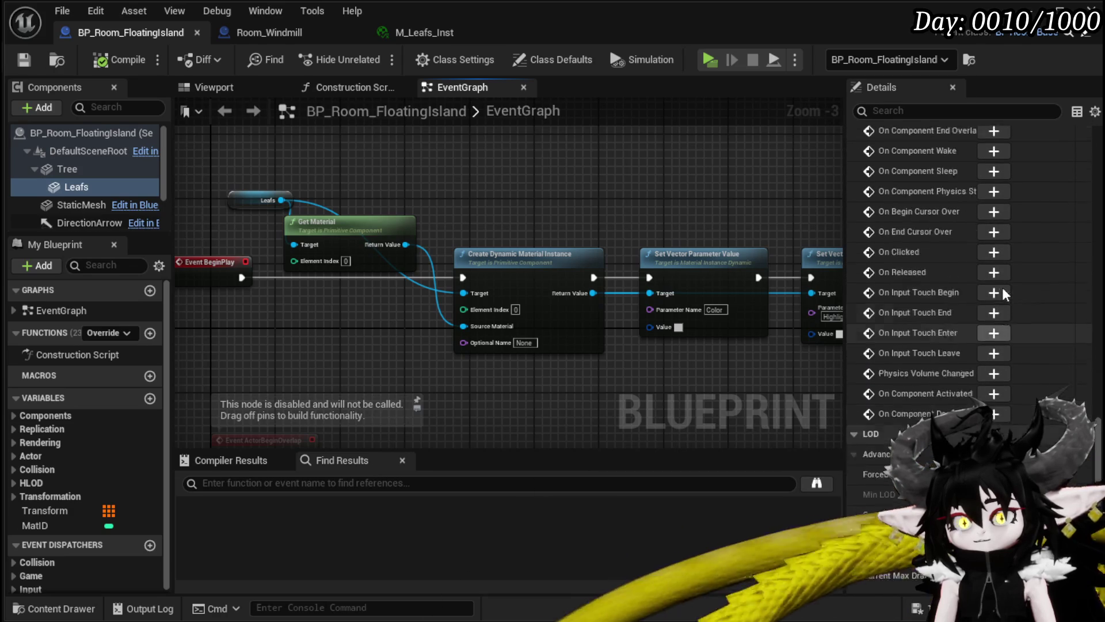
scroll(1003, 288, up, 12)
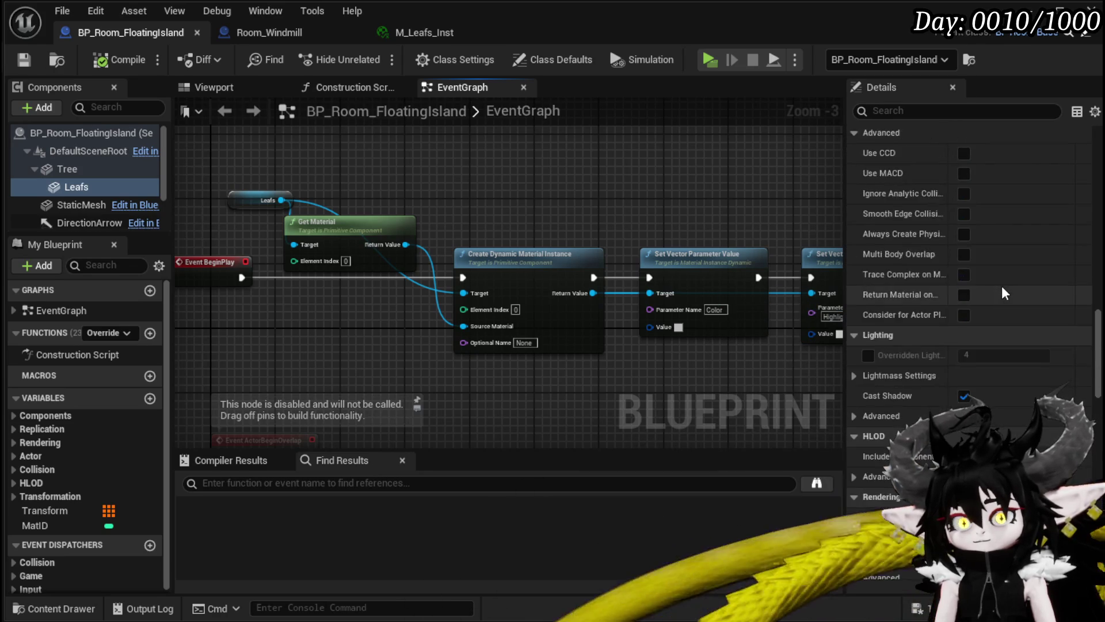
scroll(1002, 292, up, 5)
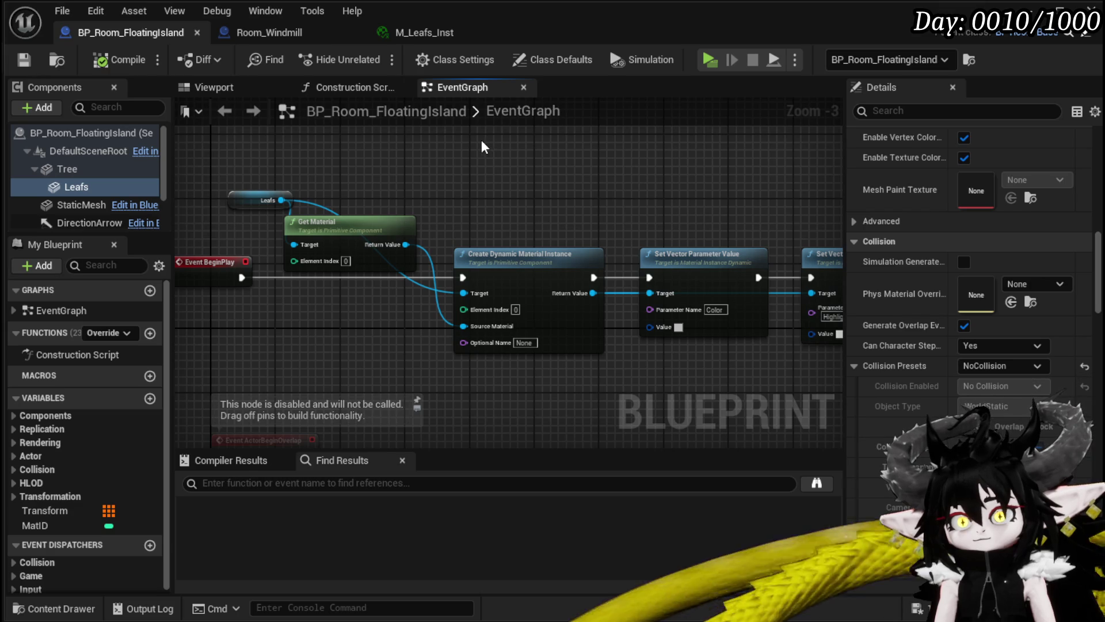
click(208, 91)
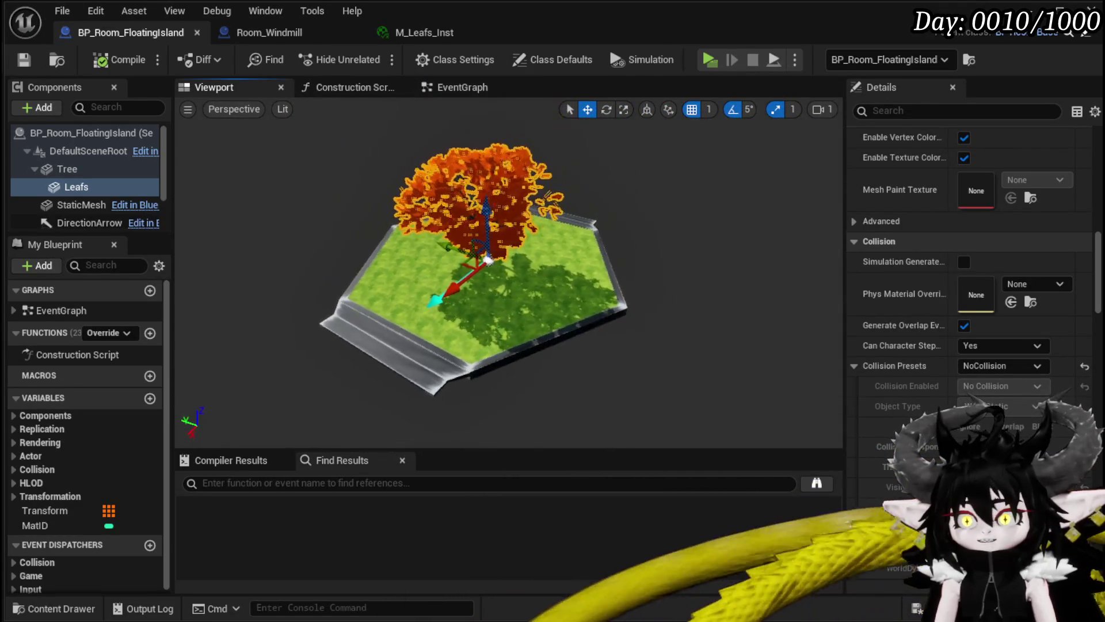
click(684, 264)
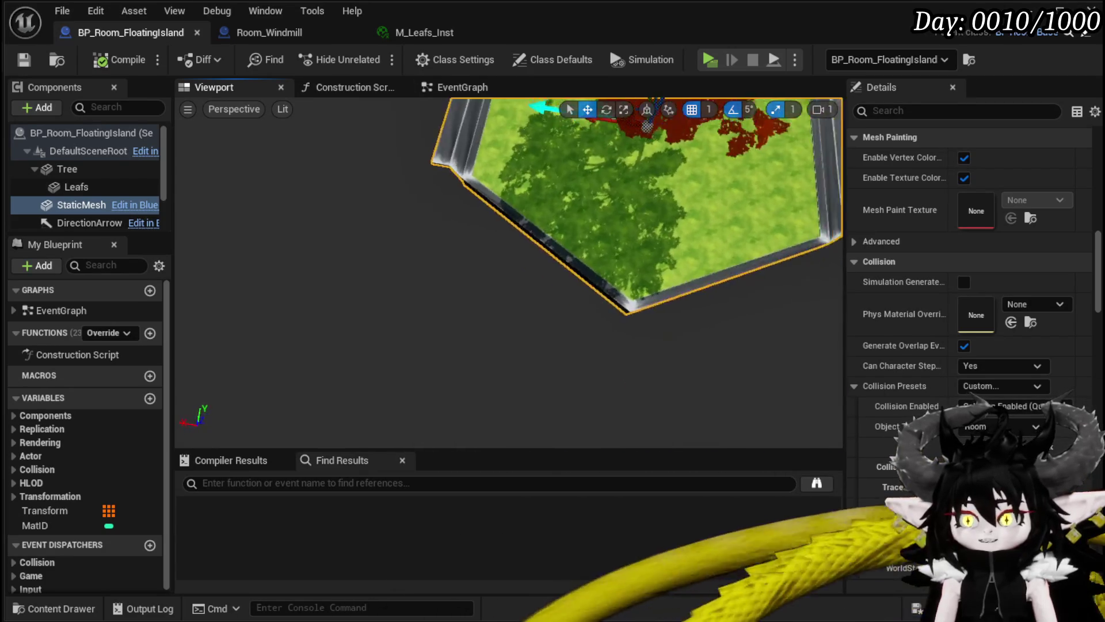
Orbit the camera in around the floating island and its red-leafed tree.
drag(573, 178, 639, 181)
mouse_move(465, 183)
mouse_down()
mouse_move(455, 183)
mouse_move(522, 184)
mouse_move(540, 153)
mouse_move(369, 216)
mouse_move(444, 225)
mouse_move(359, 213)
mouse_up()
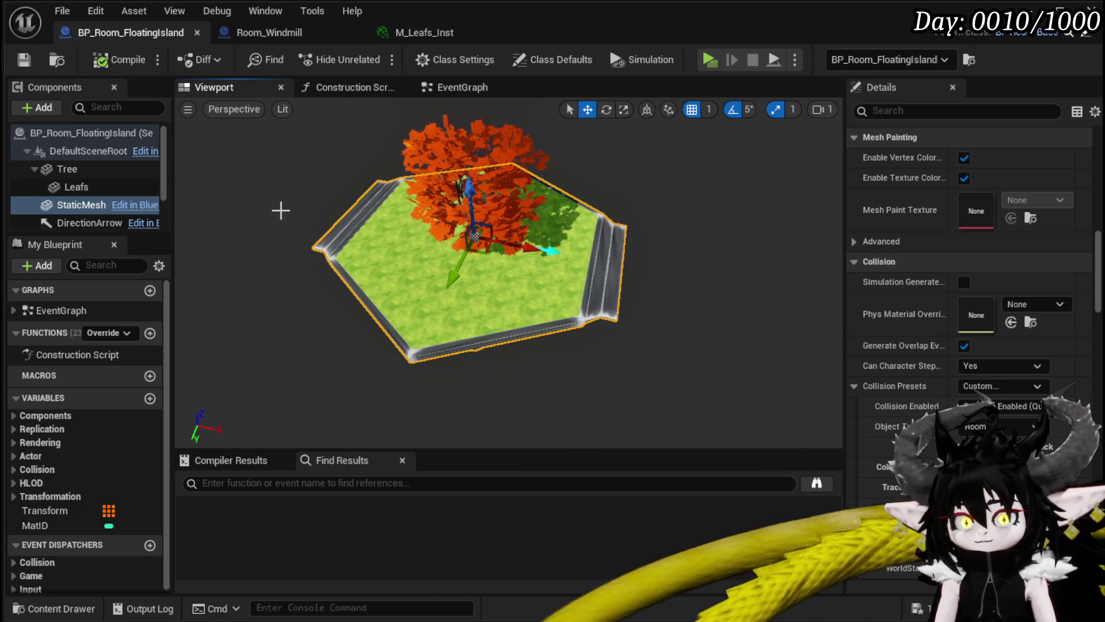
scroll(123, 209, down, 3)
scroll(123, 208, up, 3)
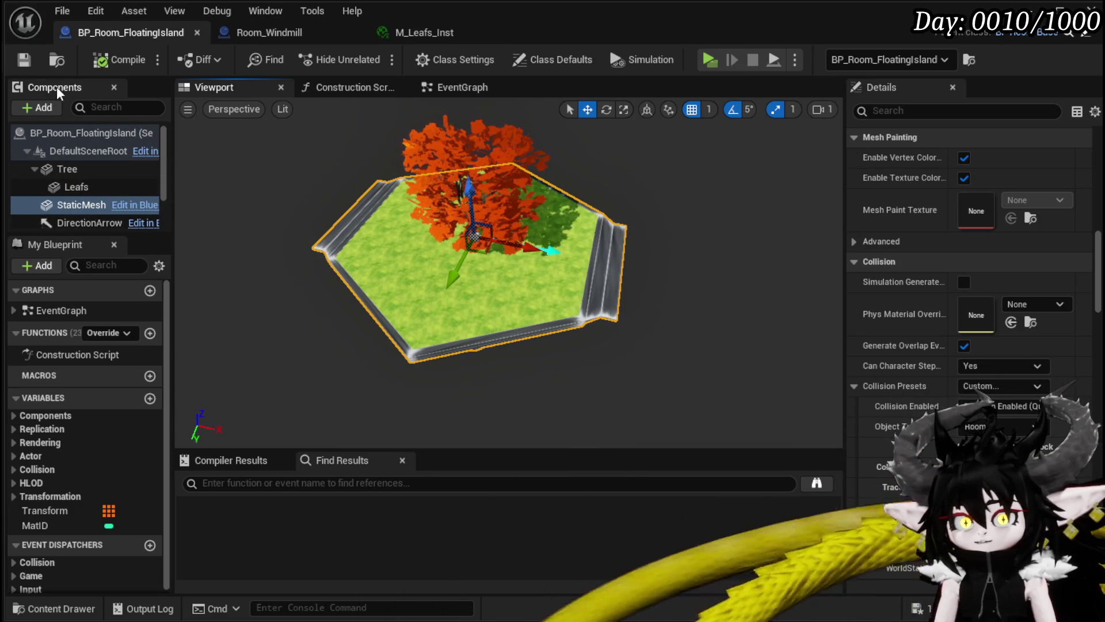
drag(434, 186, 387, 169)
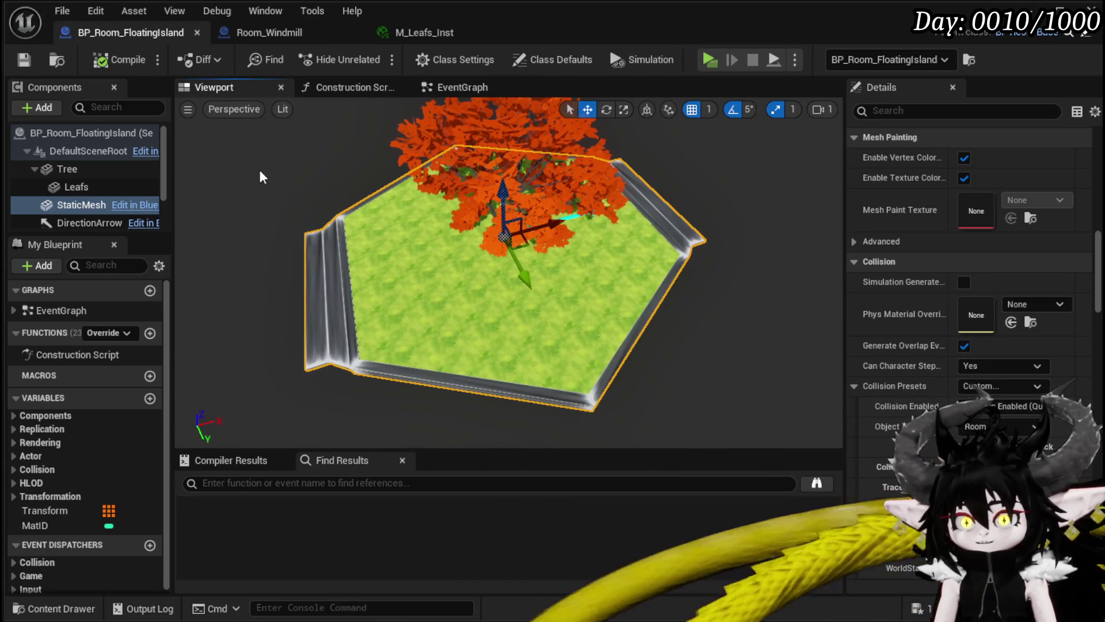
click(38, 108)
Add a new Static Mesh component and assign it the Floating_Island mesh.
text(tat)
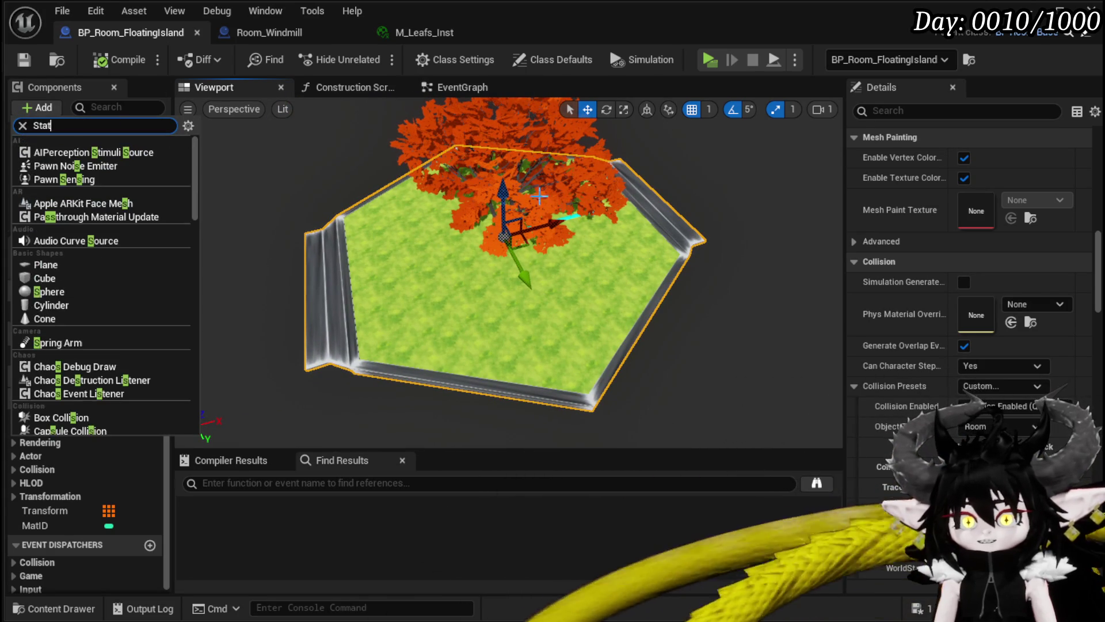
click(81, 282)
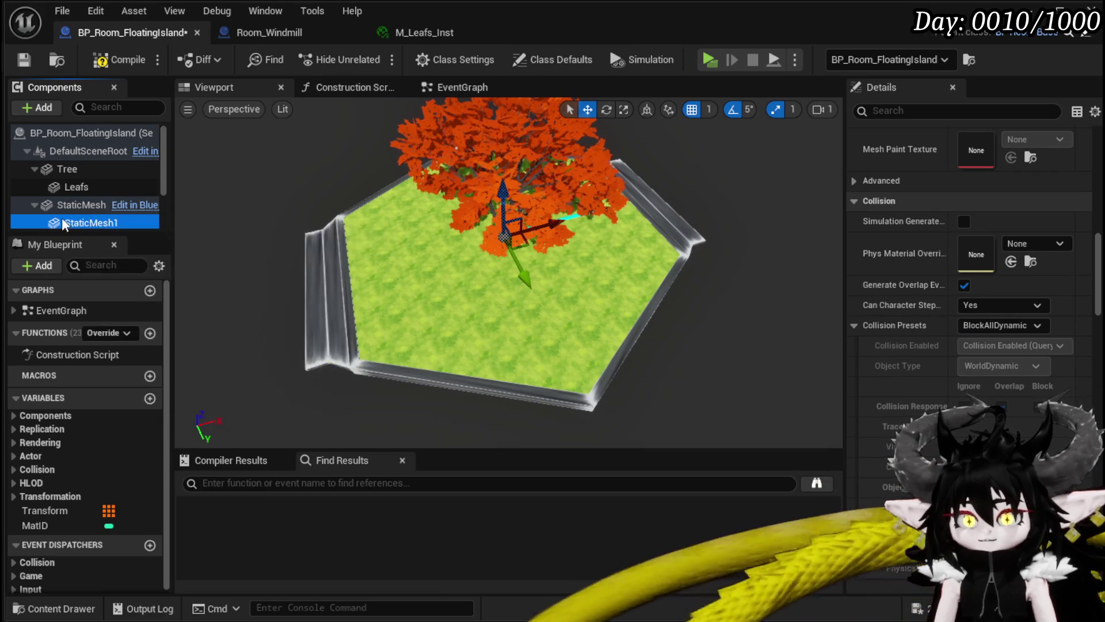
scroll(62, 224, down, 2)
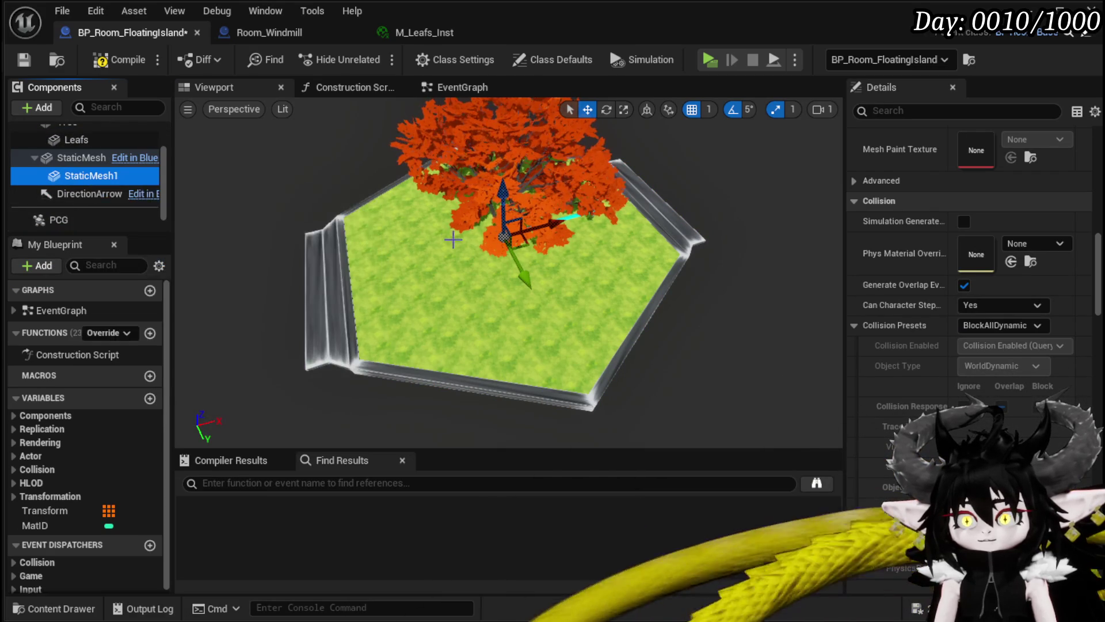
drag(512, 268, 521, 282)
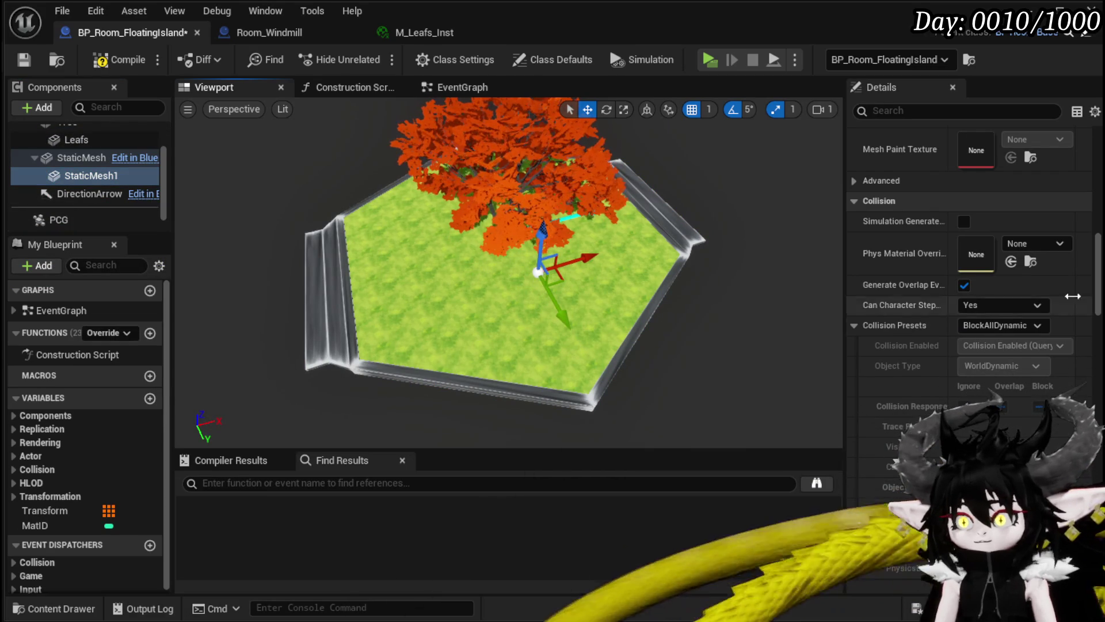
scroll(1030, 274, up, 15)
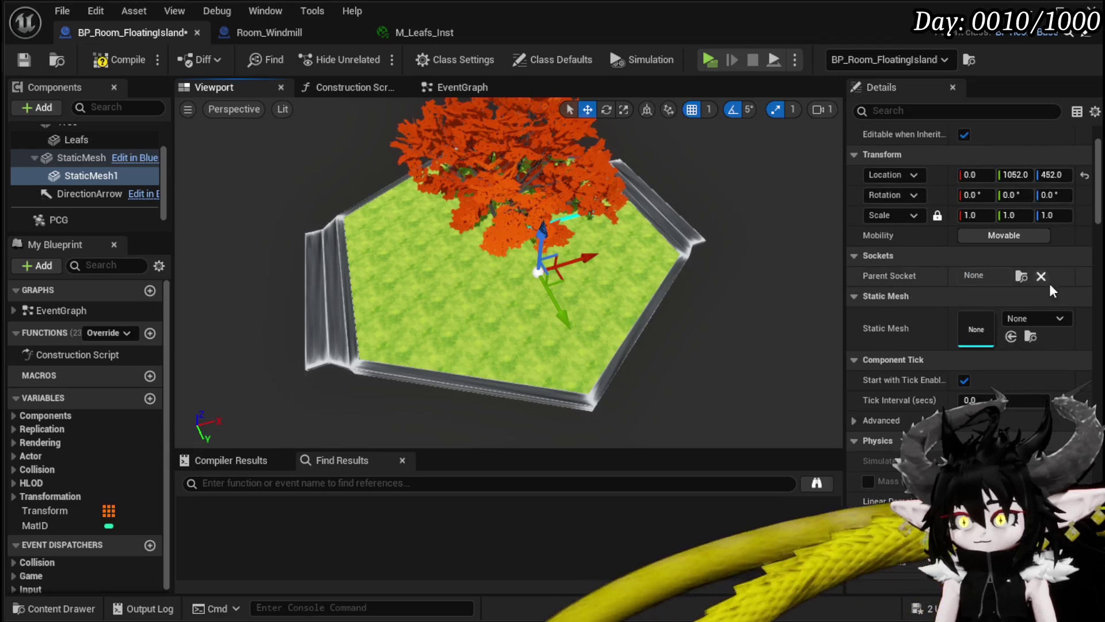
click(1044, 314)
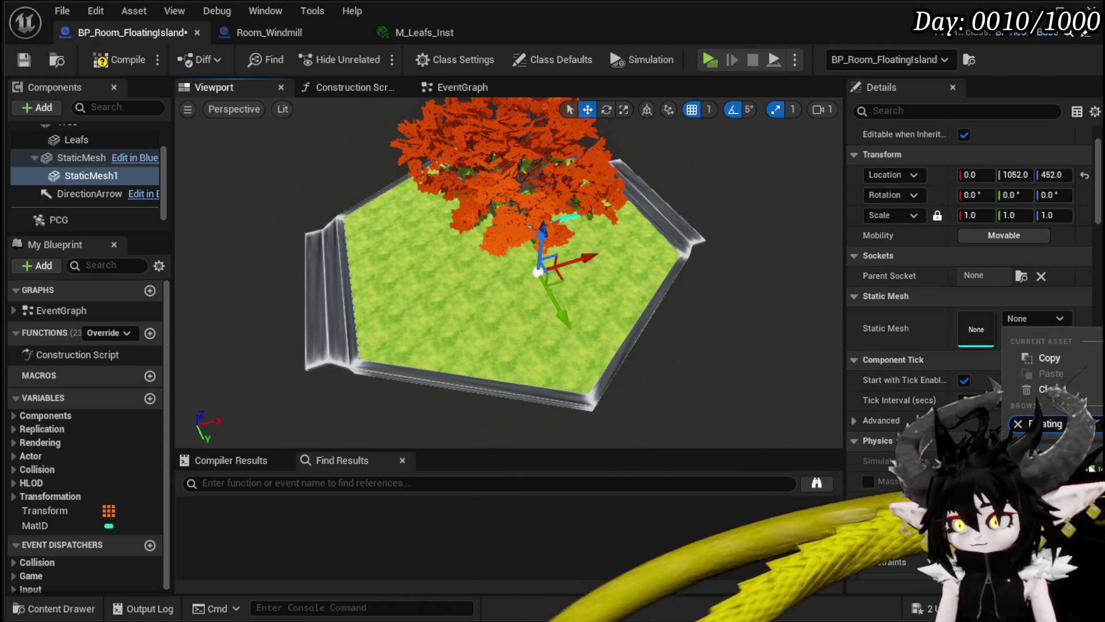
click(1092, 467)
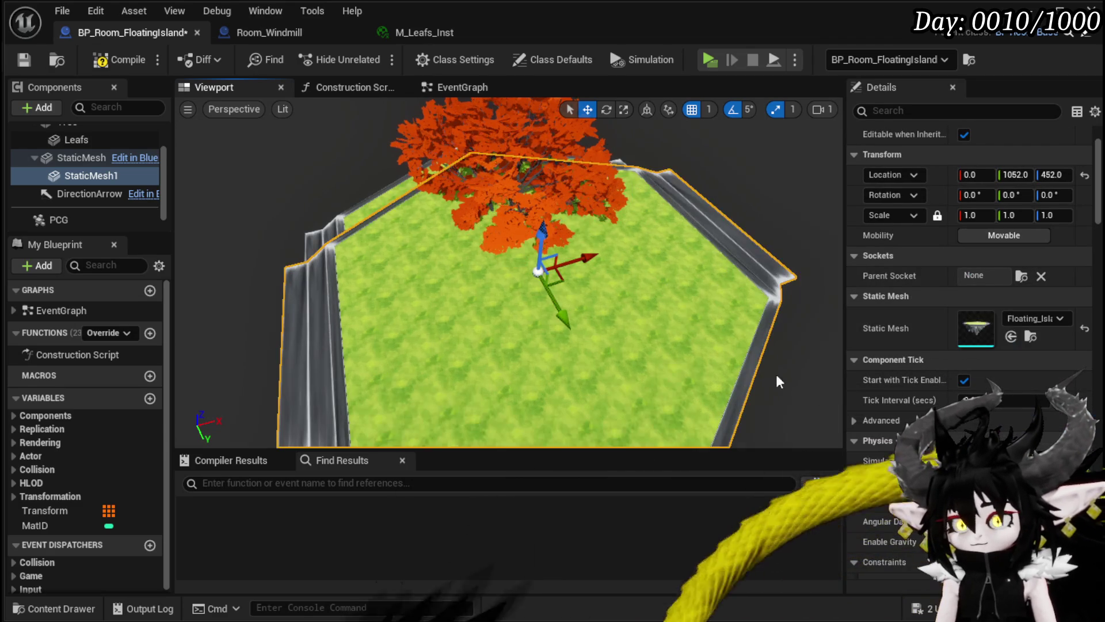
Scale the island copy to 0.1, raise it near the edge at 0, 1469, 682, and compile.
click(988, 215)
text(0)
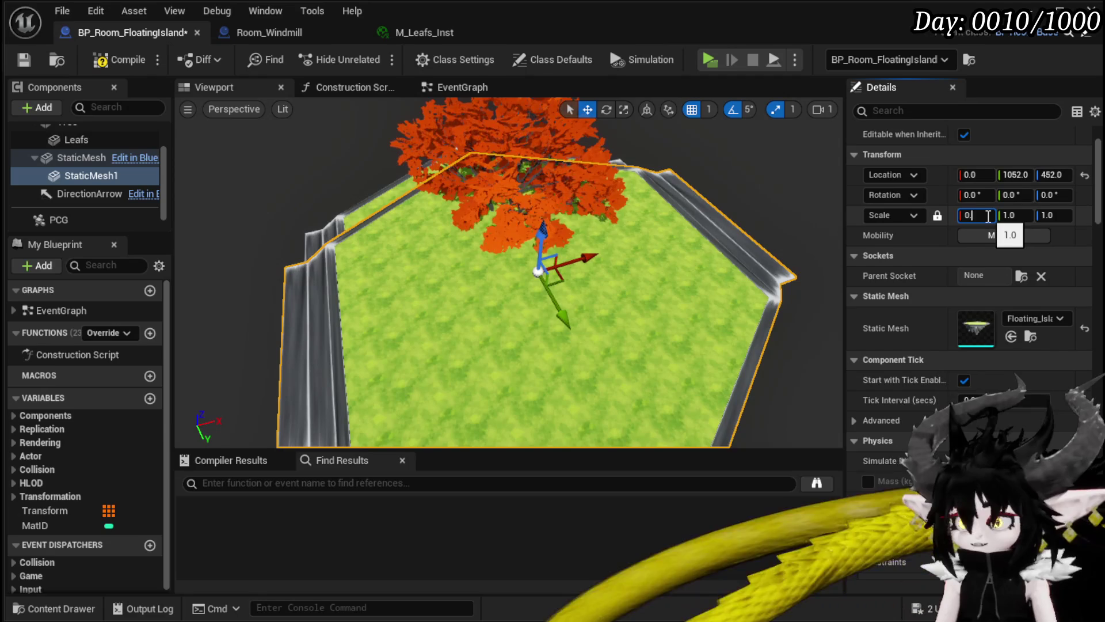
text(.3)
key(Return)
drag(621, 281, 599, 190)
click(978, 215)
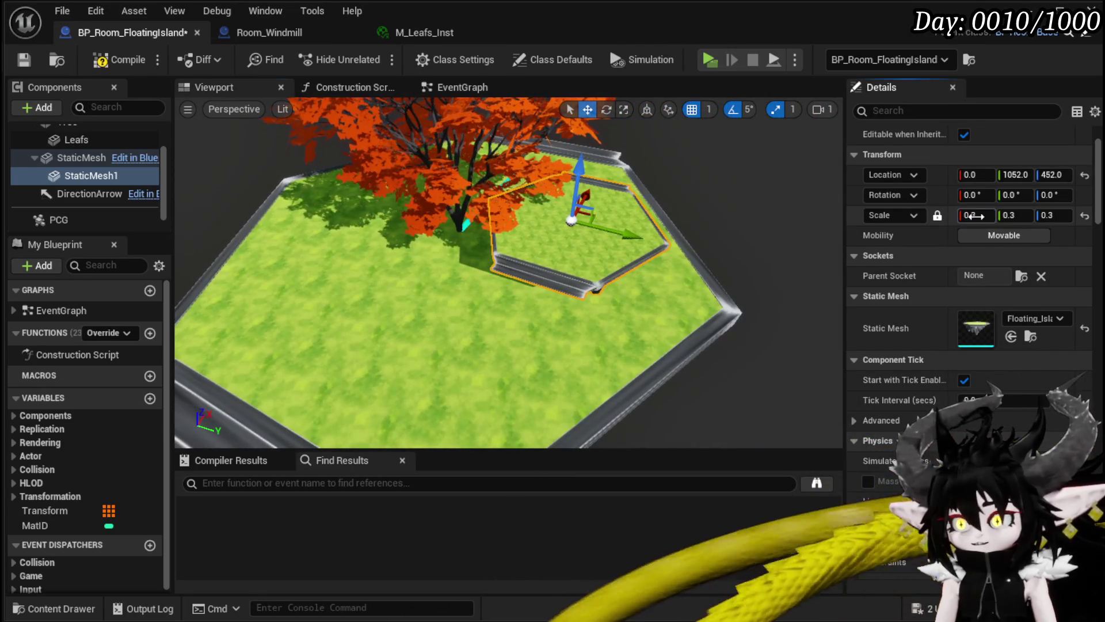
text(0.1)
key(Return)
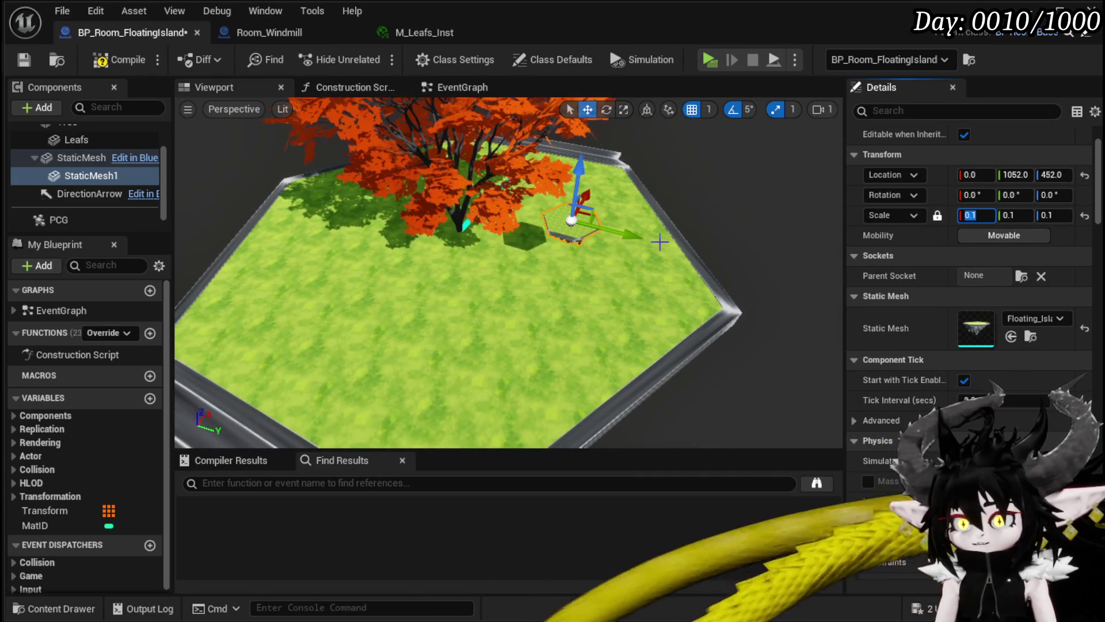
drag(633, 235, 760, 256)
drag(715, 306, 695, 300)
mouse_move(574, 272)
mouse_down()
mouse_move(568, 188)
mouse_move(642, 224)
mouse_move(632, 224)
mouse_up()
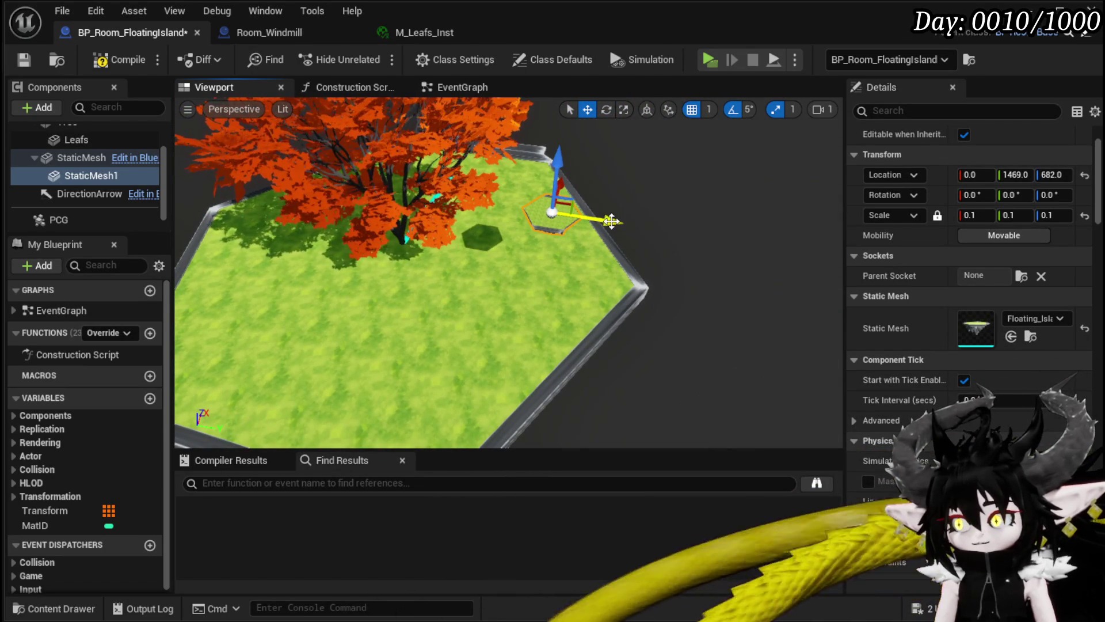
click(109, 65)
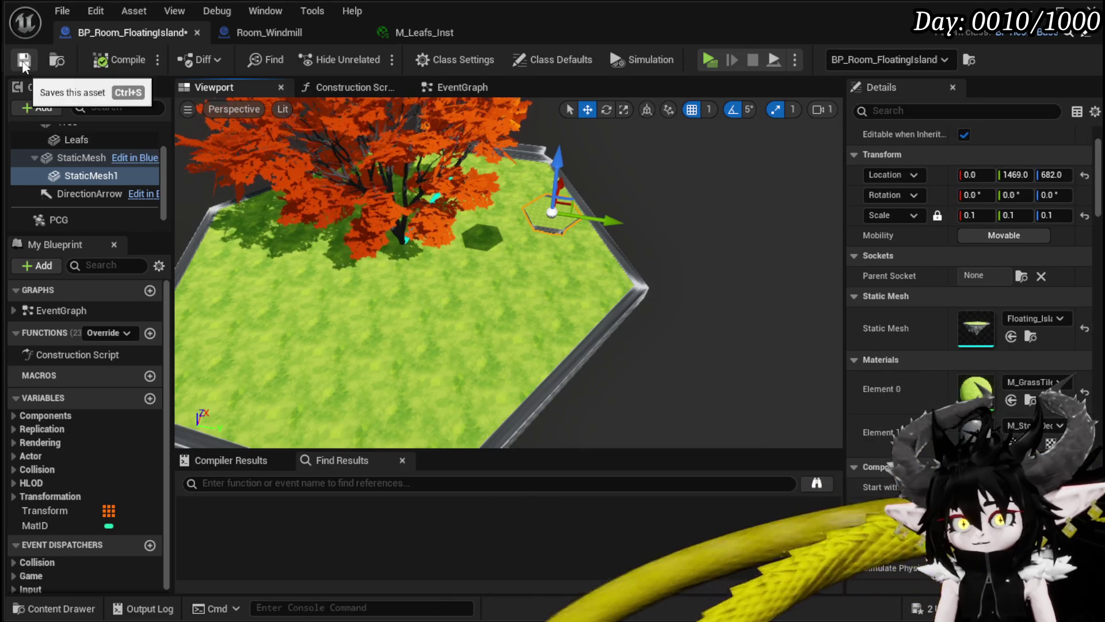
Save the blueprint and slide StaticMesh1 along its X axis.
click(22, 59)
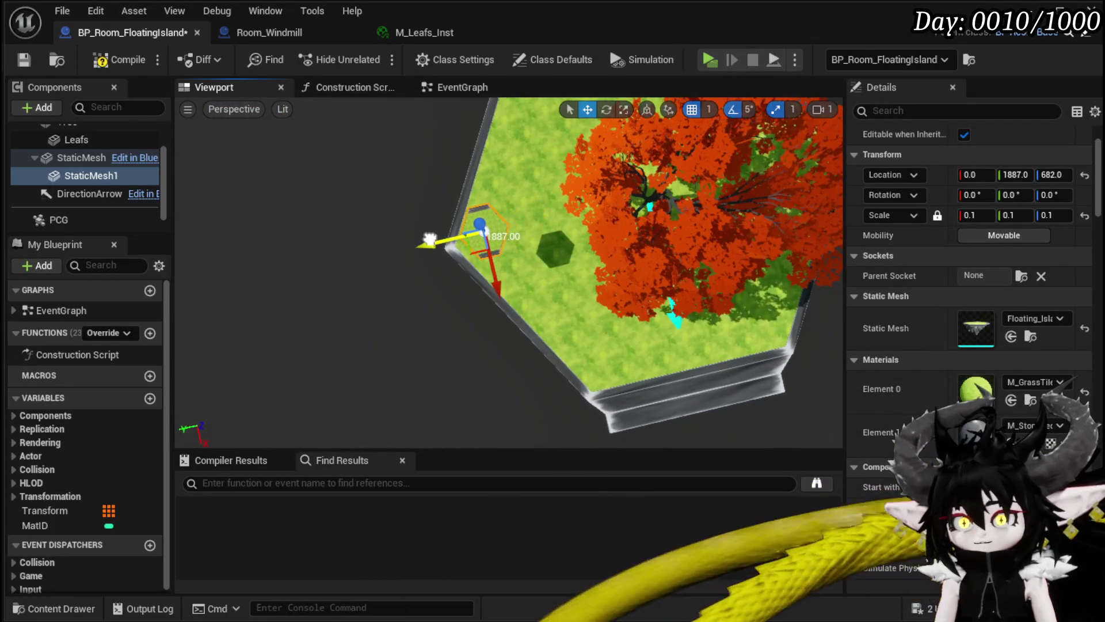
drag(512, 286, 581, 417)
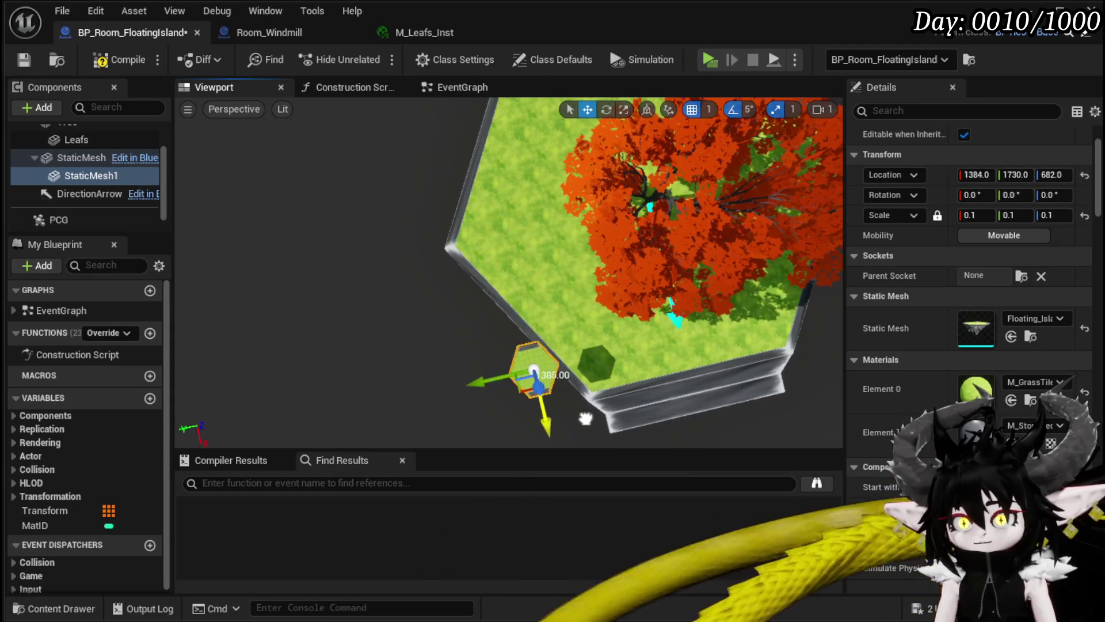
mouse_move(521, 263)
mouse_down()
mouse_move(475, 263)
mouse_move(521, 263)
mouse_up()
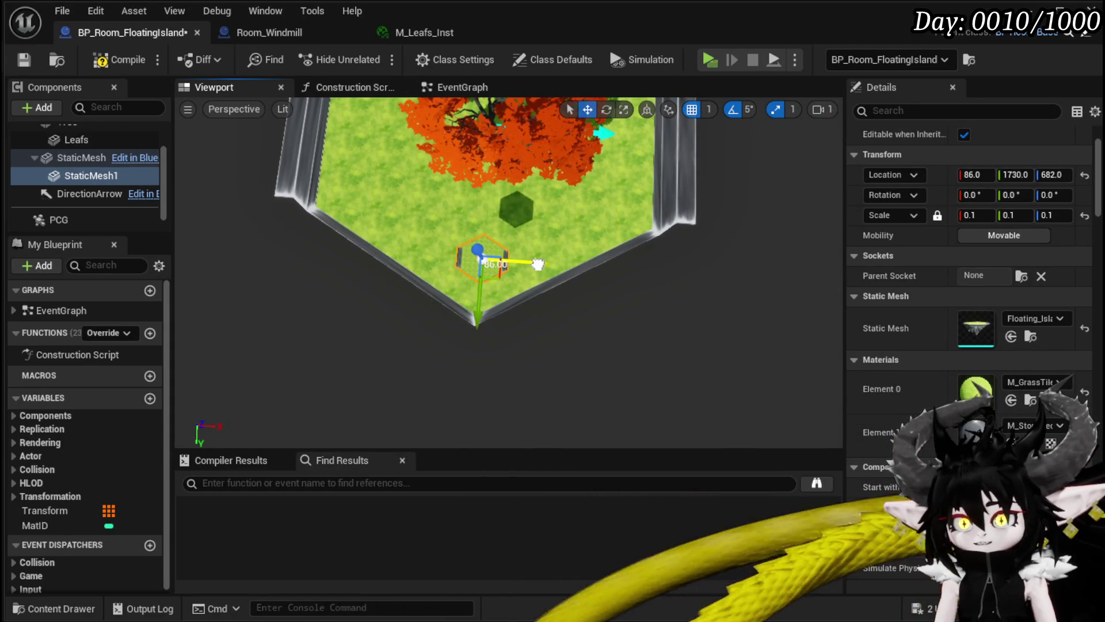
Duplicate the small island as StaticMesh2 and rotate it into a new spot, then compile and save.
key(ctrl+d)
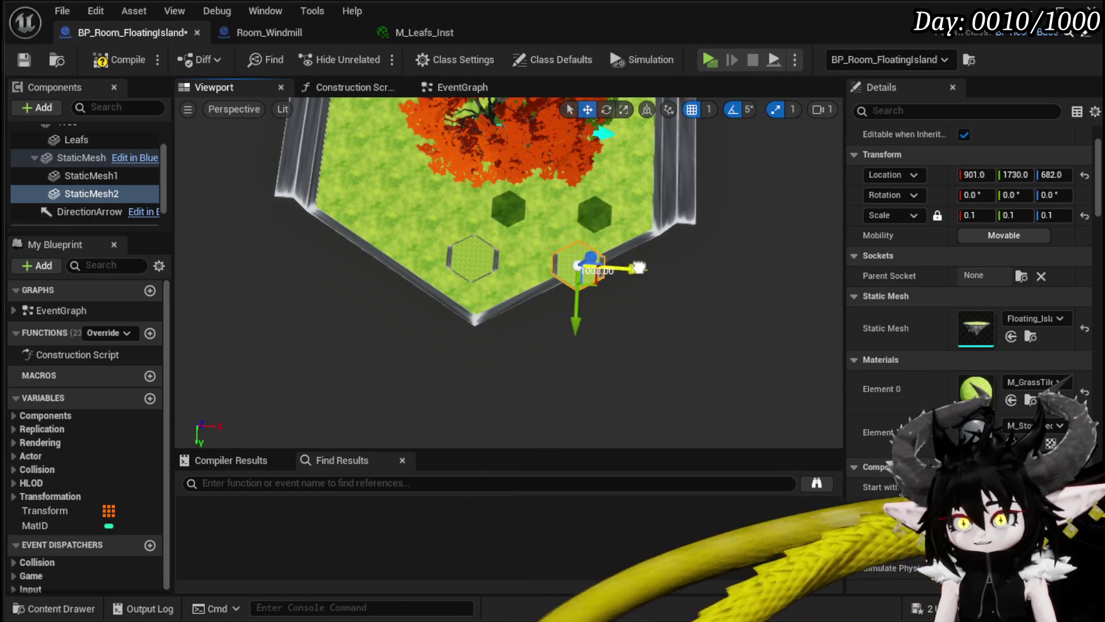
key(e)
mouse_move(617, 269)
mouse_down()
mouse_move(614, 257)
mouse_move(611, 269)
mouse_up()
mouse_move(410, 228)
mouse_down()
mouse_move(345, 237)
mouse_move(489, 273)
mouse_up()
key(w)
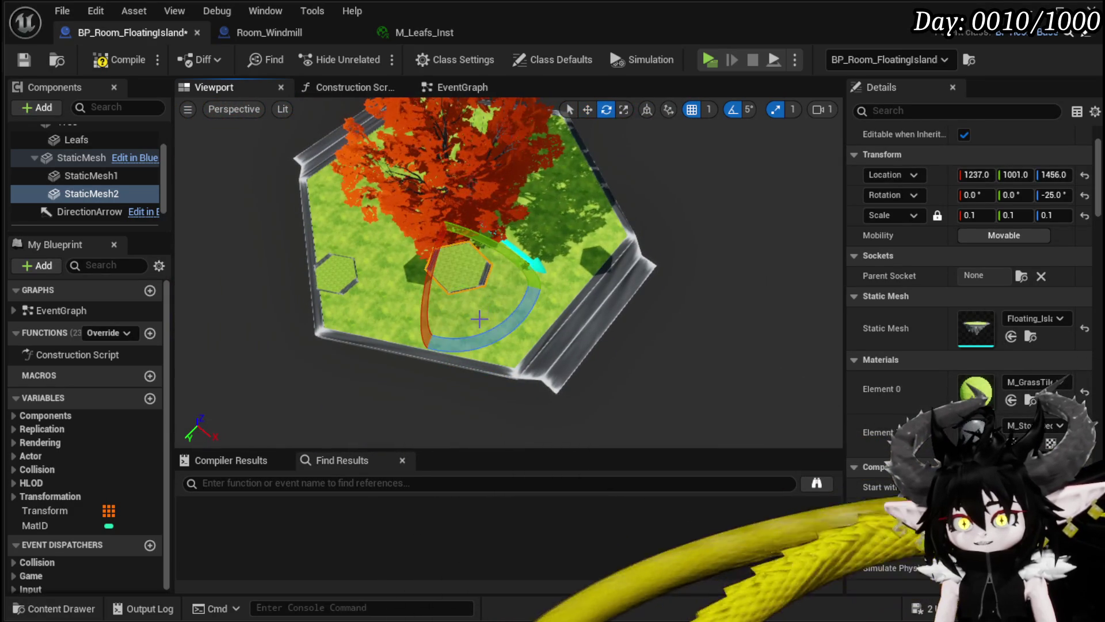
drag(398, 279, 411, 267)
click(105, 61)
click(23, 60)
Alt-drag a third copy, StaticMesh3, to 971.57, -963.6, 1456 with 45° yaw.
key(w)
drag(518, 277, 627, 291)
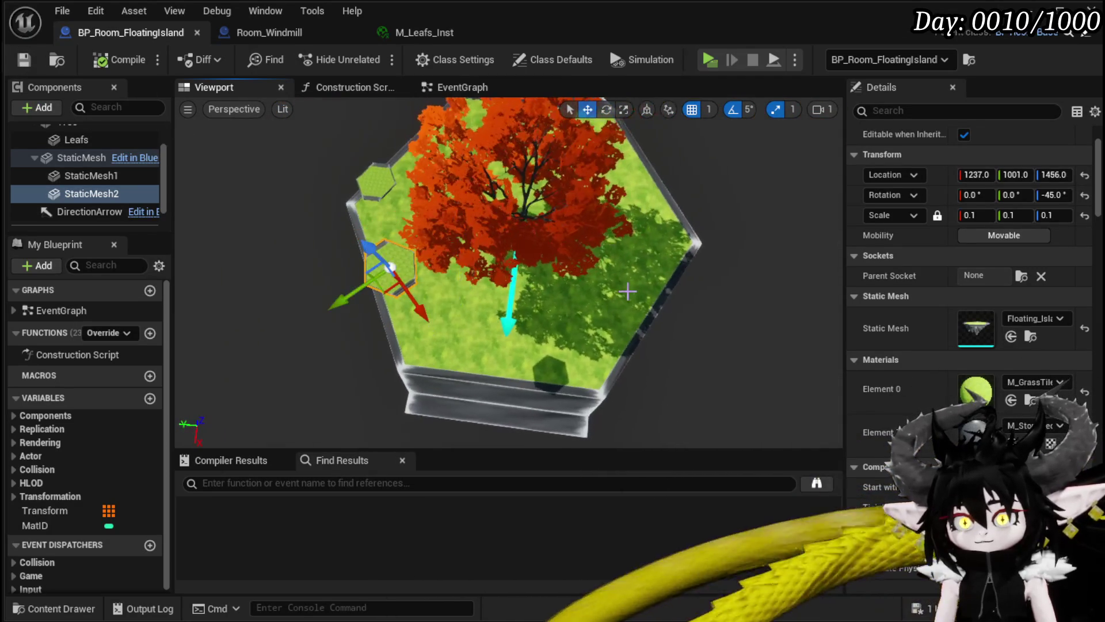
drag(415, 294, 427, 324)
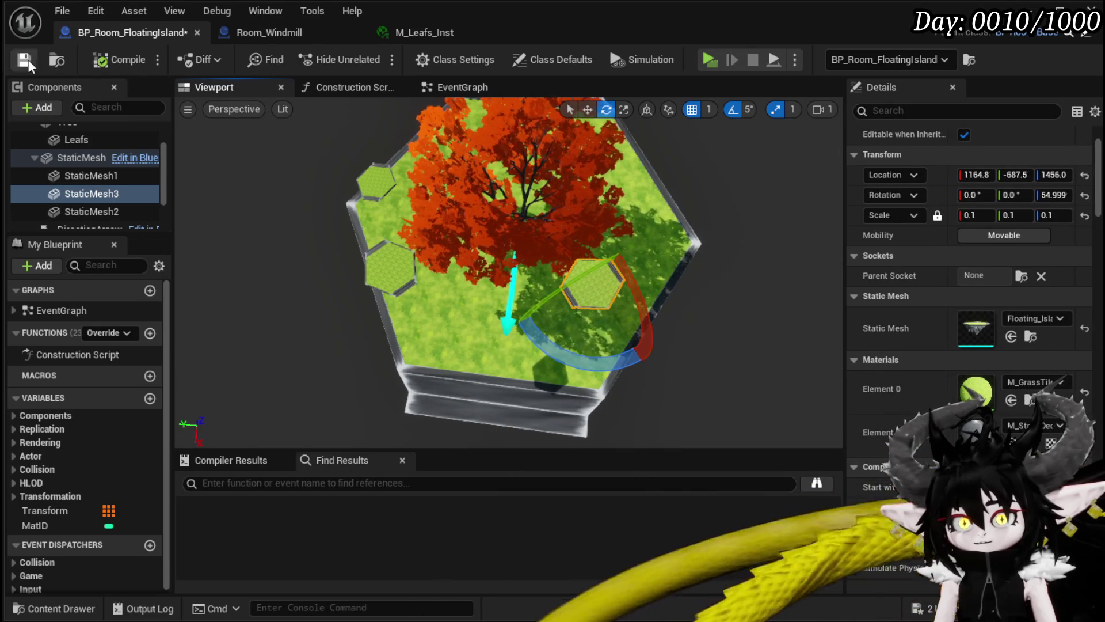
drag(576, 319, 585, 321)
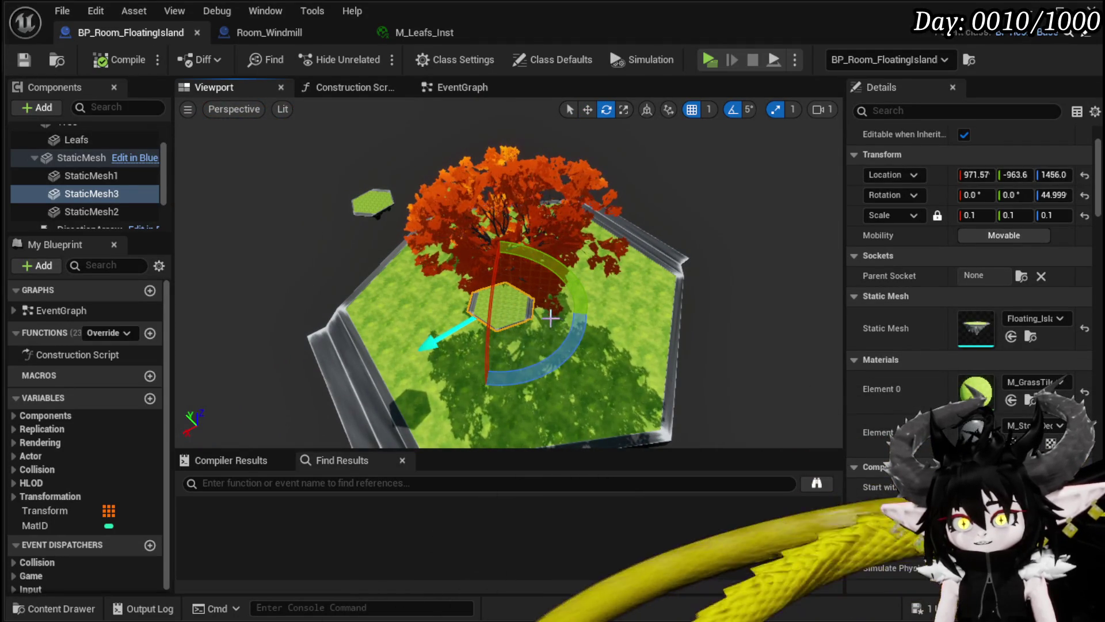
Duplicate the hex island, turn the copy to -20° yaw, and move it across the grass.
key(ctrl+d)
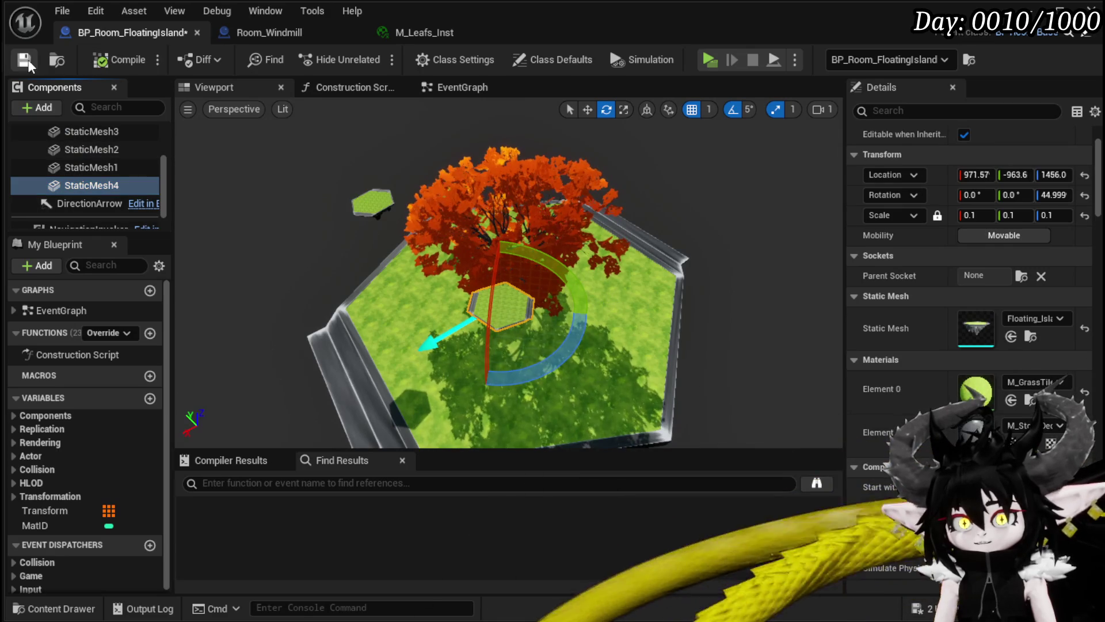
drag(458, 301, 458, 308)
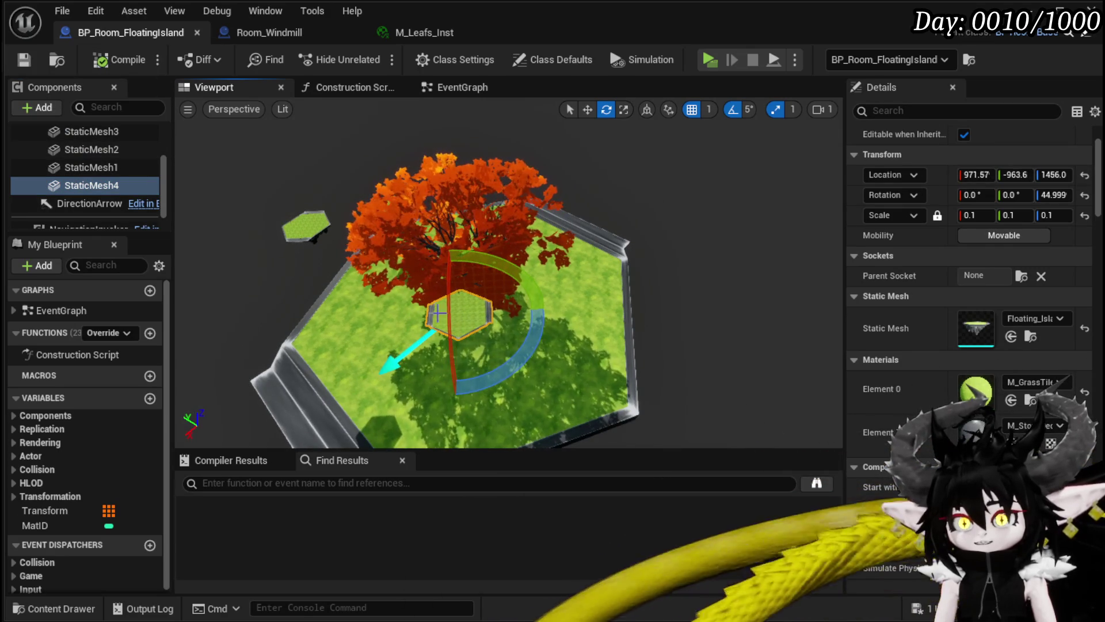
key(w)
drag(615, 346, 615, 403)
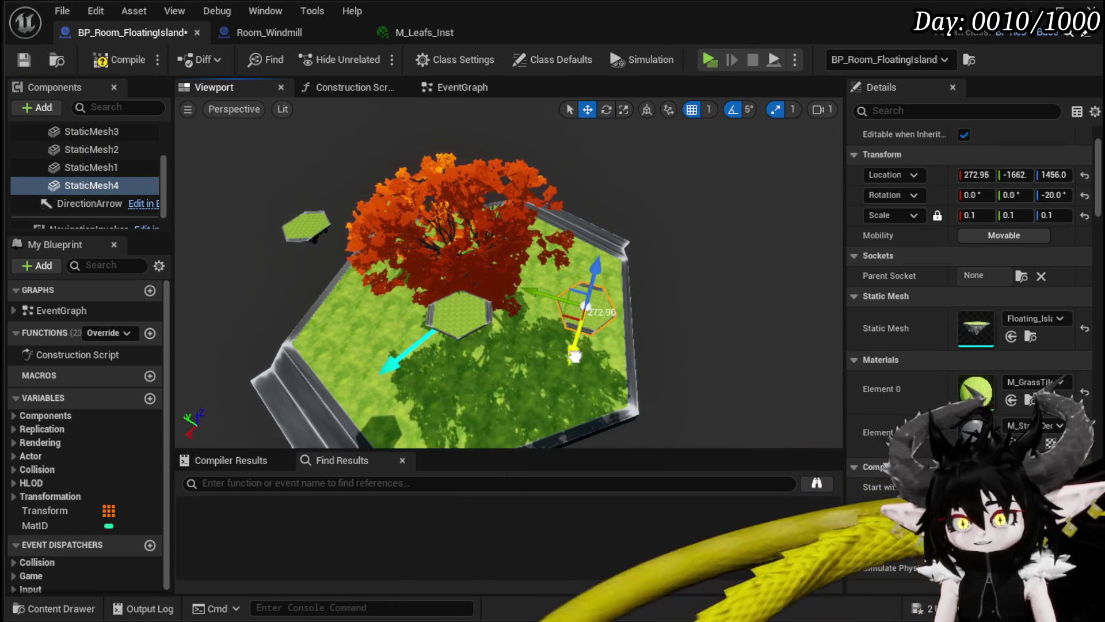
mouse_move(616, 269)
mouse_down()
mouse_move(541, 288)
mouse_move(509, 343)
mouse_move(439, 309)
mouse_move(505, 257)
mouse_move(518, 321)
mouse_move(444, 234)
mouse_move(432, 279)
mouse_move(506, 247)
mouse_move(518, 210)
mouse_move(345, 234)
mouse_move(359, 224)
mouse_move(437, 236)
mouse_move(426, 230)
mouse_up()
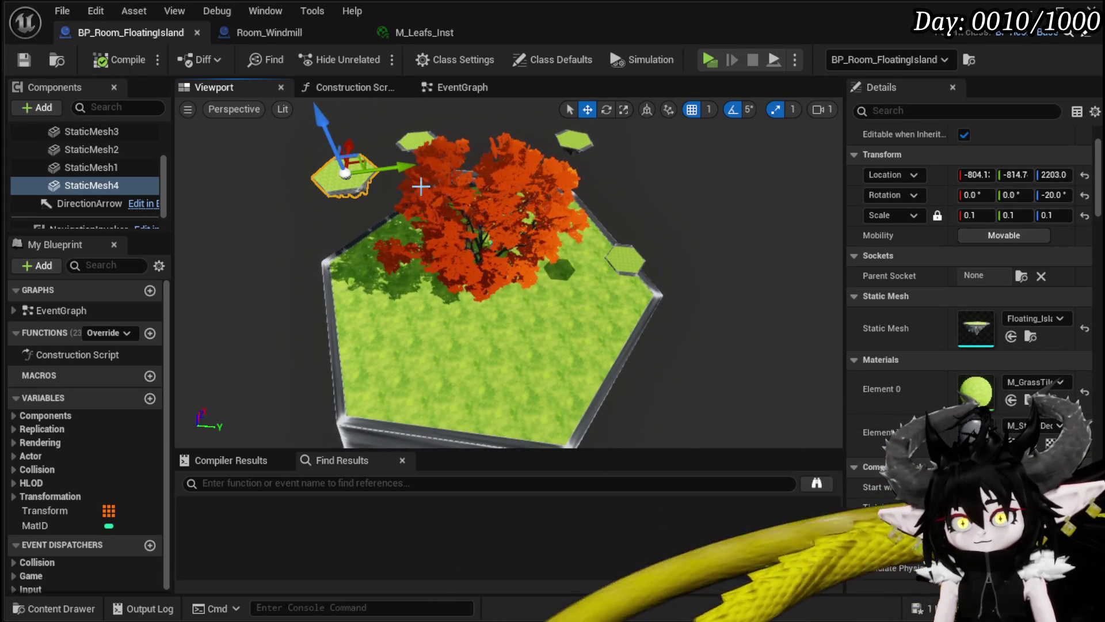
mouse_move(394, 166)
mouse_down()
mouse_move(403, 199)
mouse_move(496, 178)
mouse_move(577, 179)
mouse_move(374, 170)
mouse_move(461, 196)
mouse_up()
Rotate the hex island and lower it to height 1685, then compile and save.
key(e)
drag(551, 243, 536, 254)
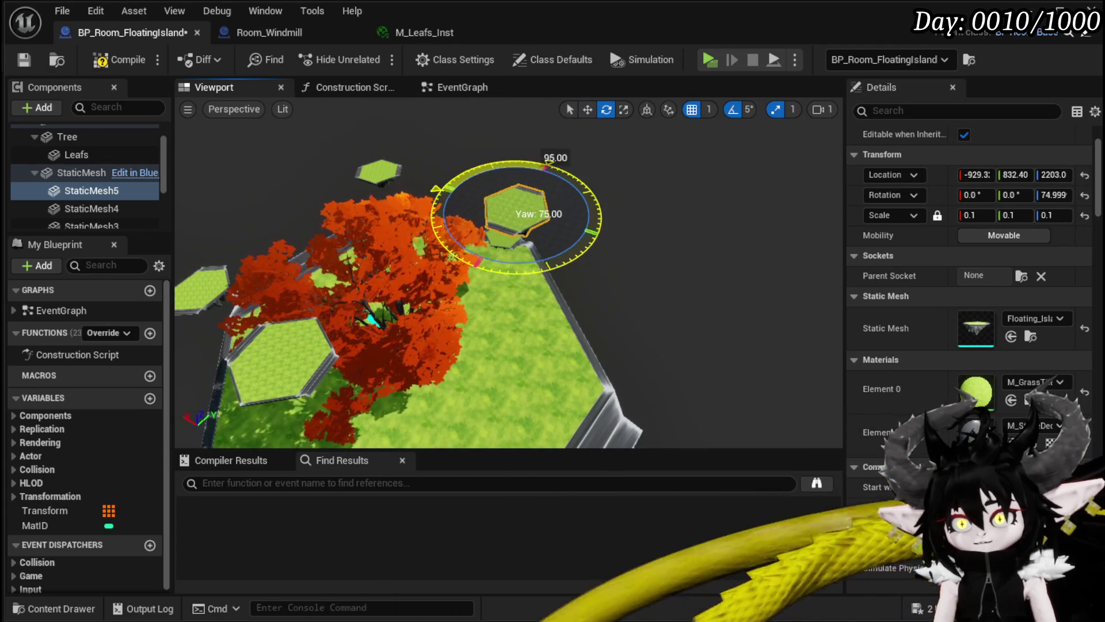
key(w)
drag(616, 160, 580, 190)
drag(497, 188, 557, 293)
mouse_move(471, 281)
mouse_down()
mouse_move(437, 281)
mouse_move(486, 285)
mouse_up()
scroll(437, 282, up, 3)
key(e)
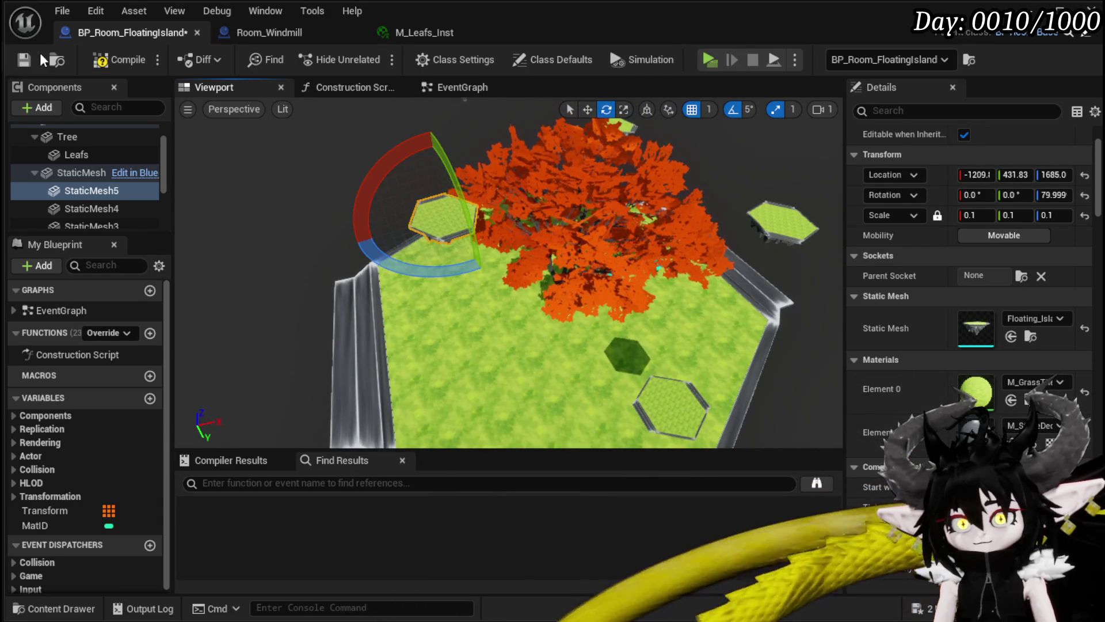
click(118, 60)
click(24, 58)
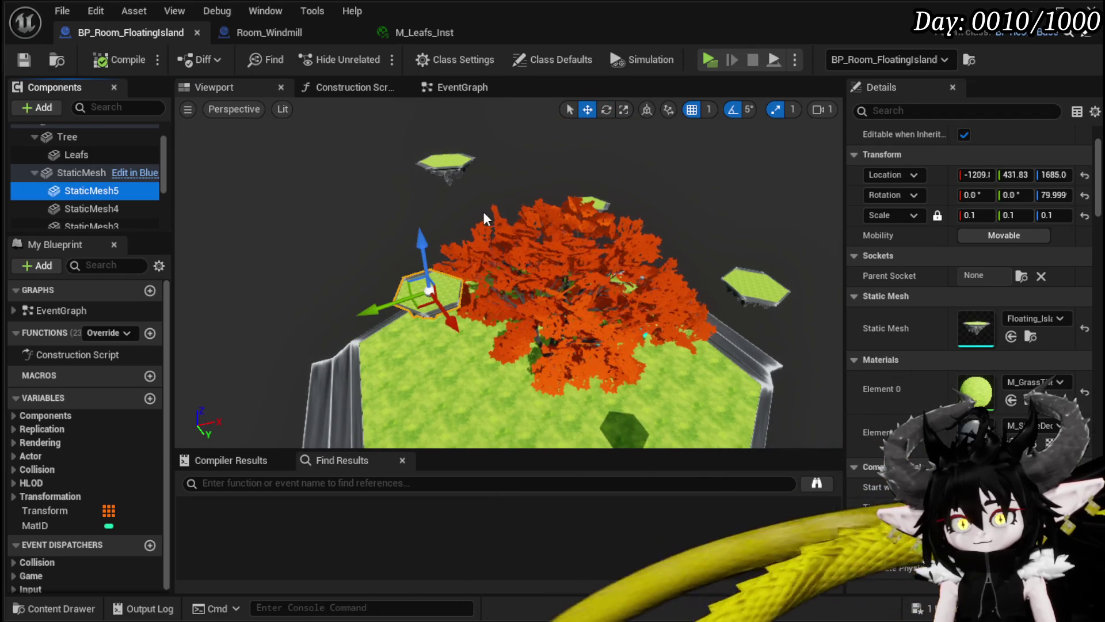
Alt-drag a copy as StaticMesh6 and raise it above the tree to 163.69, 1103.5, 2442.
alt+drag(377, 306, 390, 304)
mouse_move(545, 269)
mouse_down()
mouse_move(570, 256)
mouse_move(587, 130)
mouse_up()
scroll(554, 283, down, 5)
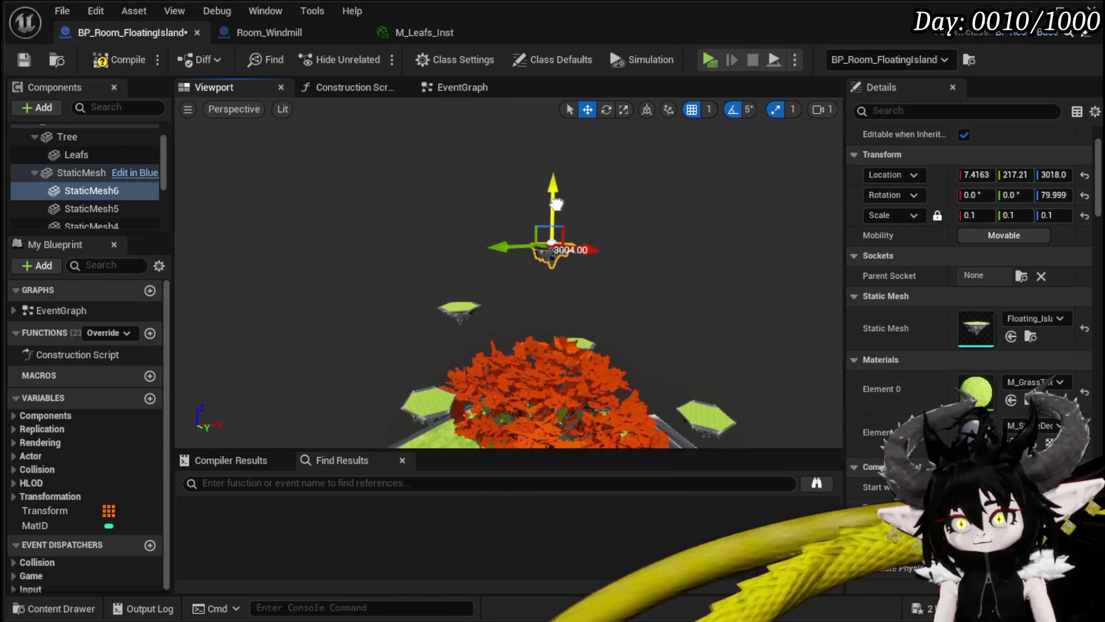
mouse_move(556, 217)
alt+mouse_down()
mouse_move(517, 154)
mouse_move(530, 147)
mouse_move(522, 183)
mouse_move(546, 180)
mouse_move(521, 163)
mouse_move(521, 179)
mouse_move(561, 209)
alt+mouse_up()
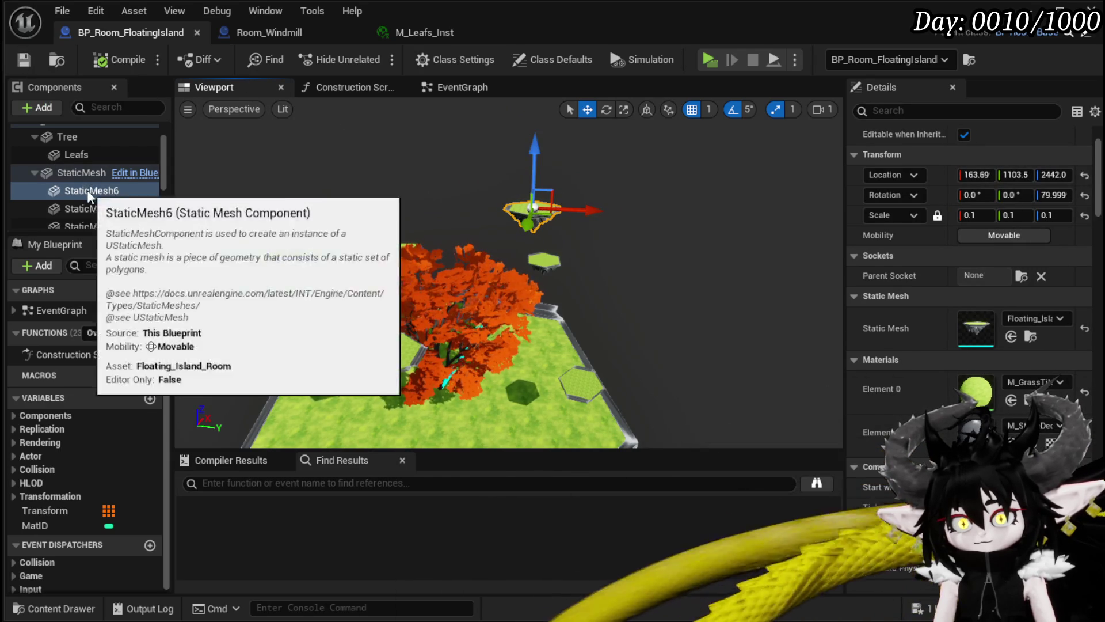
Alt-drag StaticMesh6 into StaticMesh7 at -6.475, 138.42, 3211 above the tree, then compile and save.
mouse_move(590, 209)
mouse_down()
mouse_move(584, 199)
mouse_move(476, 193)
mouse_up()
mouse_move(421, 144)
mouse_down()
mouse_move(436, 184)
mouse_move(434, 173)
mouse_up()
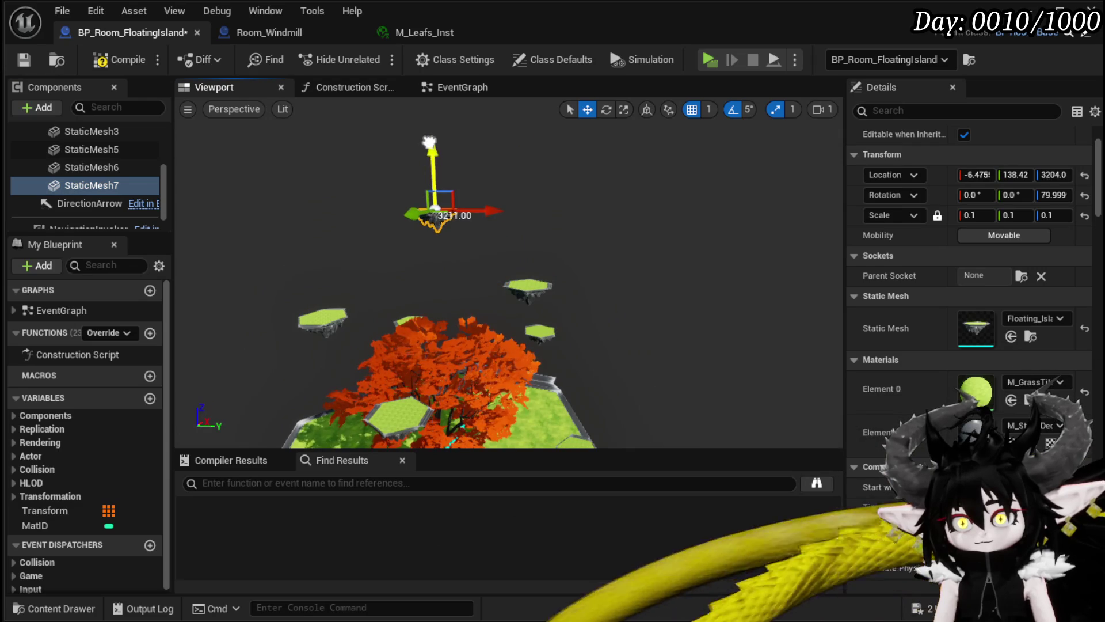
drag(507, 277, 414, 259)
mouse_move(508, 234)
mouse_down()
mouse_move(483, 232)
mouse_move(508, 235)
mouse_up()
click(116, 59)
click(24, 59)
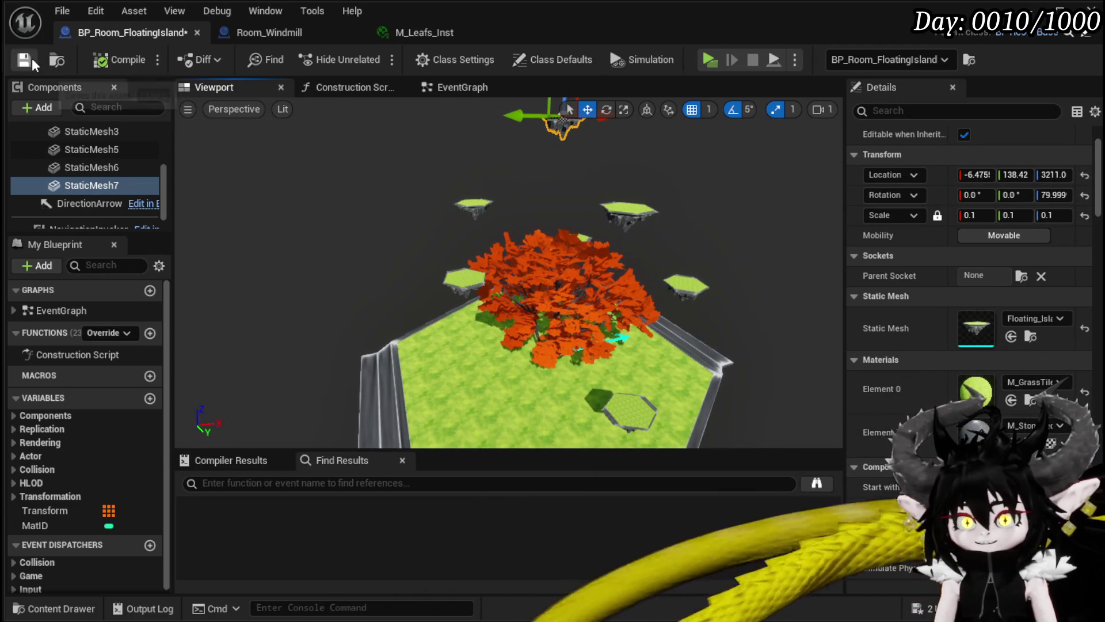
Turn StaticMesh6 to -10° yaw, then compile and save the blueprint.
mouse_move(591, 251)
mouse_down()
mouse_move(587, 270)
mouse_move(581, 236)
mouse_move(555, 264)
mouse_move(556, 247)
mouse_move(553, 311)
mouse_move(507, 305)
mouse_move(472, 286)
mouse_move(472, 270)
mouse_up()
click(556, 247)
key(e)
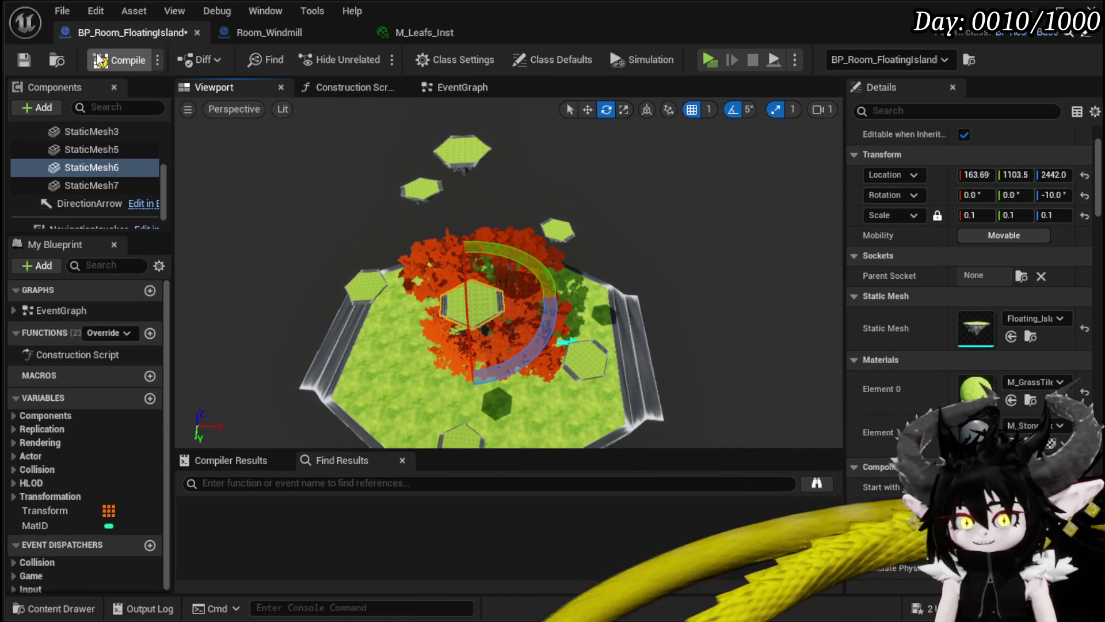
click(98, 60)
click(23, 59)
mouse_move(518, 288)
mouse_down()
mouse_move(518, 265)
mouse_move(483, 218)
mouse_move(425, 226)
mouse_up()
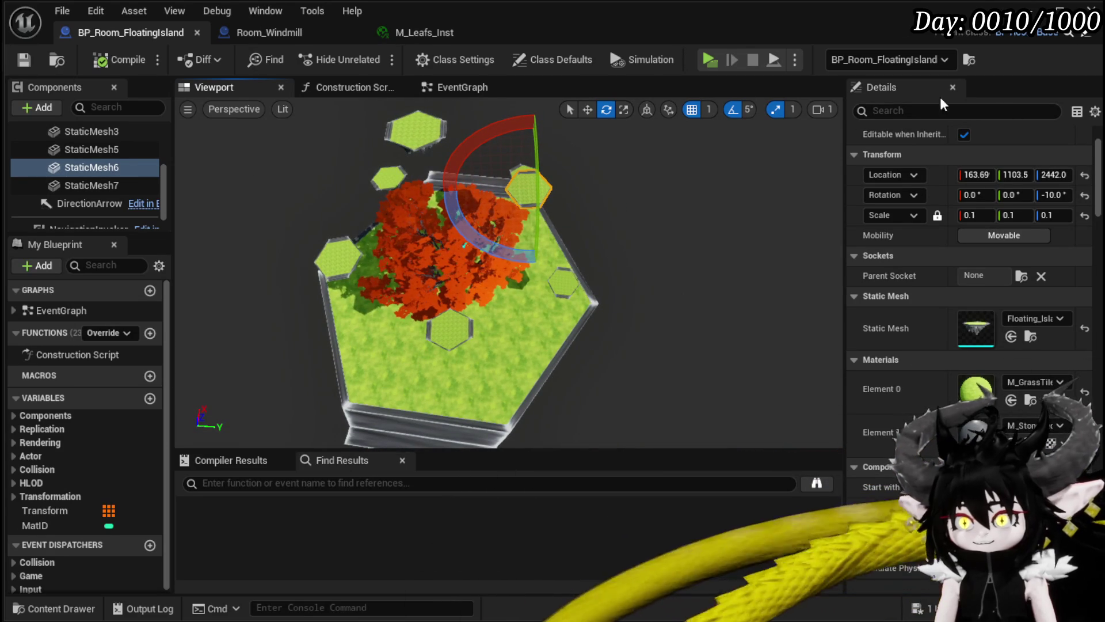
Close the blueprint editor and play-test by running and jumping around the floating island.
click(1087, 35)
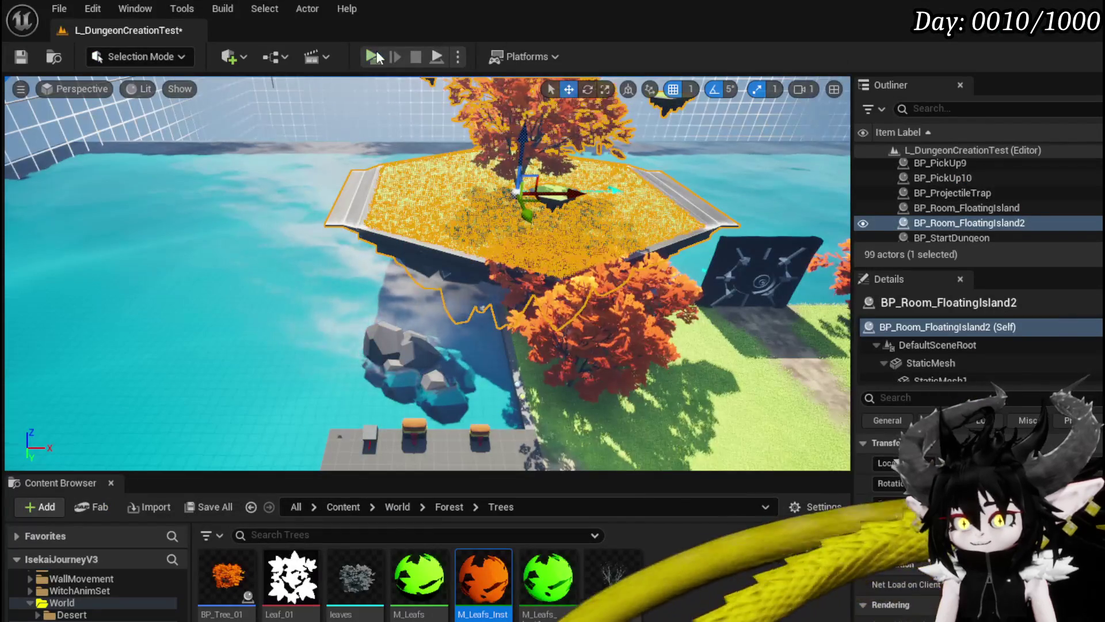
key(f)
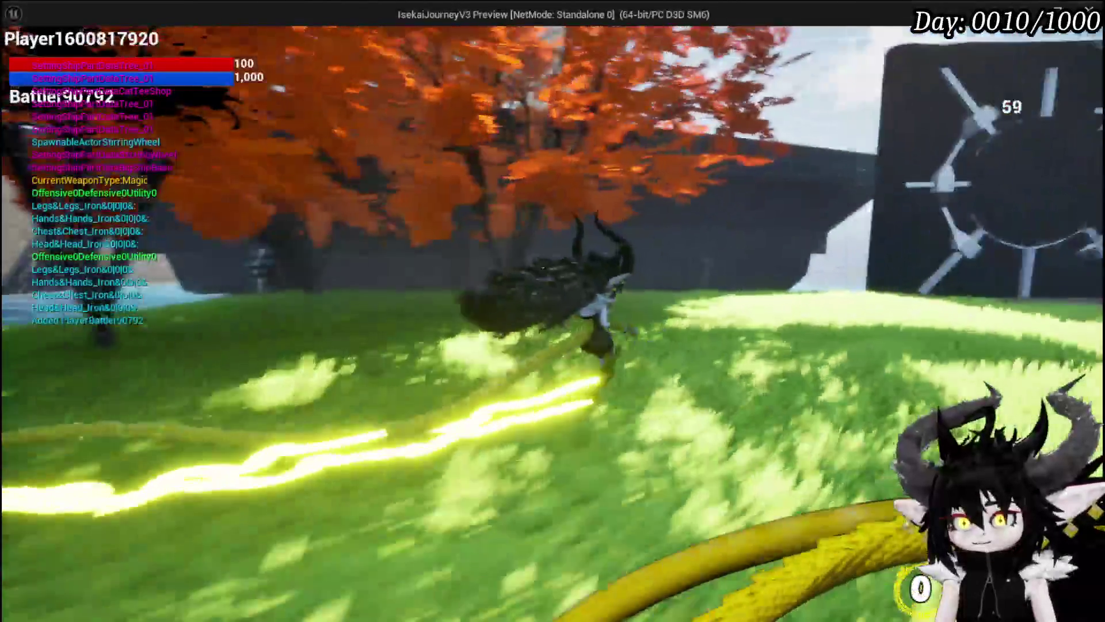
key(w)
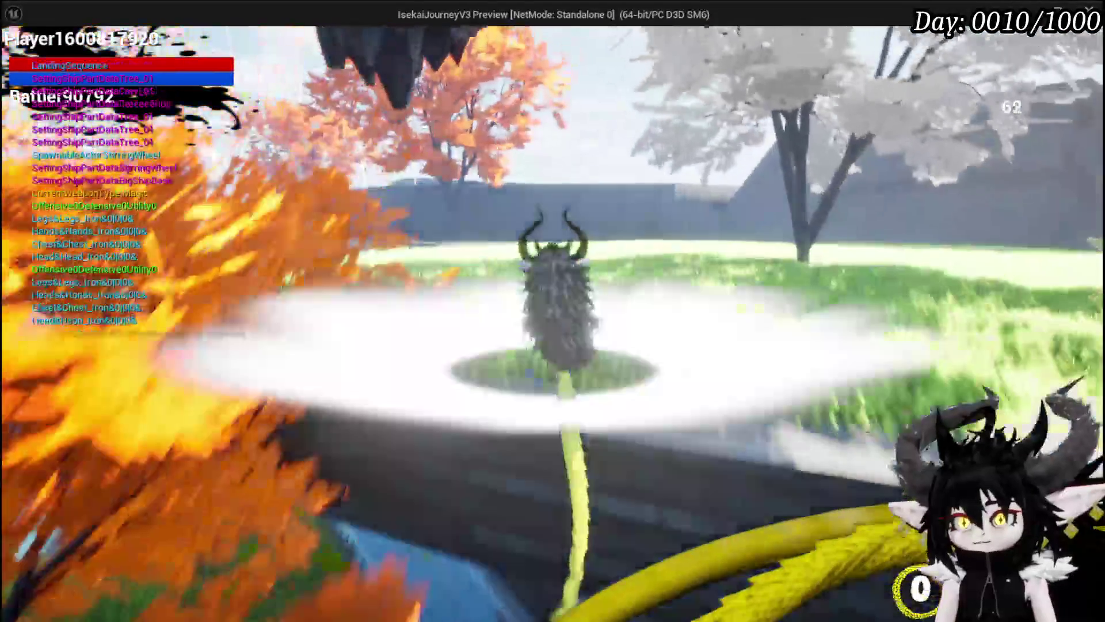
key(space)
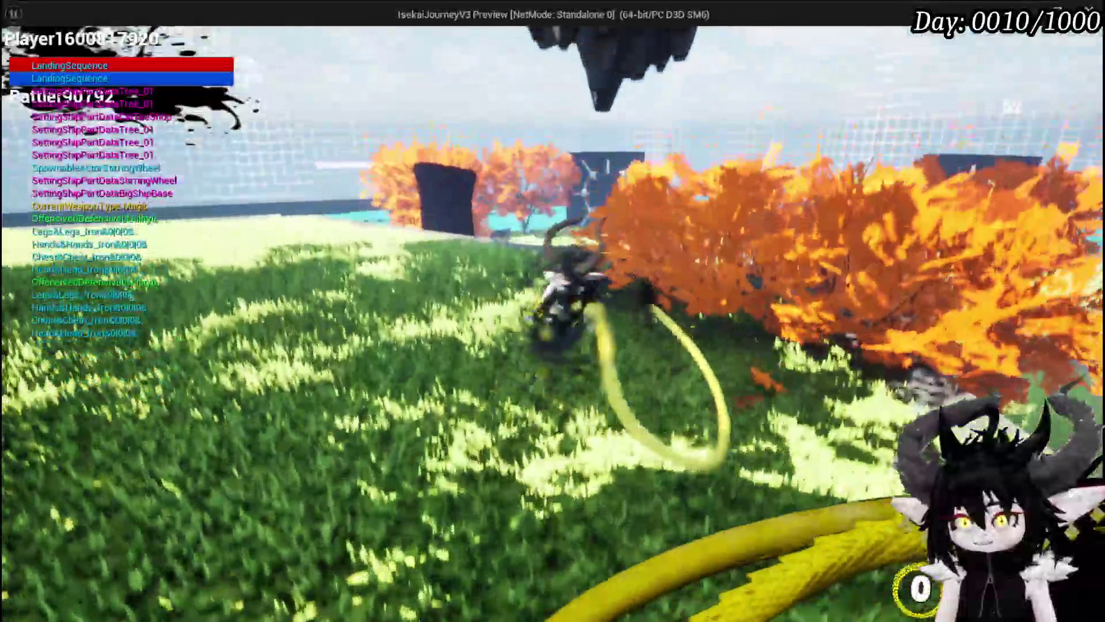
key(w)
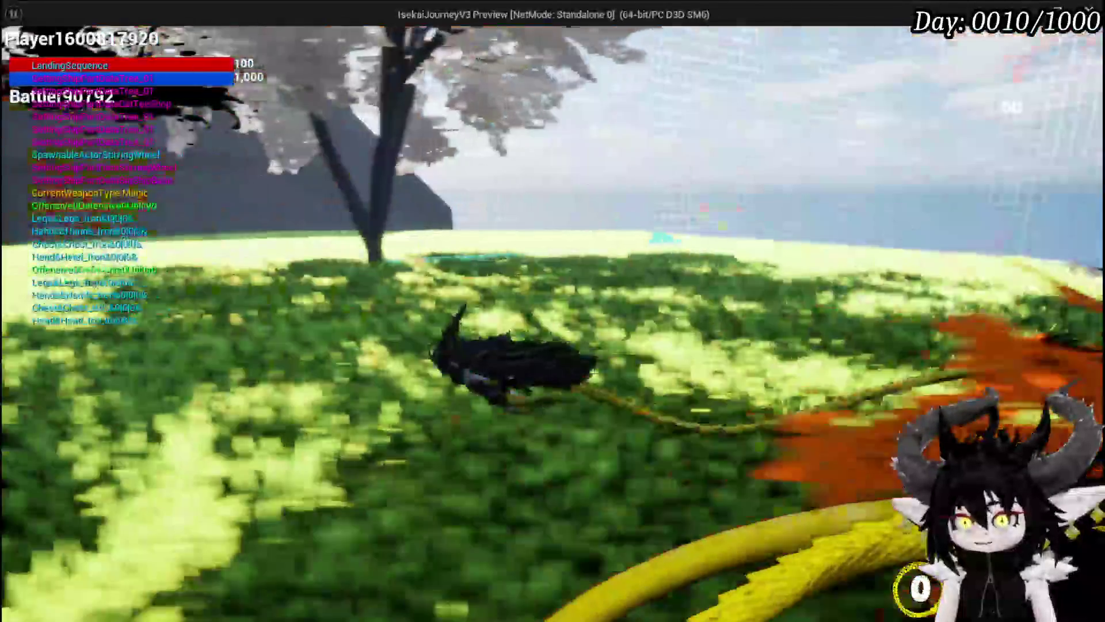
key(Escape)
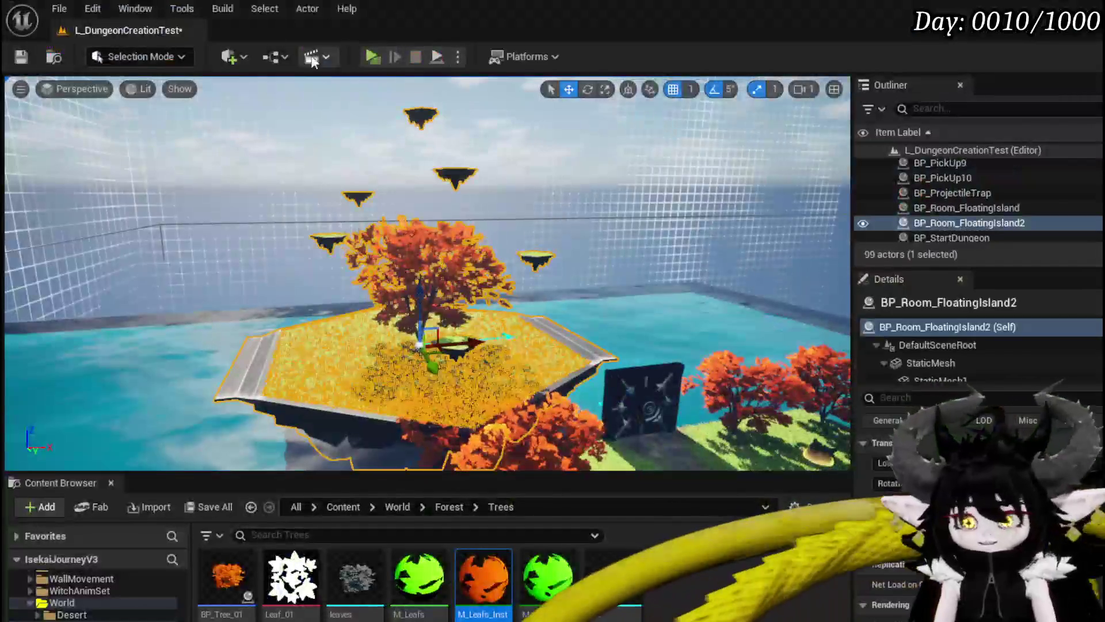
Save the level and give StaticMesh1 Custom collision with WorldStatic object type.
click(20, 57)
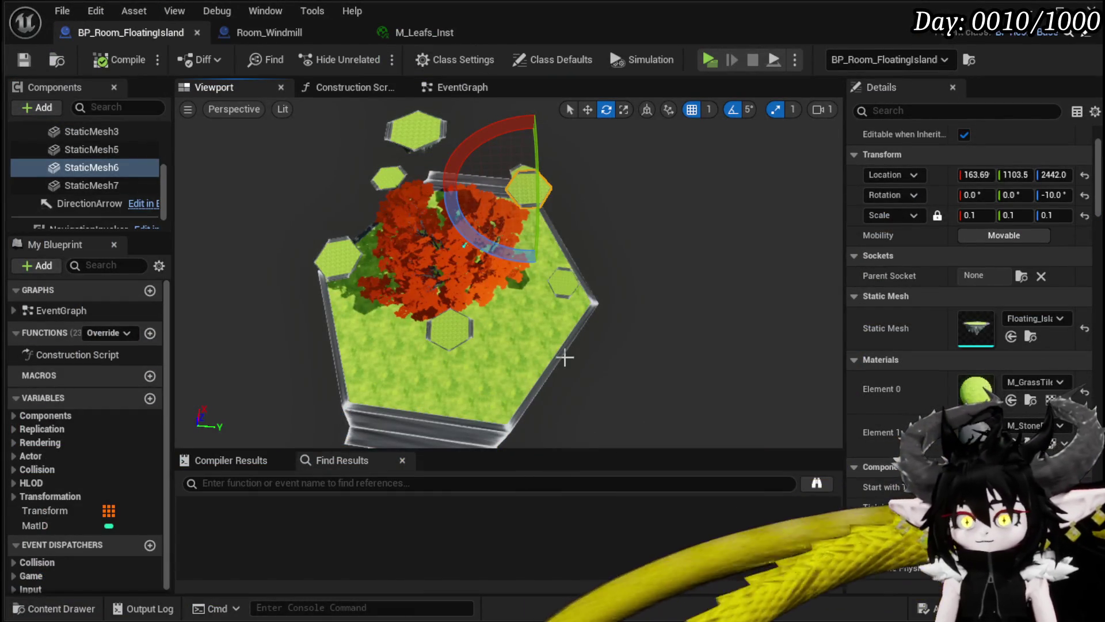
scroll(95, 164, up, 5)
click(92, 197)
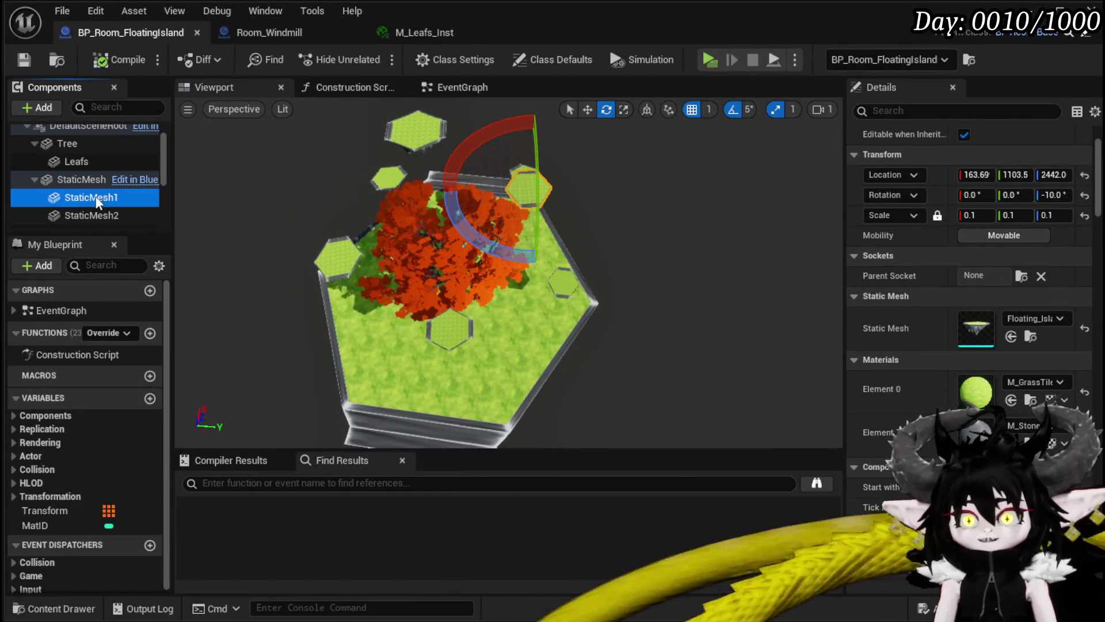
scroll(1004, 319, down, 10)
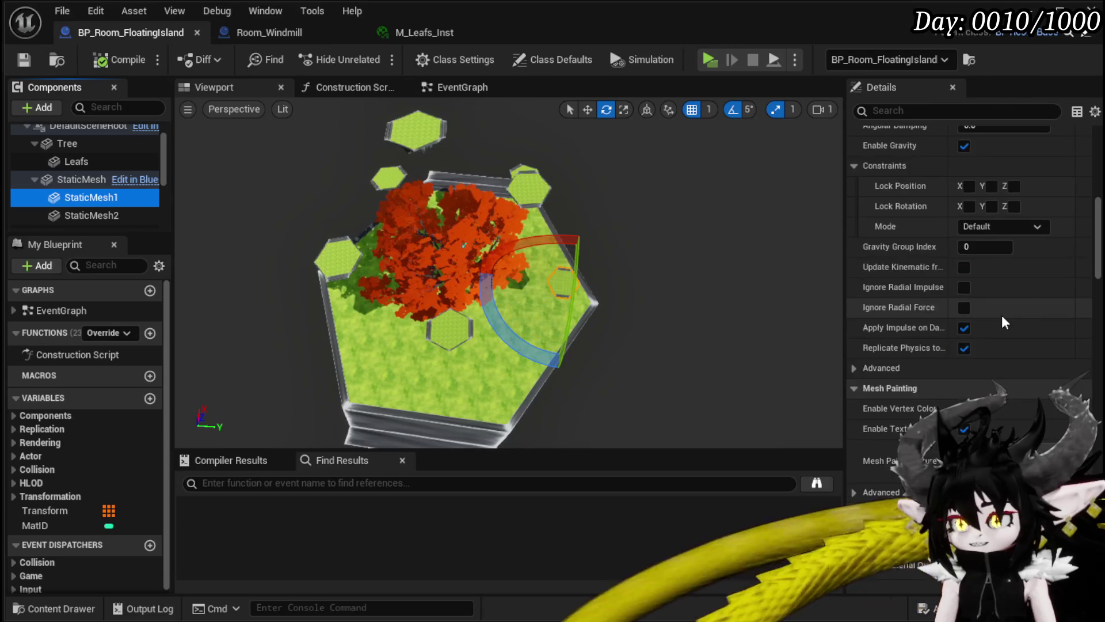
scroll(1002, 316, down, 8)
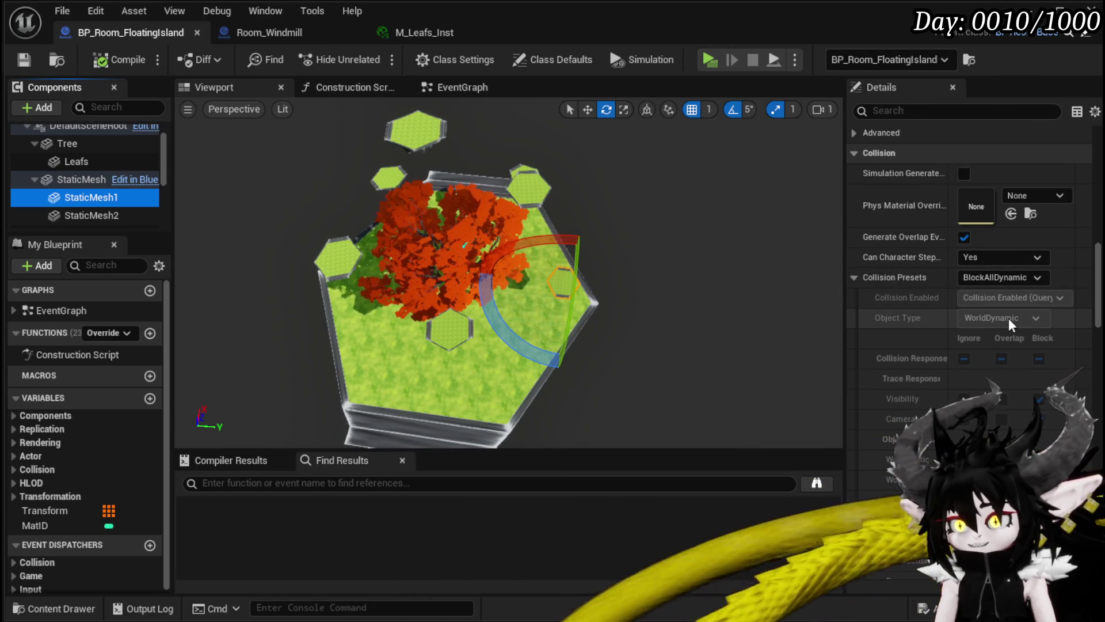
click(992, 277)
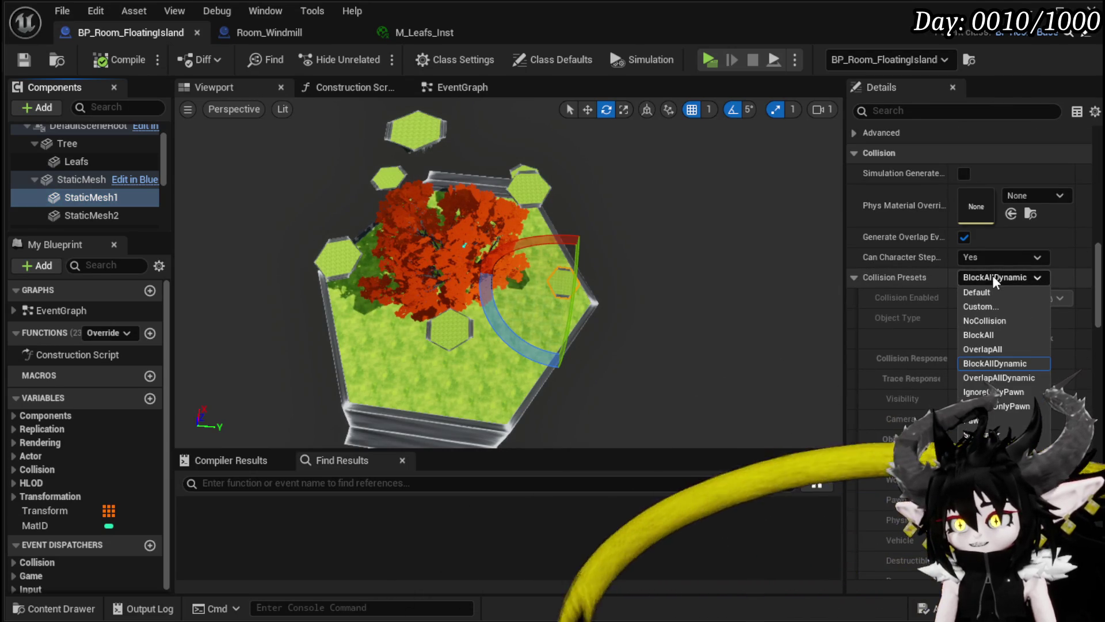
click(990, 309)
click(992, 317)
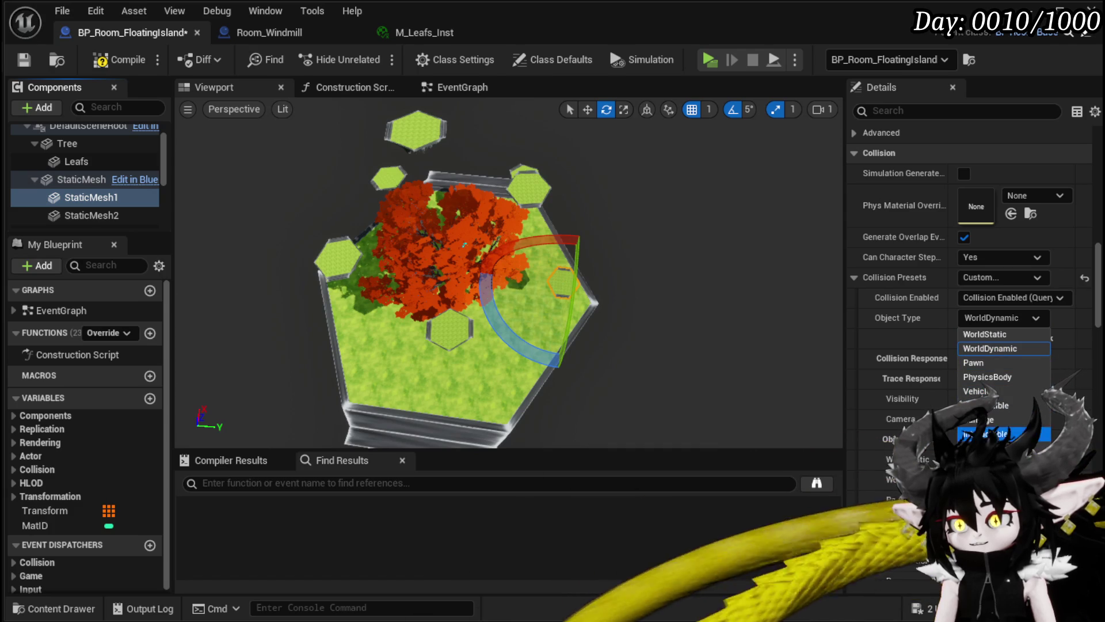
click(985, 334)
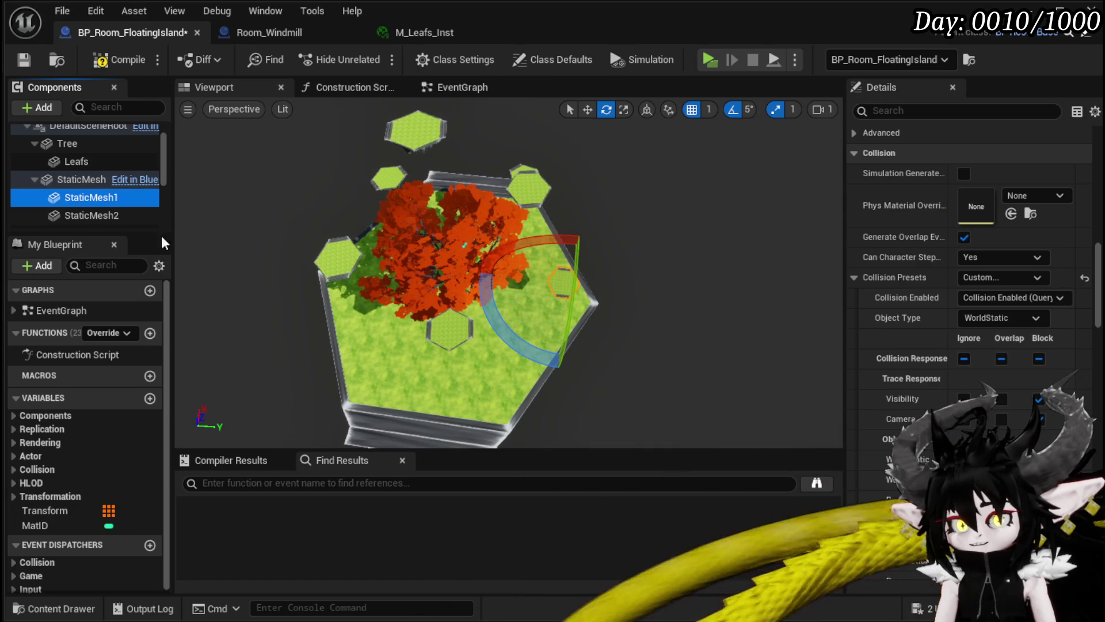
Set StaticMesh2, StaticMesh4 and StaticMesh3 to Custom collision with WorldStatic object type.
scroll(94, 196, down, 1)
click(93, 191)
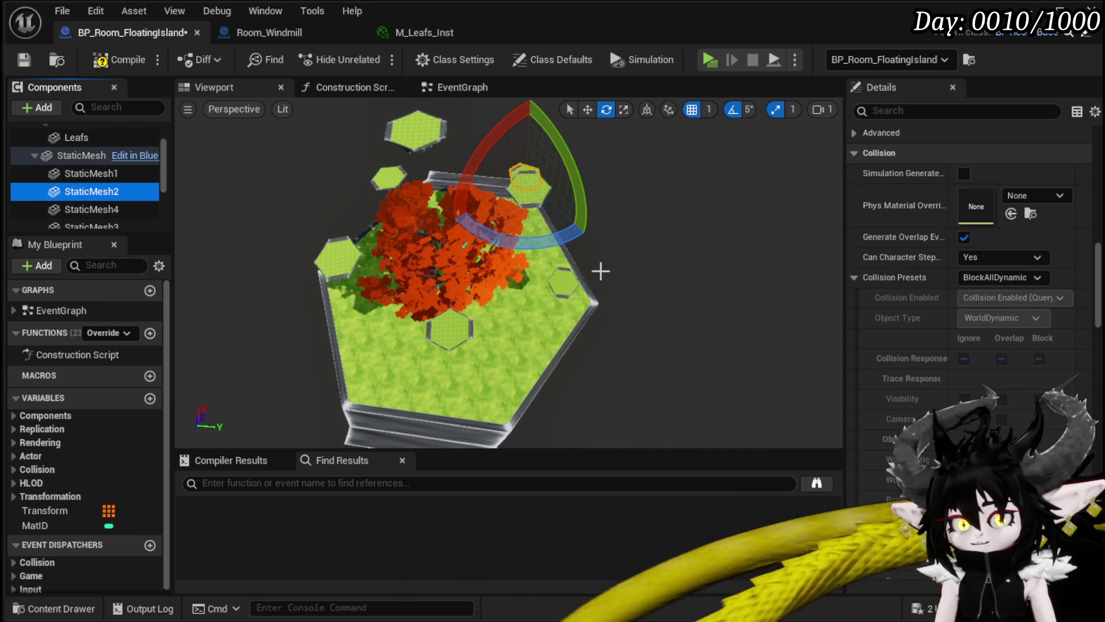
click(992, 279)
click(987, 304)
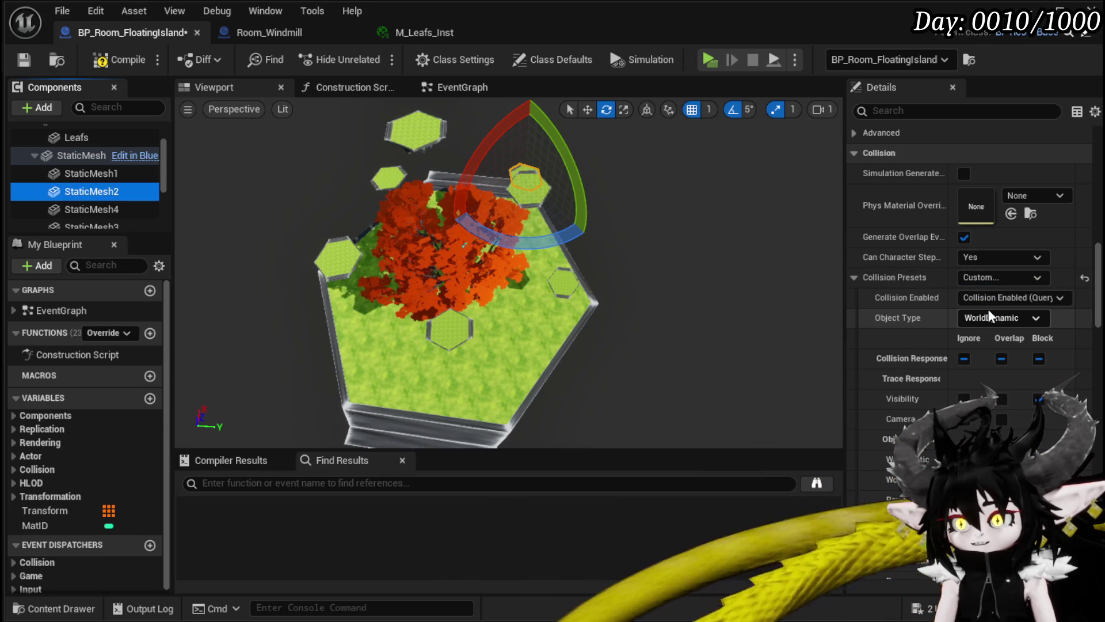
click(990, 317)
click(979, 334)
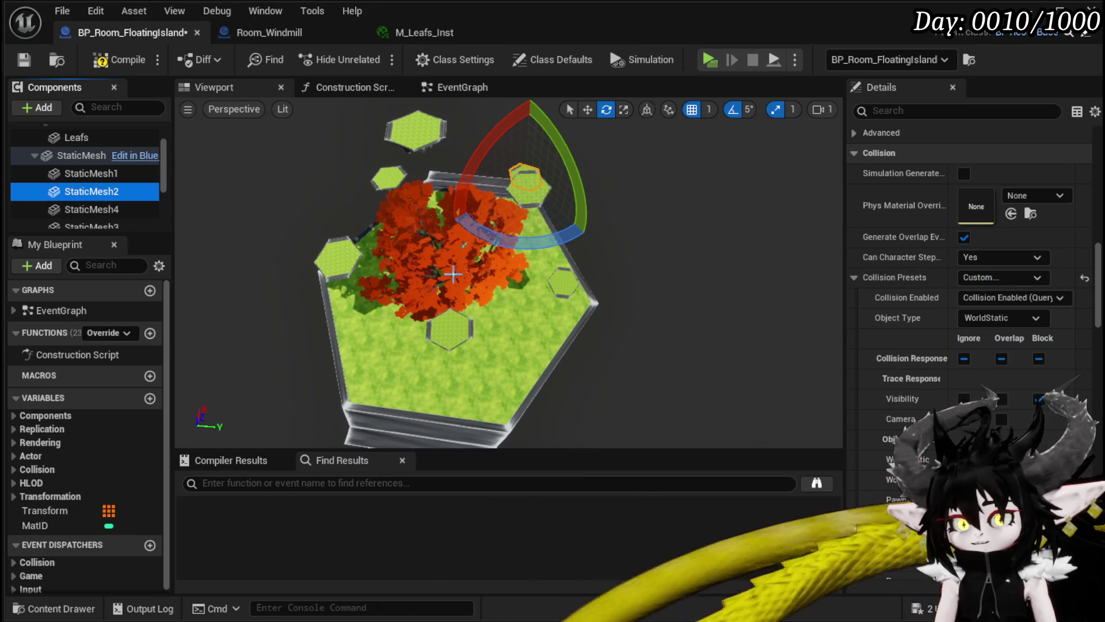
click(80, 209)
click(982, 282)
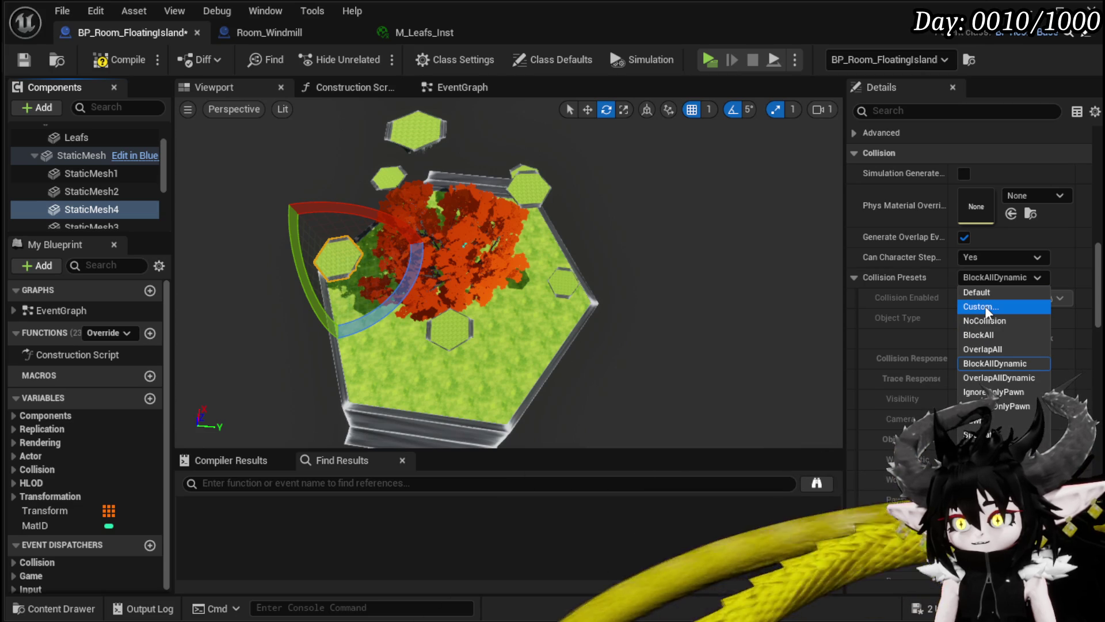
click(986, 305)
click(990, 317)
click(991, 334)
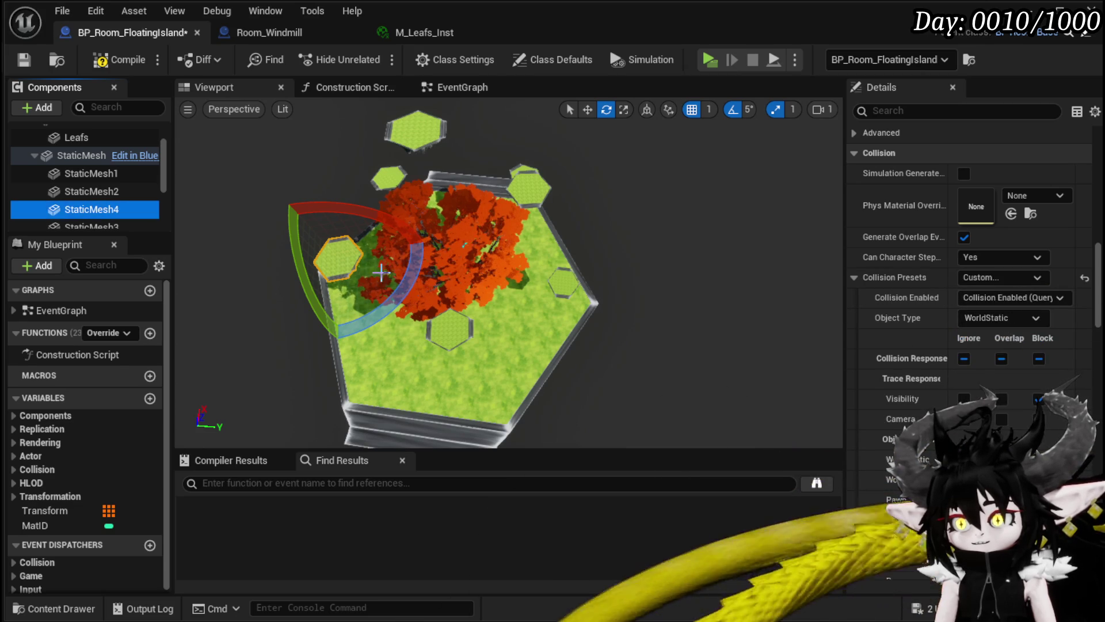
click(91, 224)
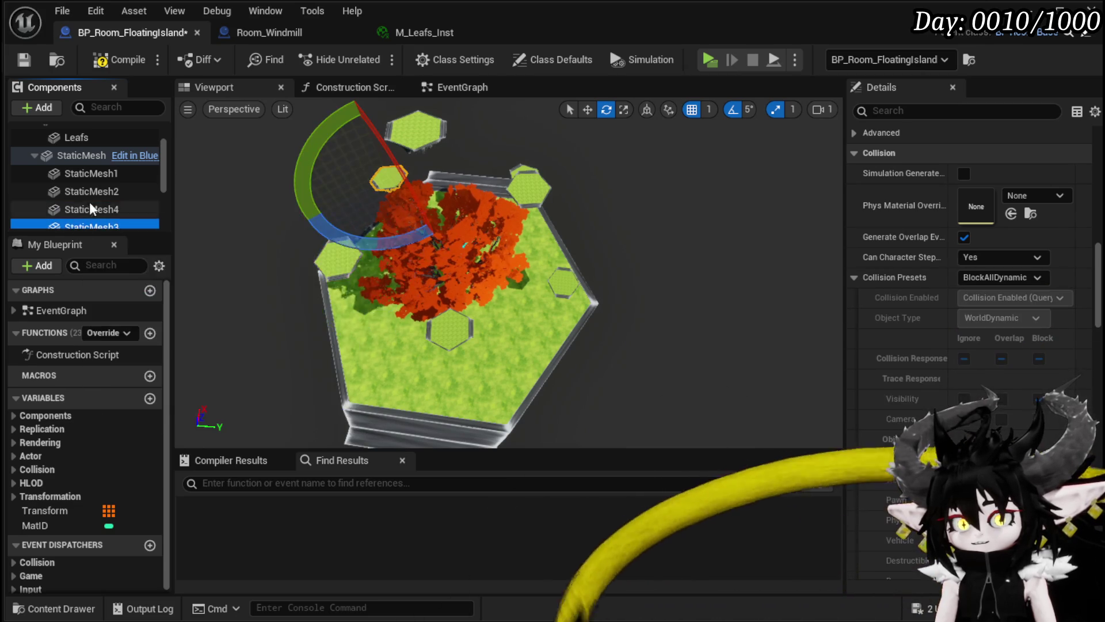
click(986, 277)
click(997, 292)
click(984, 279)
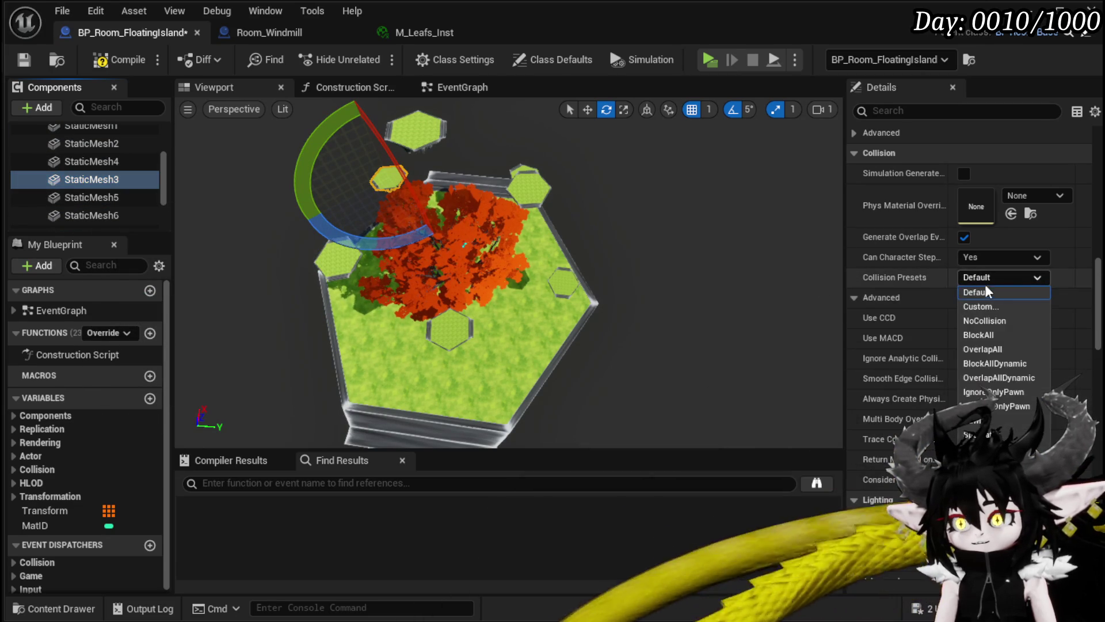
click(982, 306)
click(988, 317)
click(993, 334)
Set StaticMesh5 and StaticMesh6 to Custom collision with WorldStatic object type.
click(105, 202)
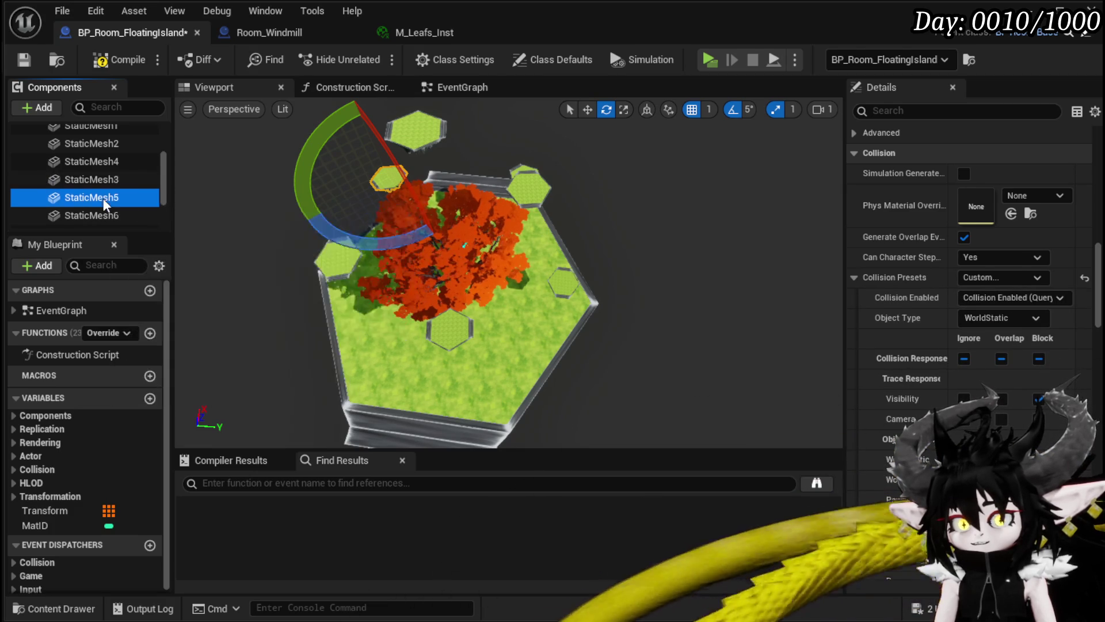
click(1001, 277)
click(1001, 277)
click(1001, 277)
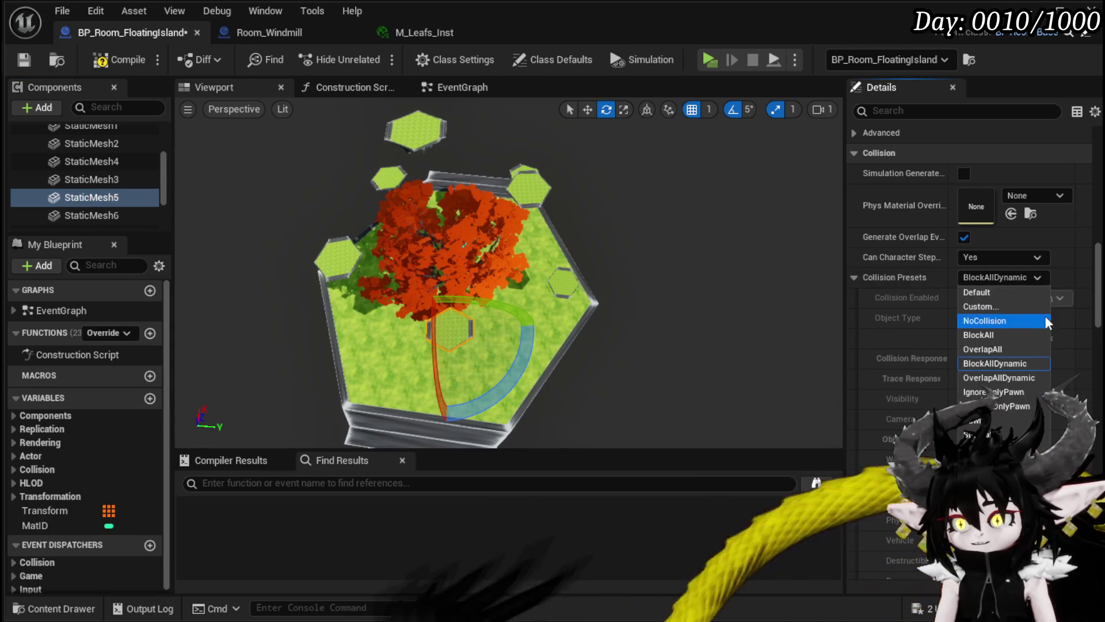
click(994, 305)
click(986, 317)
click(995, 332)
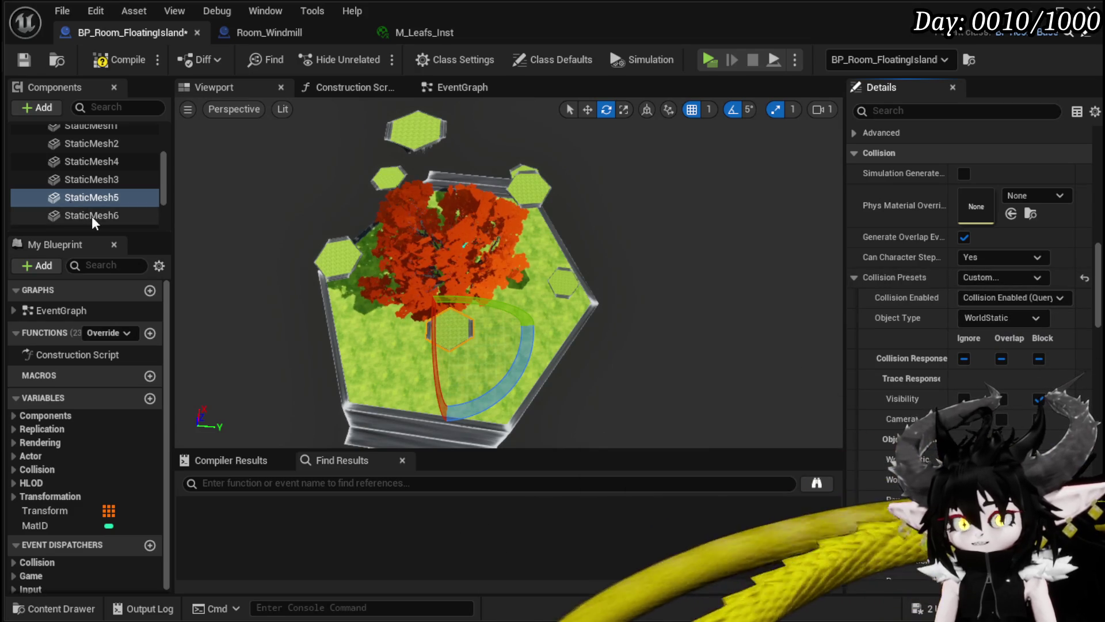
click(92, 216)
click(1001, 276)
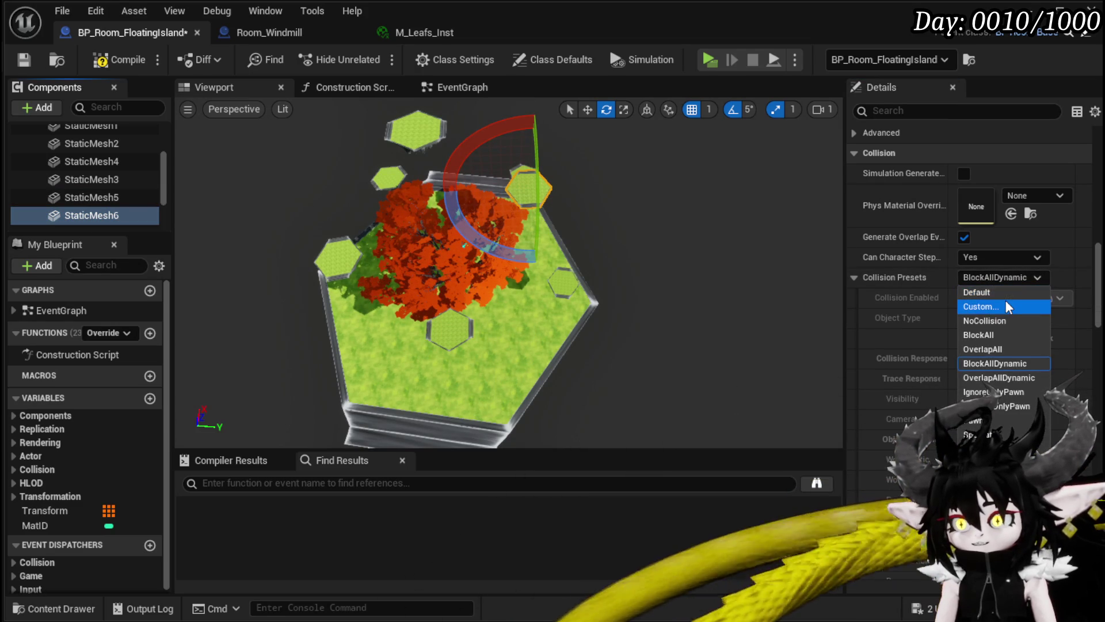
click(1000, 290)
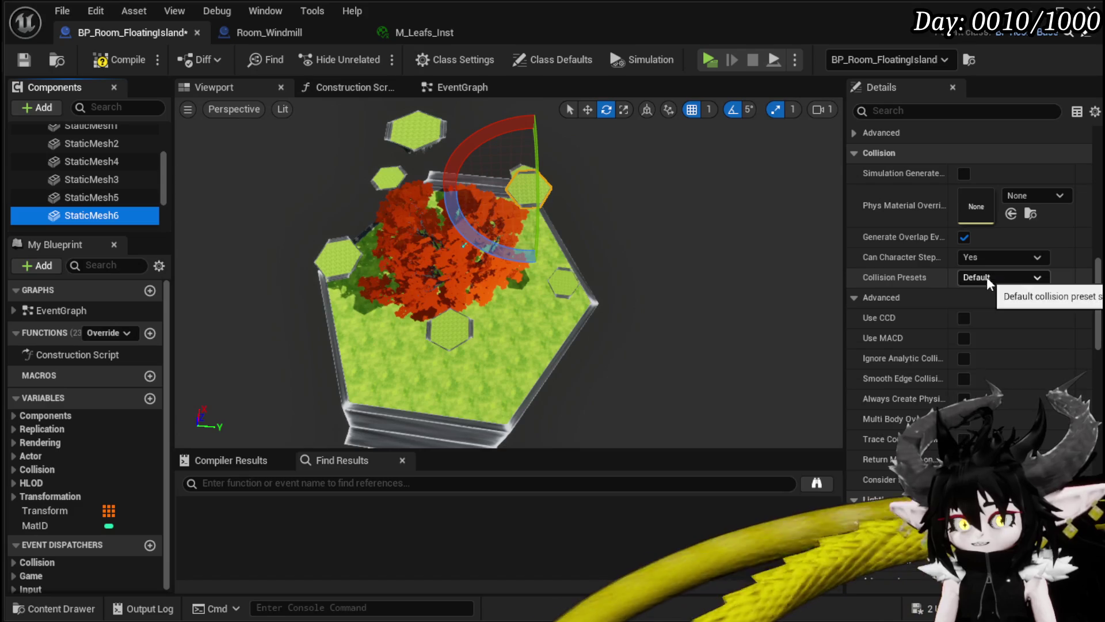
click(988, 278)
click(991, 310)
click(1001, 318)
click(995, 330)
Give StaticMesh7 Custom WorldStatic collision, then compile, save and close the blueprint.
scroll(87, 190, down, 1)
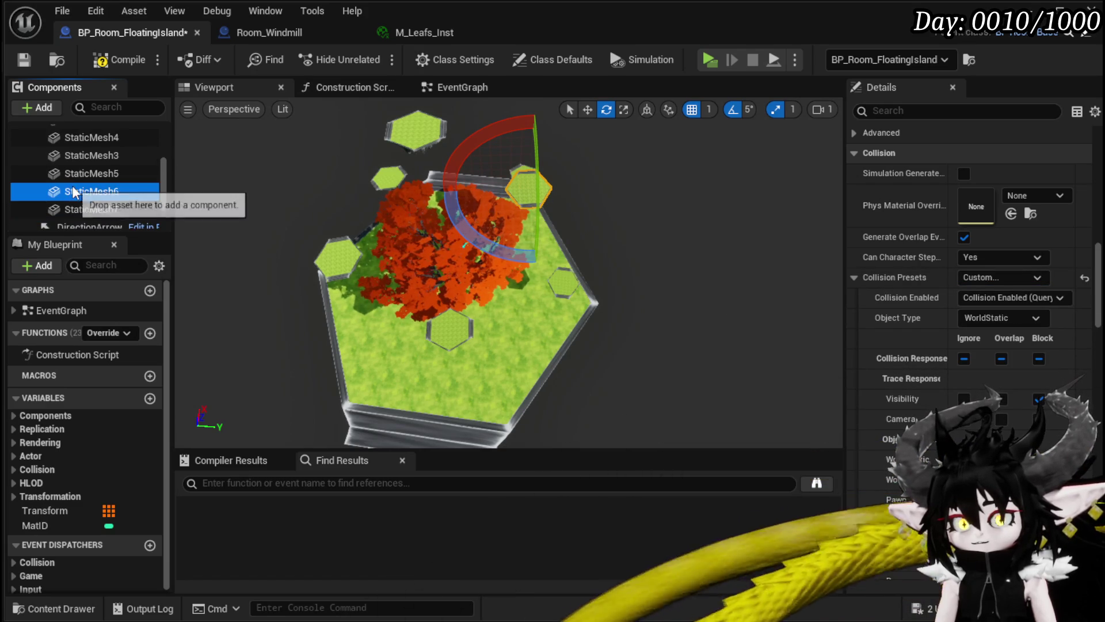
click(91, 209)
click(1005, 281)
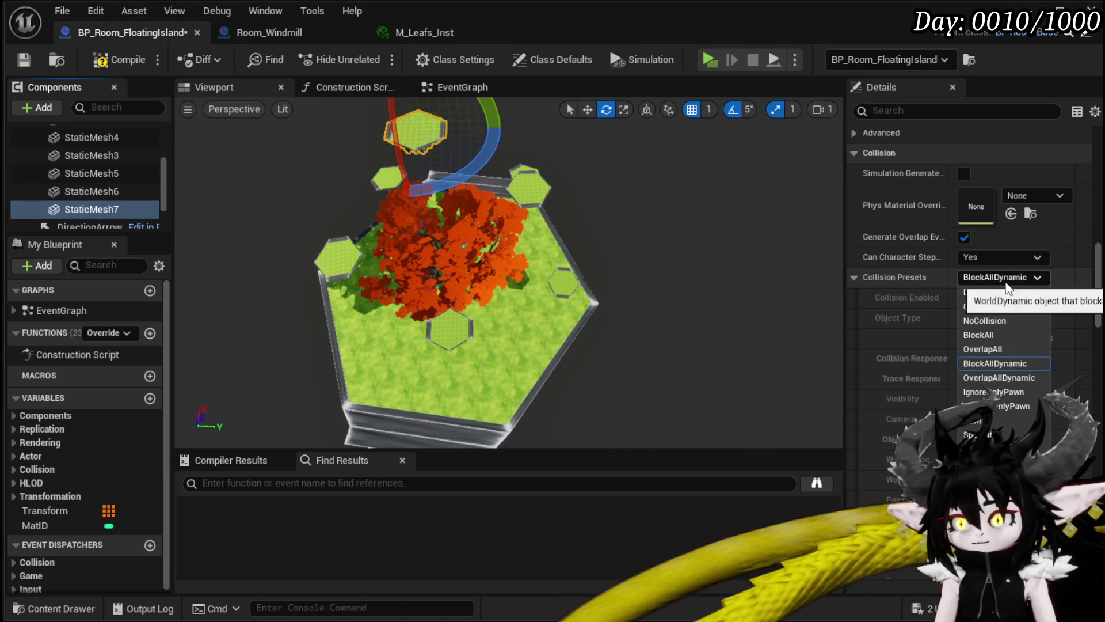
click(991, 306)
click(985, 316)
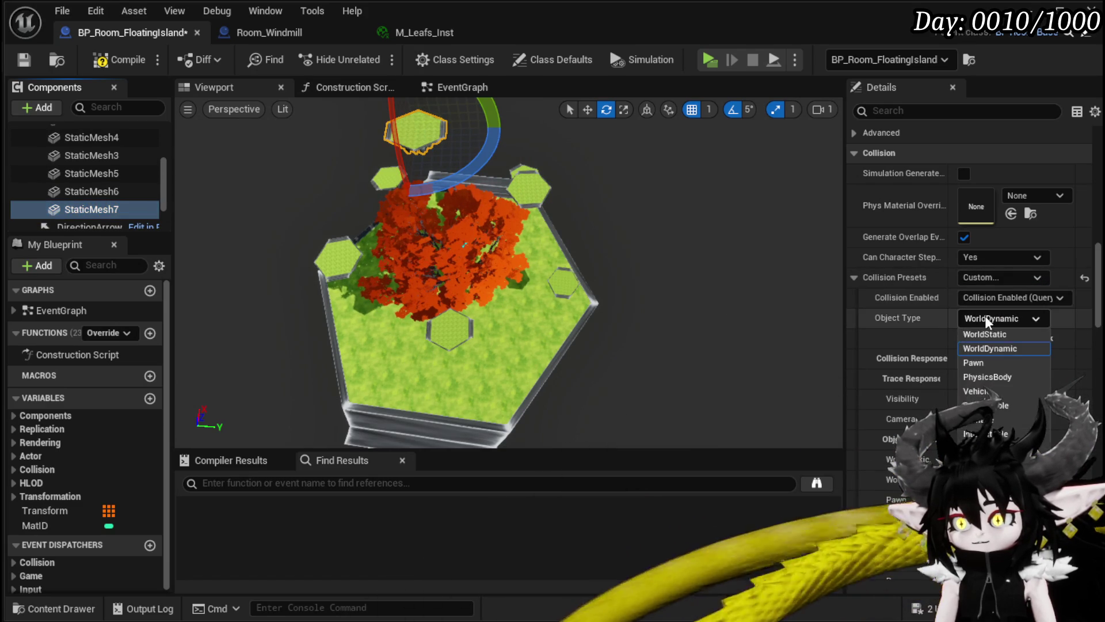
click(986, 333)
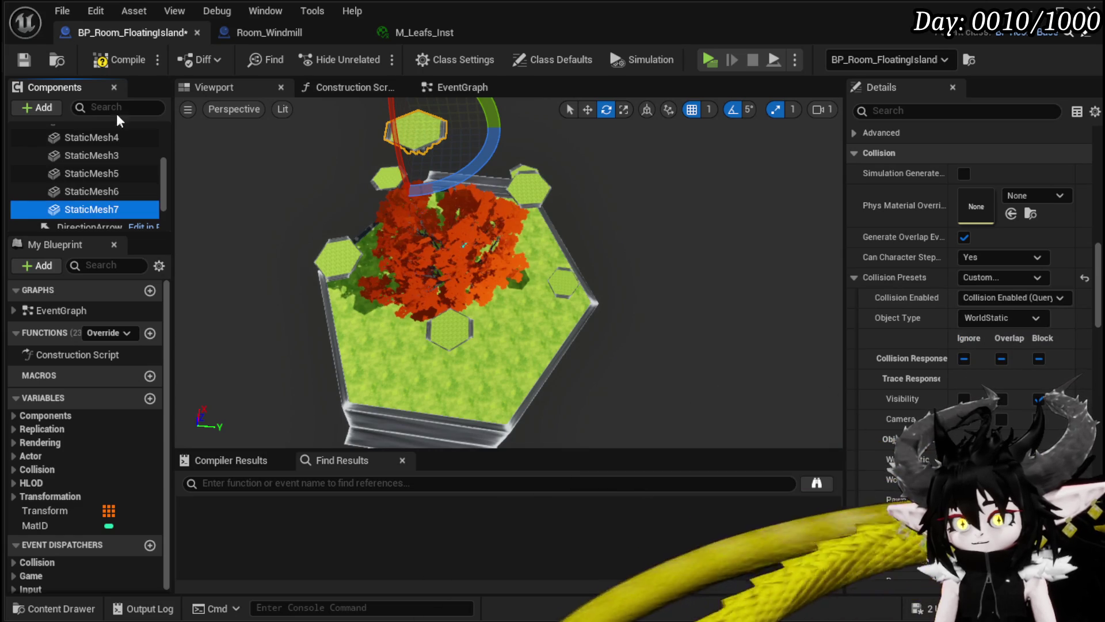
click(118, 60)
click(17, 64)
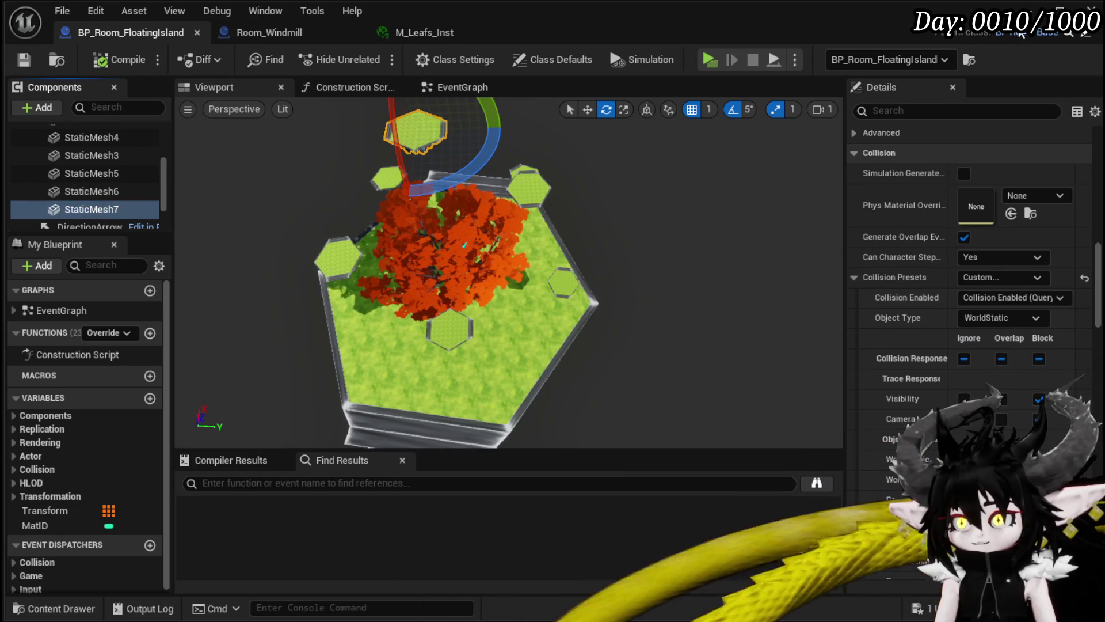
click(1088, 8)
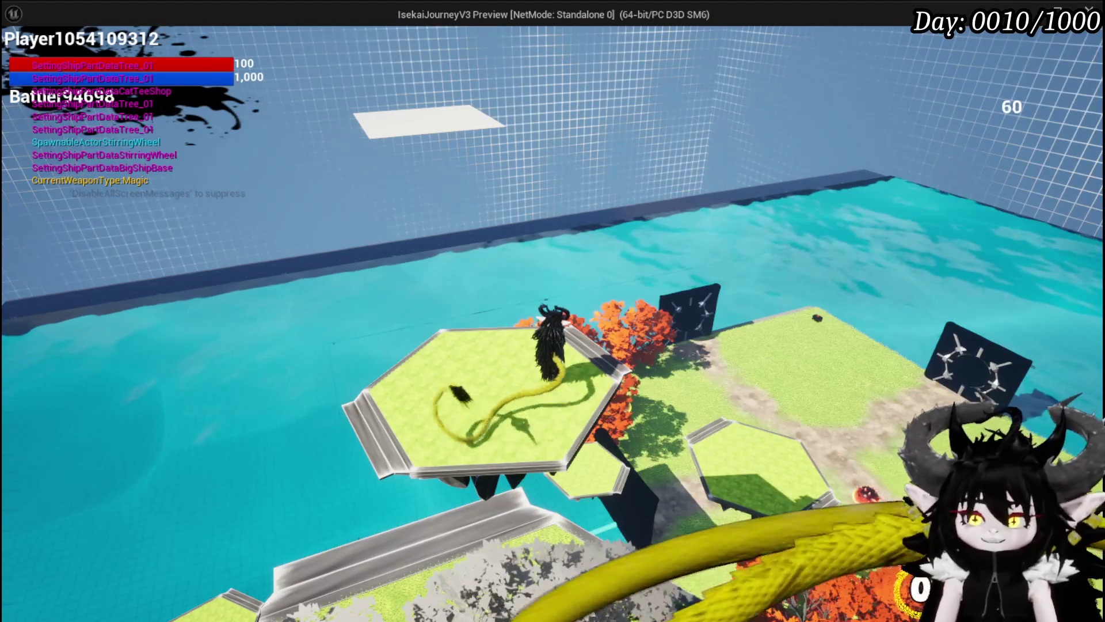
End the floating island play test and return to the L_DungeonCreationTest level editor.
key(Escape)
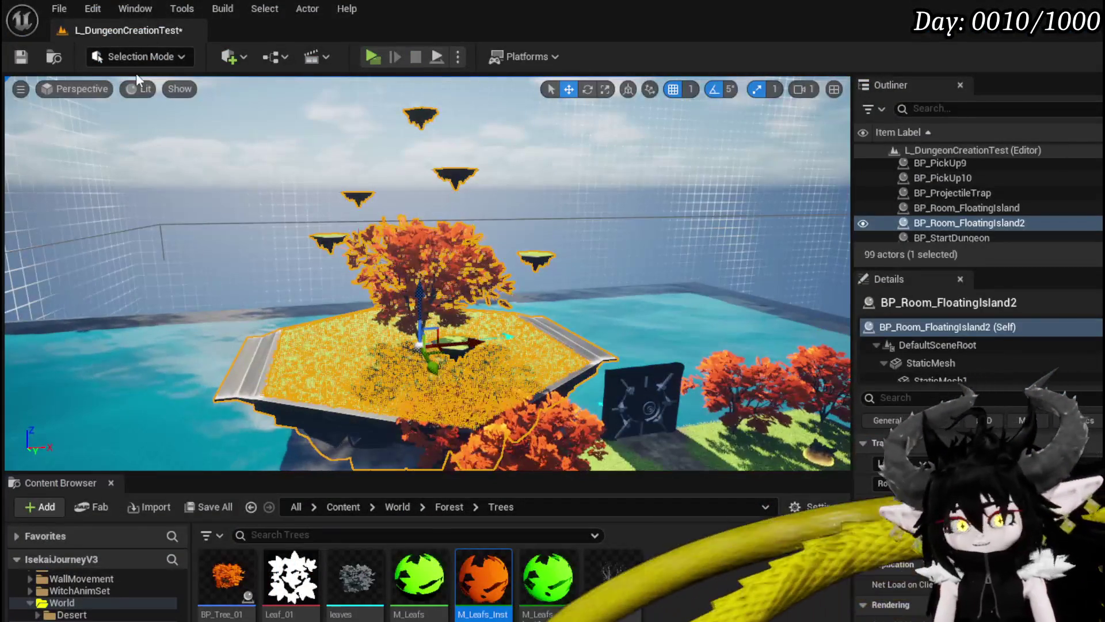
Save L_DungeonCreationTest and select the Tree component in BP_Room_FloatingIsland.
click(23, 58)
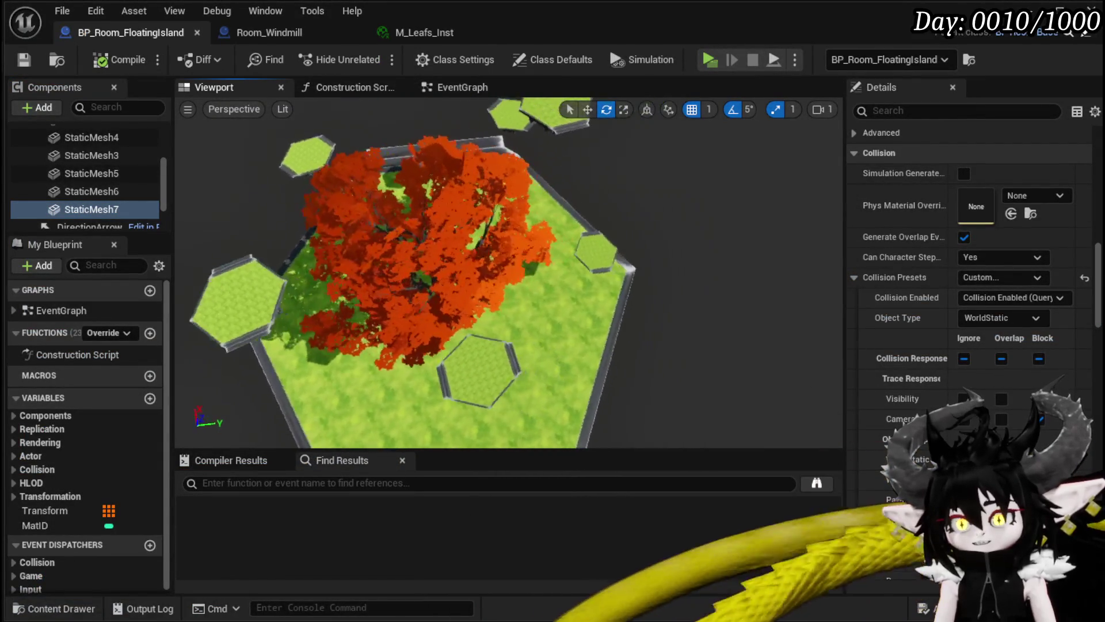
click(389, 284)
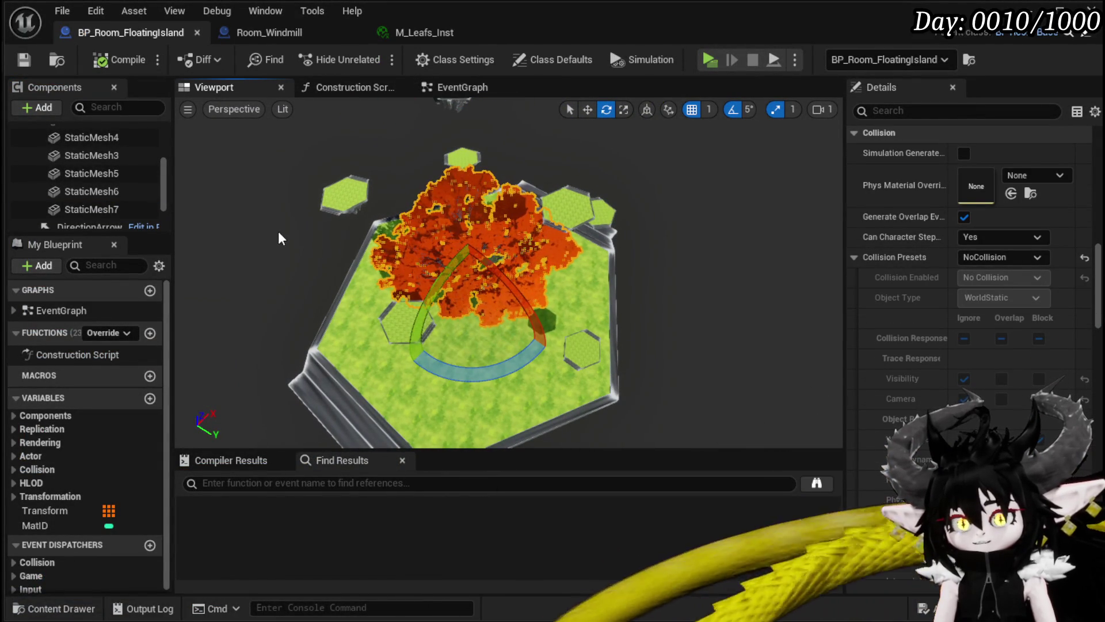
scroll(109, 213, up, 3)
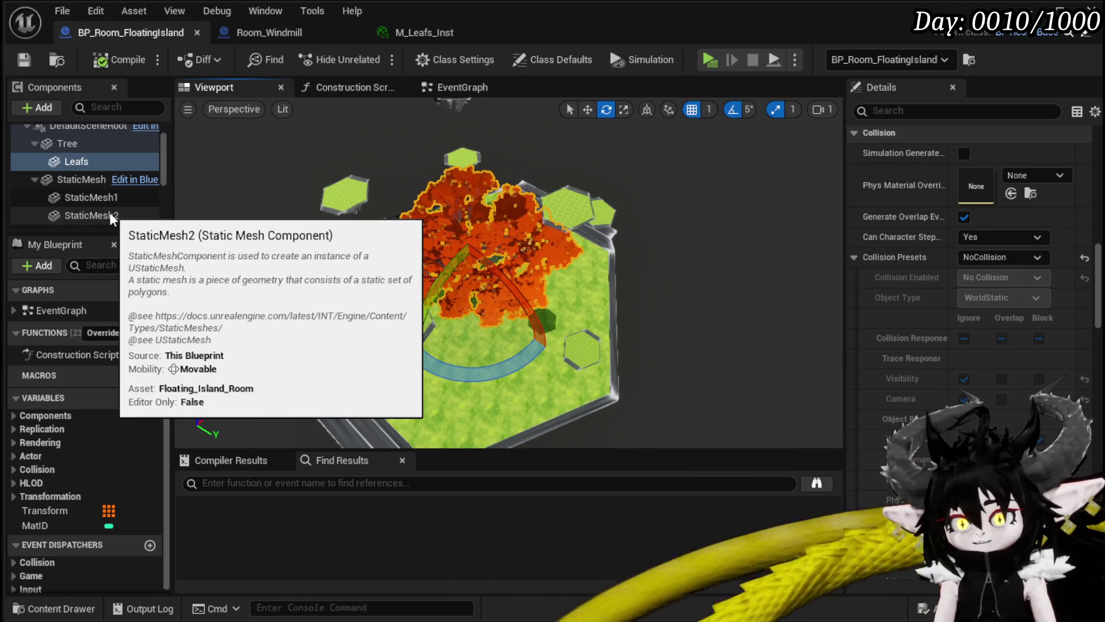
click(87, 145)
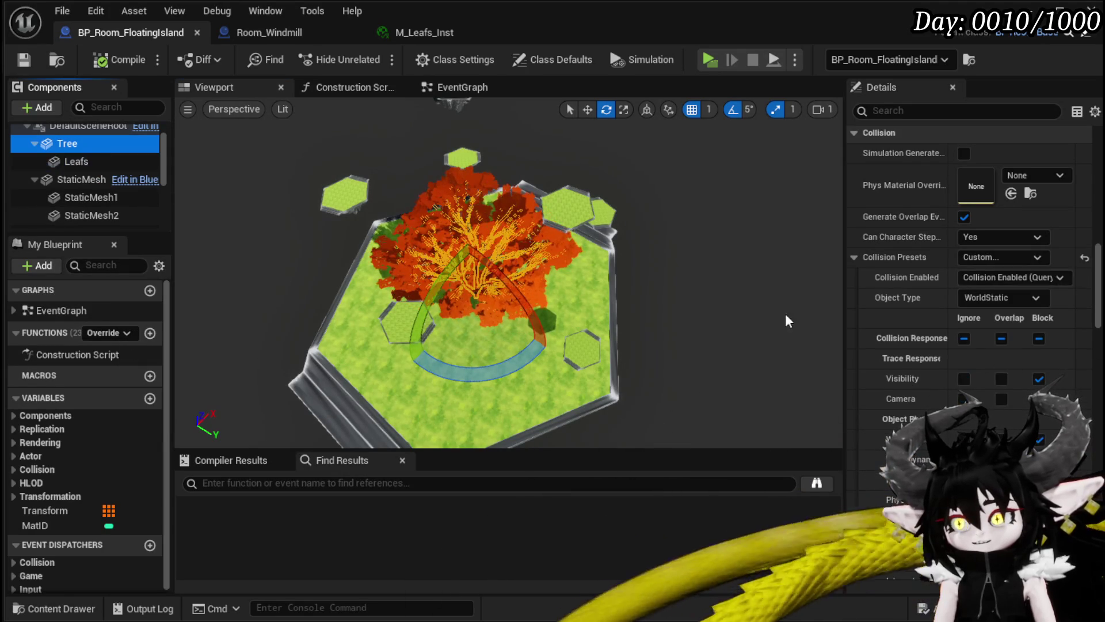
Review the Tree component's collision settings and open the tree static mesh in its own editor.
scroll(969, 361, down, 5)
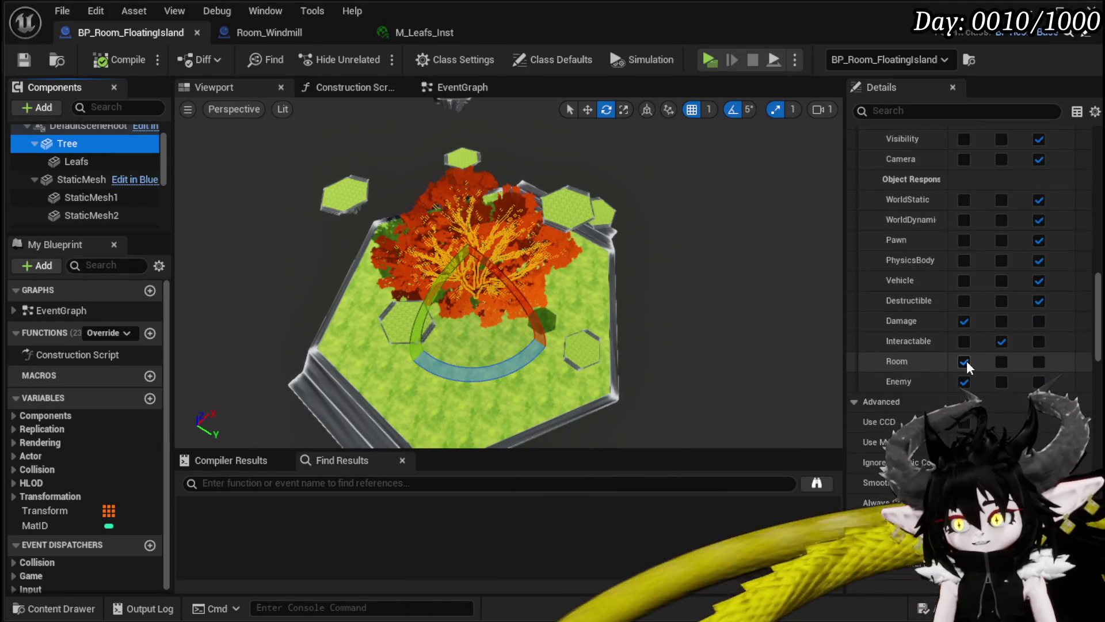
scroll(966, 361, up, 4)
scroll(966, 360, down, 5)
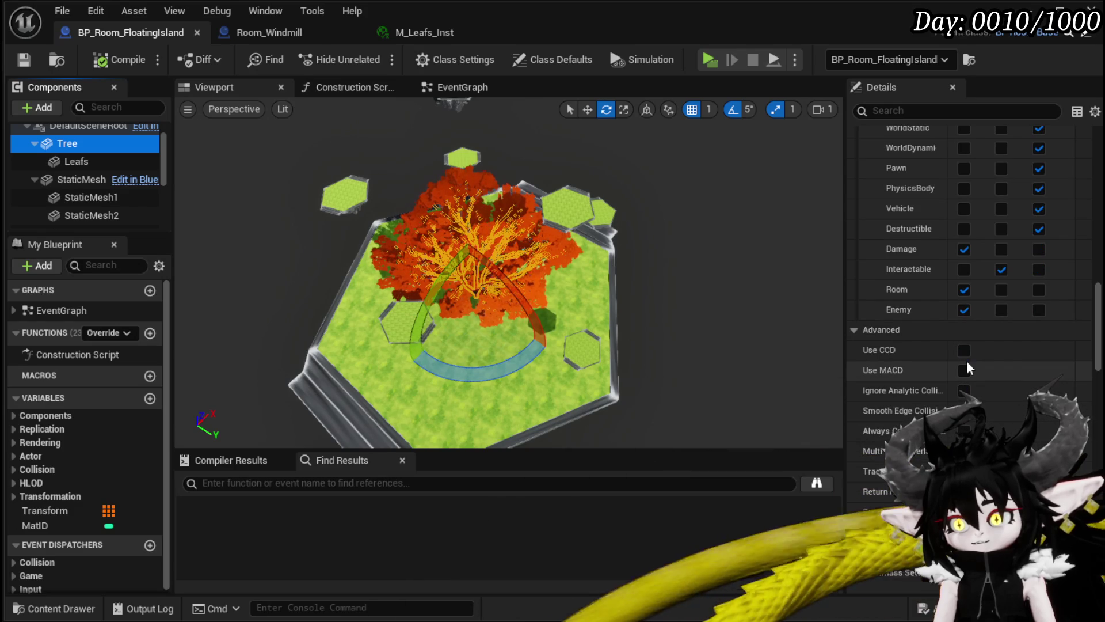
scroll(966, 361, down, 2)
scroll(966, 360, up, 7)
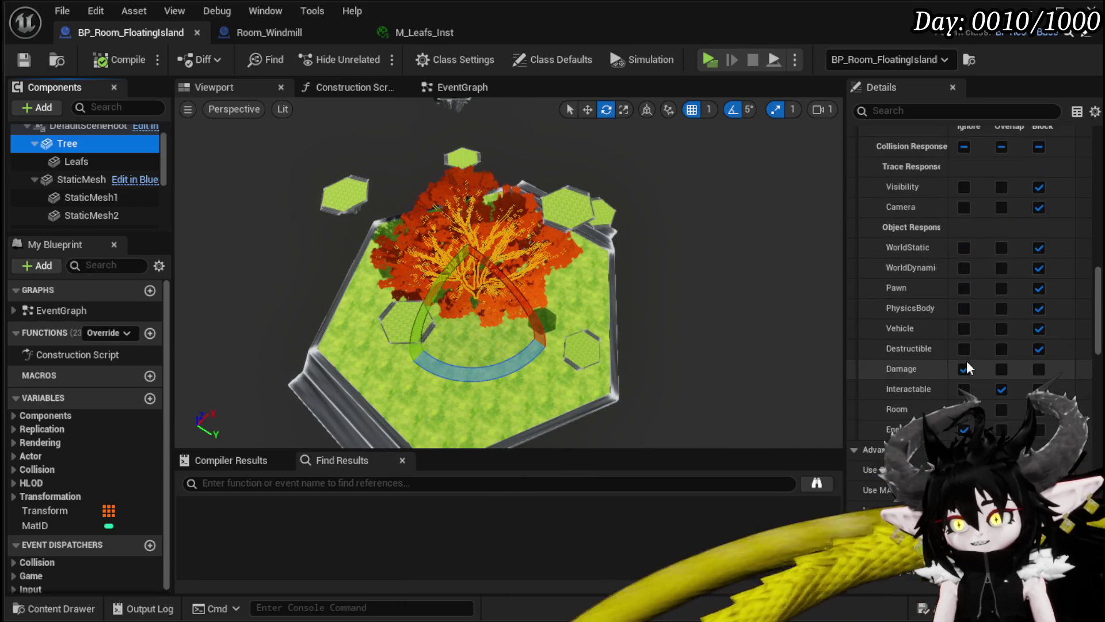
scroll(966, 361, up, 3)
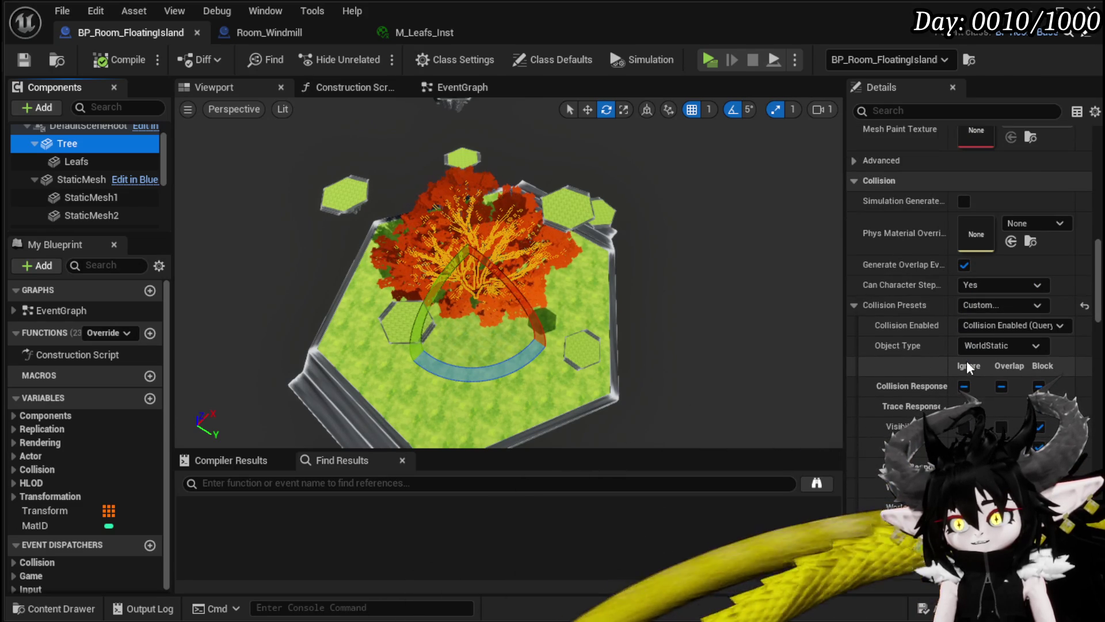
scroll(967, 362, up, 8)
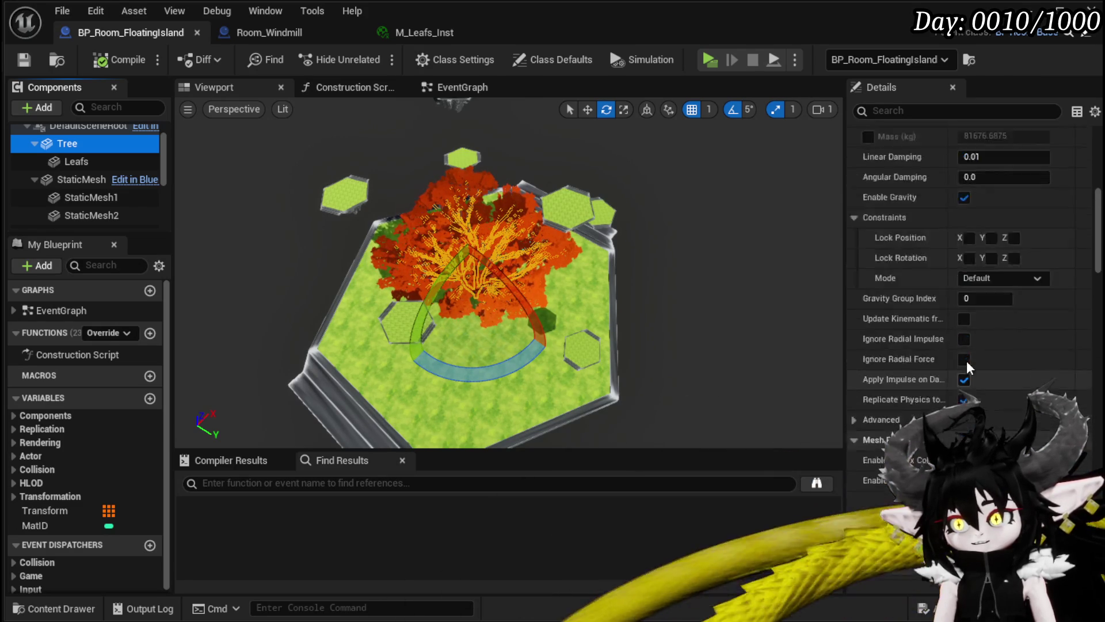
scroll(966, 360, up, 3)
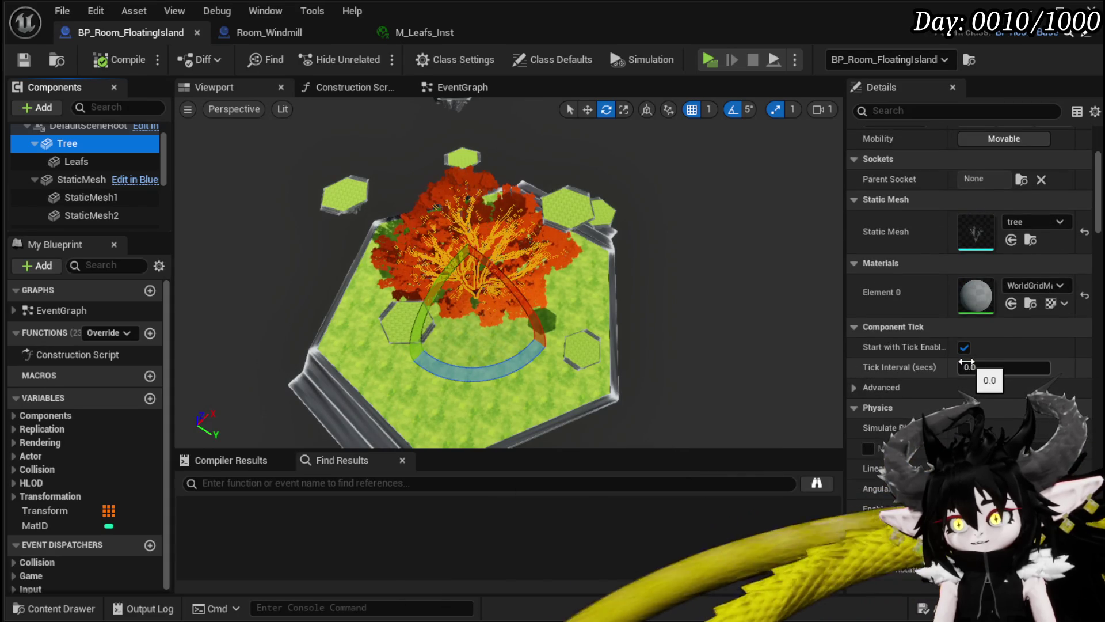
scroll(966, 363, down, 2)
scroll(956, 288, up, 3)
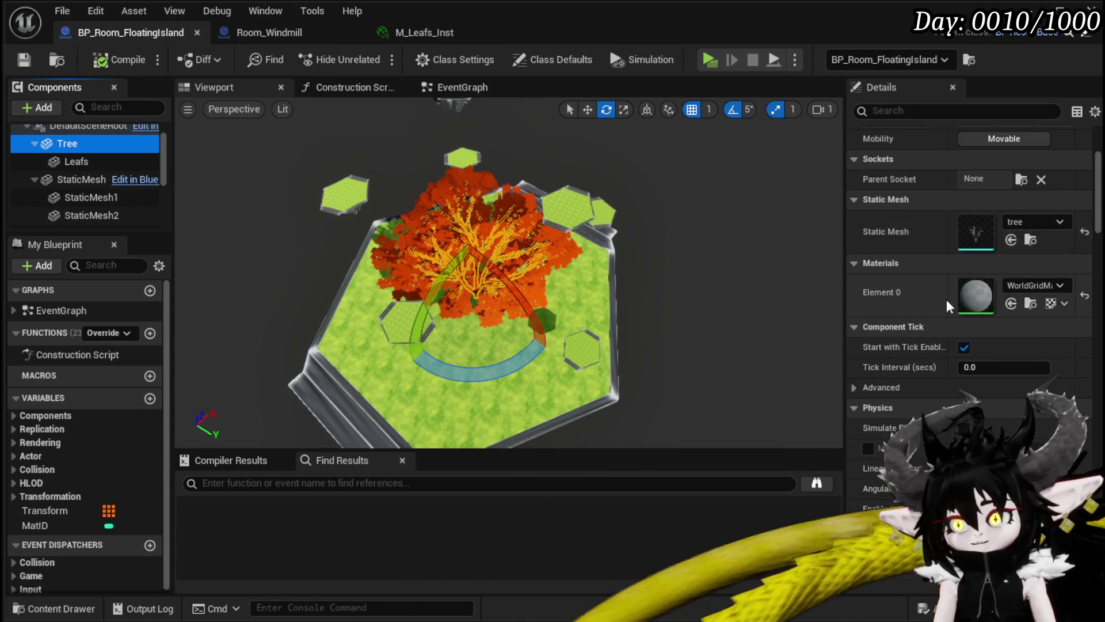
scroll(944, 311, up, 1)
scroll(941, 305, up, 2)
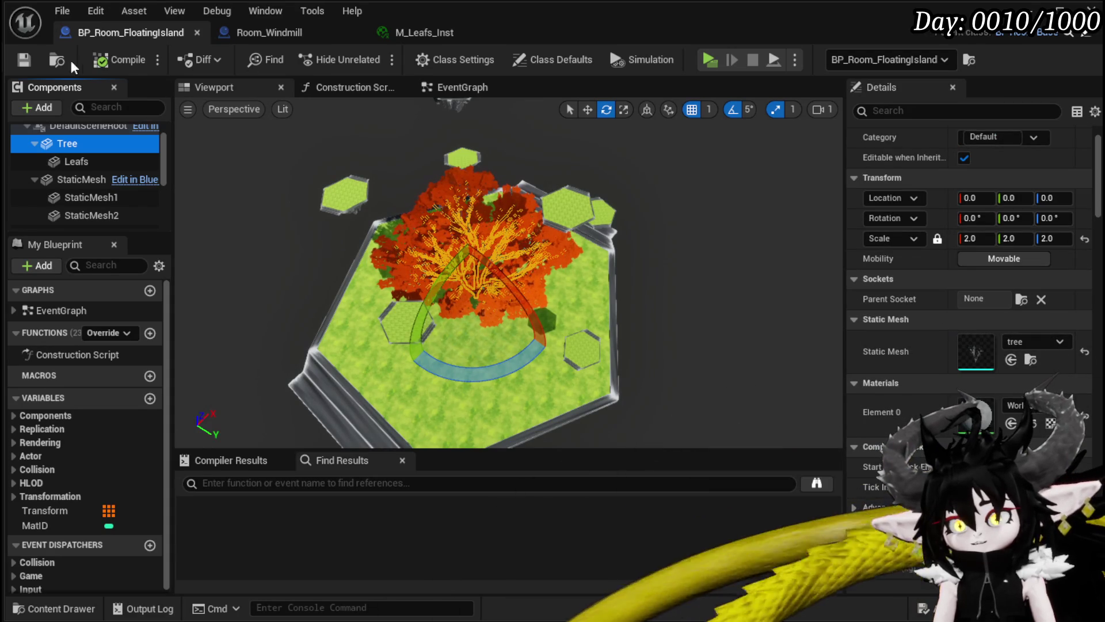
click(21, 63)
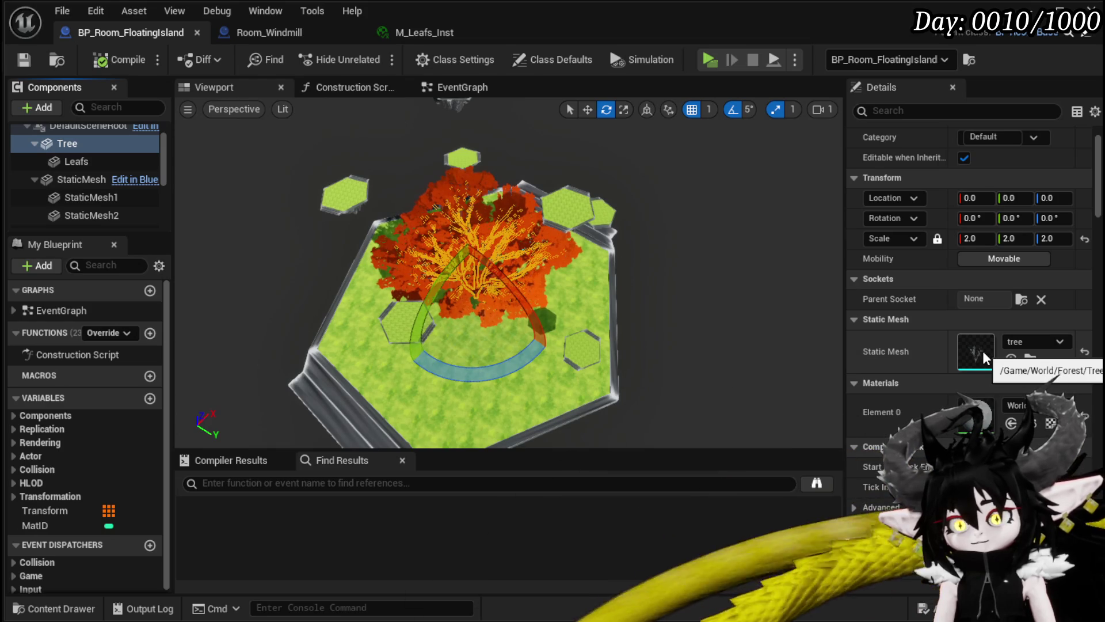
double_click(977, 350)
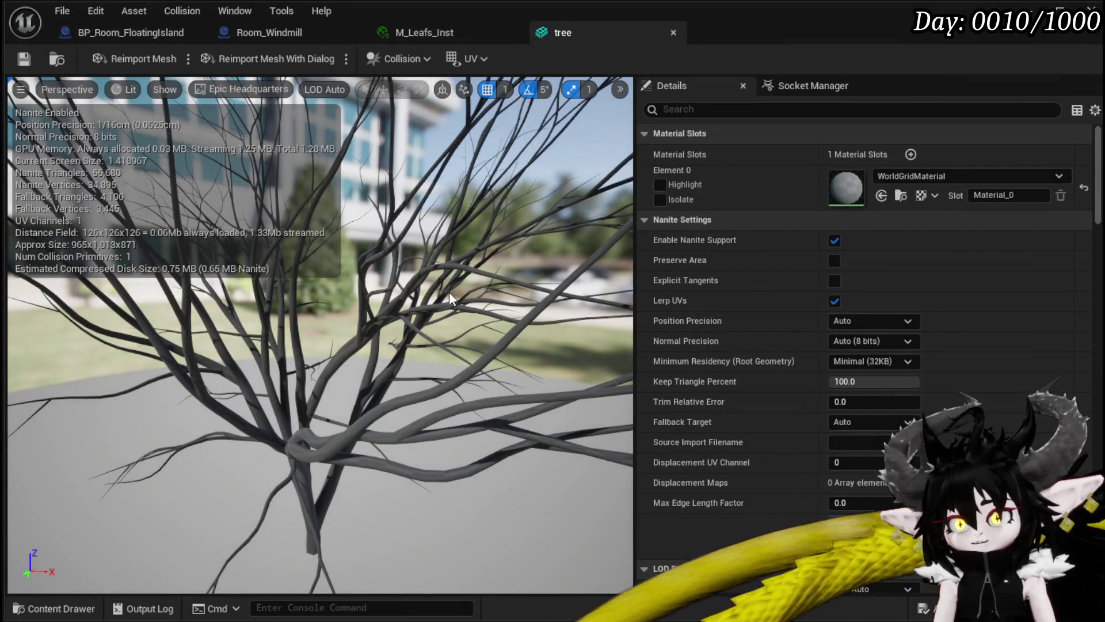
Inspect the tree mesh's complex collision, then its simple collision hull, in the preview.
mouse_move(449, 297)
mouse_down()
mouse_move(369, 322)
mouse_move(415, 276)
mouse_move(450, 298)
mouse_up()
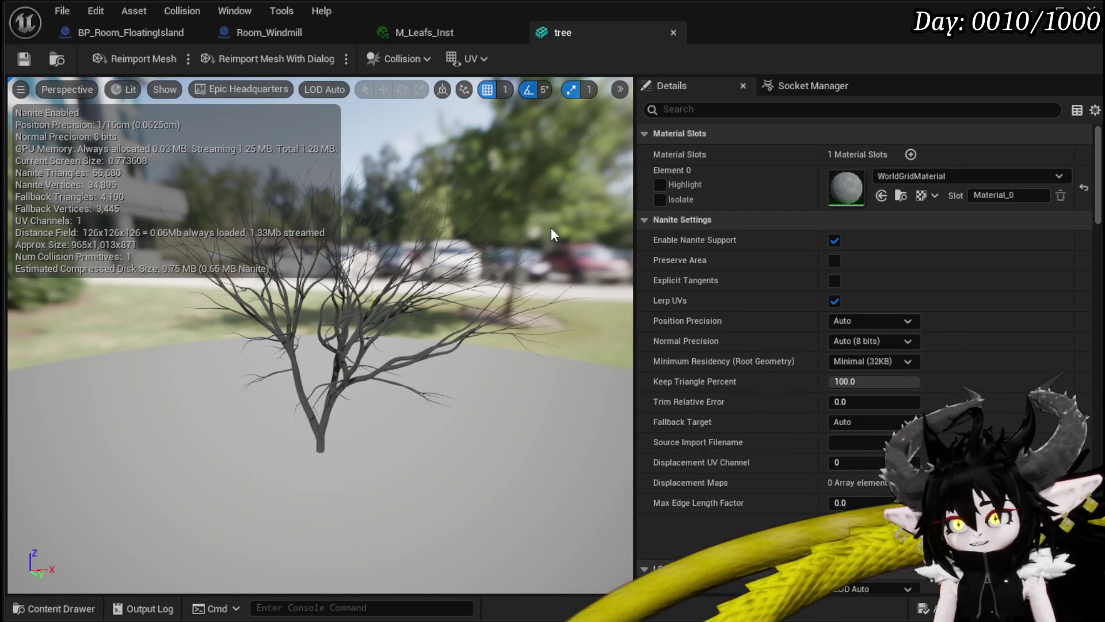
scroll(720, 260, down, 4)
click(165, 90)
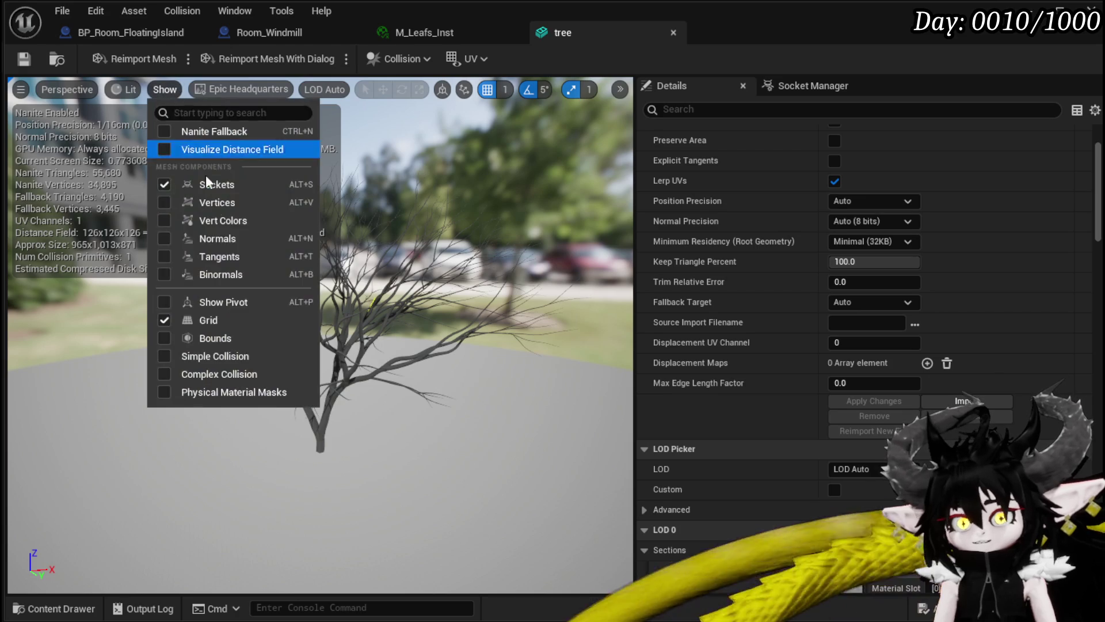
click(165, 373)
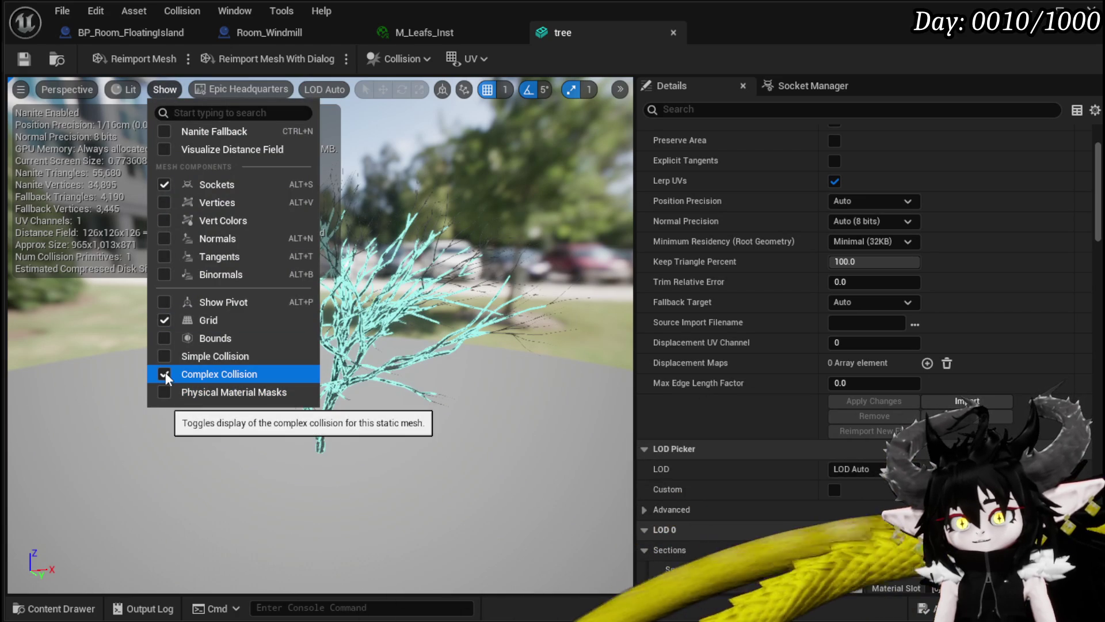
click(164, 373)
click(160, 358)
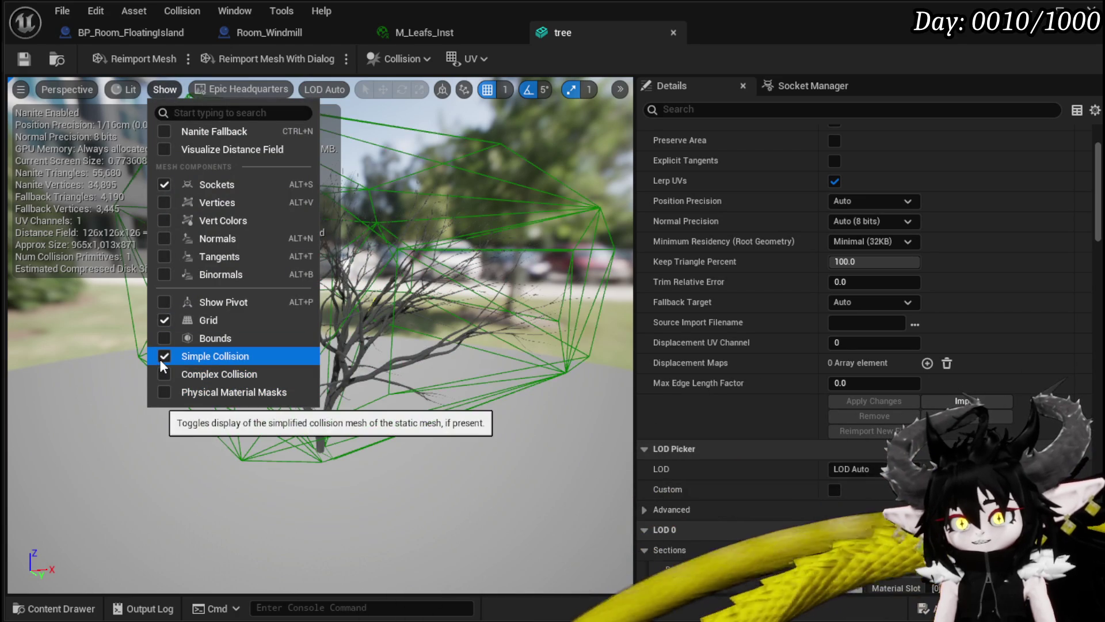
drag(160, 359, 386, 335)
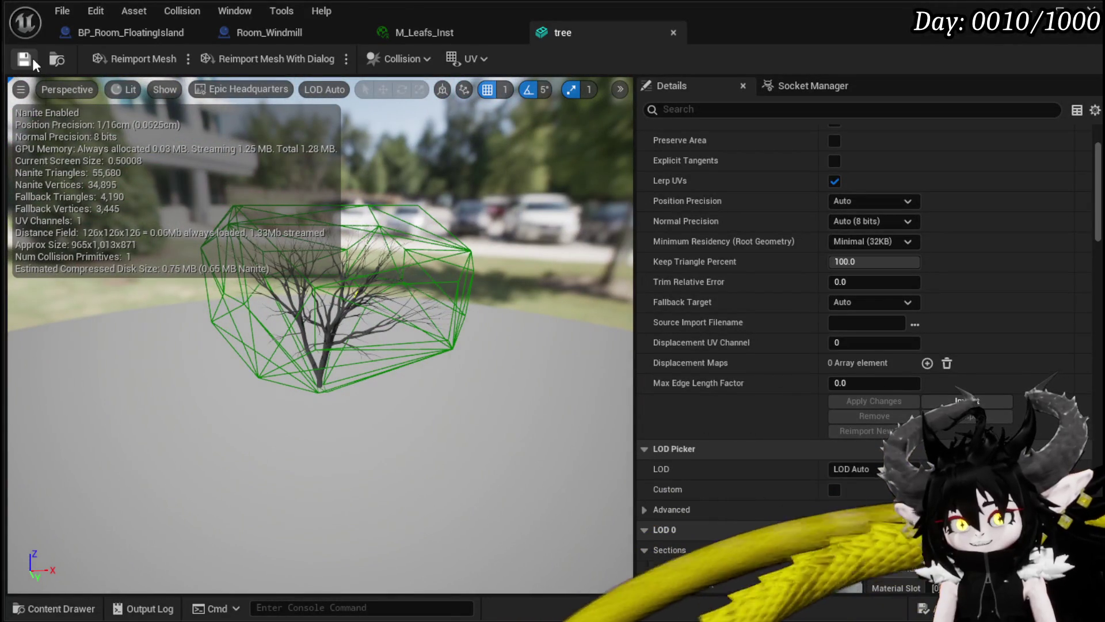
Close the tree mesh and M_Leafs_Inst editors and return to BP_Room_FloatingIsland.
click(673, 33)
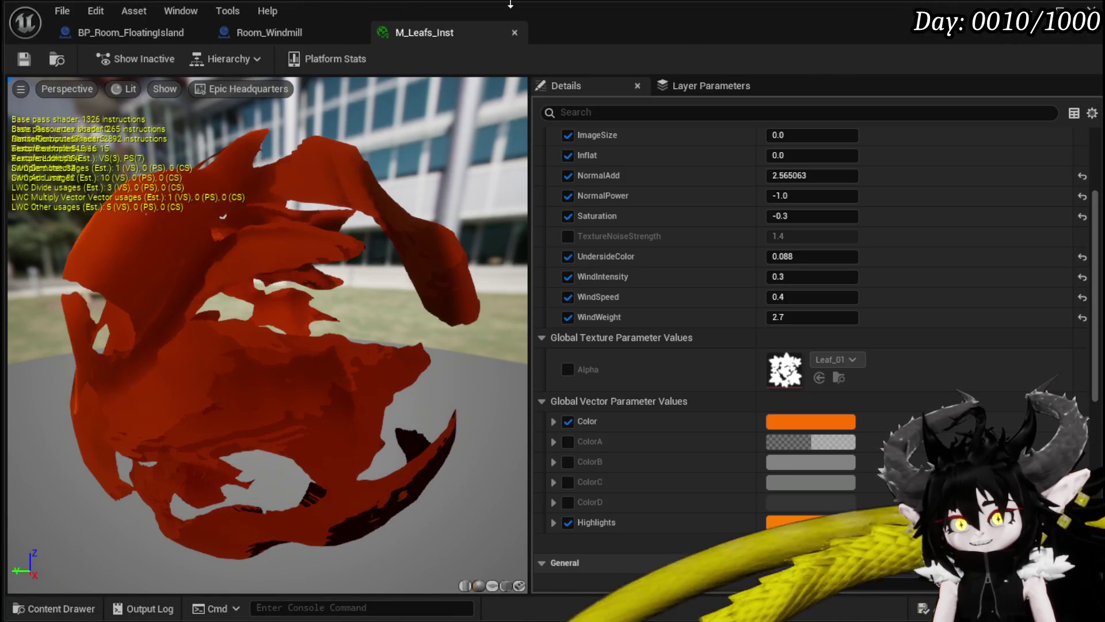
click(515, 32)
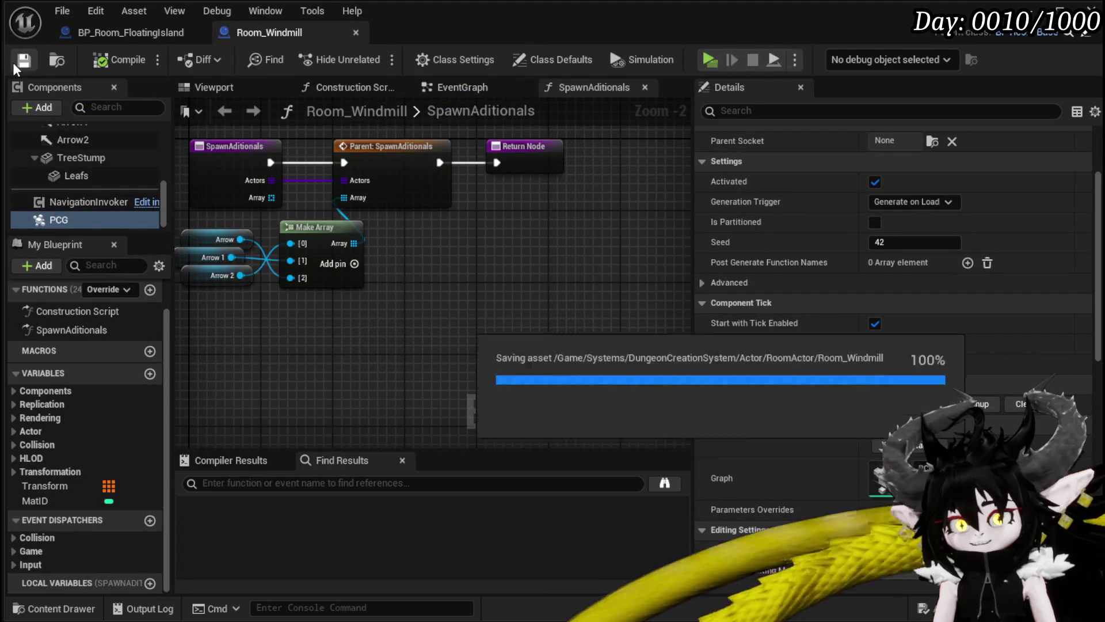
click(131, 33)
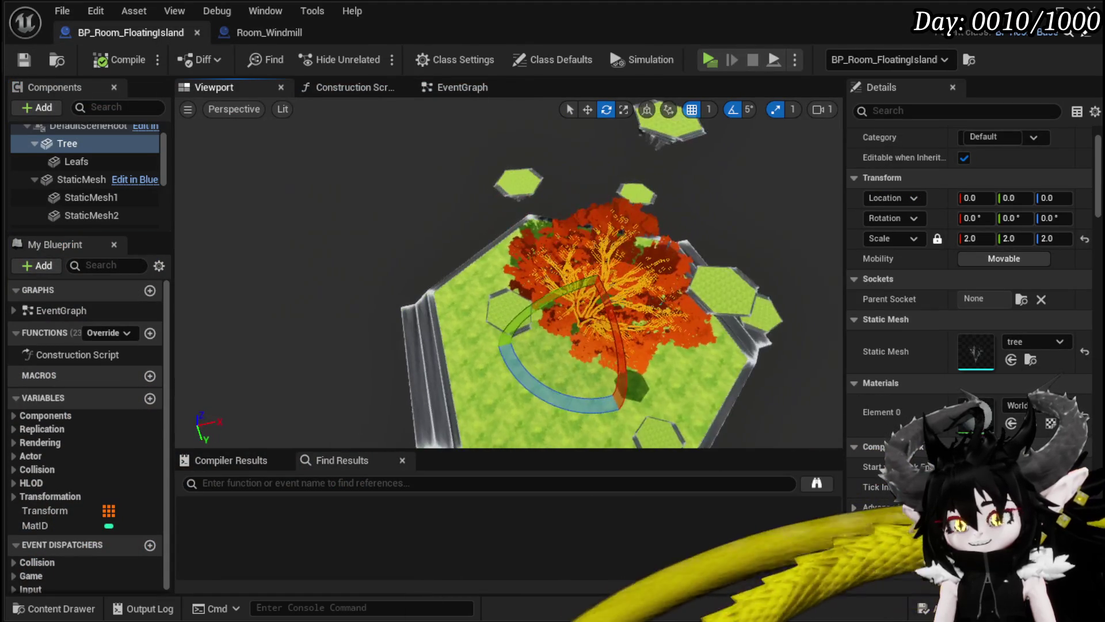
Add an Arrow component under the top platform mesh StaticMesh7.
drag(679, 274, 715, 274)
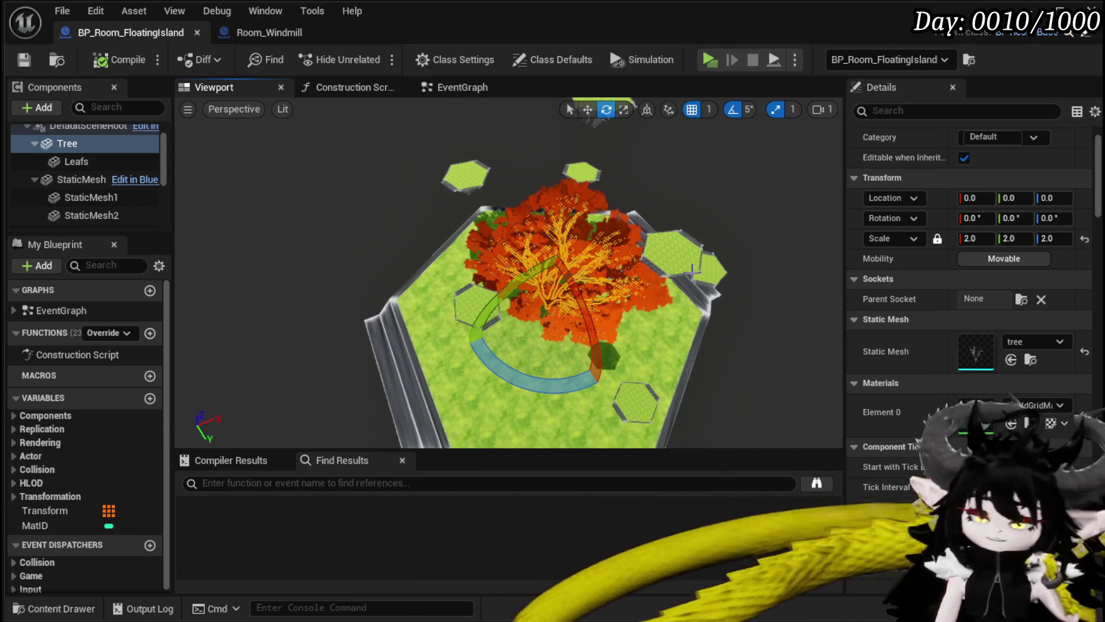
drag(690, 269, 575, 271)
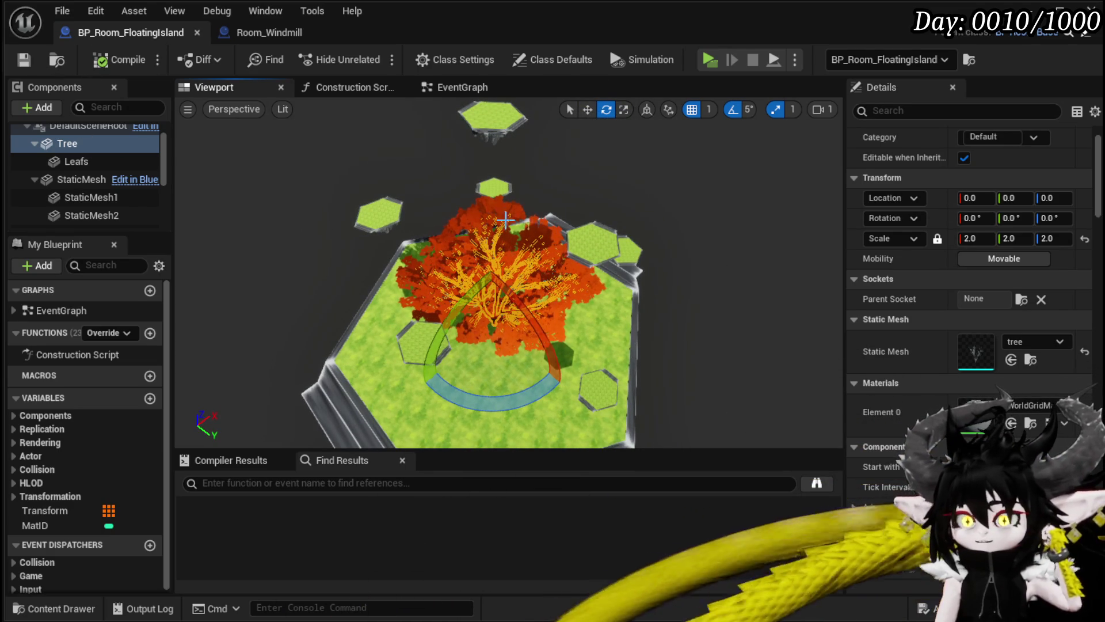
click(503, 123)
click(37, 107)
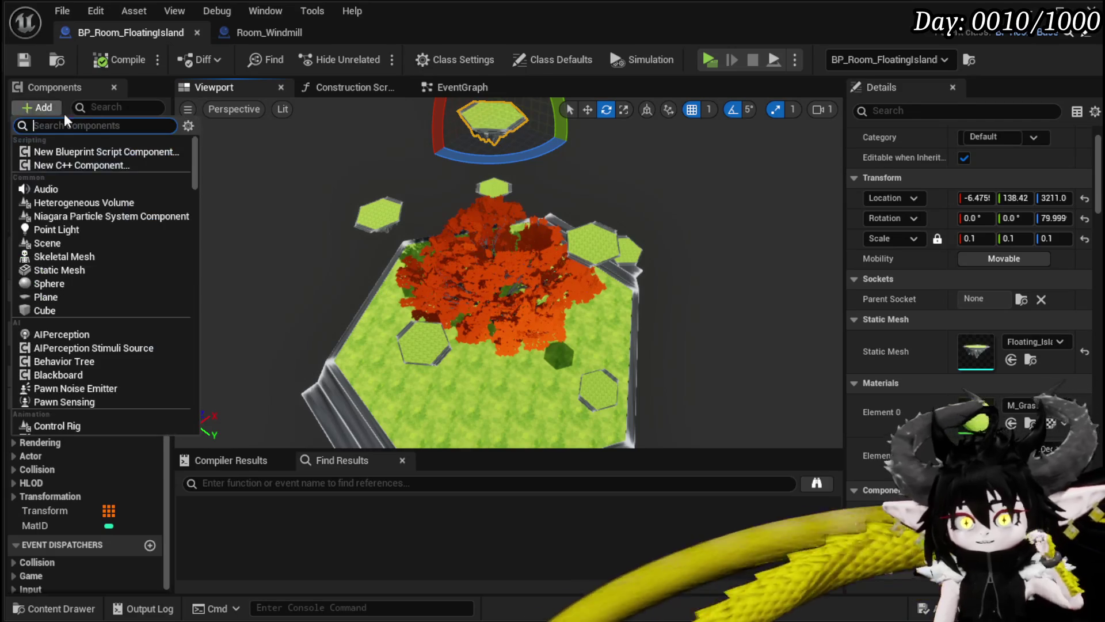
text(Arrow)
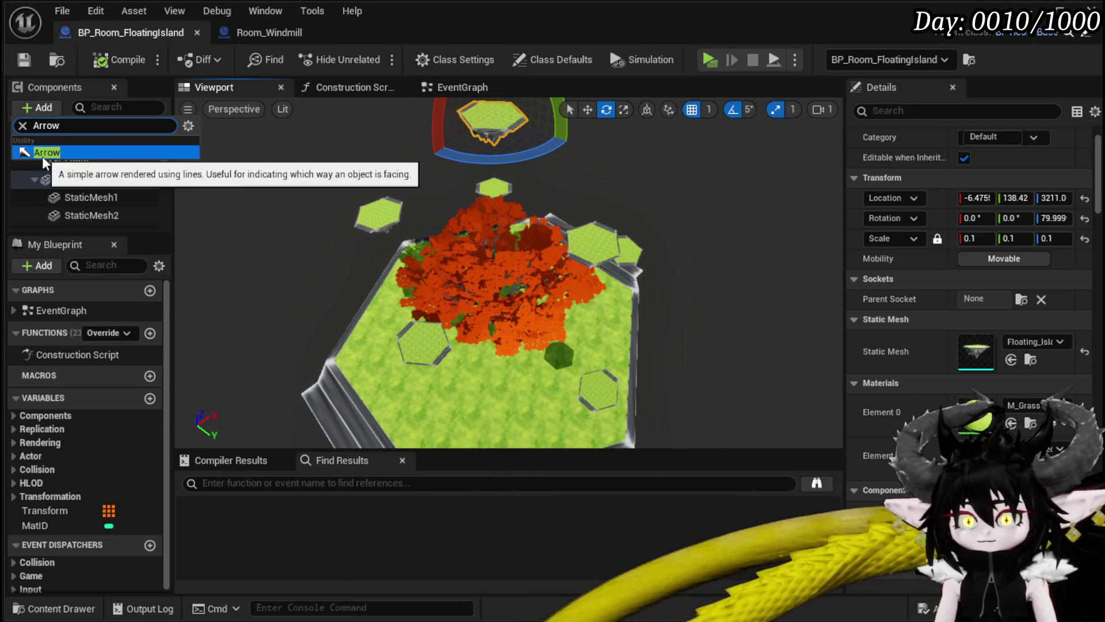
click(43, 152)
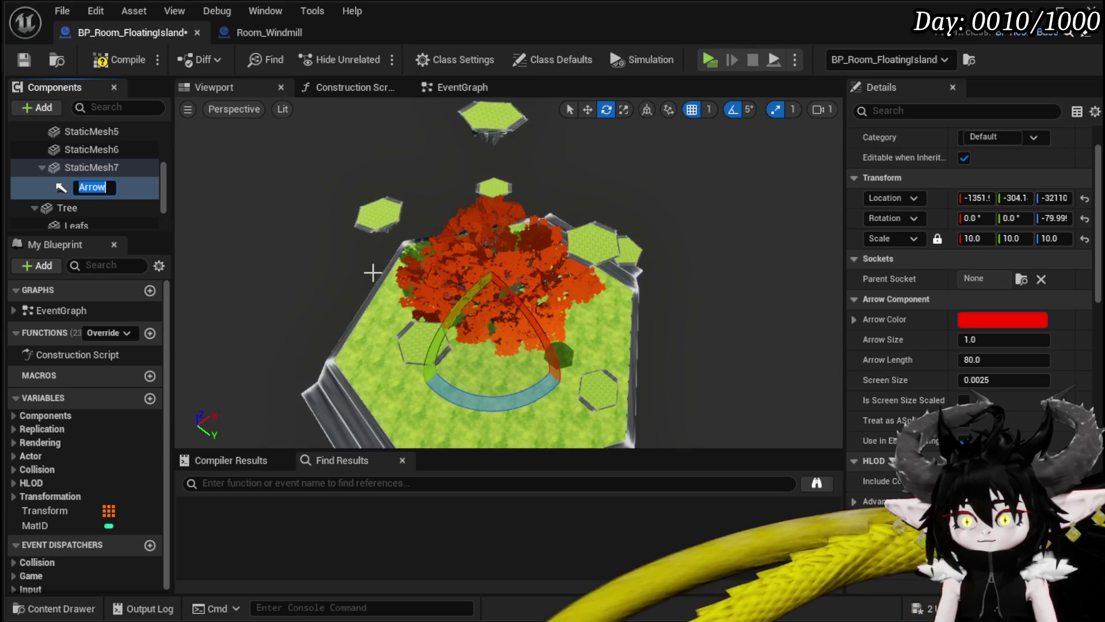
click(92, 167)
click(92, 185)
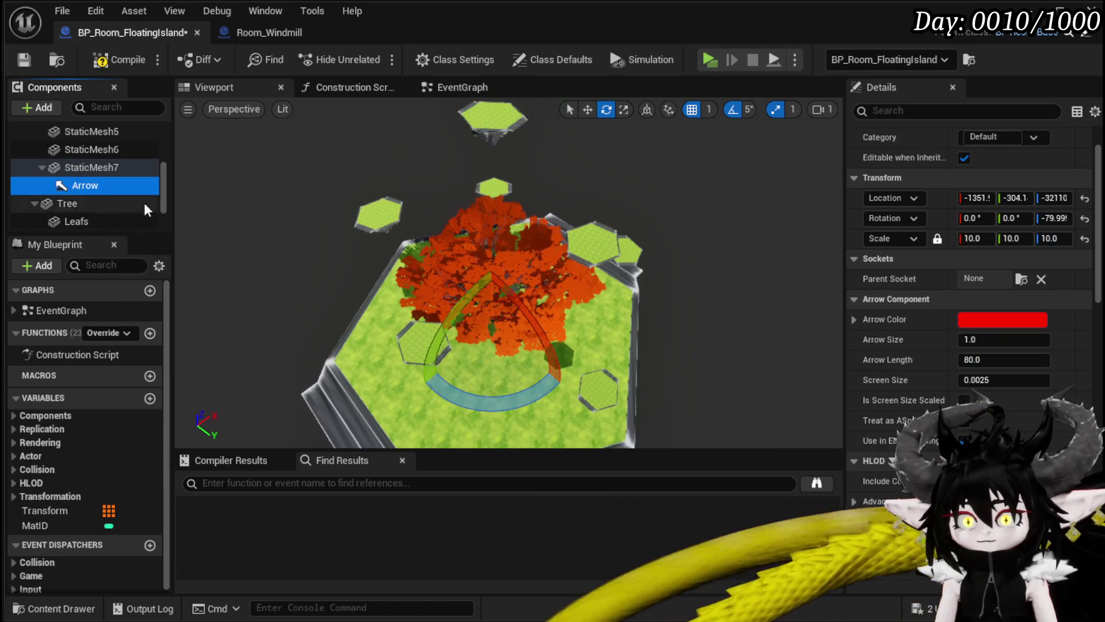
Position the arrow at 0, 0, 160 with scale 1 and save the blueprint.
click(1064, 198)
key(Return)
click(977, 198)
text(0)
key(Return)
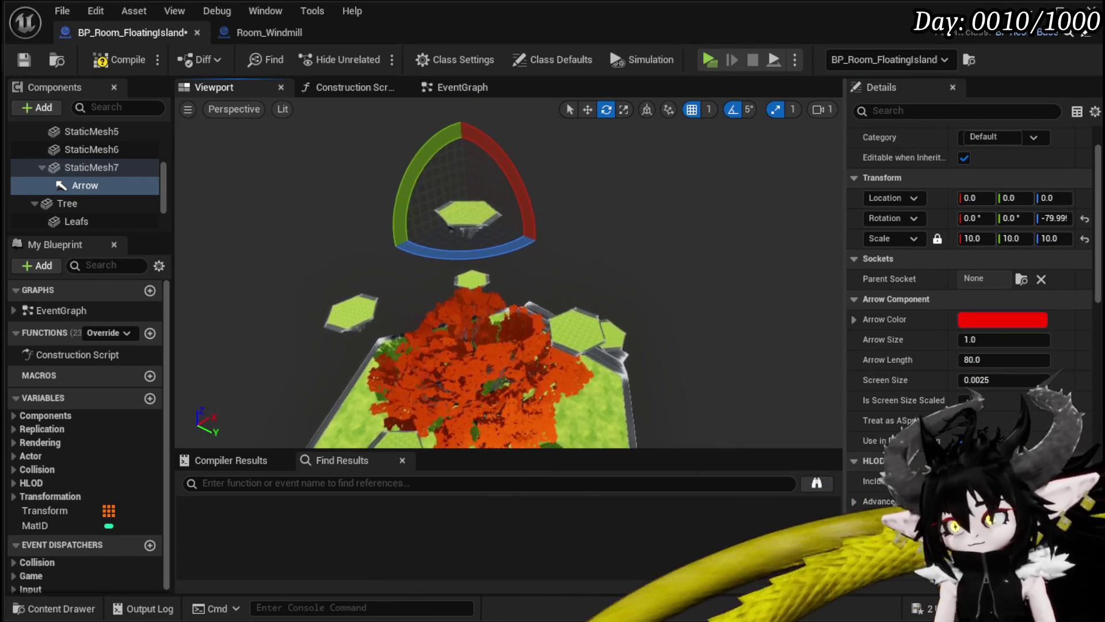
scroll(661, 230, up, 10)
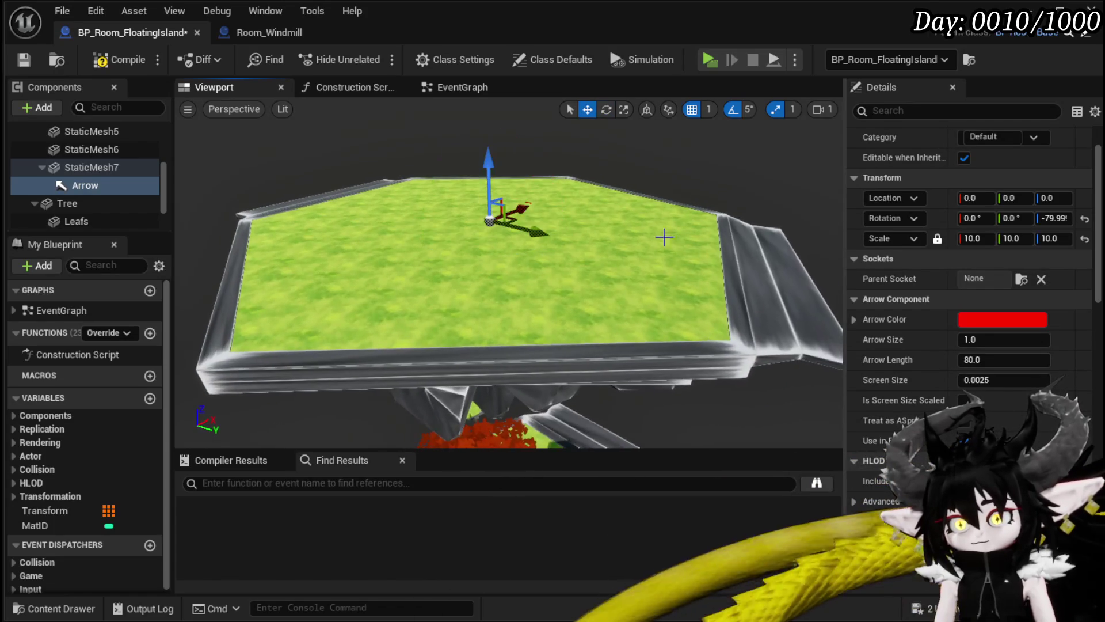
drag(625, 246, 406, 217)
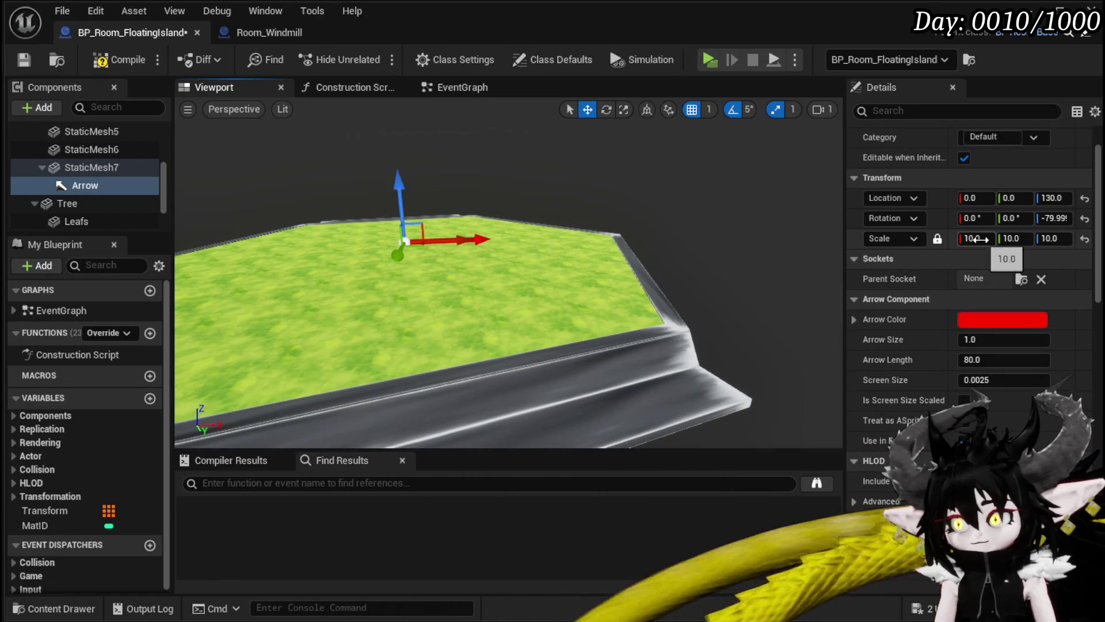
click(977, 239)
text(1)
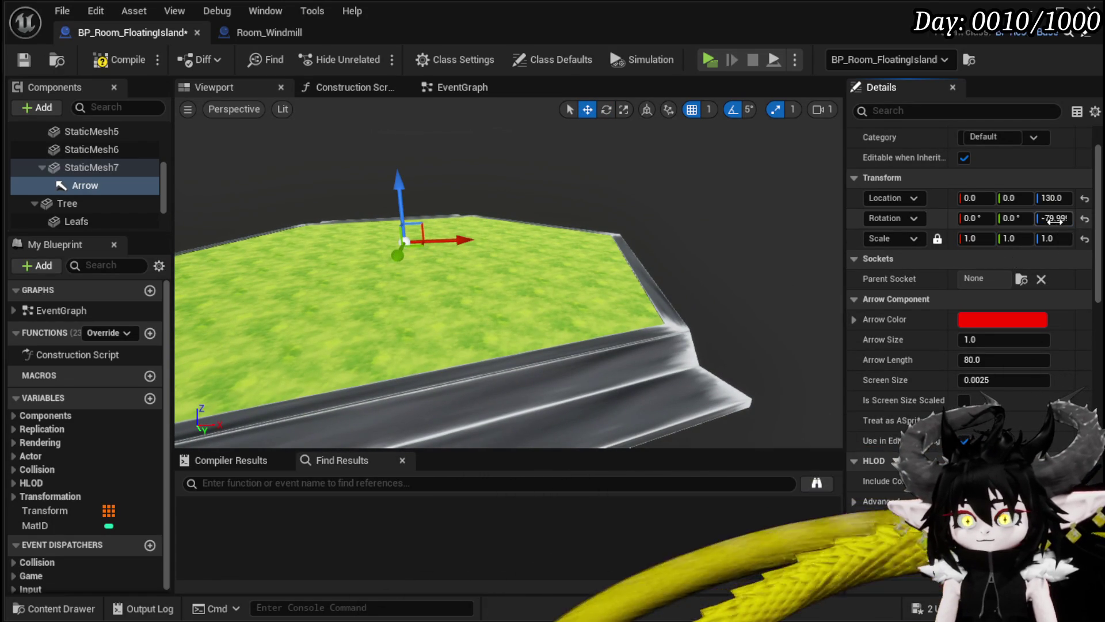
mouse_move(518, 259)
mouse_down()
mouse_move(518, 333)
mouse_move(586, 218)
mouse_up()
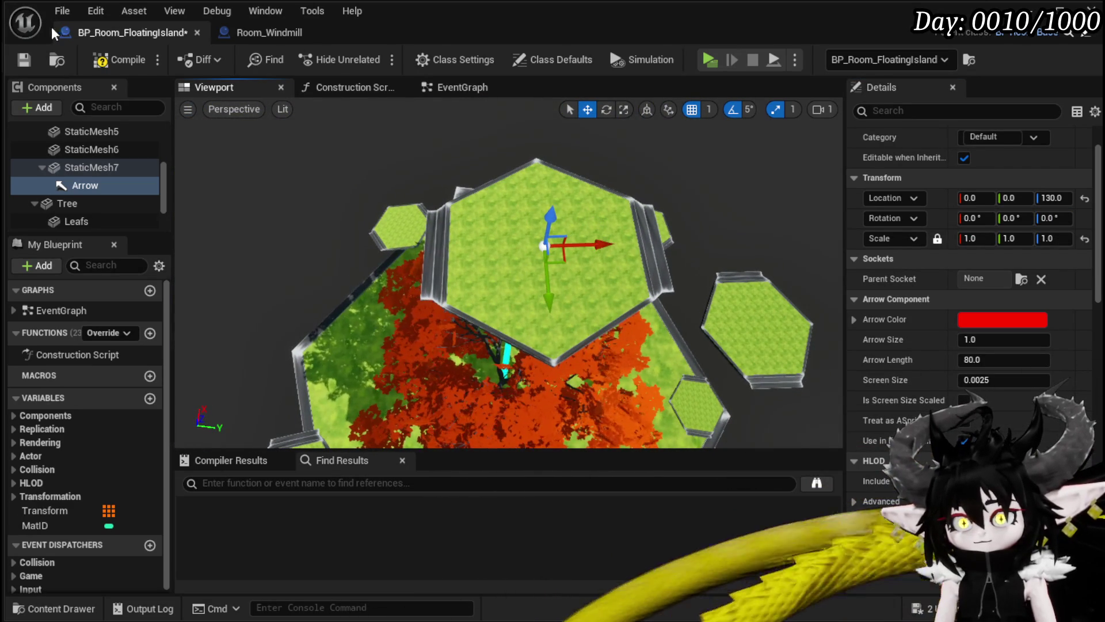
drag(577, 220, 467, 229)
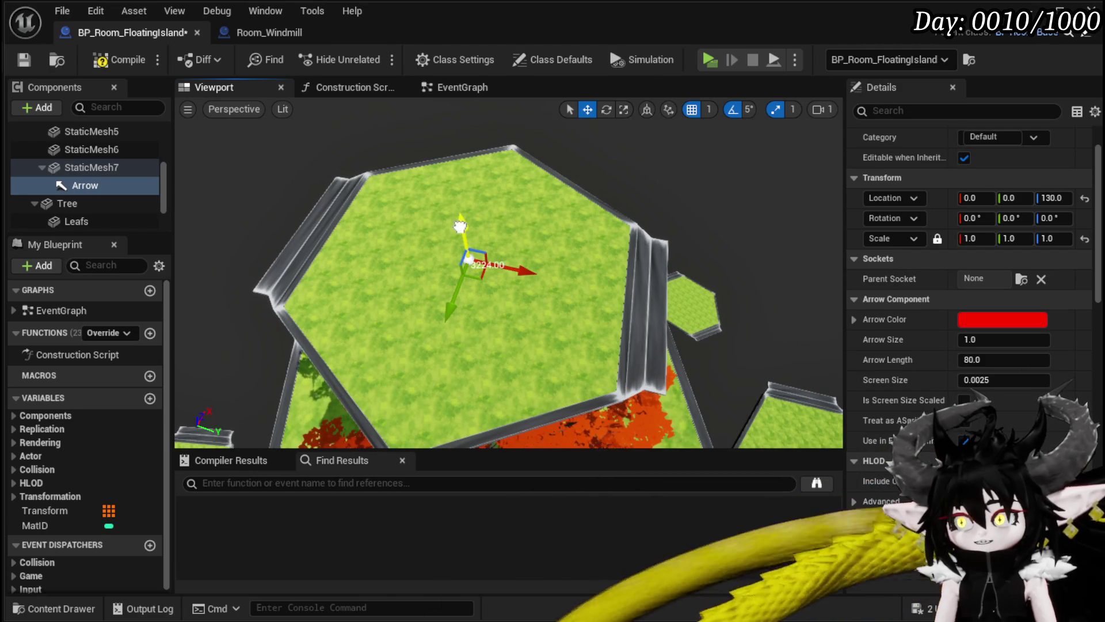
click(29, 58)
Rename the arrow to ChestSpawnLocation, then compile and save the blueprint.
right_click(86, 185)
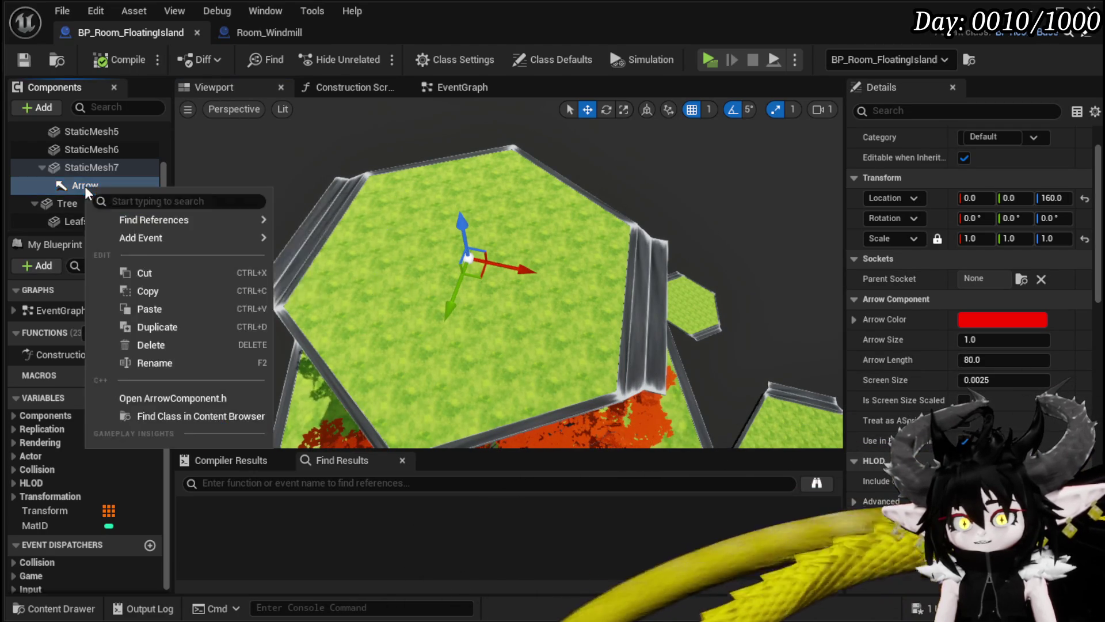
click(148, 364)
text(ChestS)
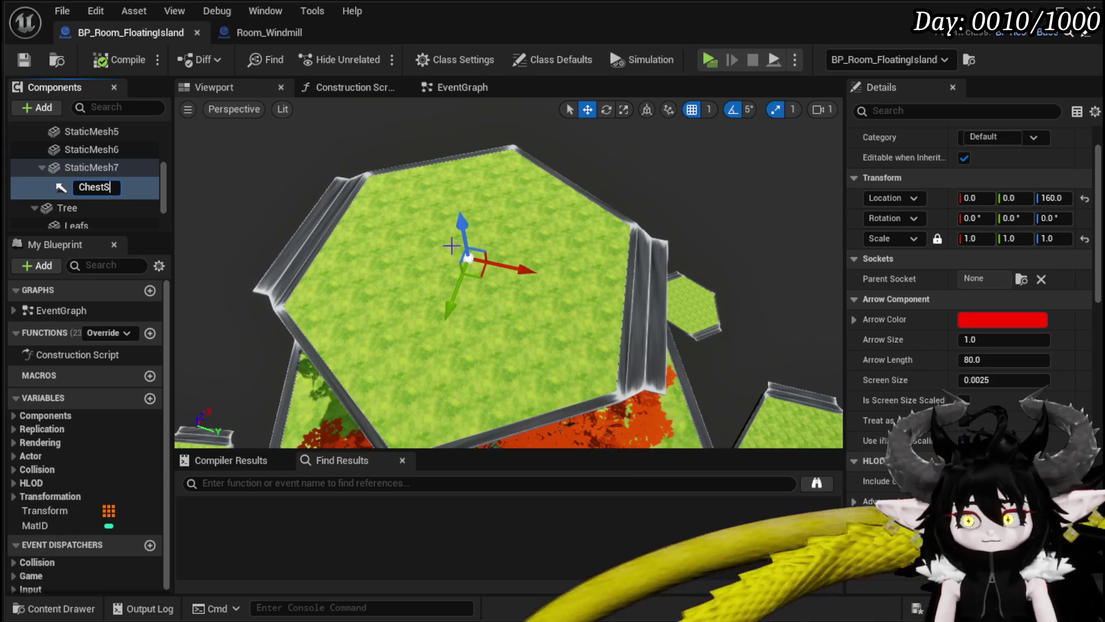
text(pawnLocatio)
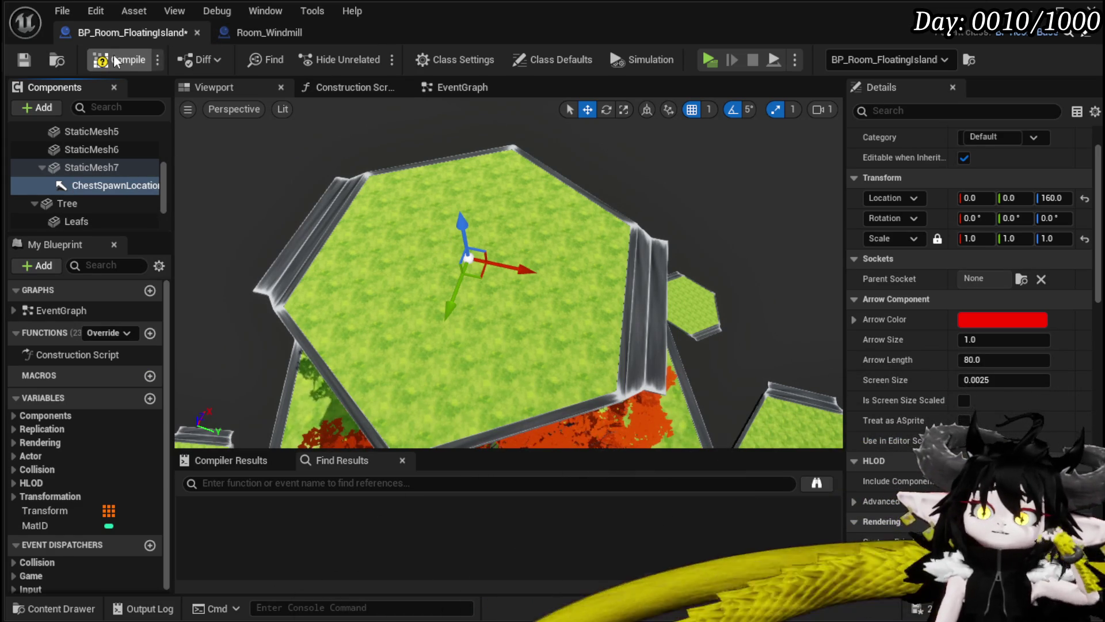
click(25, 60)
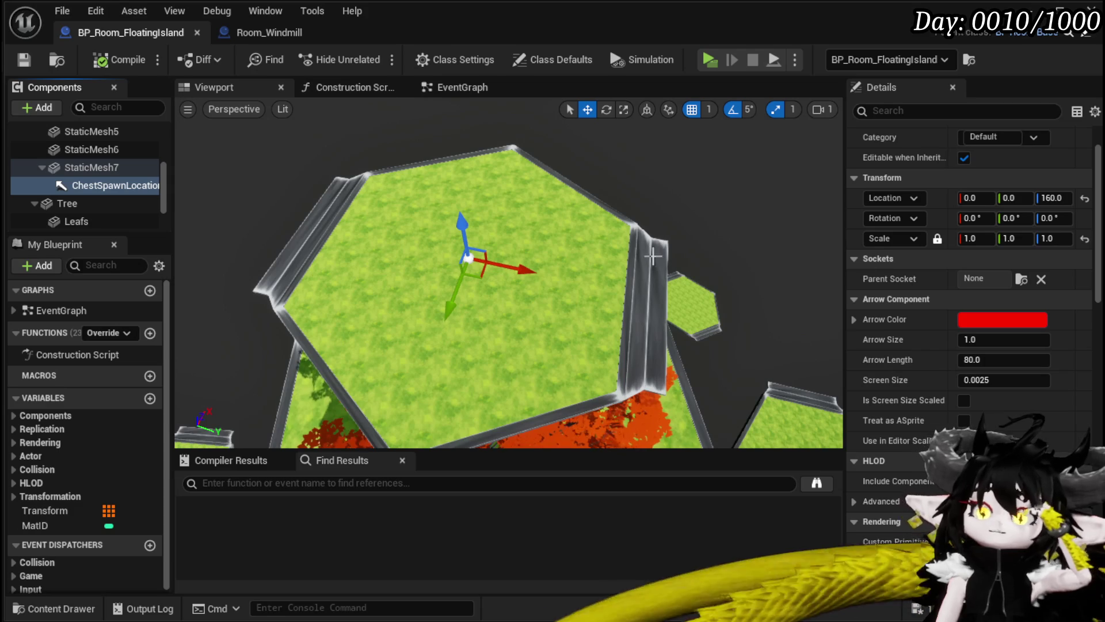
click(466, 89)
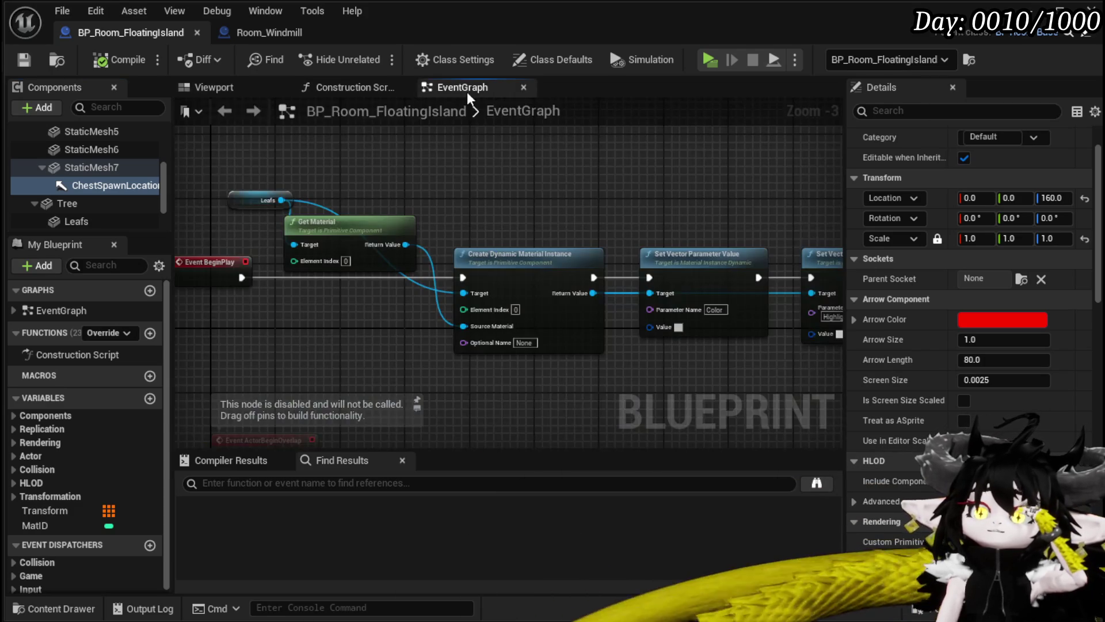
Delete the disabled event nodes from the EventGraph and save the blueprint.
scroll(615, 224, down, 3)
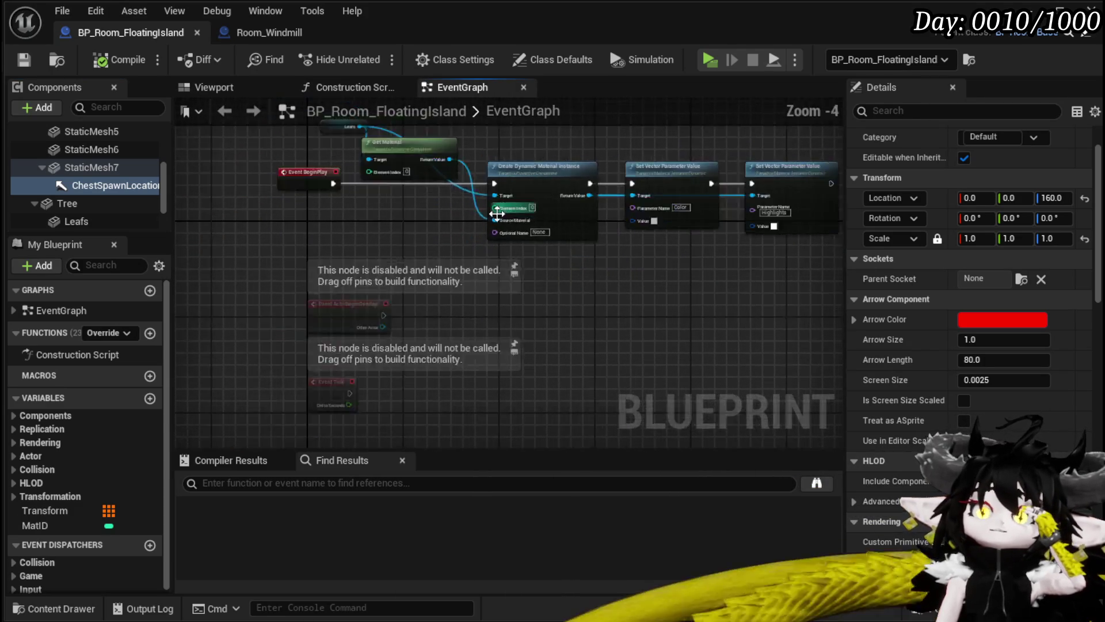
click(492, 200)
key(Delete)
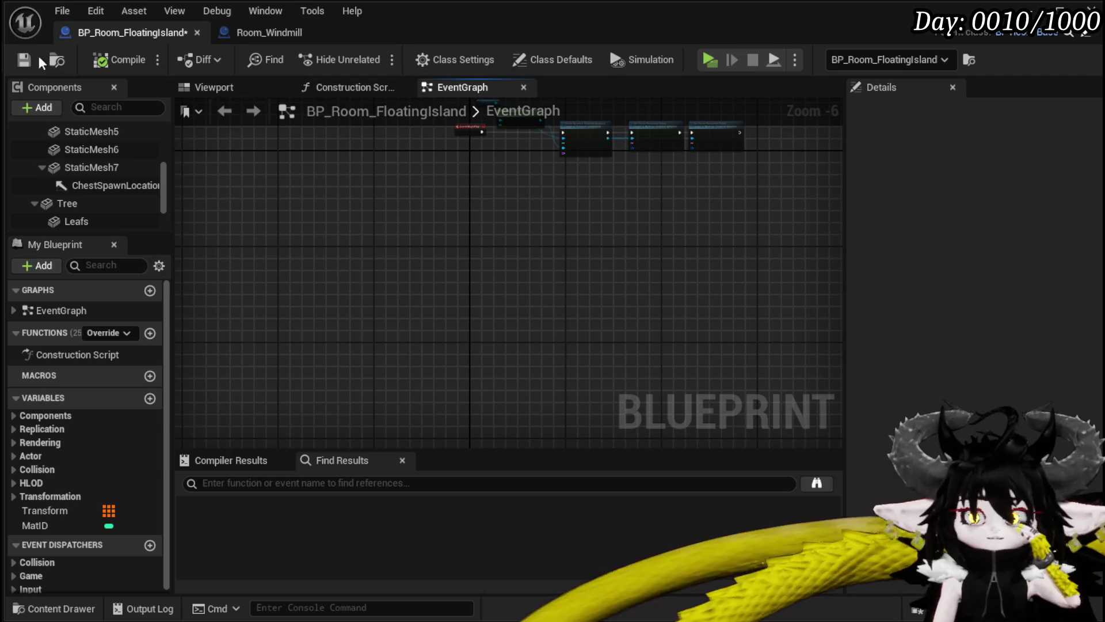
click(24, 59)
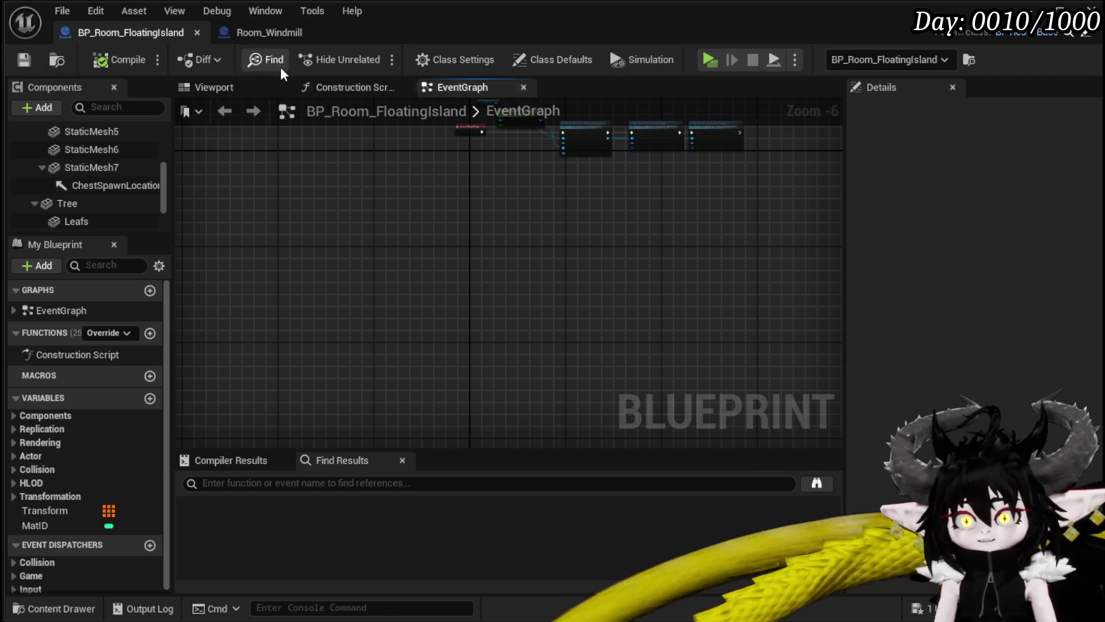
Using Room_Windmill as reference, override the SpawnAditionals function in BP_Room_FloatingIsland.
click(281, 34)
mouse_move(387, 269)
mouse_down()
mouse_move(564, 269)
mouse_move(572, 335)
mouse_up()
click(303, 230)
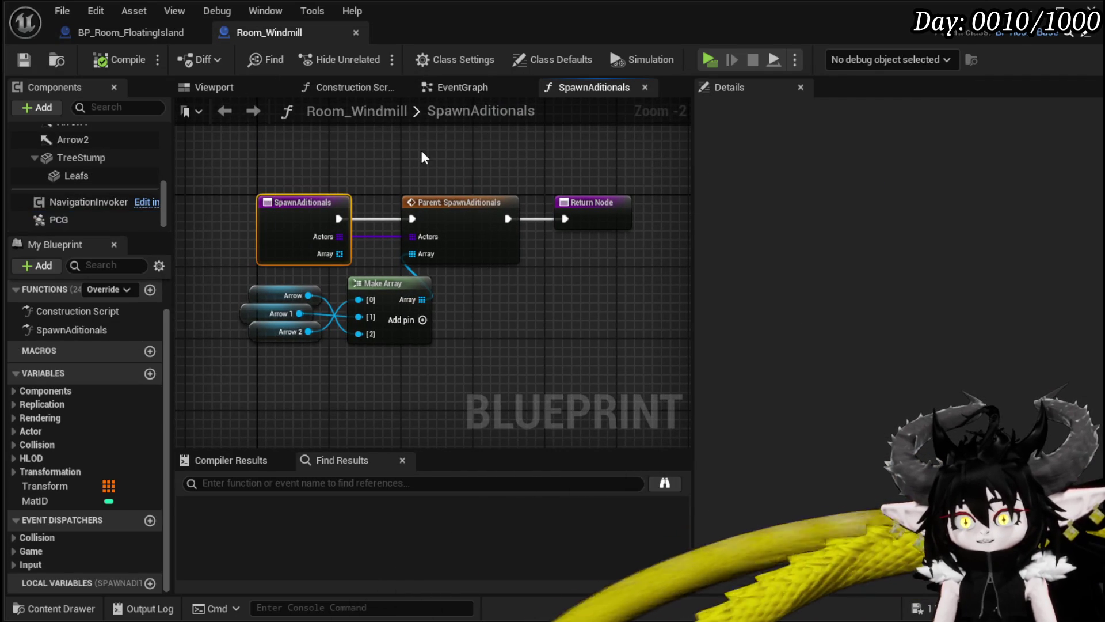
click(167, 34)
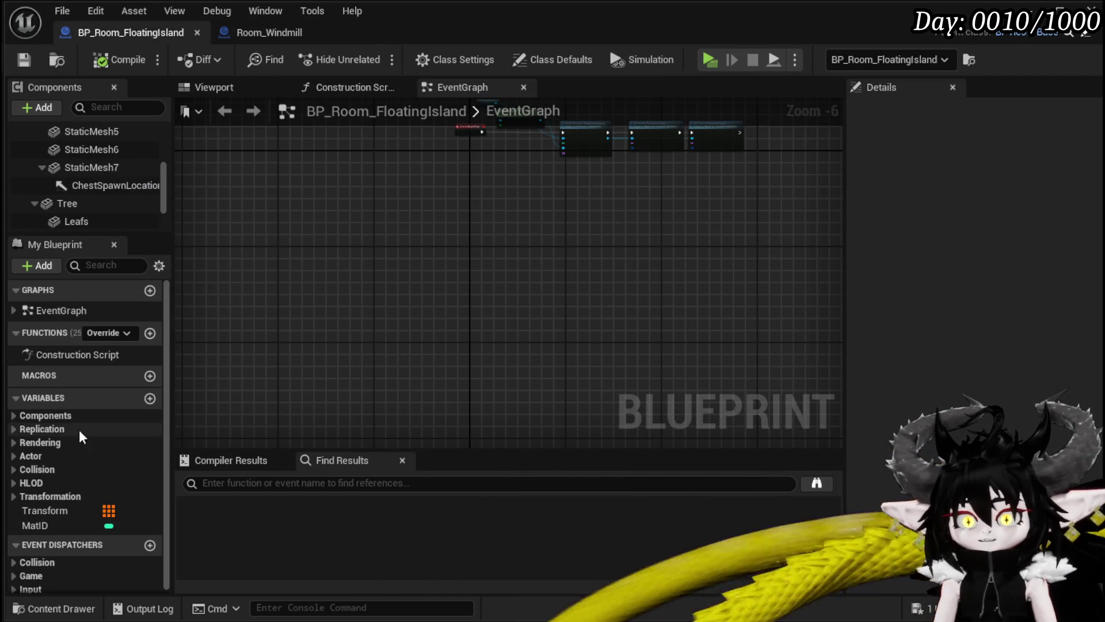
click(129, 335)
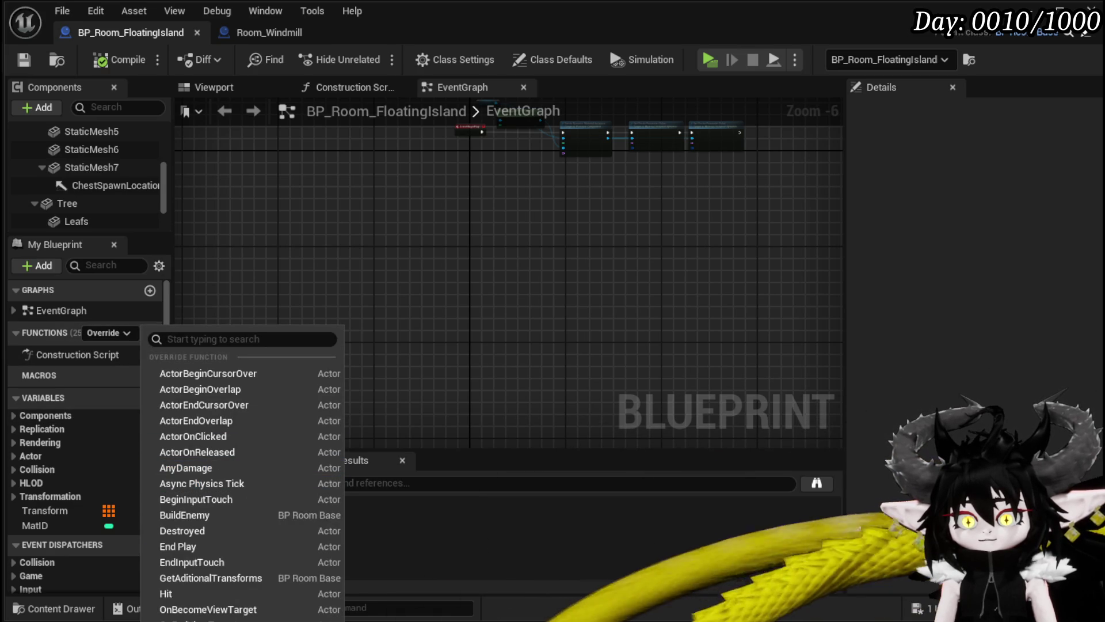
click(230, 616)
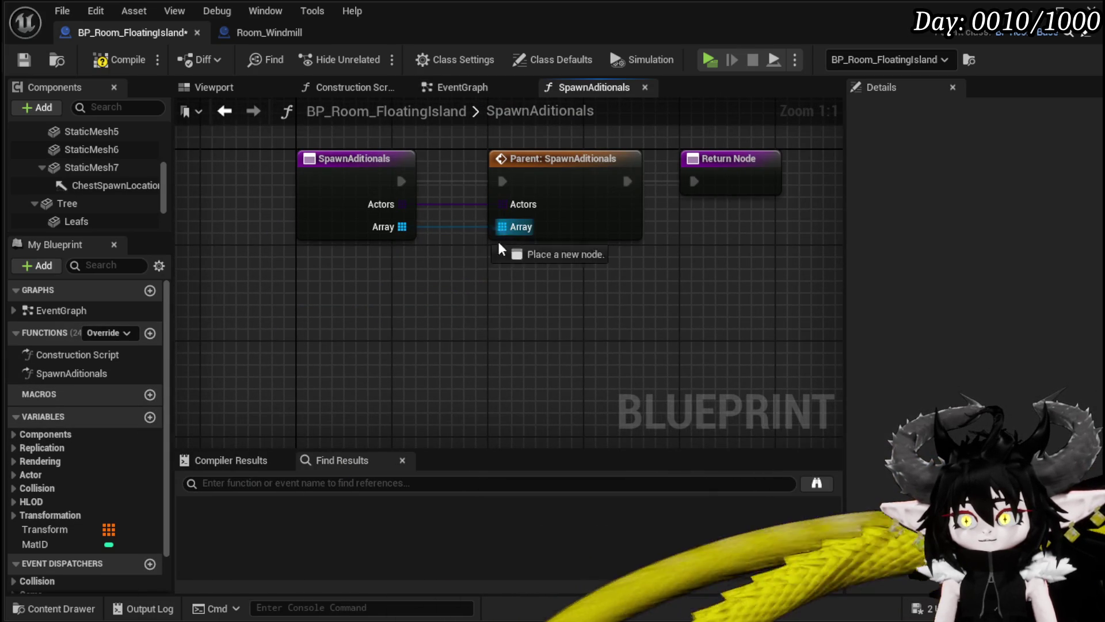
Feed a Make Array holding ChestSpawnLocation into the parent SpawnAditionals Array input.
drag(509, 236, 476, 311)
text(Make)
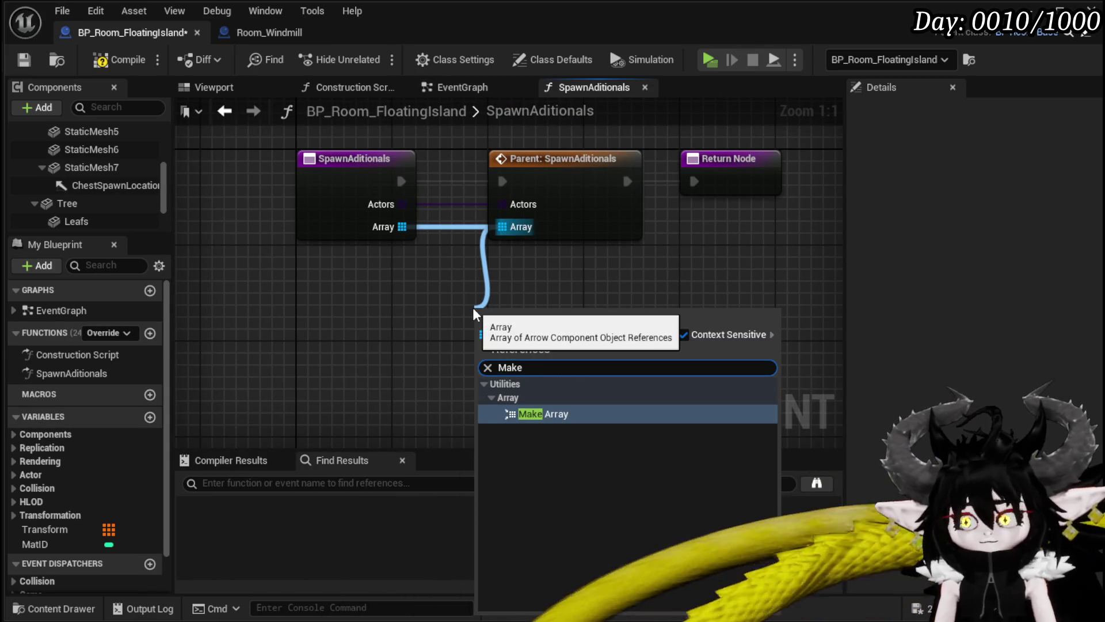
click(535, 416)
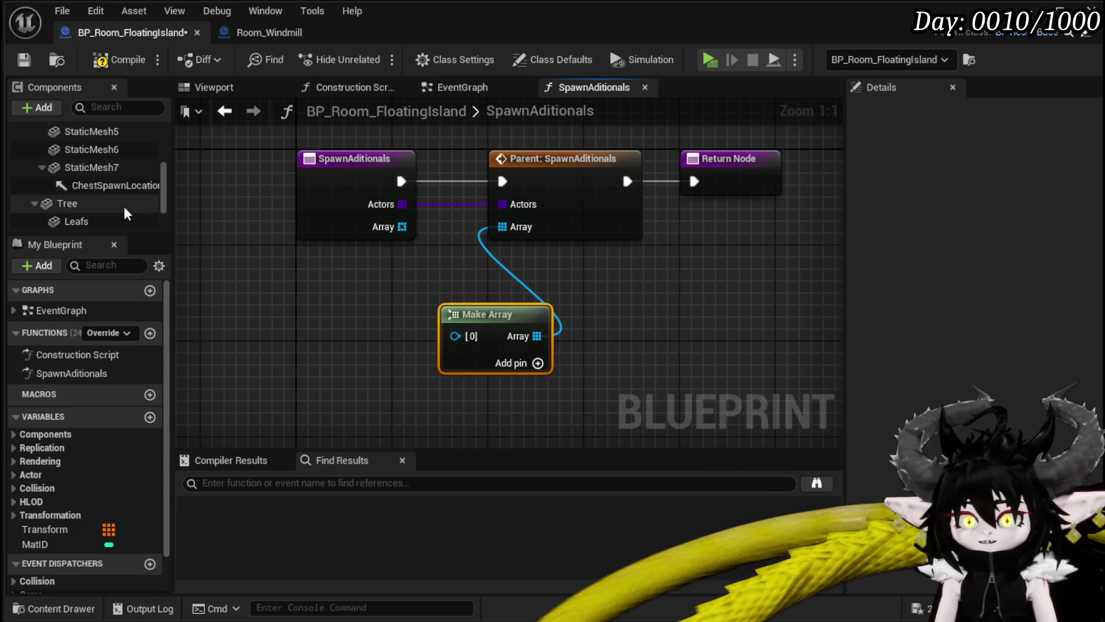
mouse_move(115, 185)
mouse_down()
mouse_move(518, 314)
mouse_move(455, 338)
mouse_up()
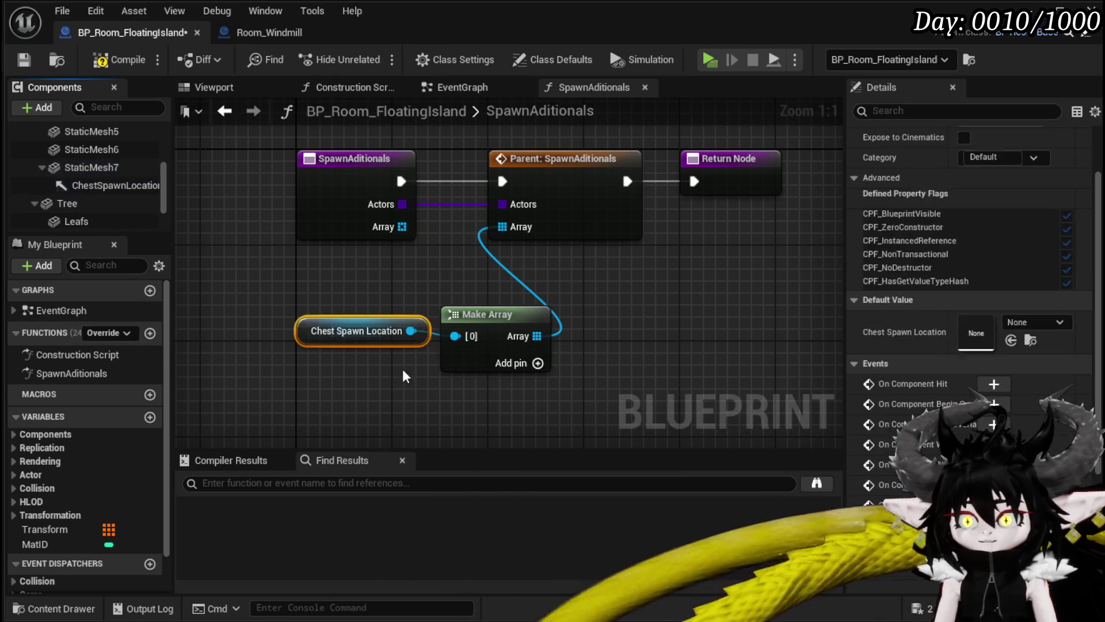
click(435, 358)
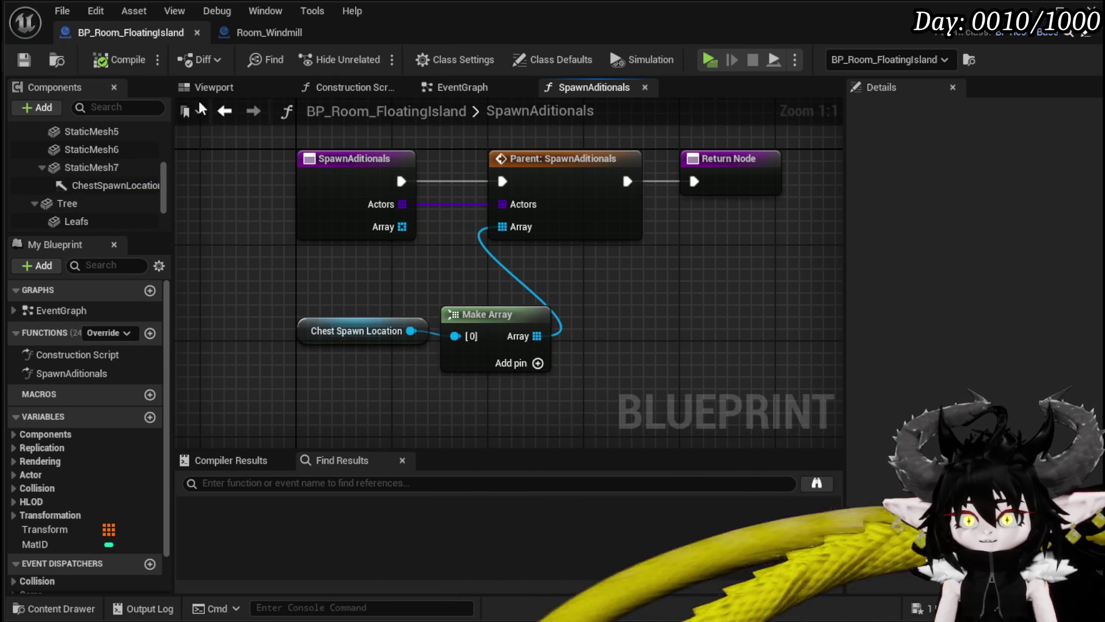
drag(271, 281, 565, 380)
key(ctrl+a)
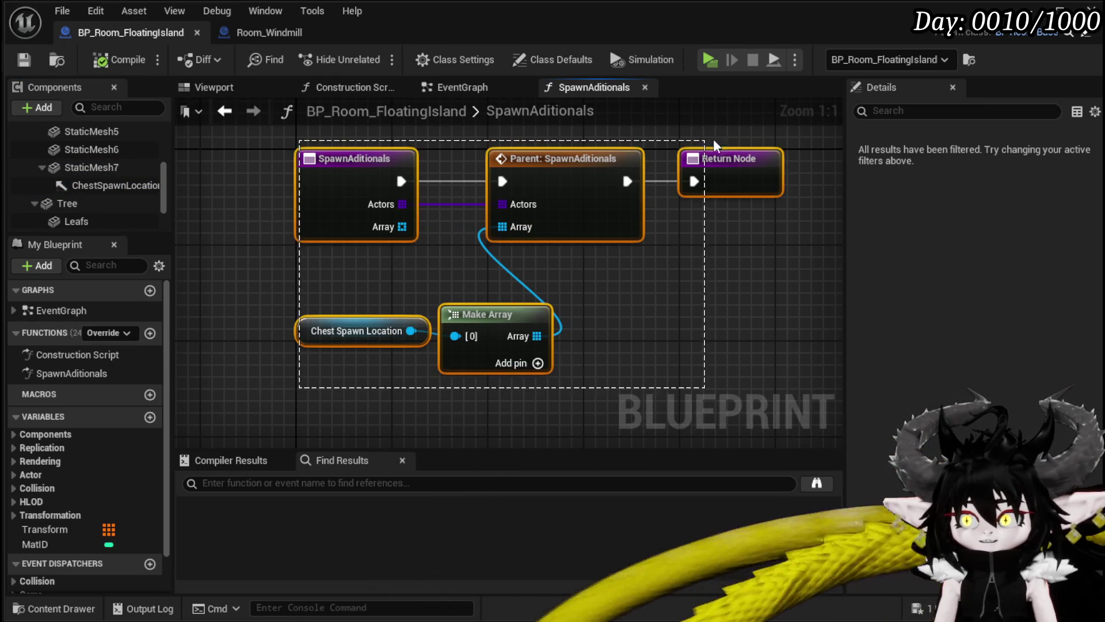
click(196, 138)
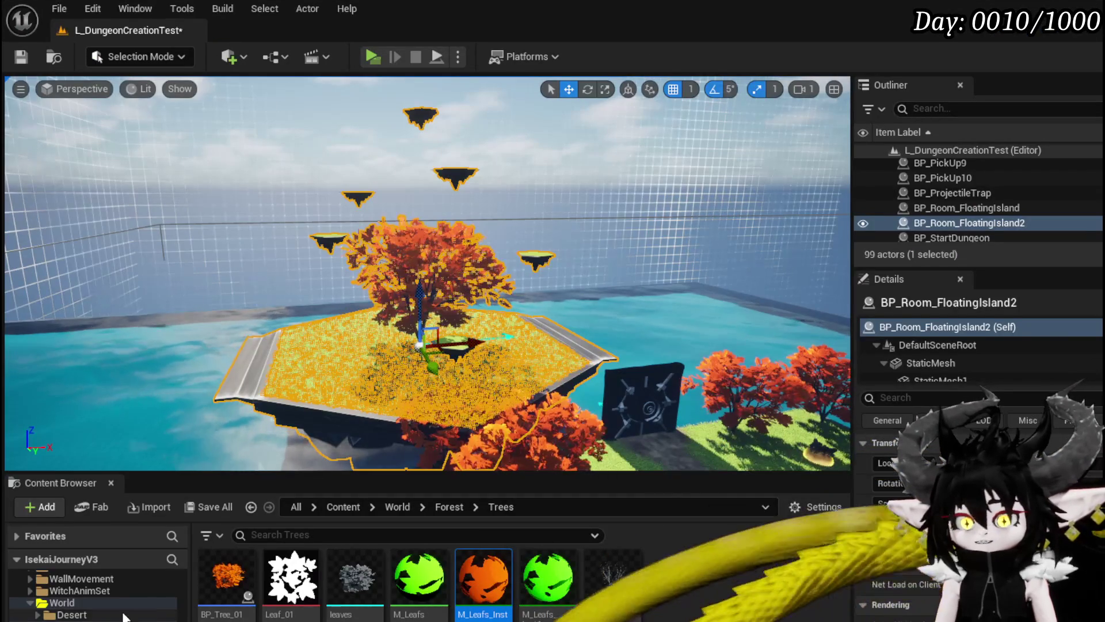
Open DT_RoomActors and add a new row named Outdoor_FloatingIsland.
scroll(115, 611, up, 5)
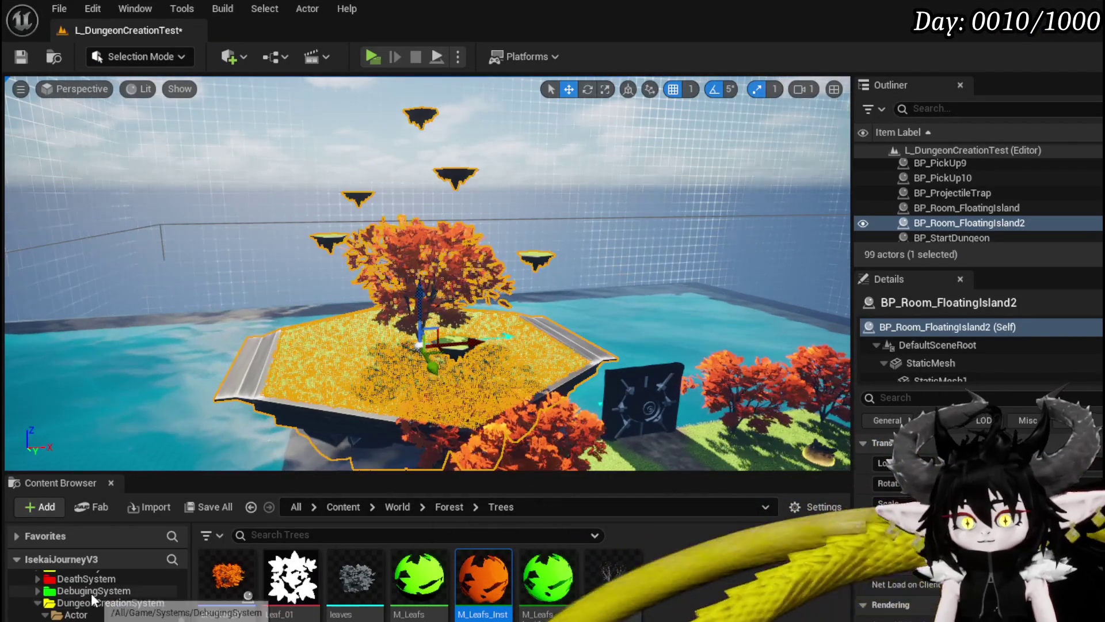
scroll(92, 593, down, 2)
click(85, 614)
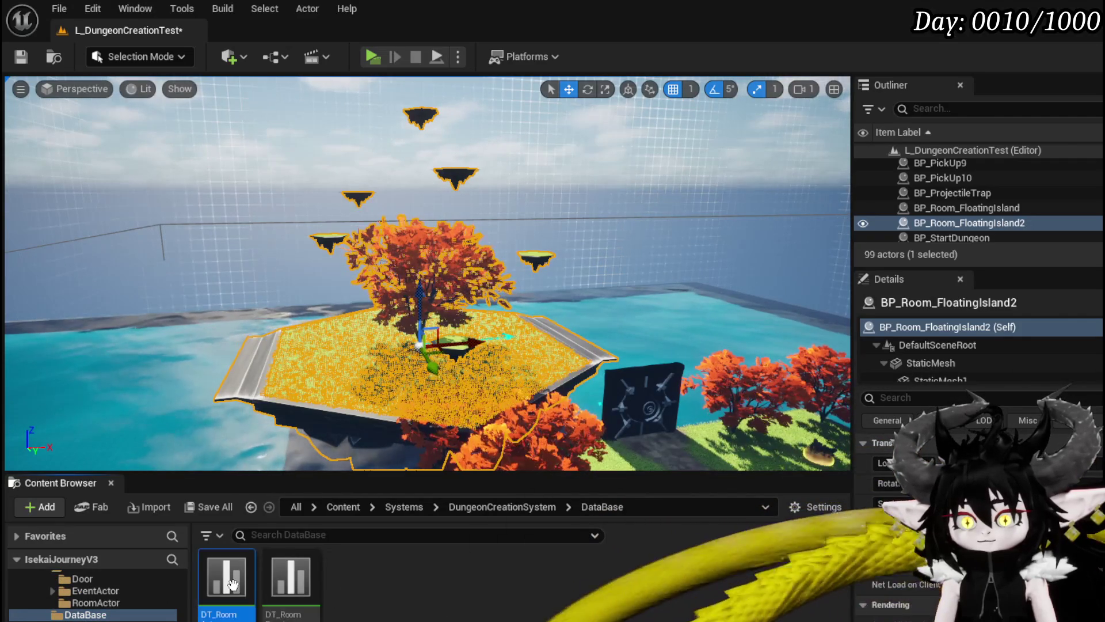
double_click(291, 579)
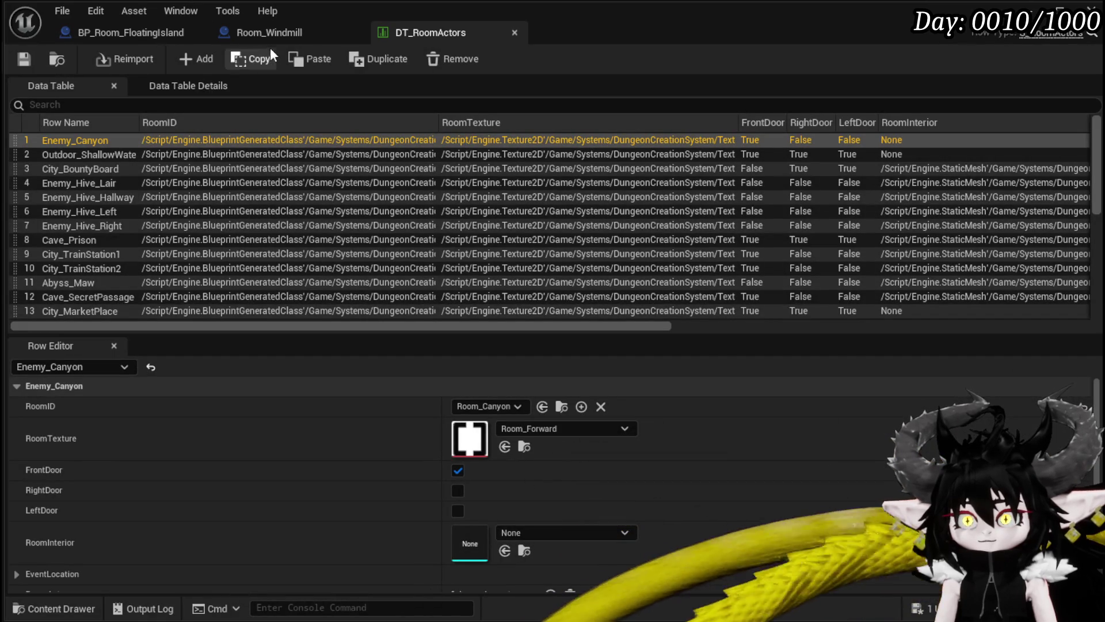
click(199, 59)
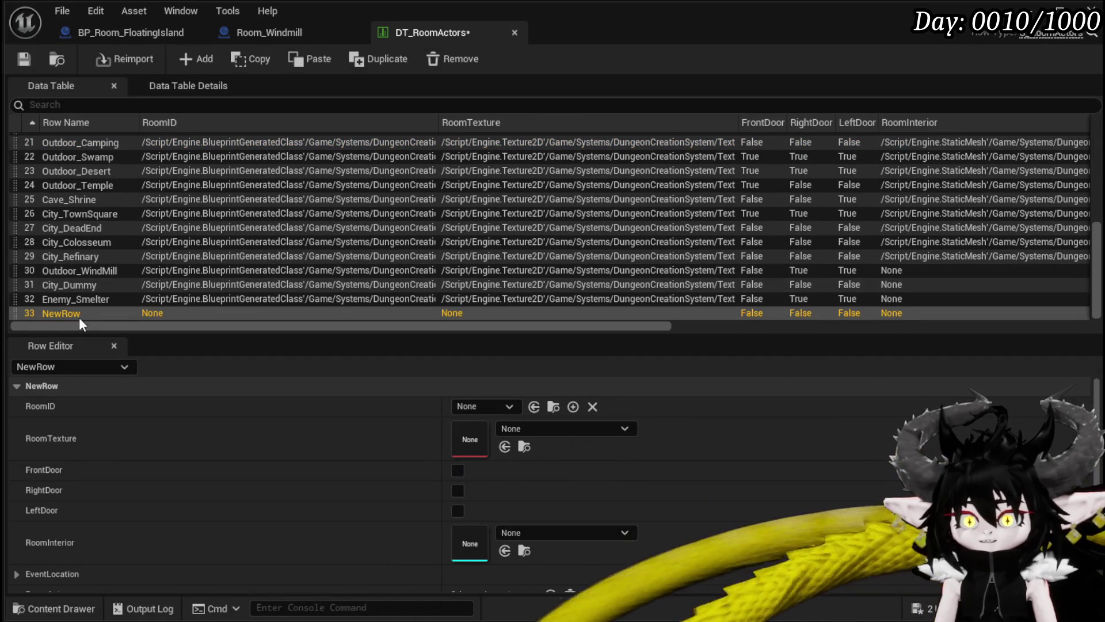
double_click(61, 312)
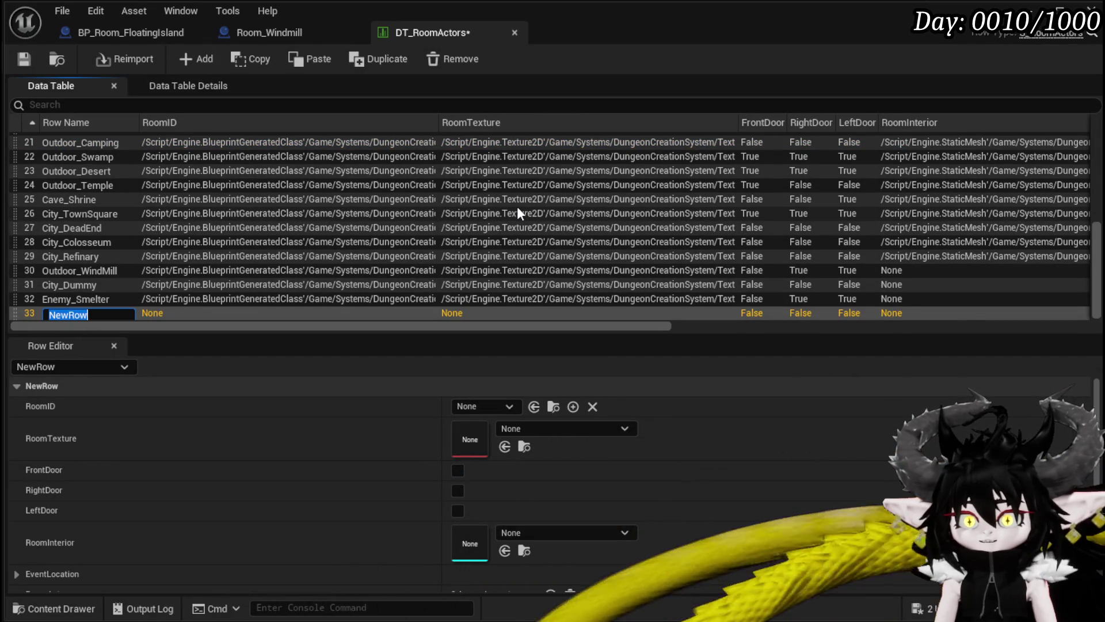
text(Outdoor_F)
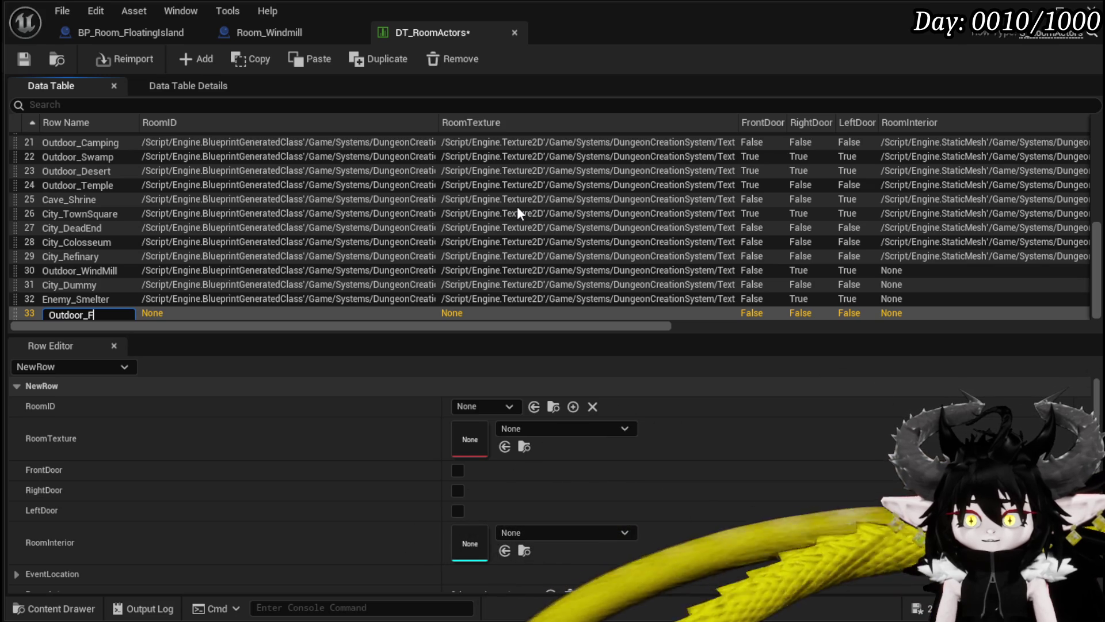
text(loating)
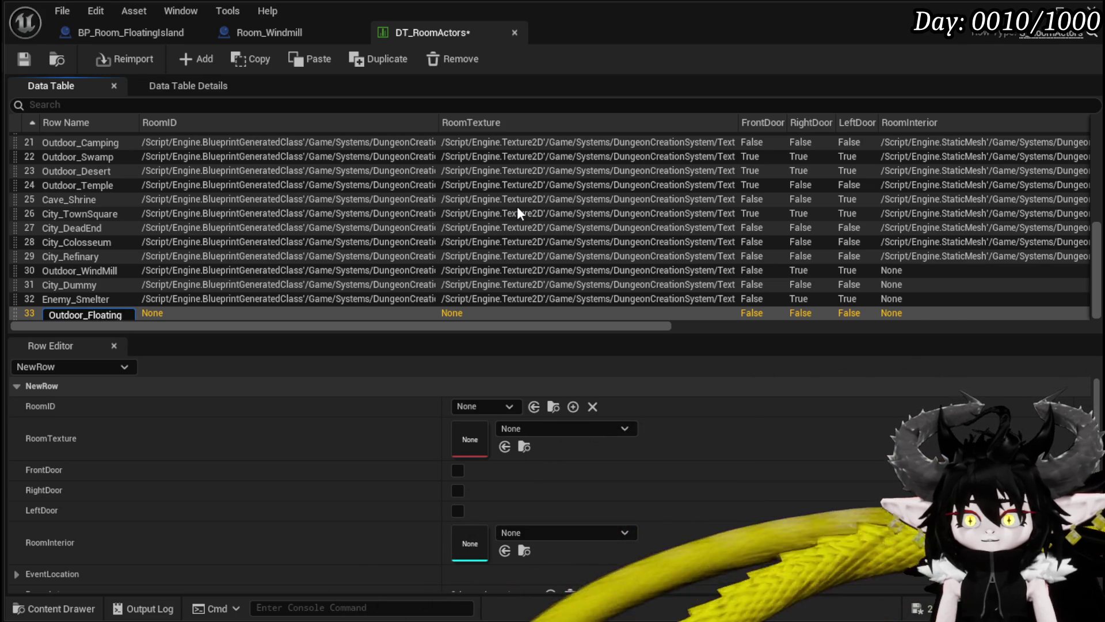
text(Island)
key(Return)
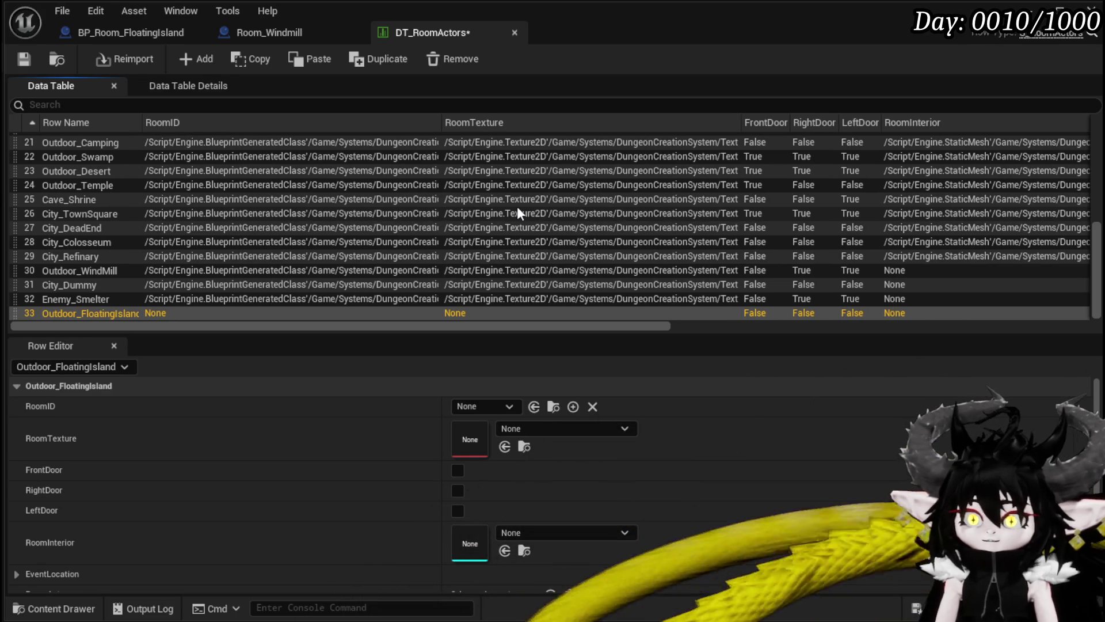
Set the Outdoor_FloatingIsland row's RoomID to BP_Room_FloatingIsland.
click(485, 405)
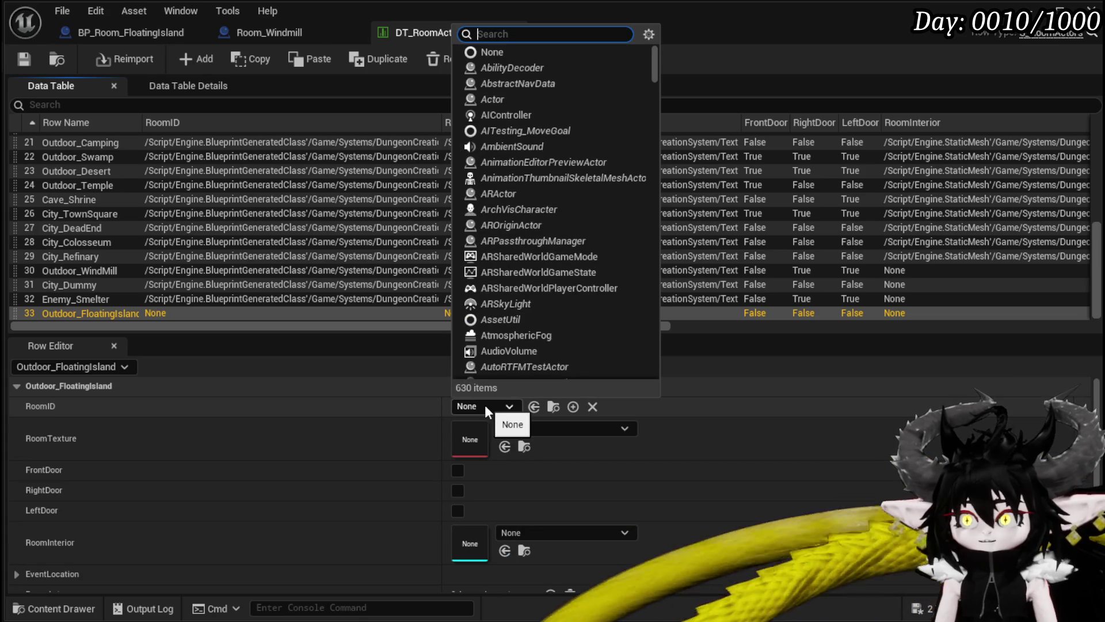
click(485, 406)
click(32, 57)
click(89, 301)
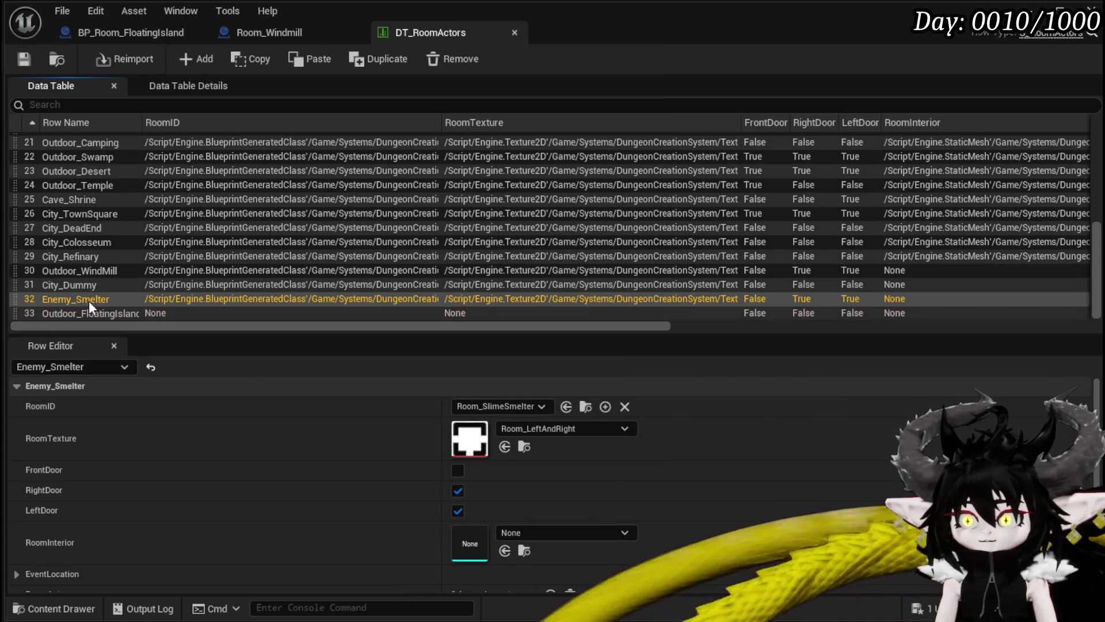
click(89, 311)
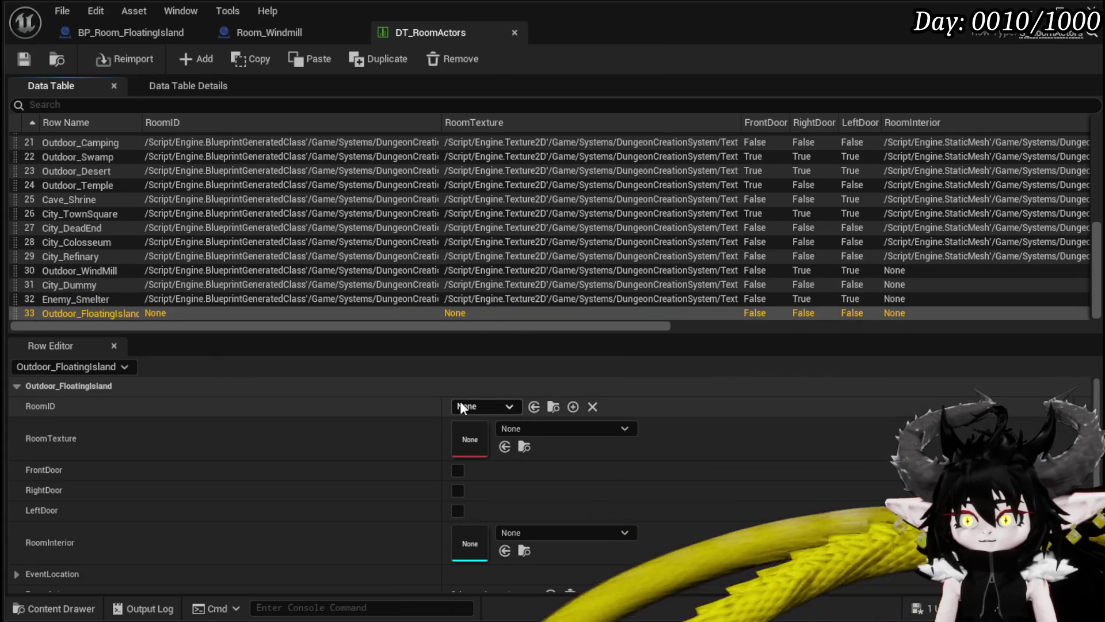
click(463, 403)
text(Room)
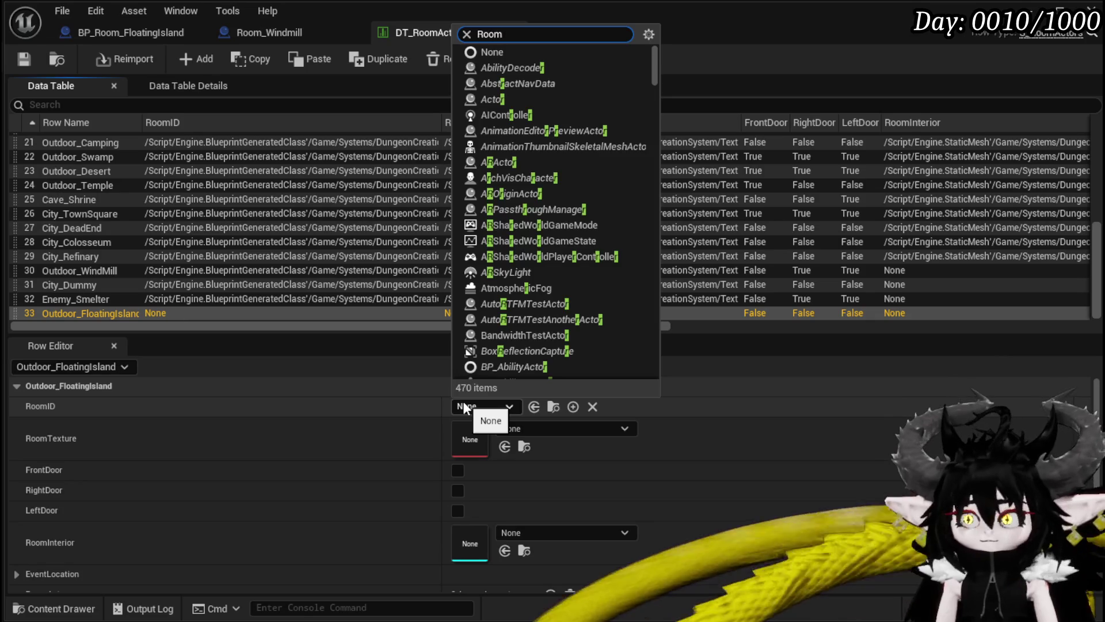
text(_Flo)
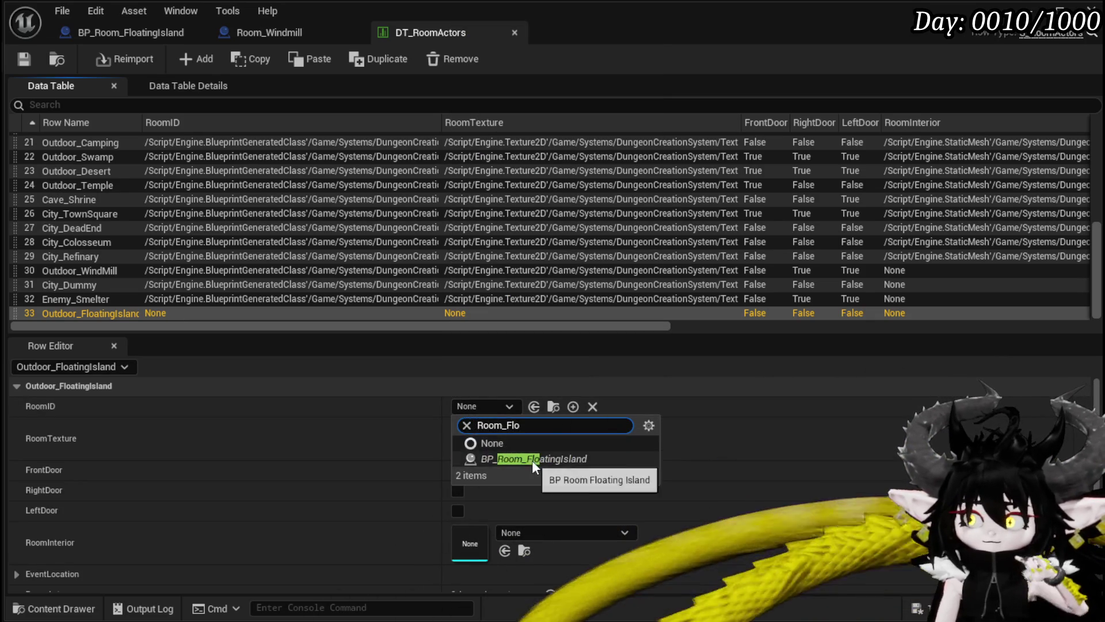
click(532, 459)
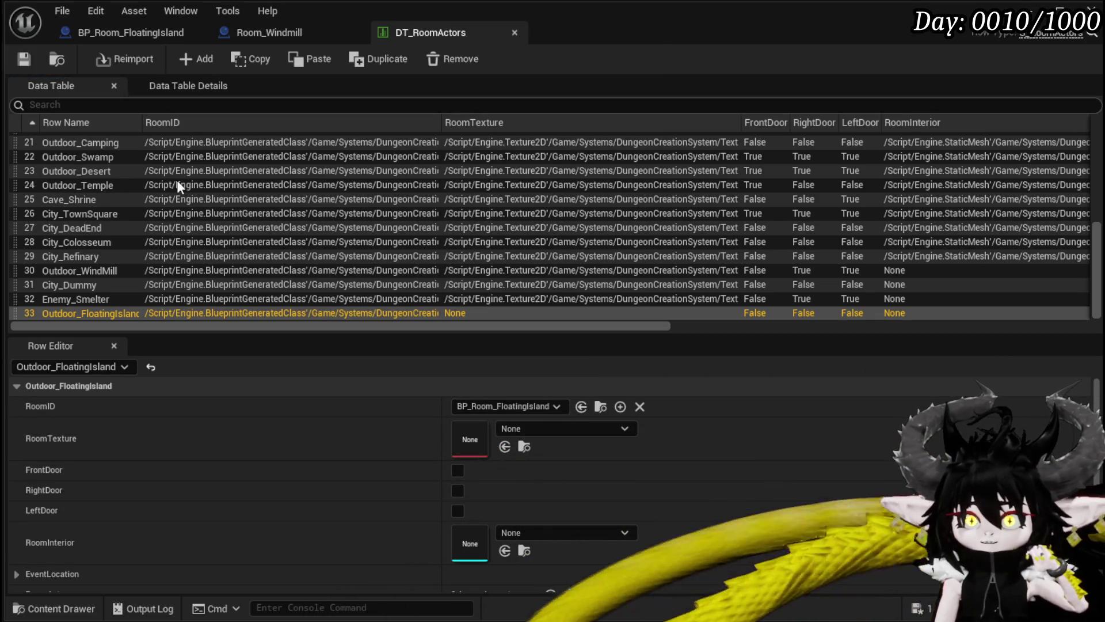
Set RoomTexture to Room_Forward, save, and enable FrontDoor for the row.
click(544, 427)
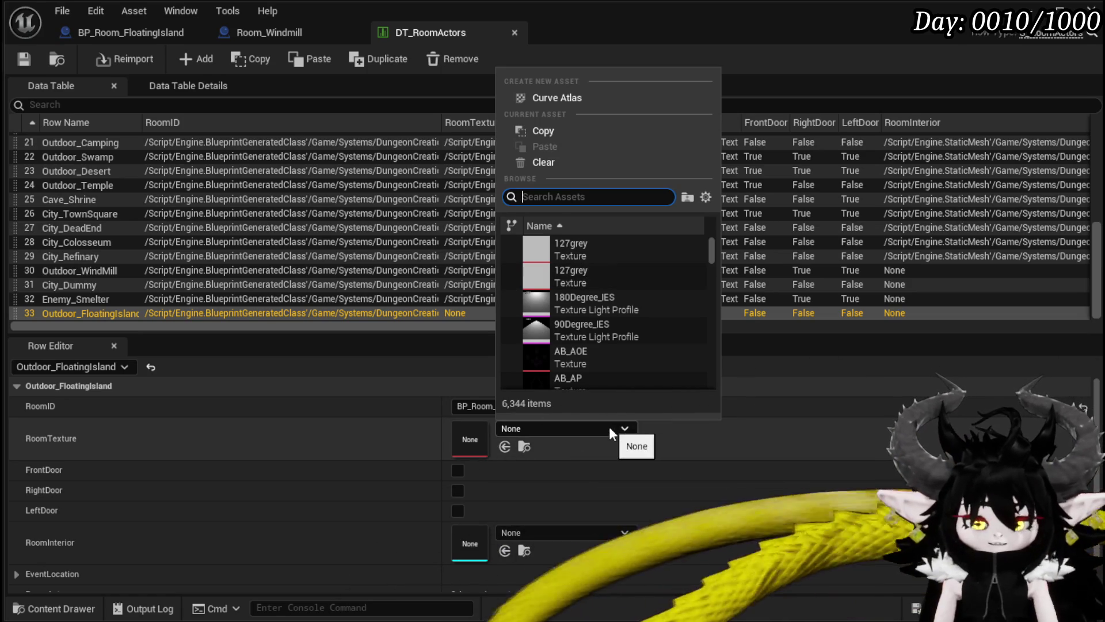
text(Roo)
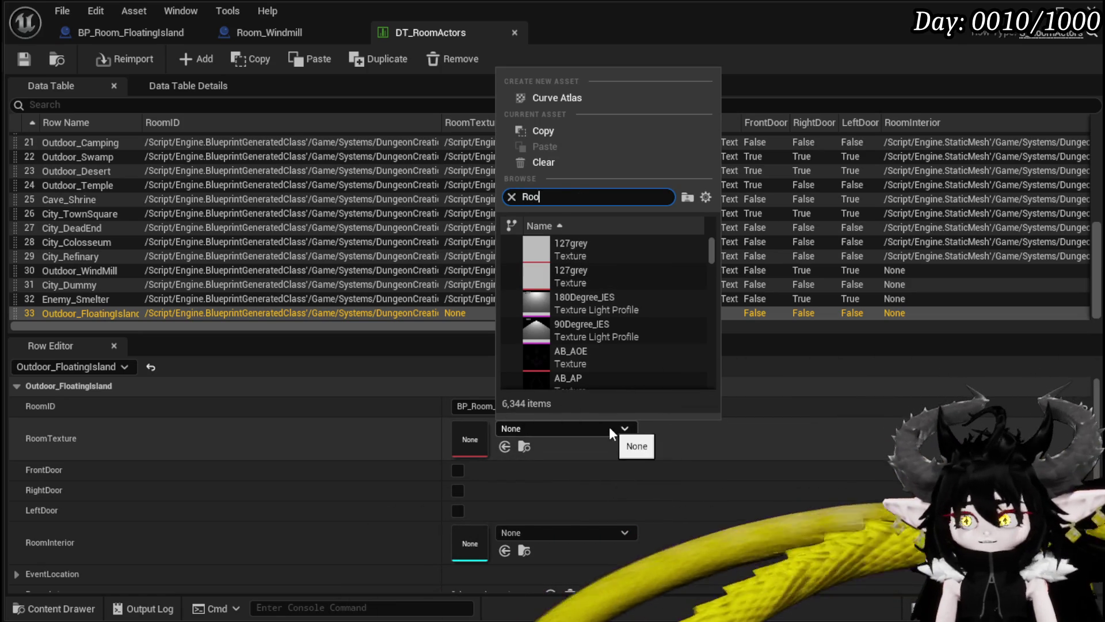
text(m)
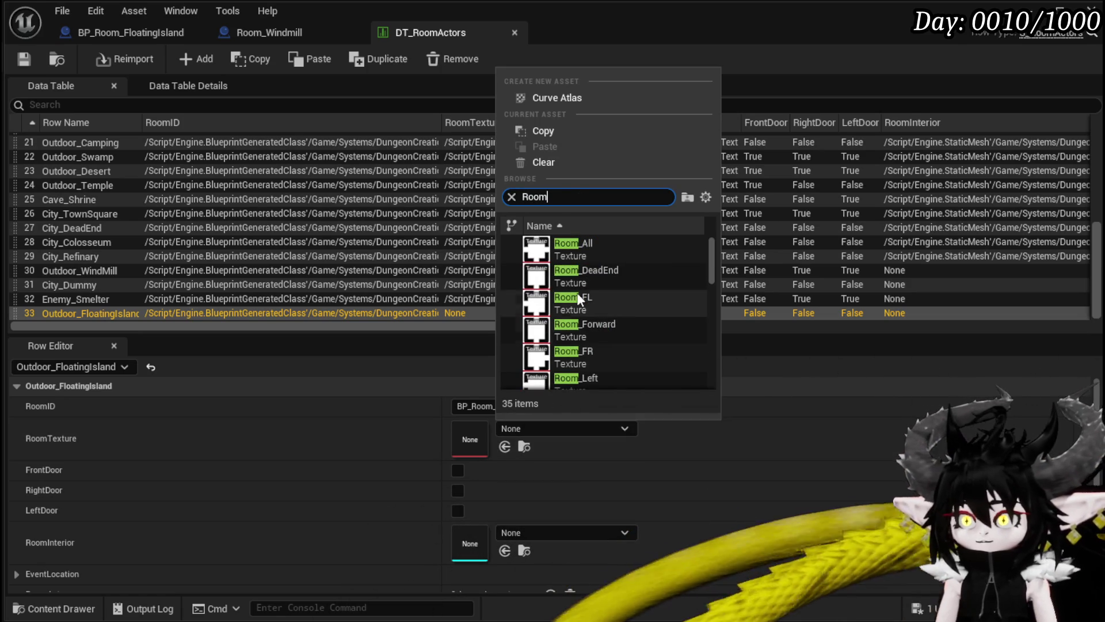
click(605, 325)
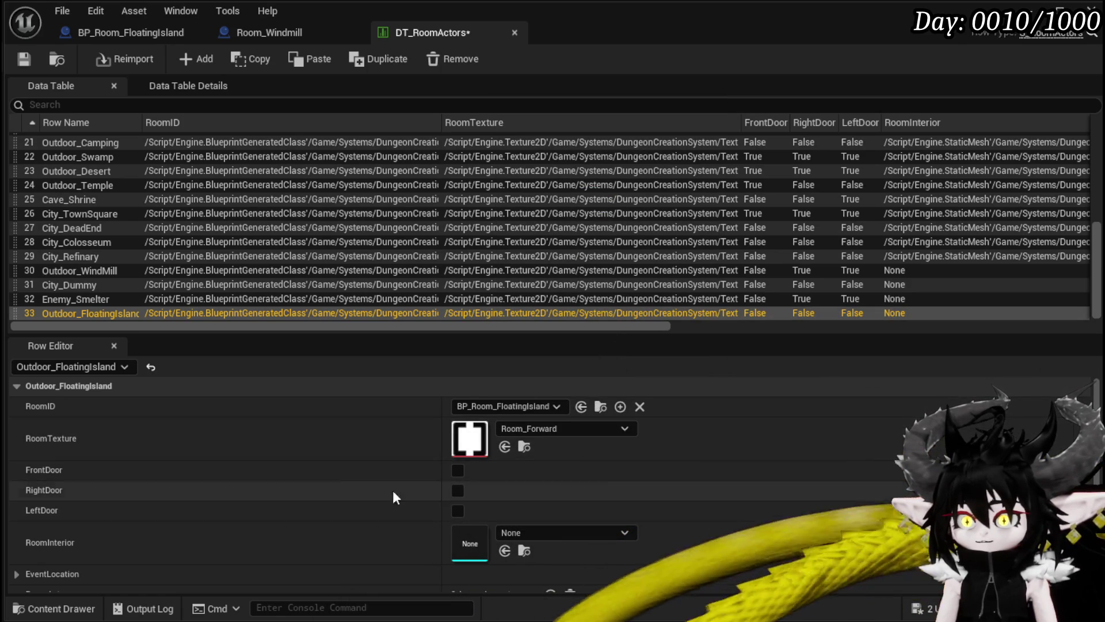
click(23, 59)
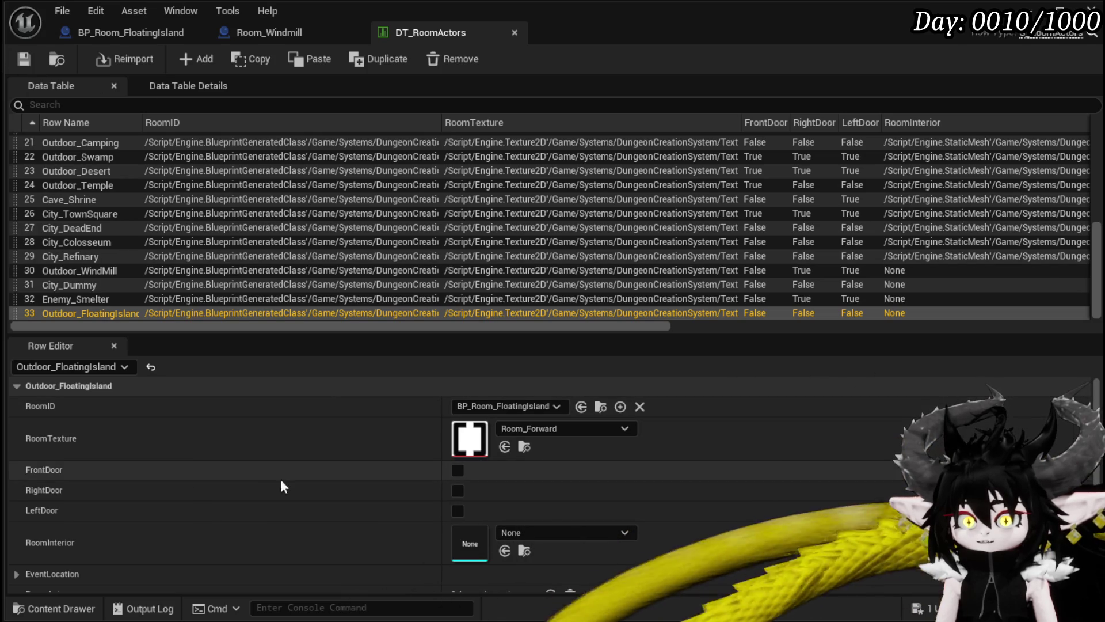
click(458, 470)
Add BP_LootChest as the row's RoomActors entry and save the table.
scroll(270, 444, down, 1)
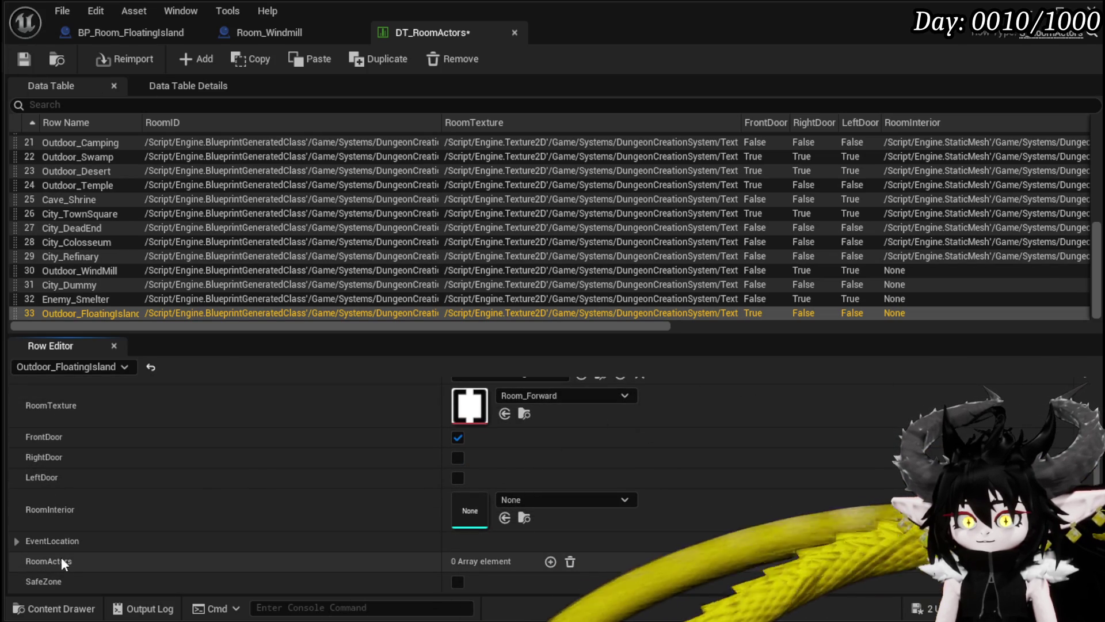
click(551, 561)
click(471, 561)
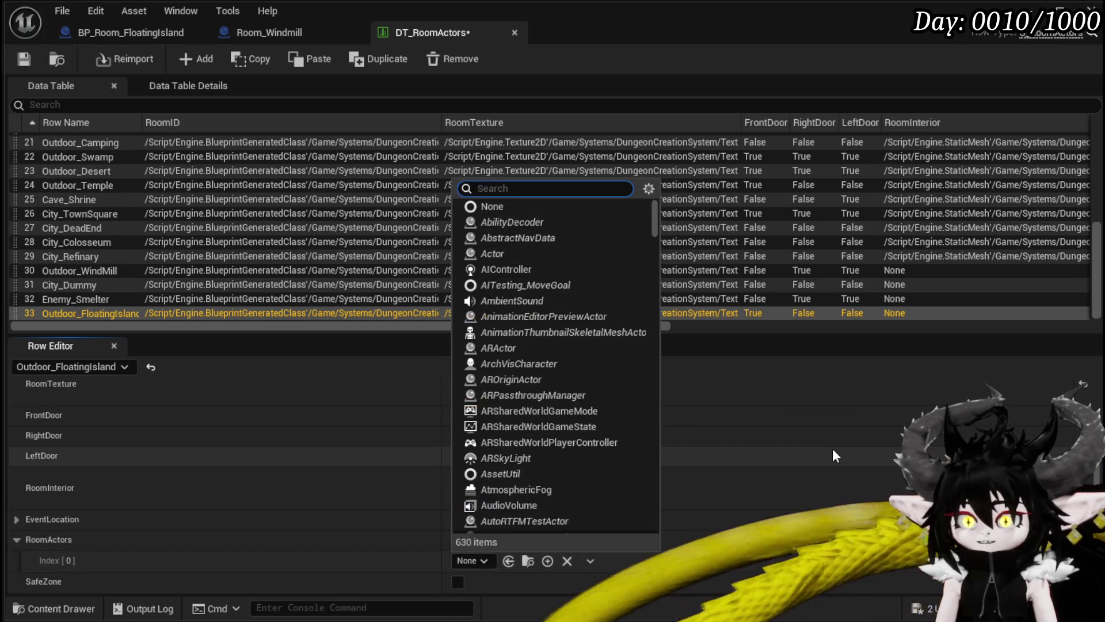
text(BP)
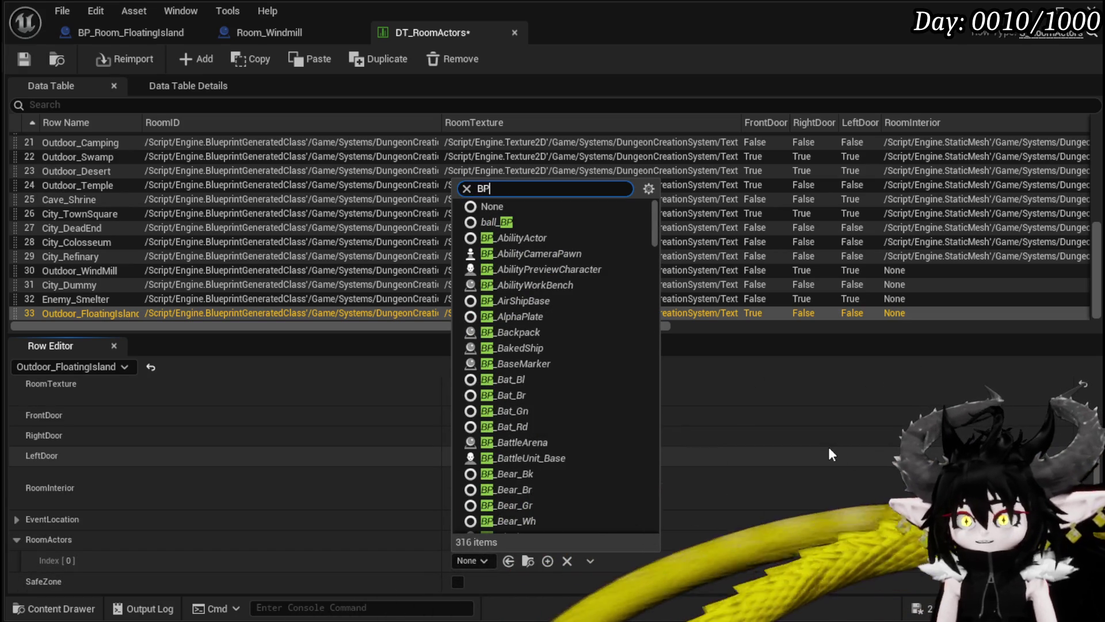
text(_Ches)
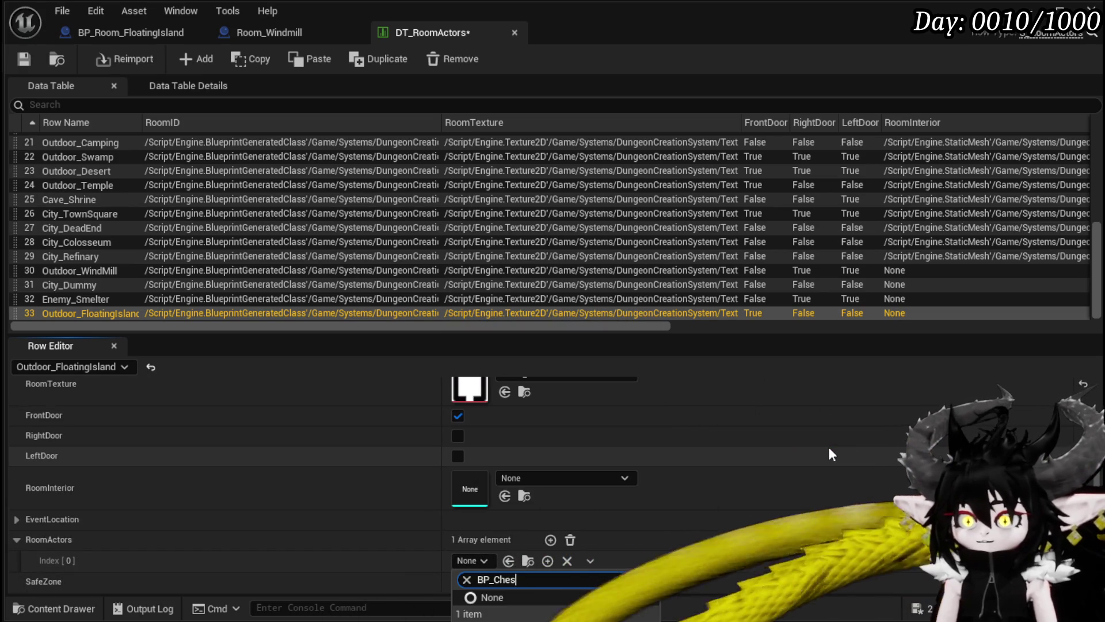
key(BackSpace)
key(BackSpace)
key(BackSpace)
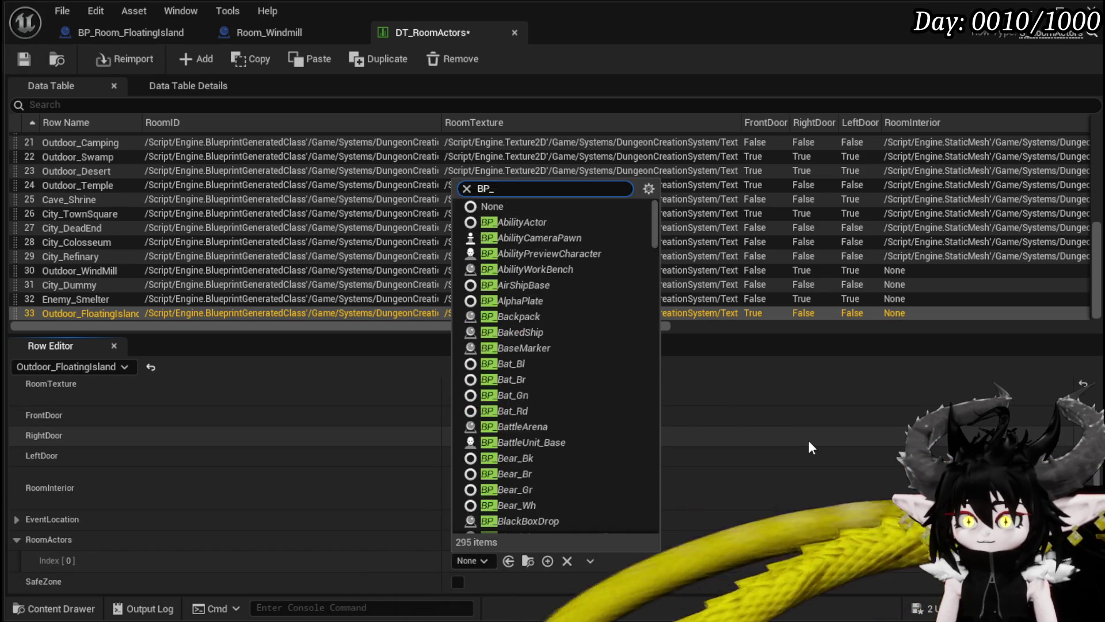
text(loo)
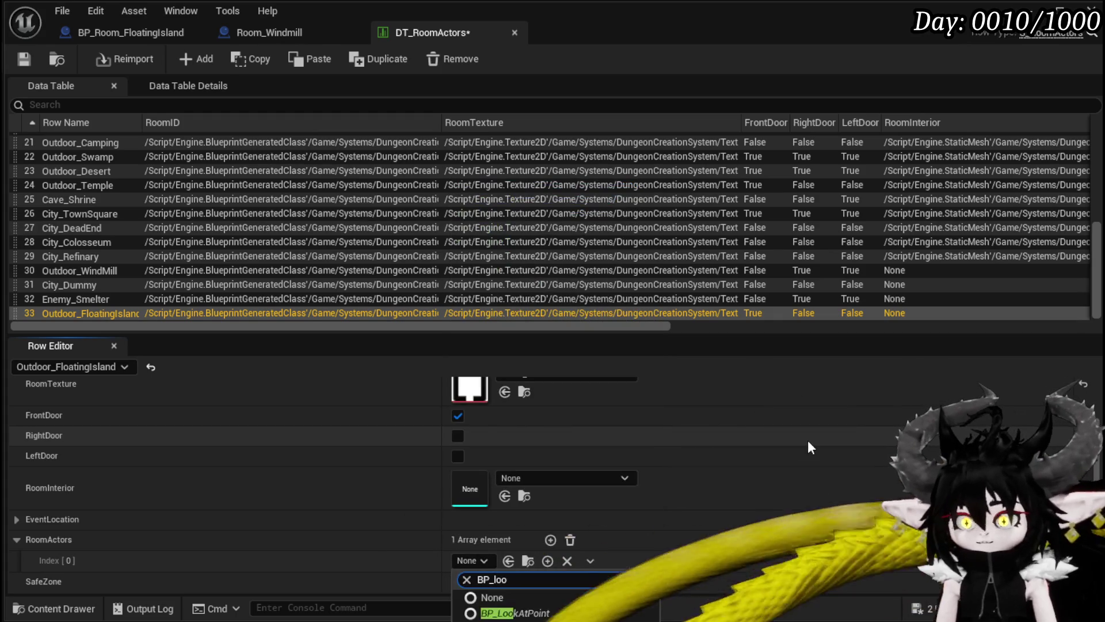
text(t)
key(Return)
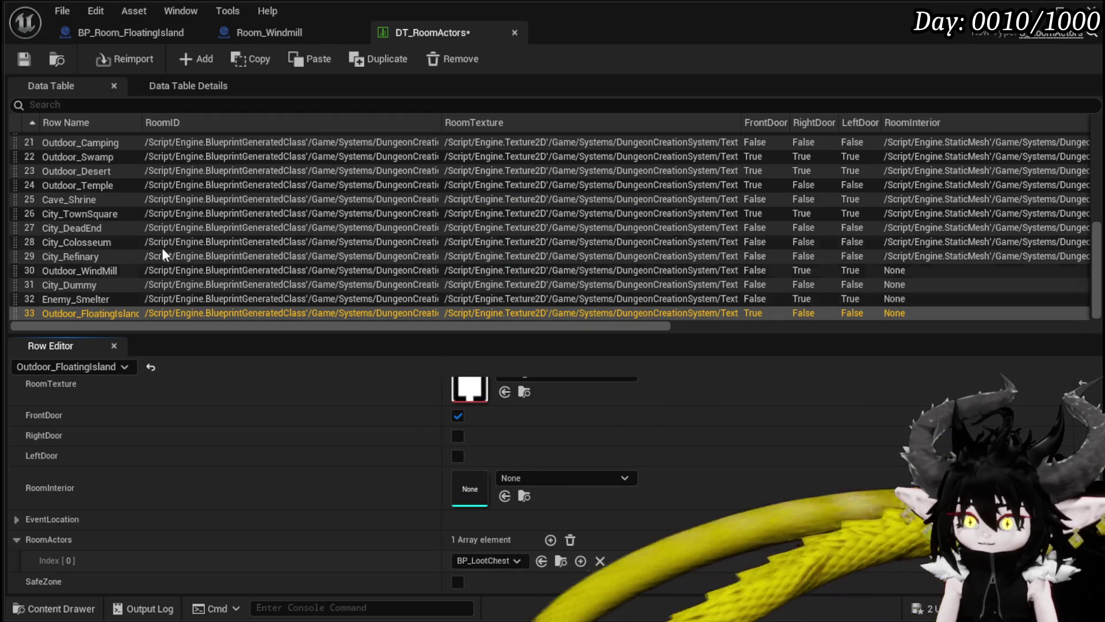
click(24, 58)
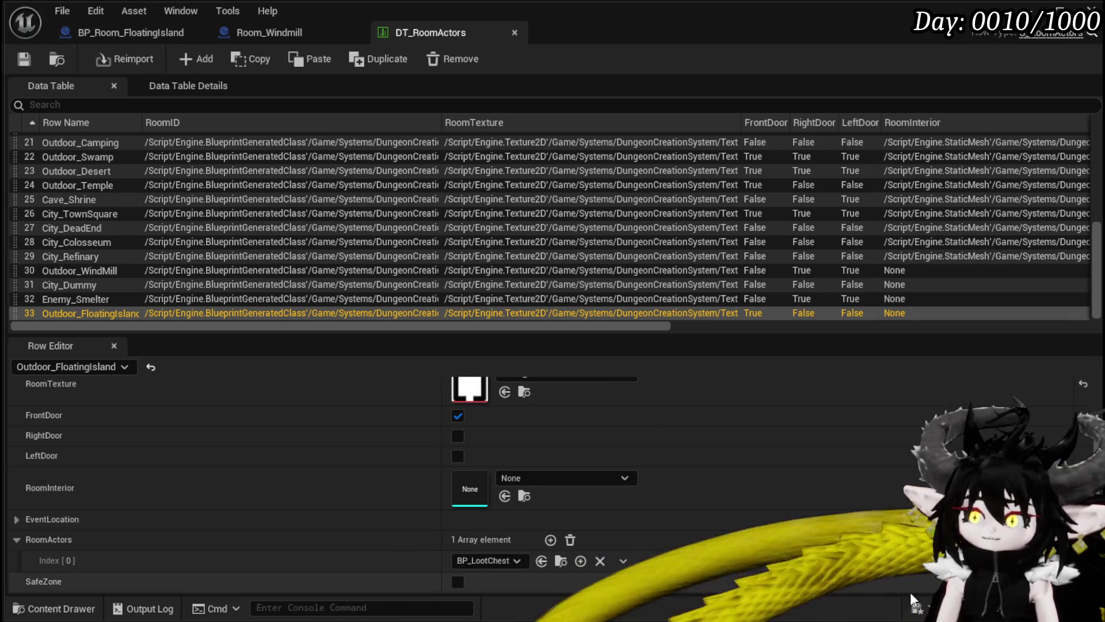
Save all modified packages and return to the level editor.
click(917, 608)
click(839, 563)
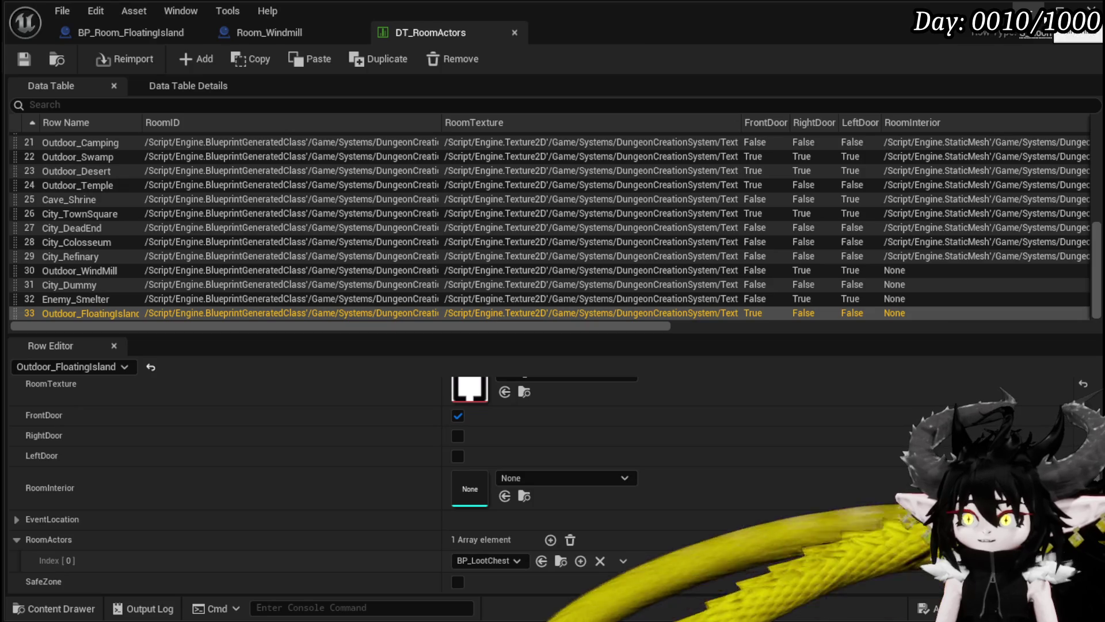
key(alt+Tab)
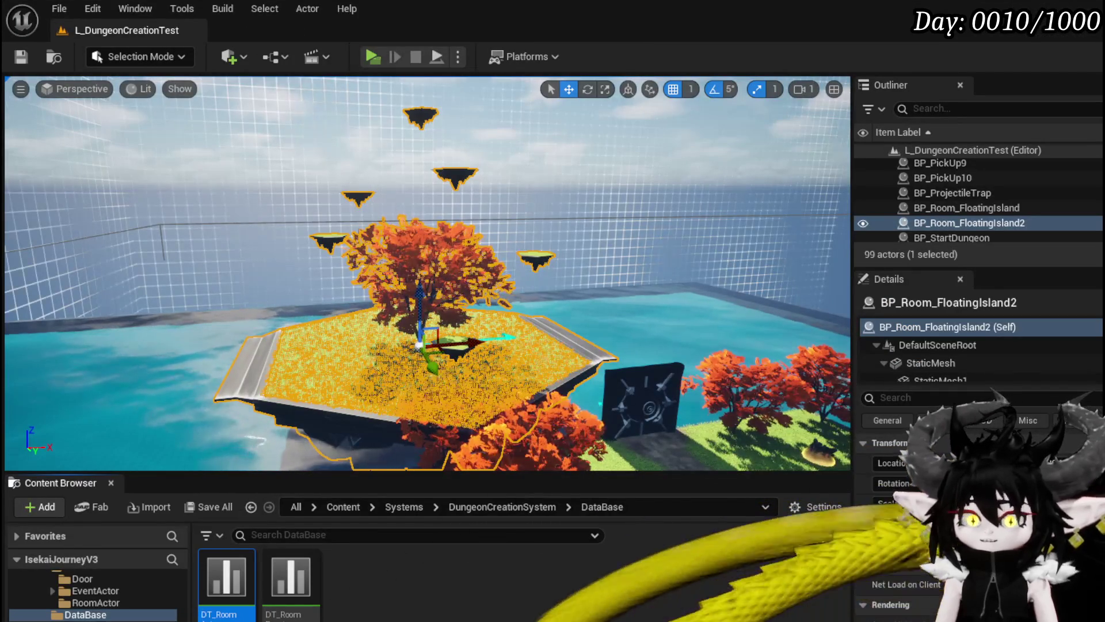
Open BPC_MC_Storage and select its CurrentRoomCardDeck variable.
scroll(95, 593, up, 3)
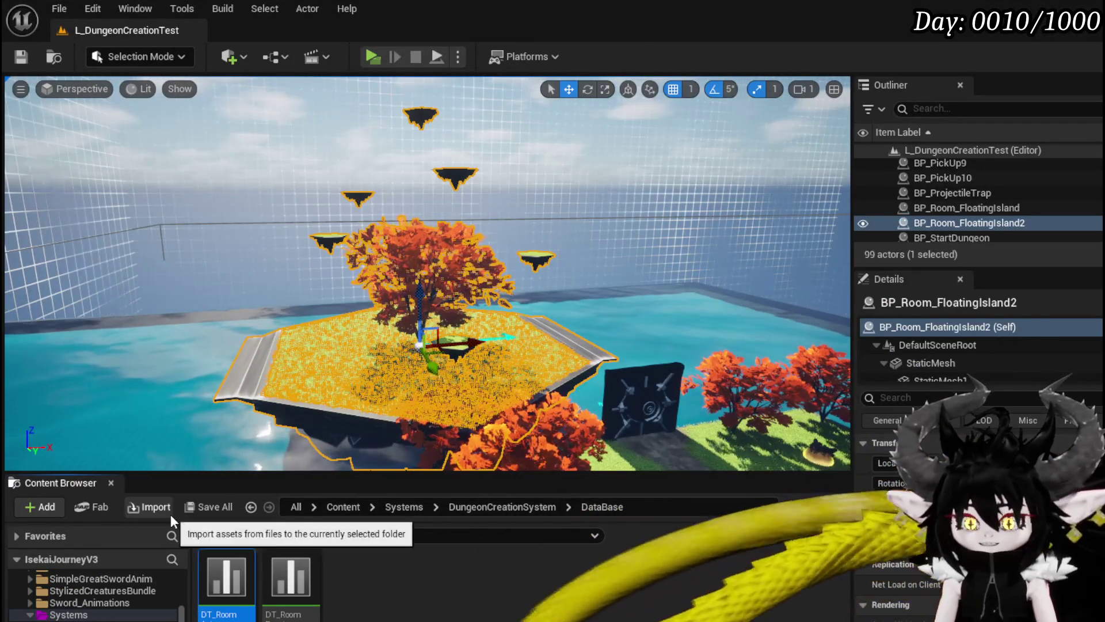
scroll(111, 615, down, 3)
click(112, 615)
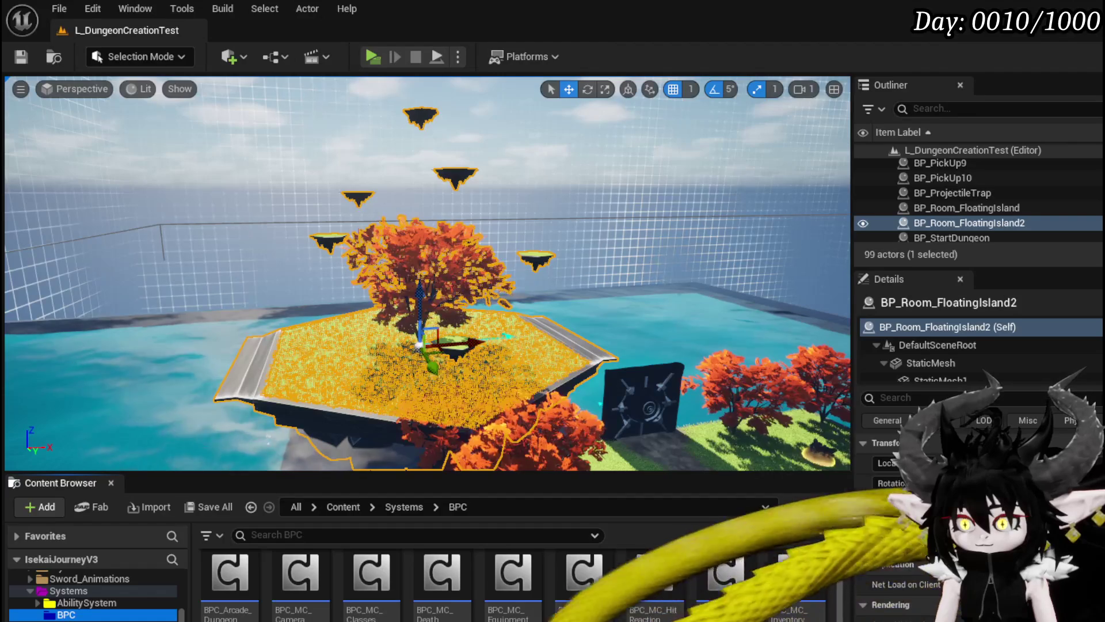
scroll(518, 582, down, 1)
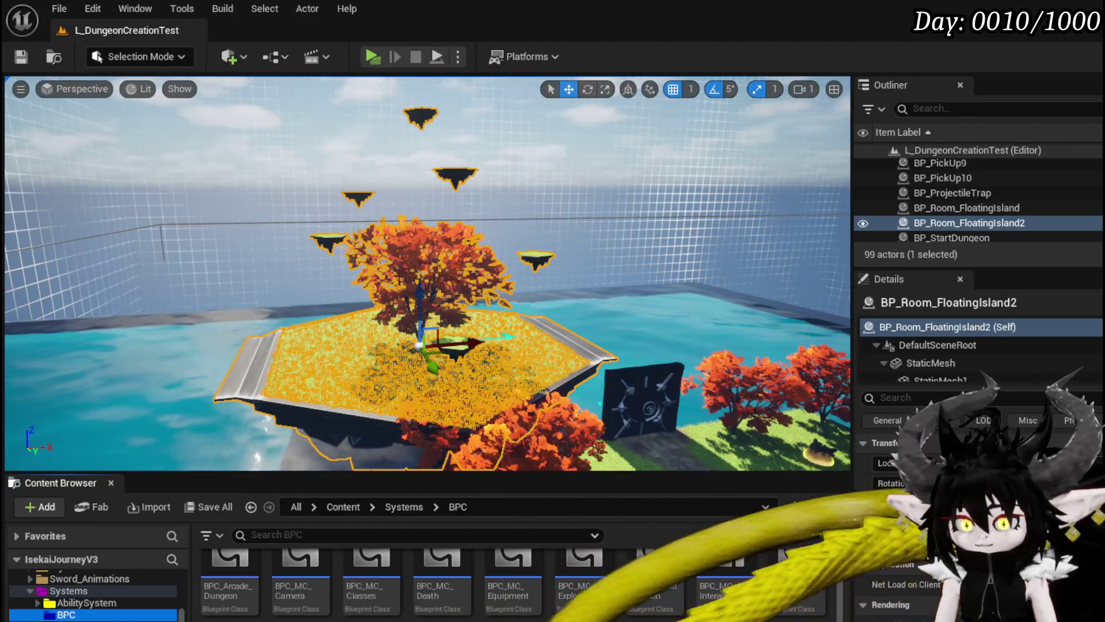
double_click(300, 599)
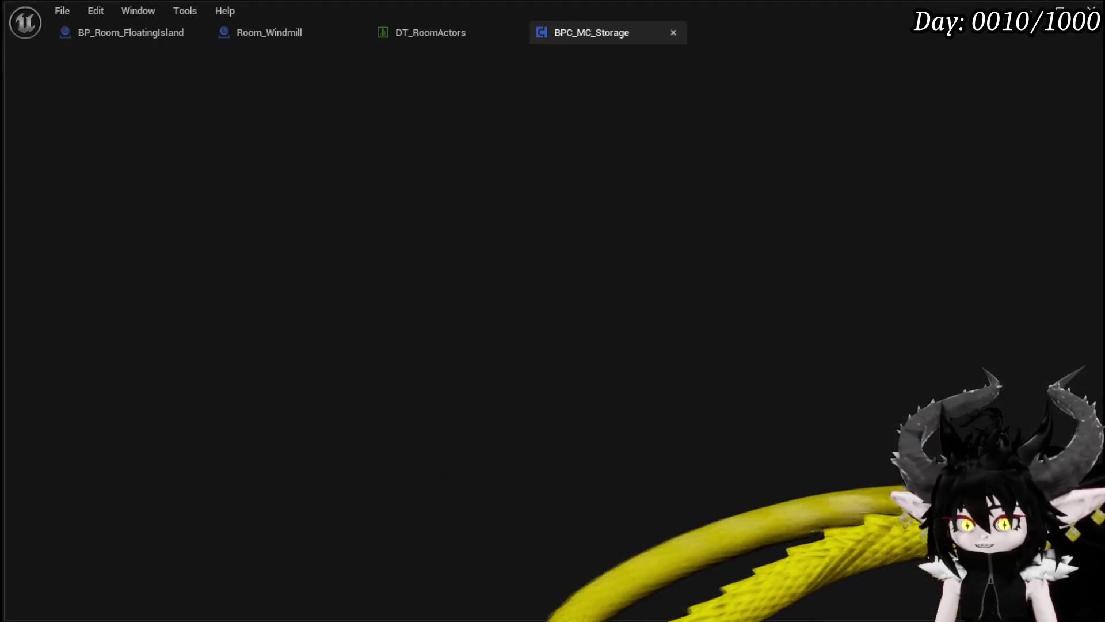
scroll(63, 432, down, 3)
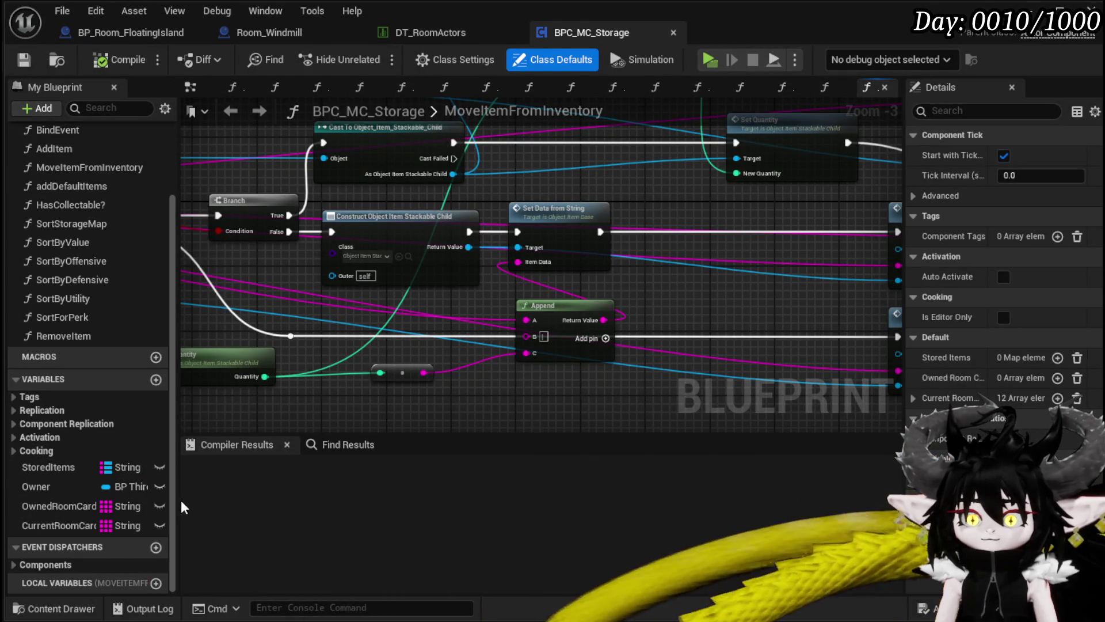
drag(183, 499, 254, 500)
click(98, 524)
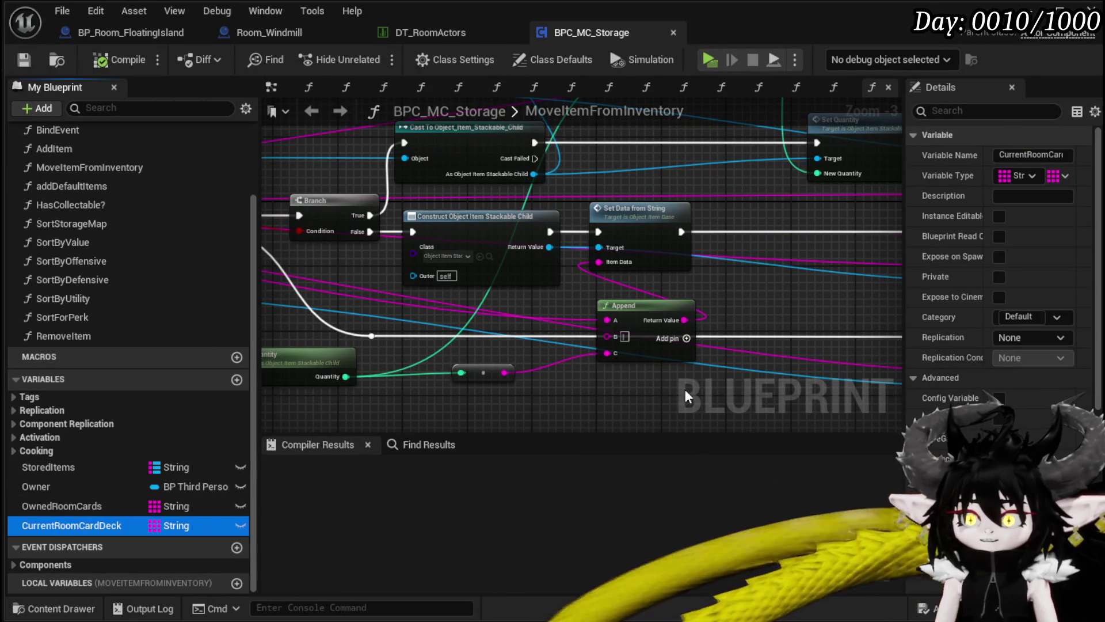
Add a 13th element to CurrentRoomCardDeck's default value.
drag(902, 382, 691, 382)
scroll(926, 355, down, 5)
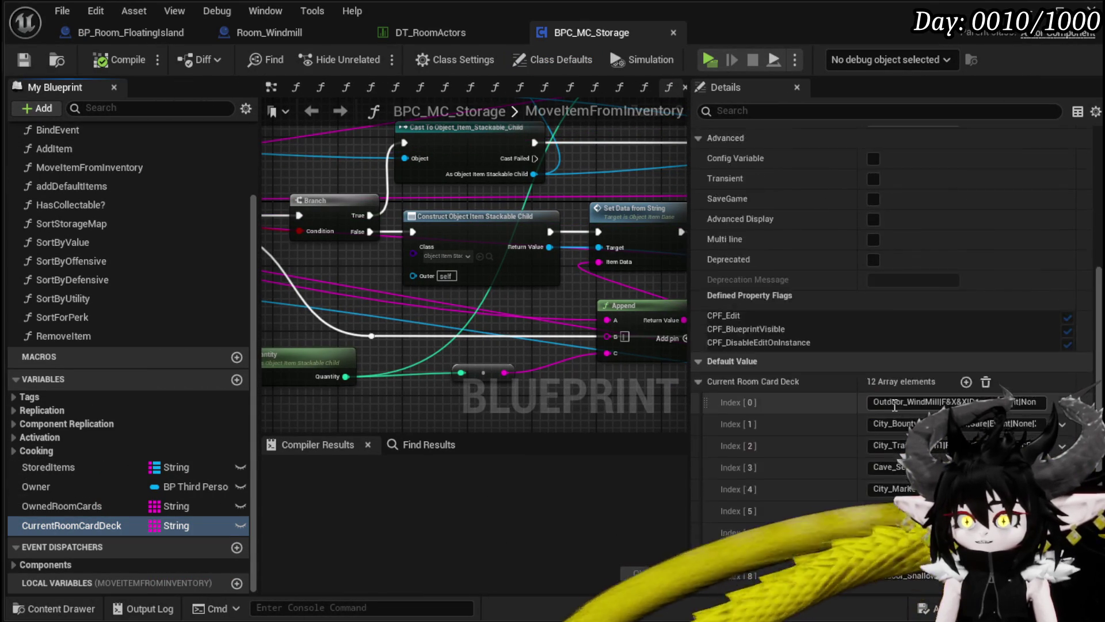
click(967, 309)
scroll(898, 455, down, 1)
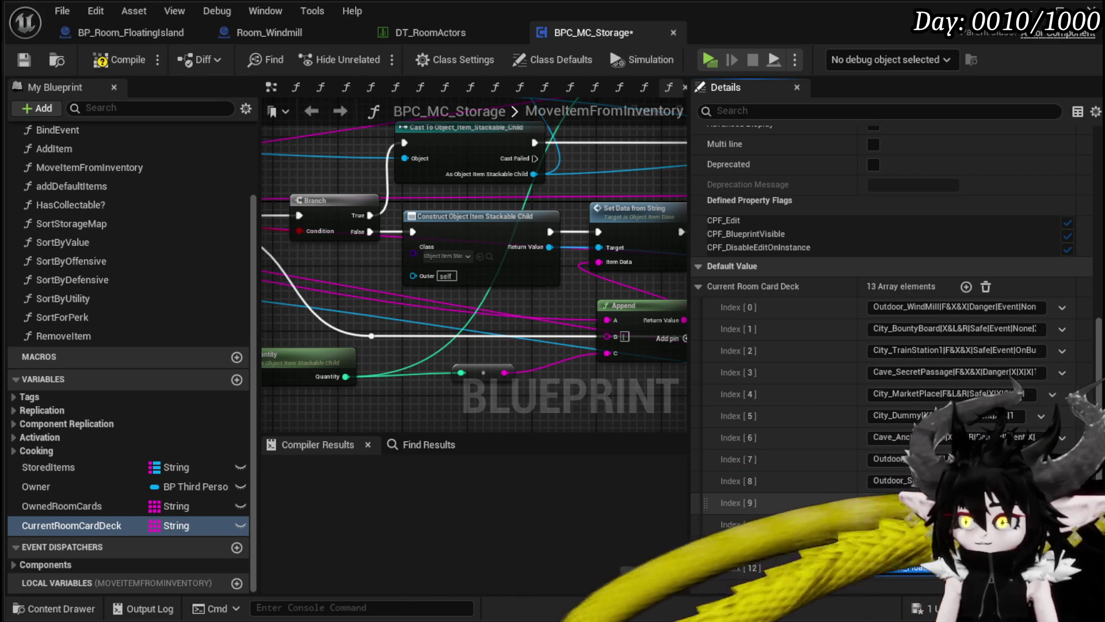
Save and compile BPC_MC_Storage.
key(ctrl+shift+s)
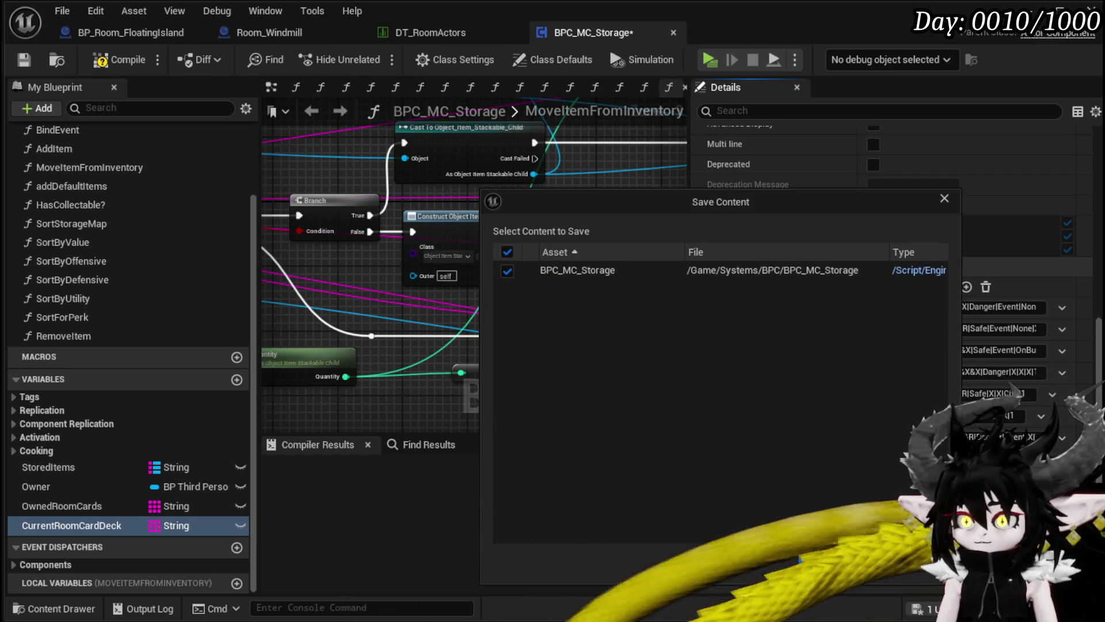
click(829, 571)
click(117, 62)
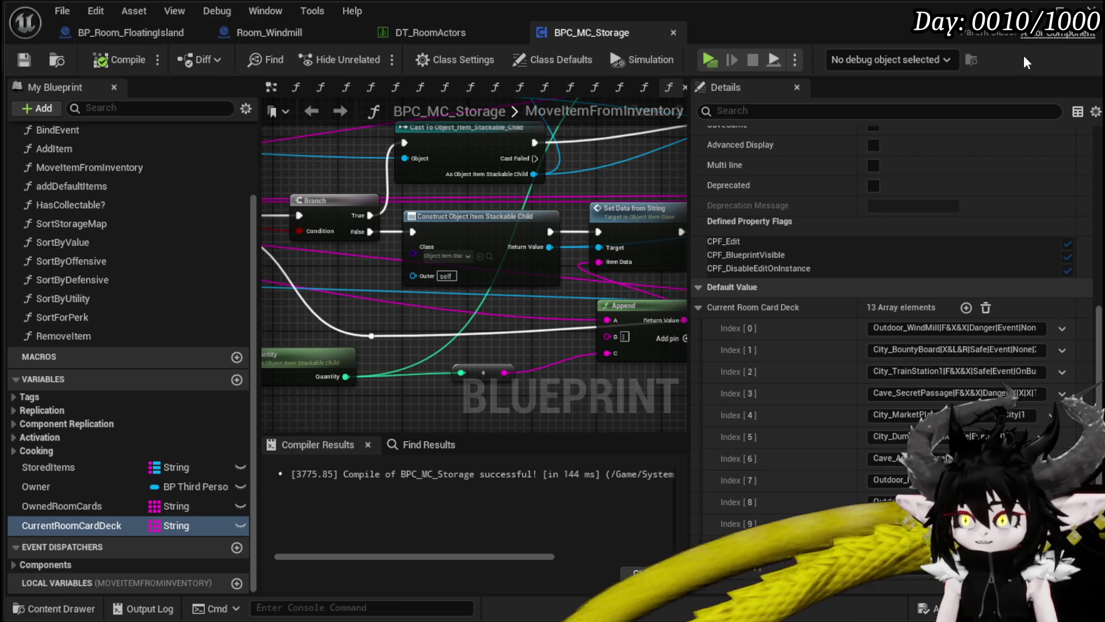
key(alt+Tab)
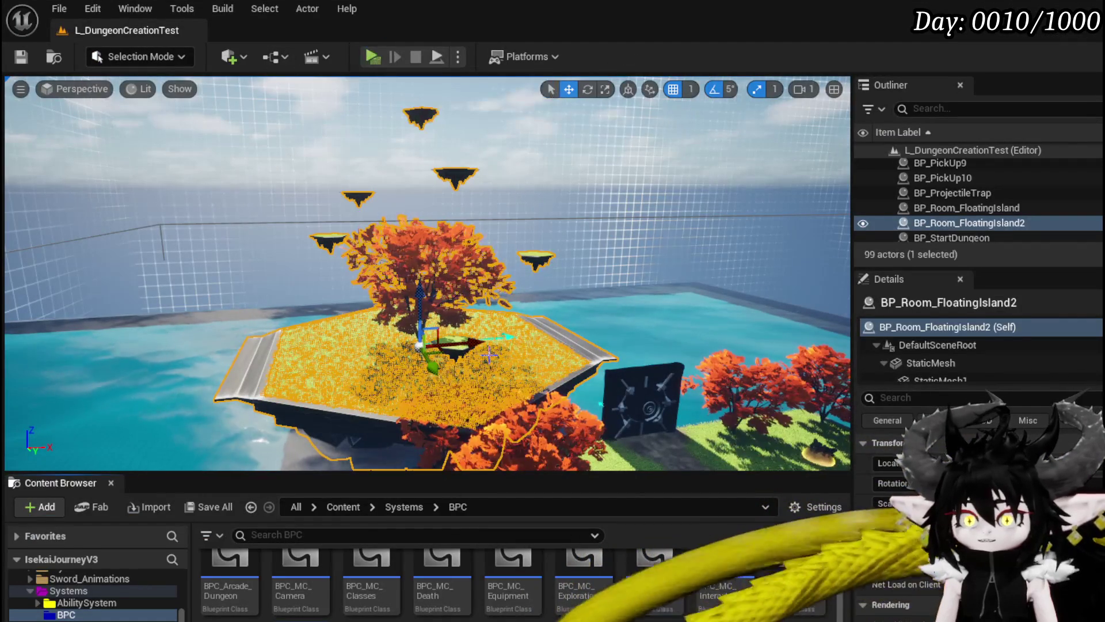
Undo the extra floating island copy and fly in close to the island.
mouse_move(511, 339)
mouse_down()
mouse_move(569, 314)
mouse_move(628, 308)
mouse_up()
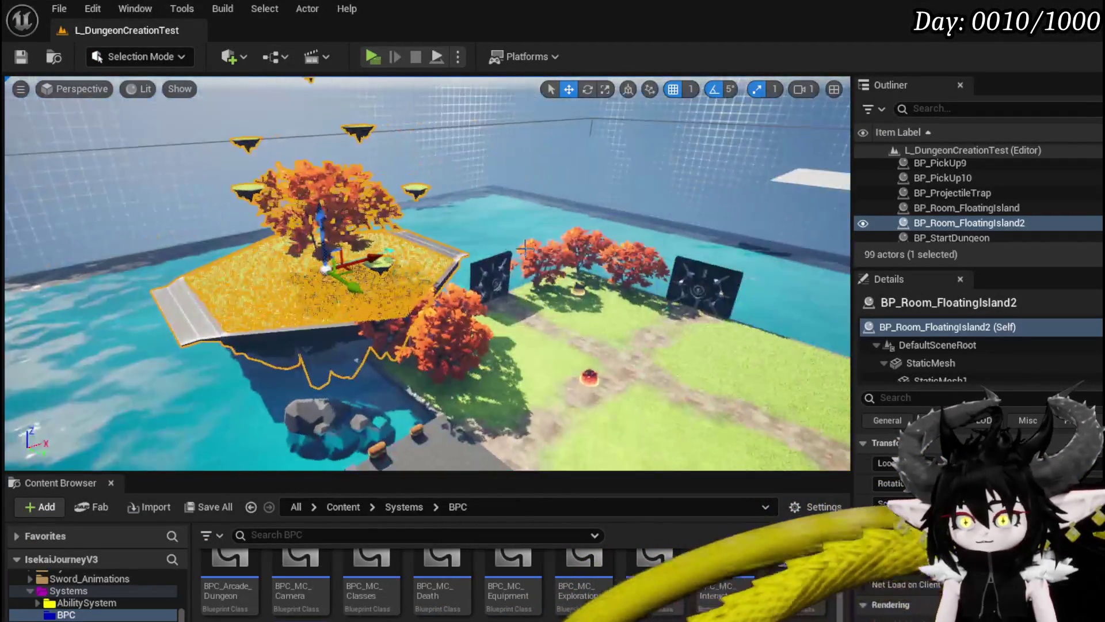
mouse_move(367, 252)
mouse_down()
mouse_move(219, 312)
mouse_move(249, 308)
mouse_up()
key(ctrl+z)
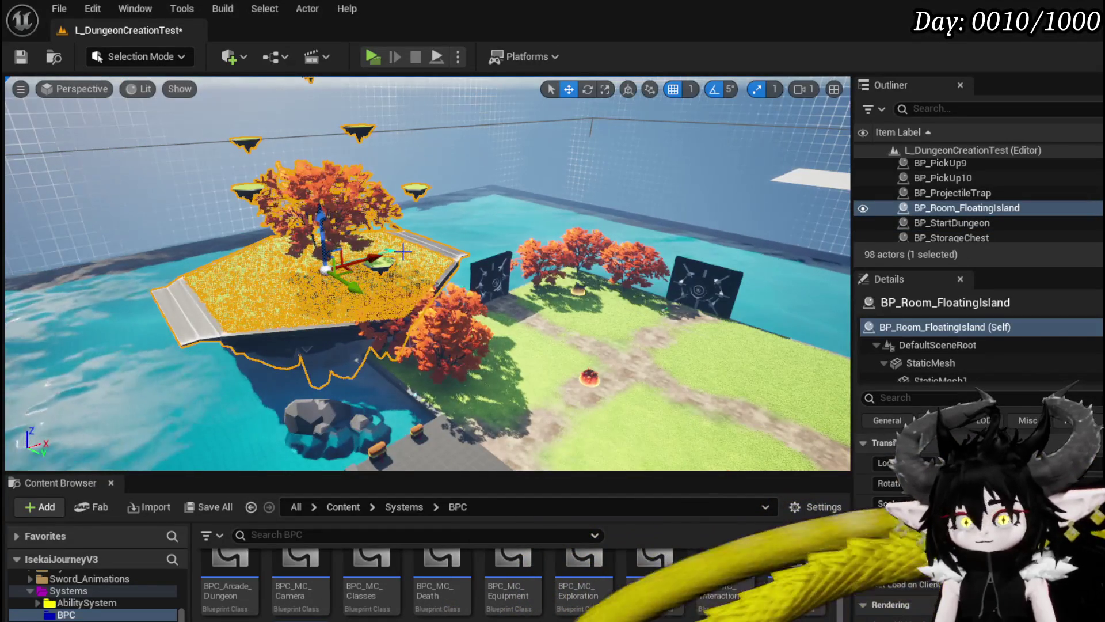
drag(366, 259, 403, 228)
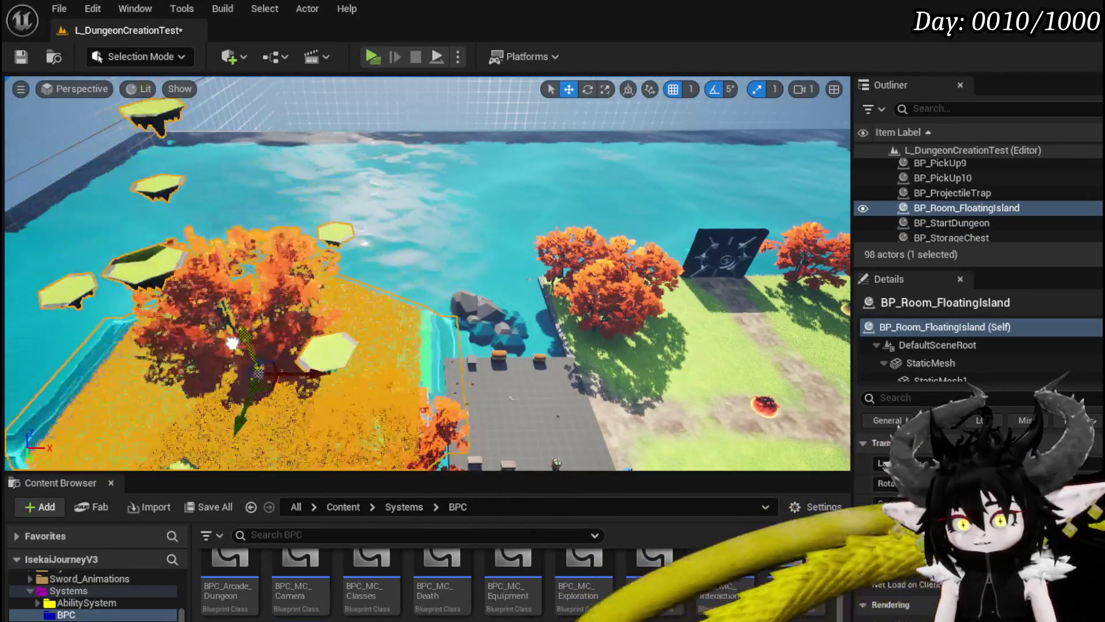
mouse_move(403, 227)
mouse_down()
mouse_move(426, 221)
mouse_move(510, 263)
mouse_move(489, 257)
mouse_up()
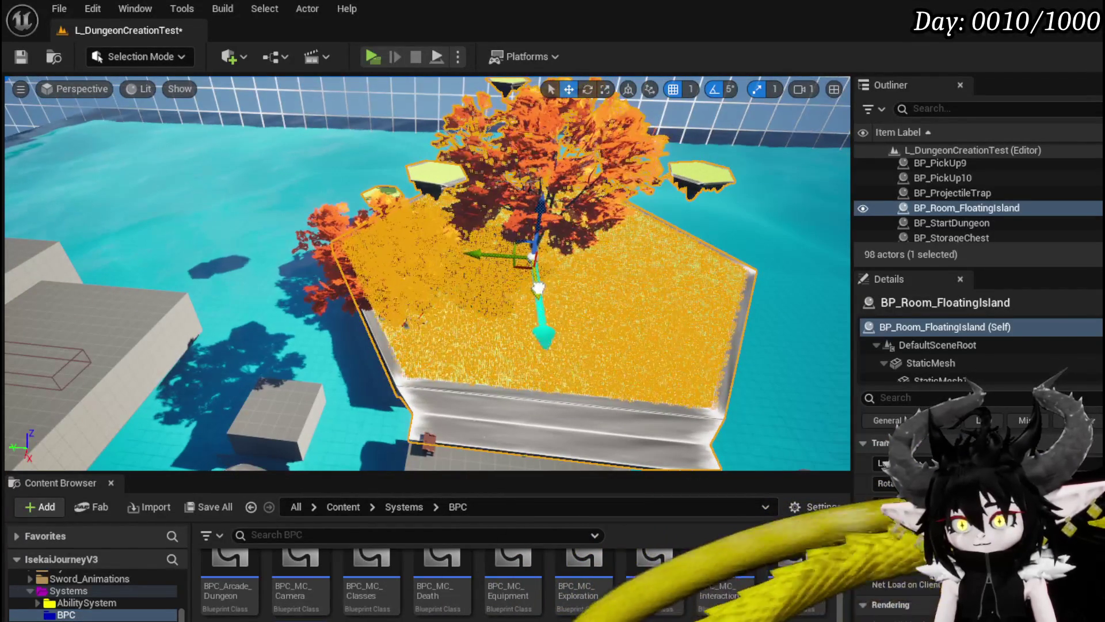
drag(482, 255, 447, 248)
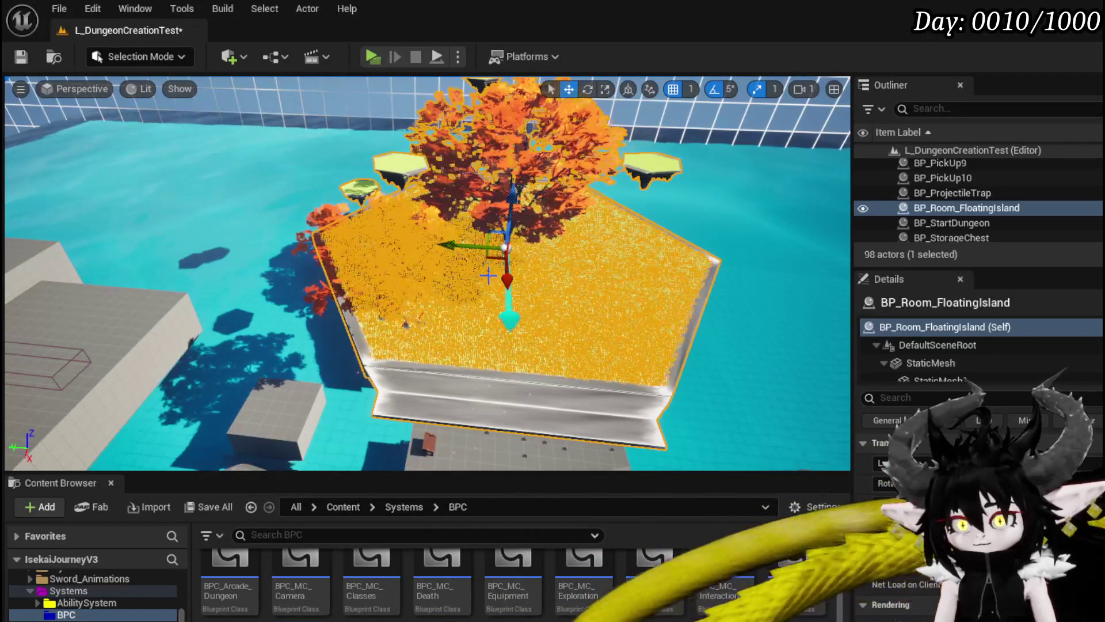
drag(448, 248, 448, 248)
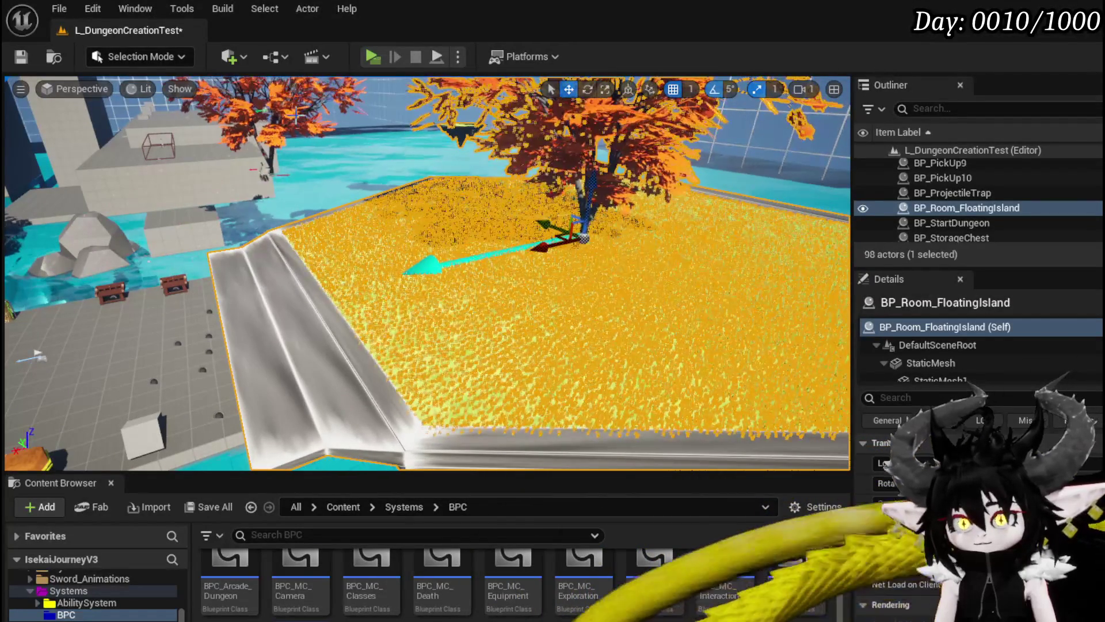
Delete the tree BP_Tree_01 and the bench from the island.
click(581, 230)
drag(581, 230, 581, 230)
key(Delete)
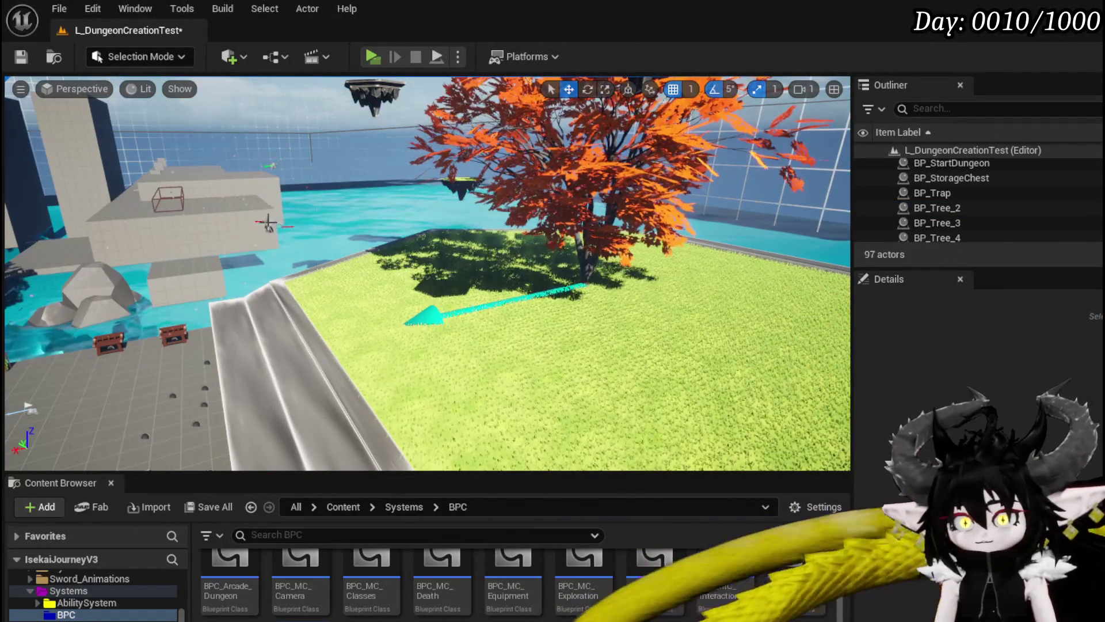
click(268, 223)
key(Delete)
drag(268, 224, 268, 224)
drag(405, 215, 405, 215)
Delete BP_Room_FloatingIsland and NS_FallingLeaves, then save the level.
click(405, 216)
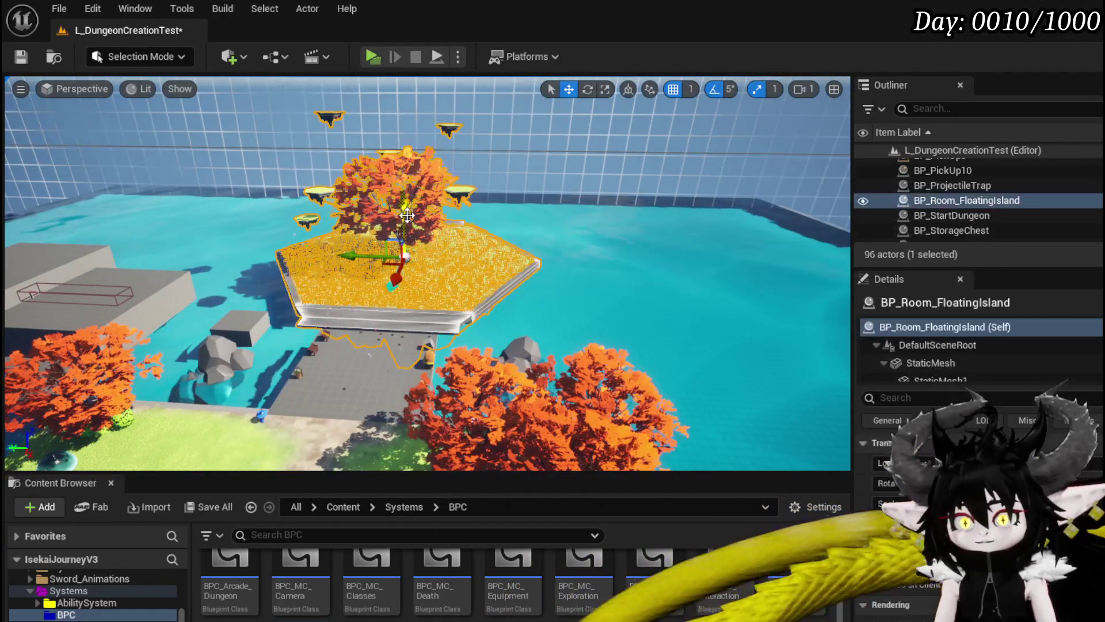
key(Delete)
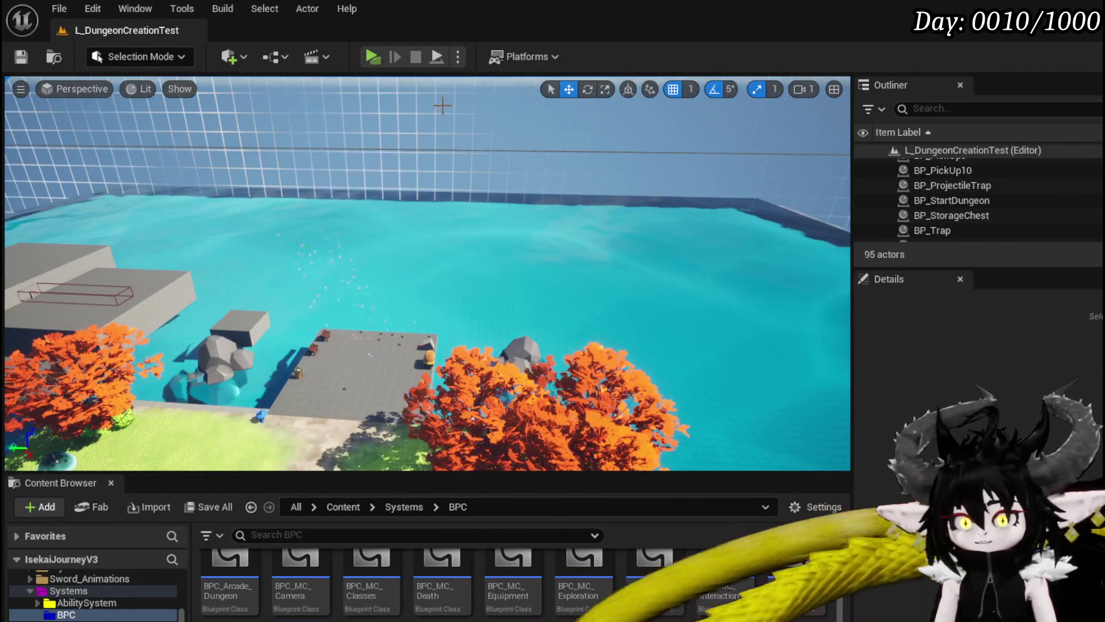
click(308, 235)
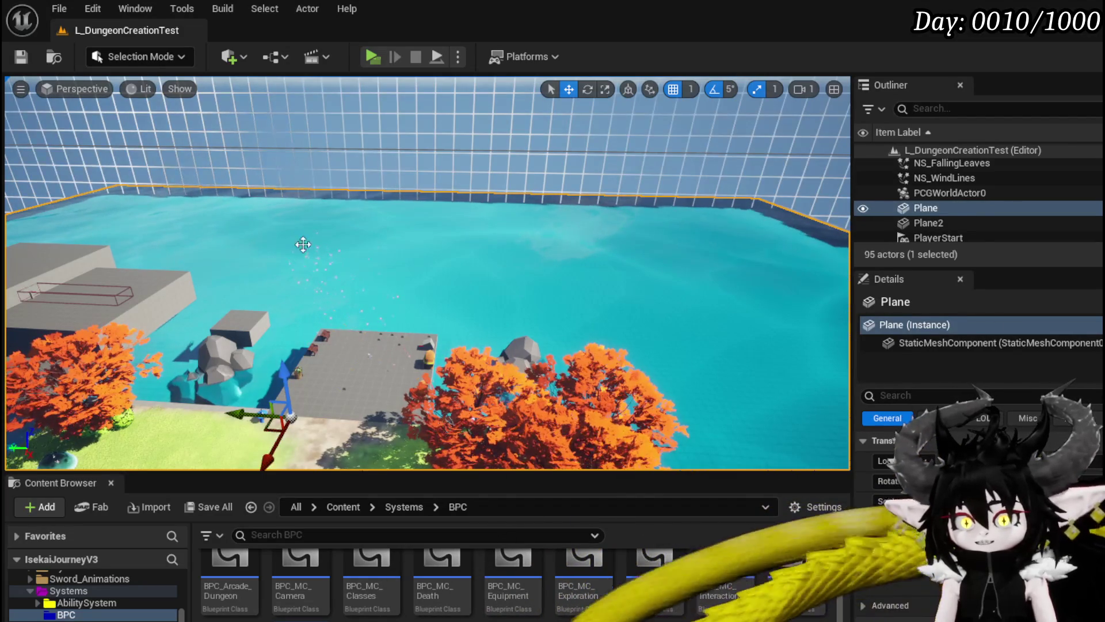
click(288, 248)
key(Delete)
key(ctrl+s)
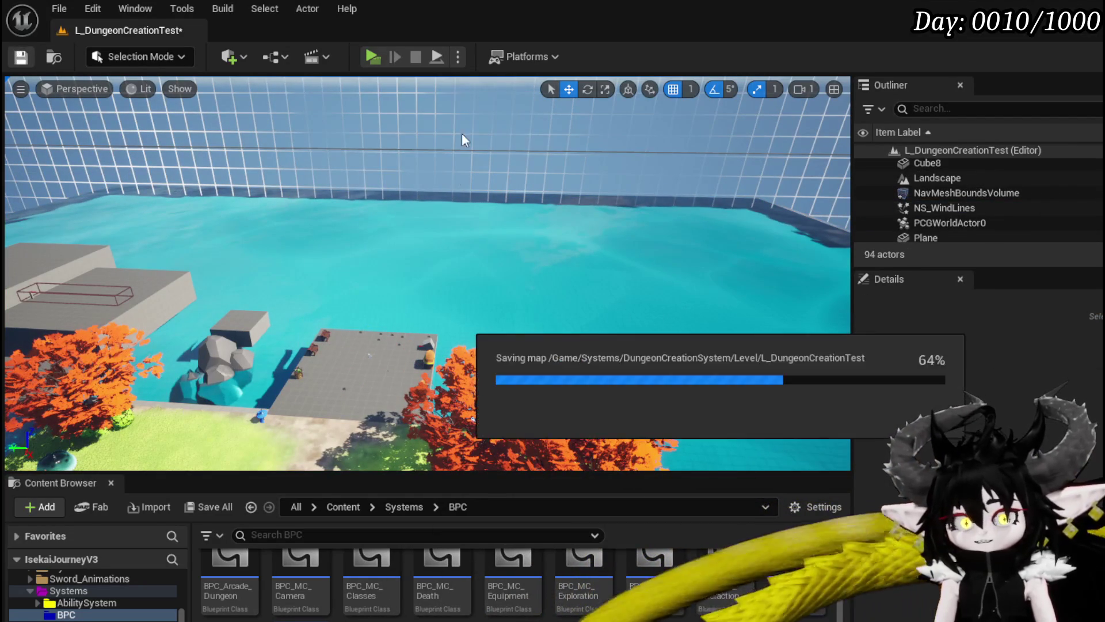
Start the level preview and run the character through the black gate to room selection.
click(373, 56)
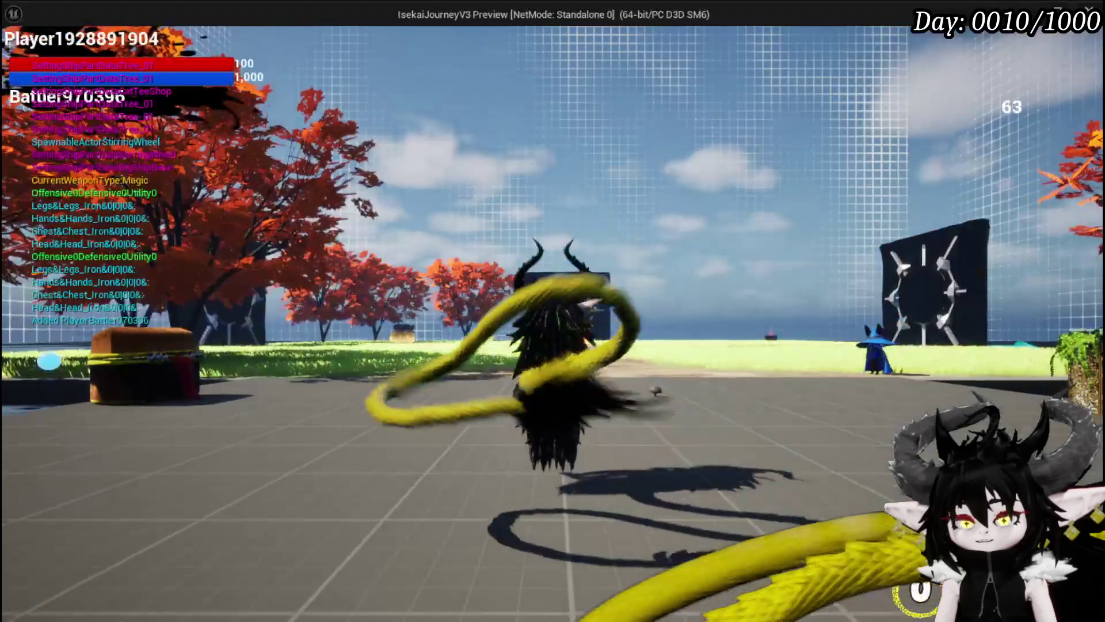
key(w)
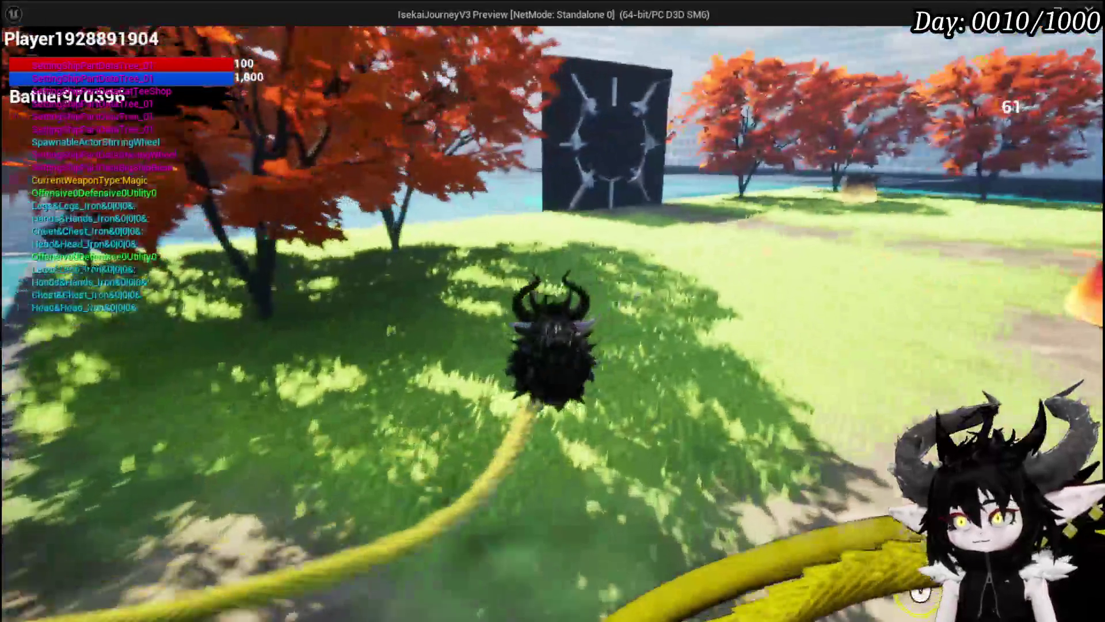
key(w)
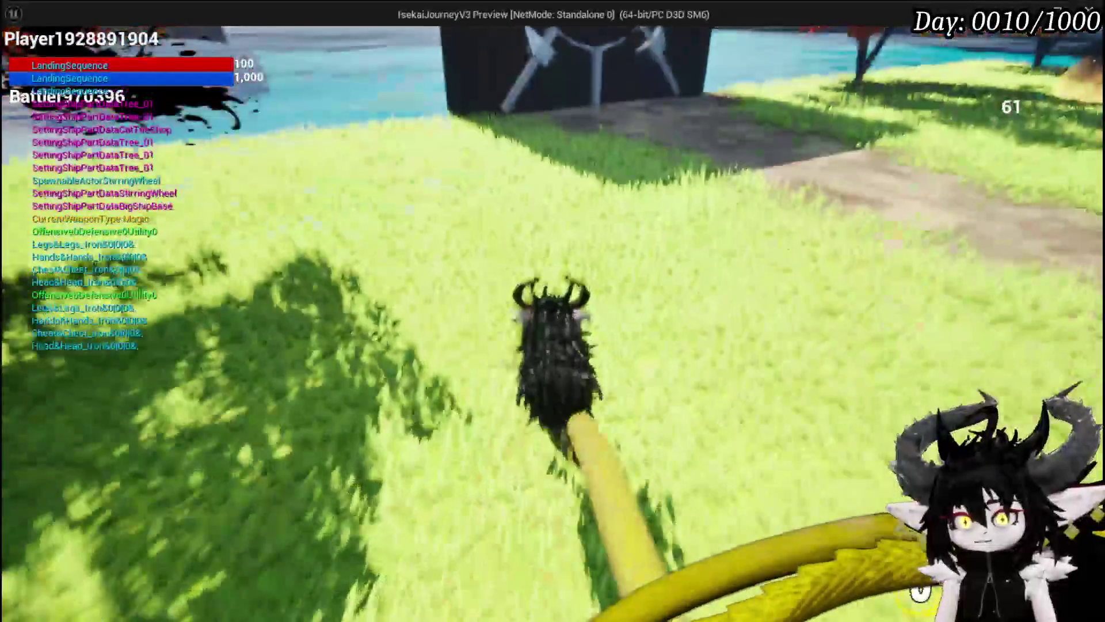
key(w)
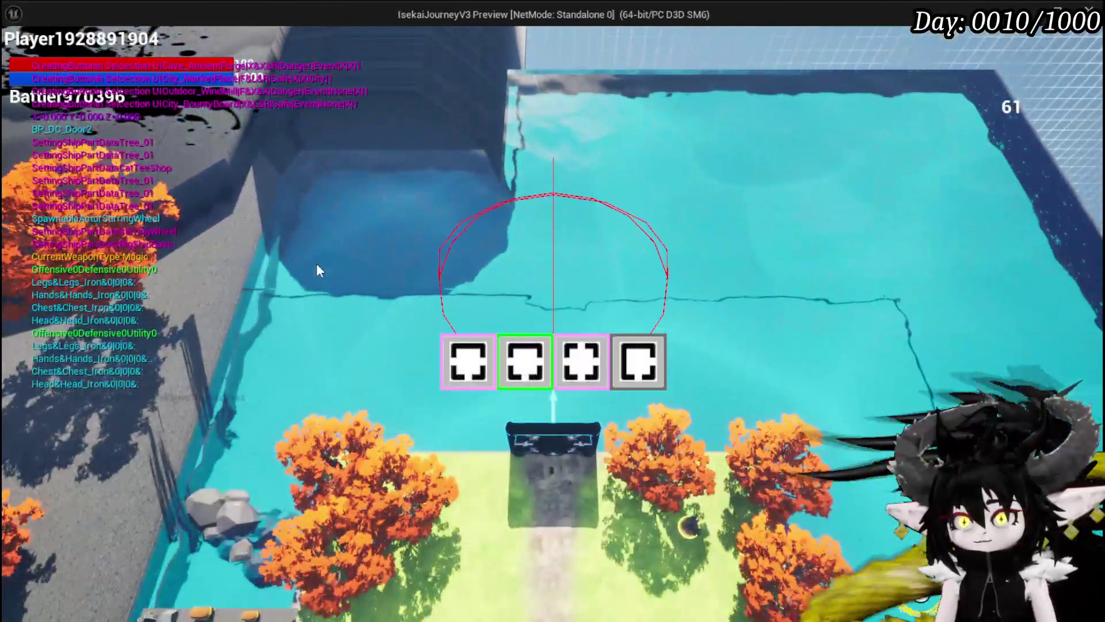
Pick room cards in turn, including TrainStation1, ending on the FloatingIsland room.
mouse_move(524, 354)
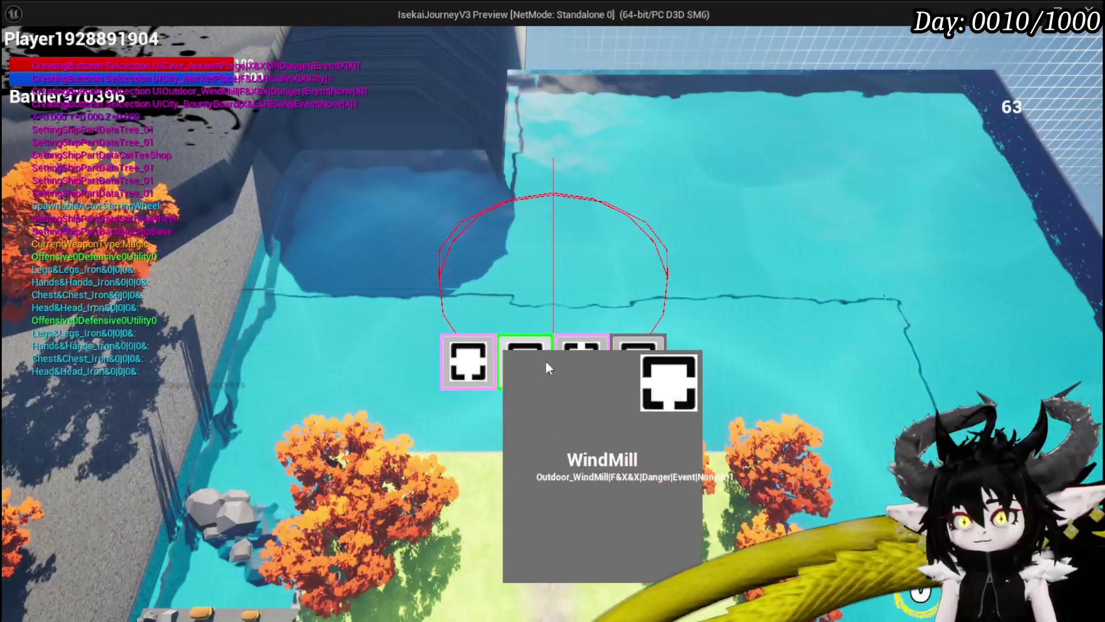
mouse_move(488, 367)
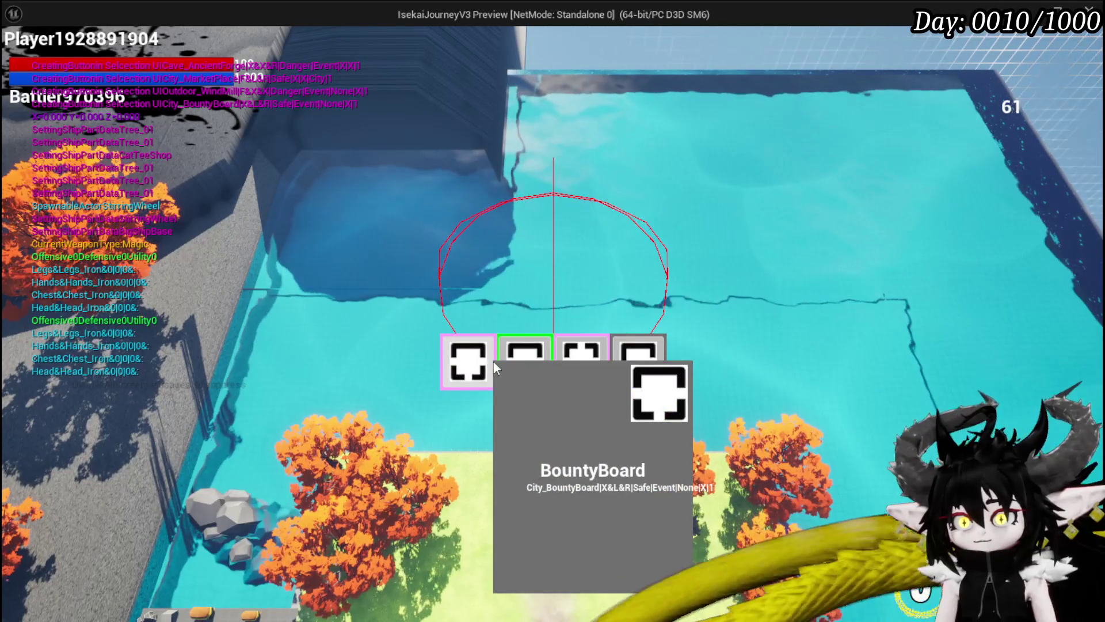
click(636, 363)
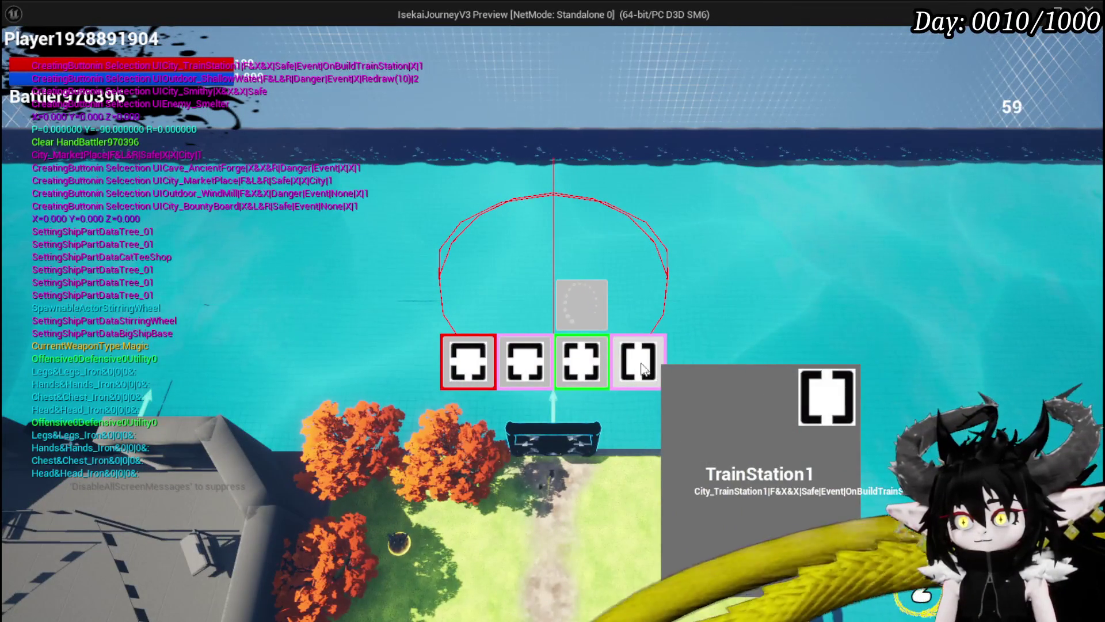
click(652, 371)
mouse_move(630, 360)
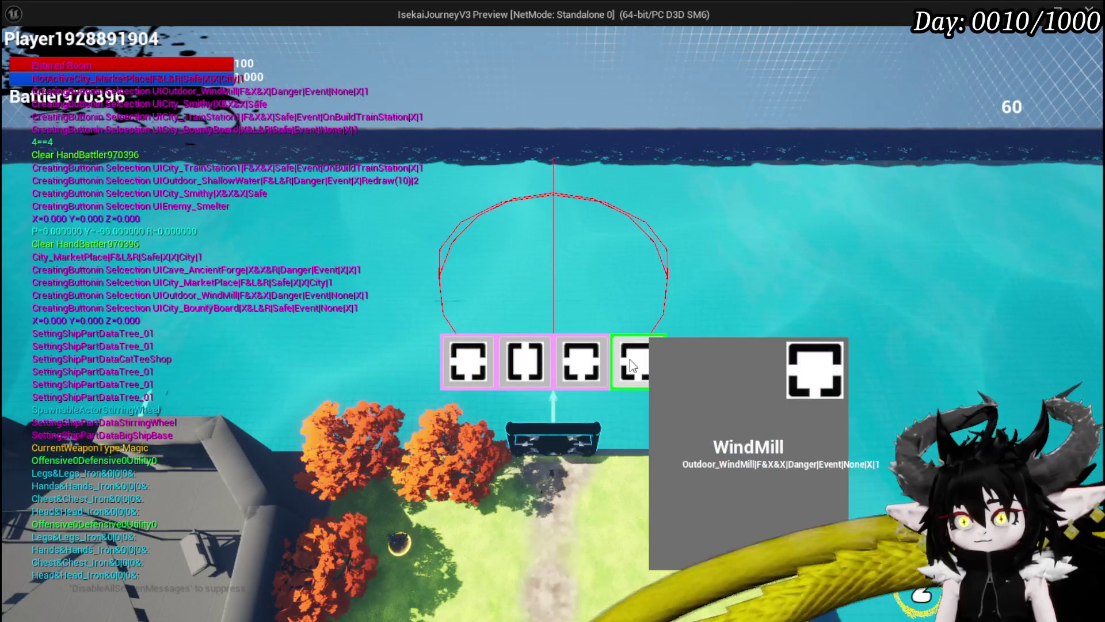
mouse_move(461, 353)
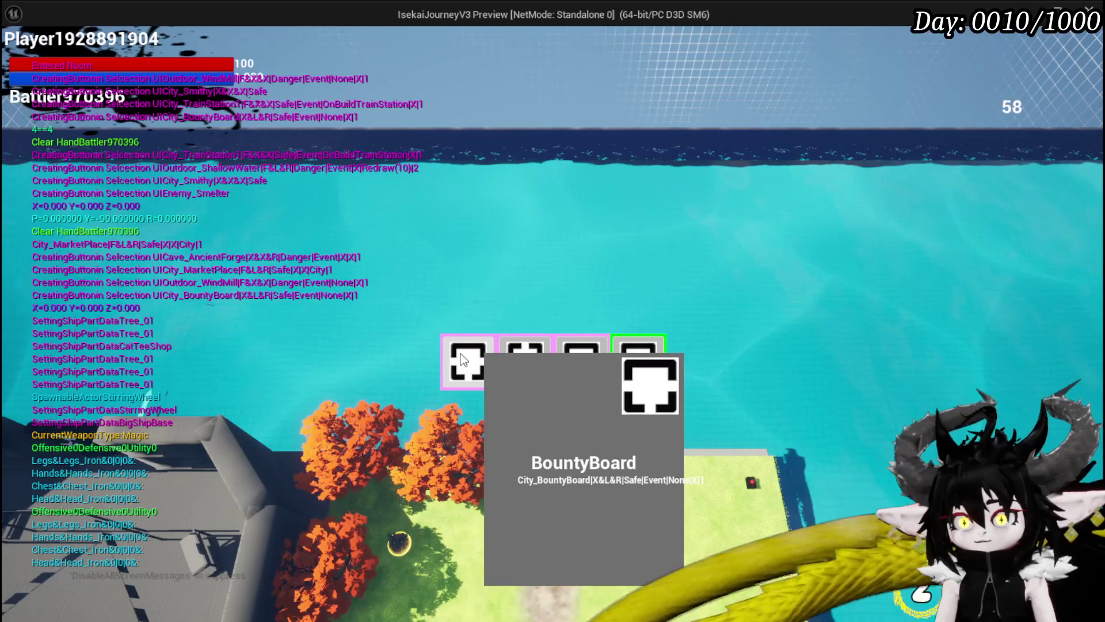
click(511, 359)
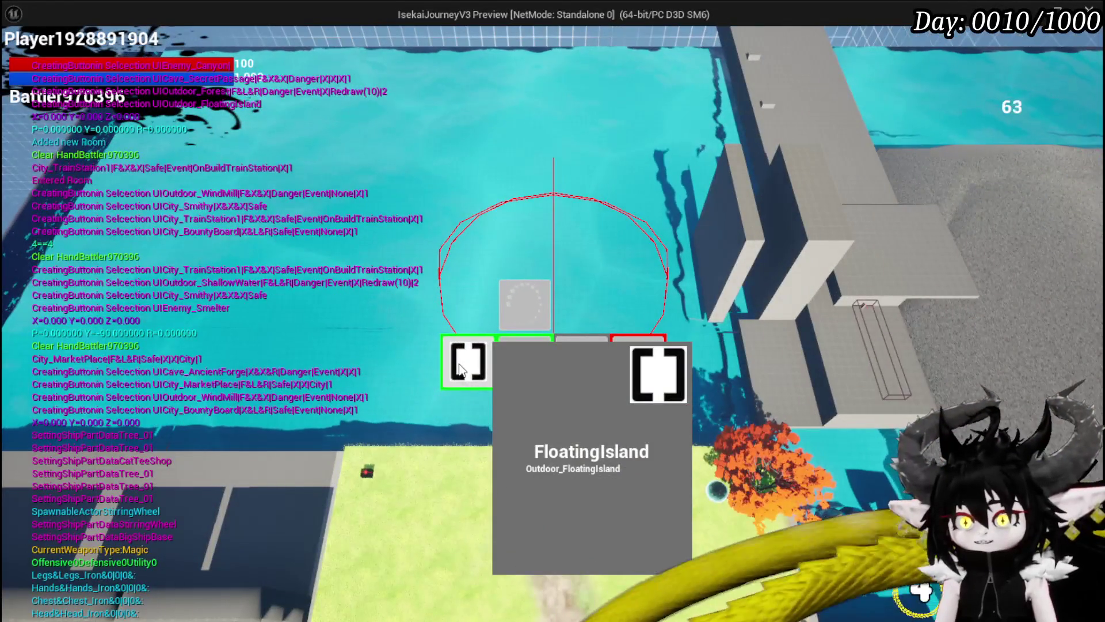
click(460, 368)
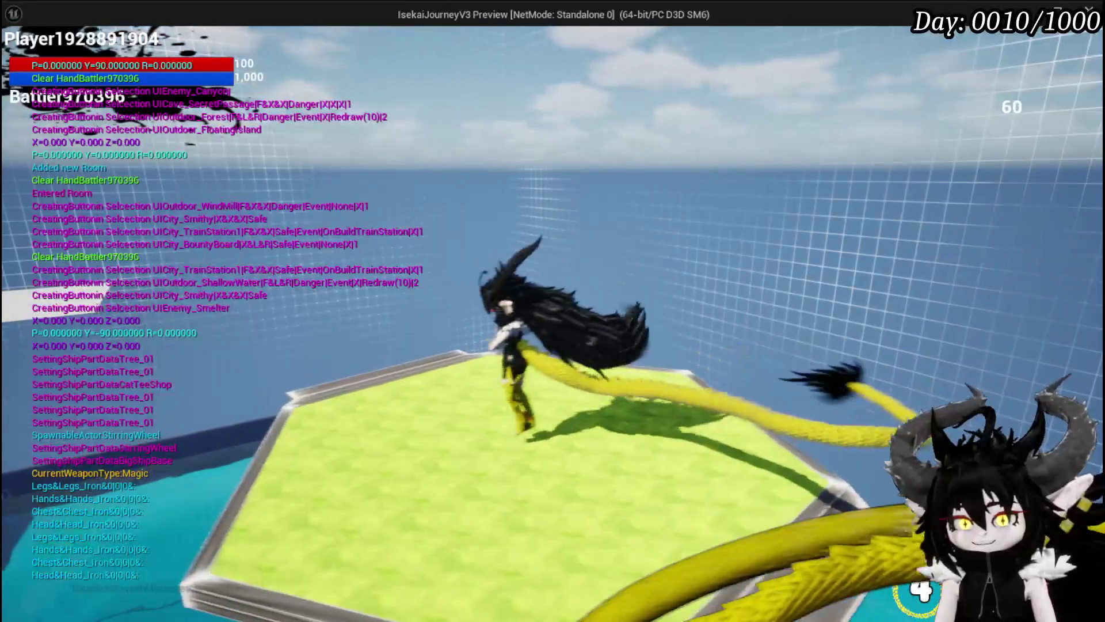
Open the floating island loot chest, take all its items, stop the preview and save all.
key(e)
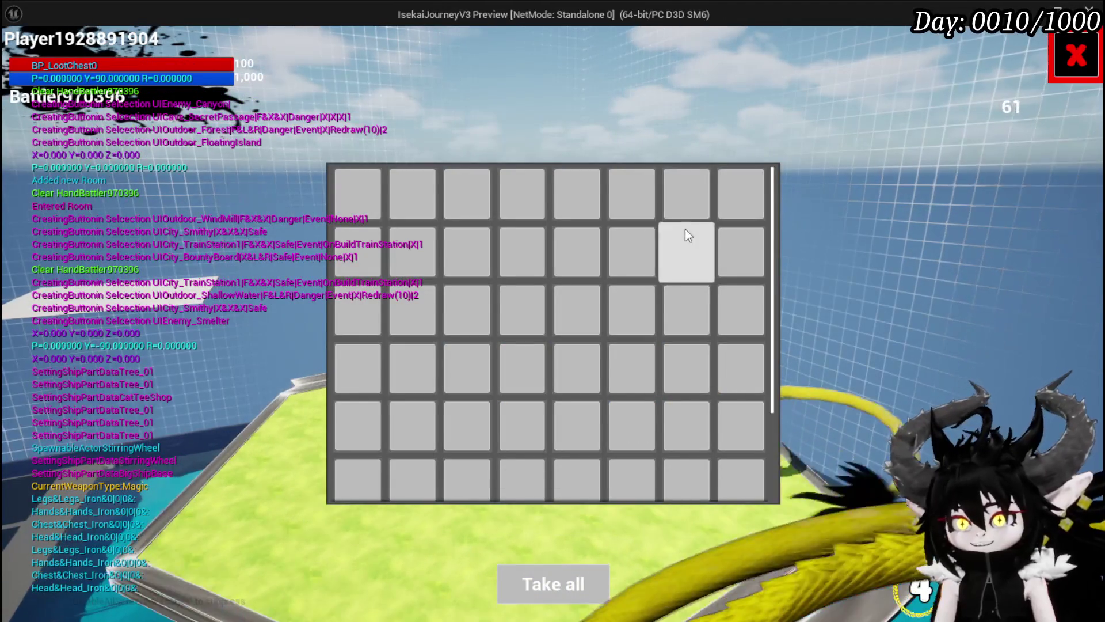
scroll(689, 235, down, 2)
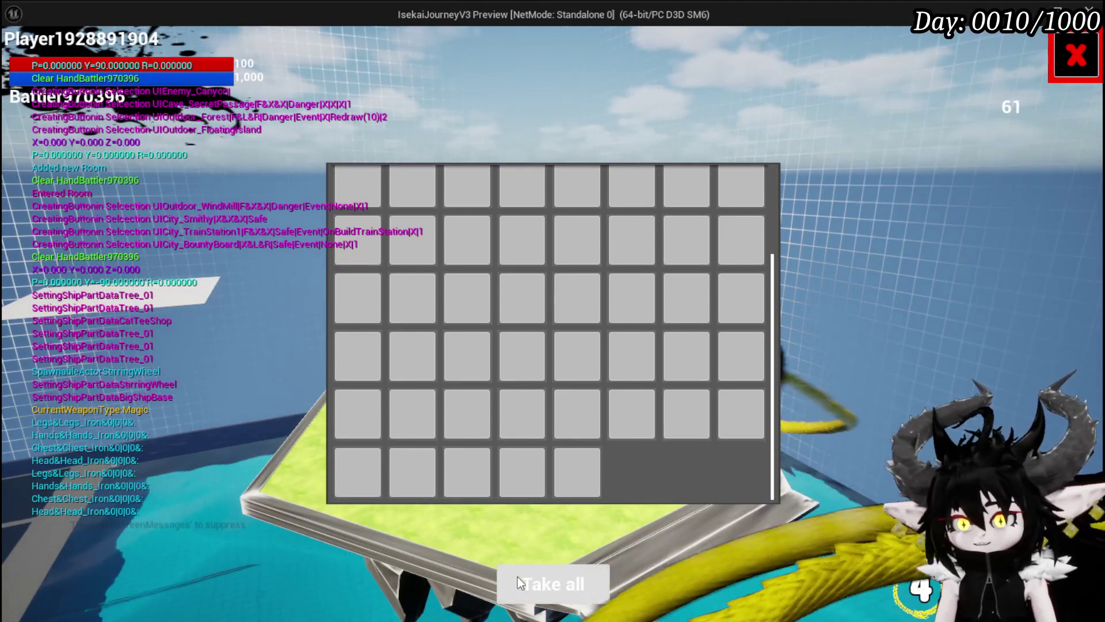
click(517, 577)
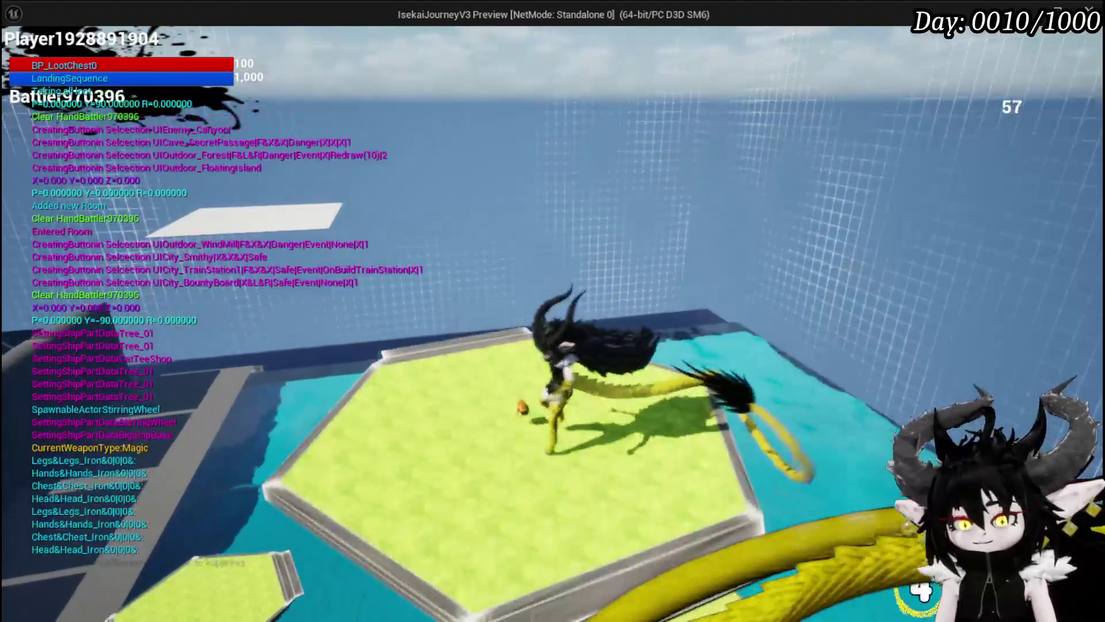
key(Escape)
click(21, 59)
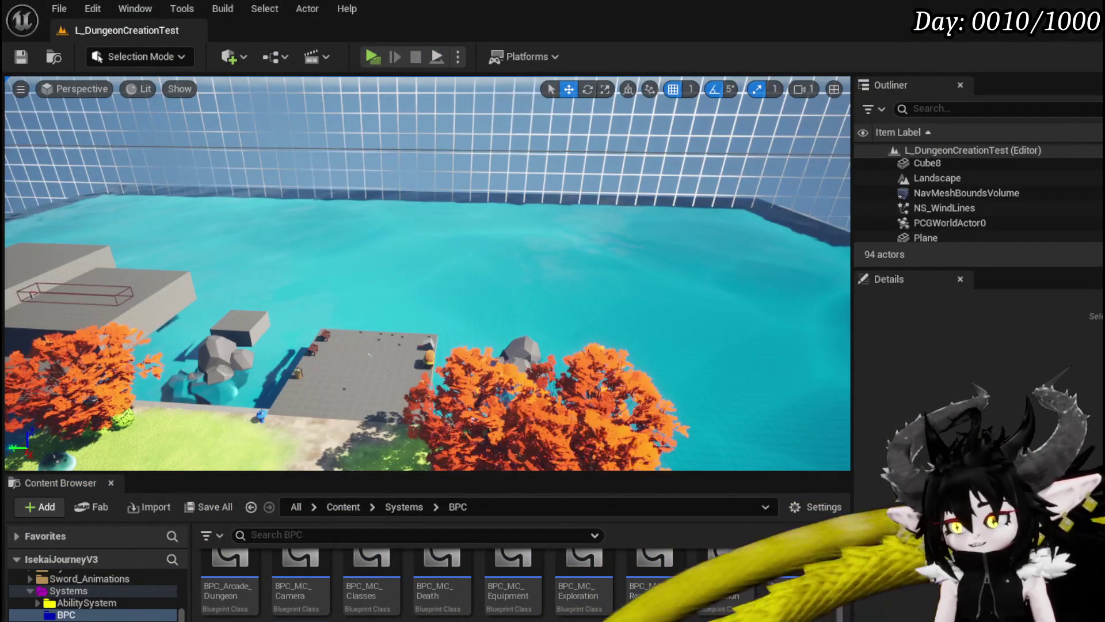
Compare BP_Room_FloatingIsland with Room_Windmill and reattach ChestSpawnLocation to a different static mesh.
key(alt+Tab)
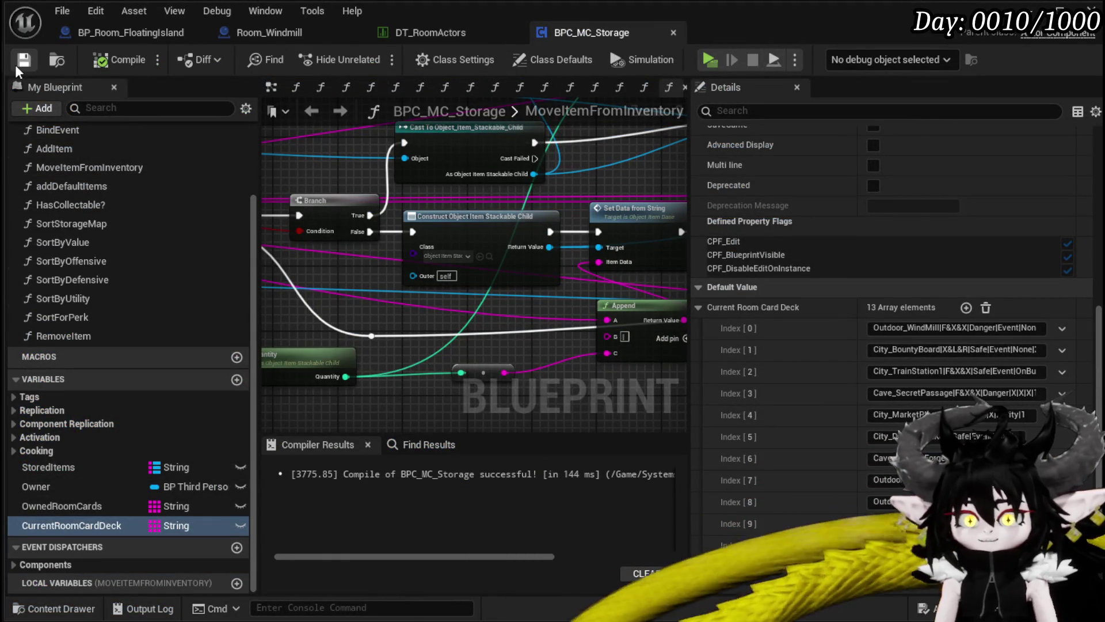
click(126, 30)
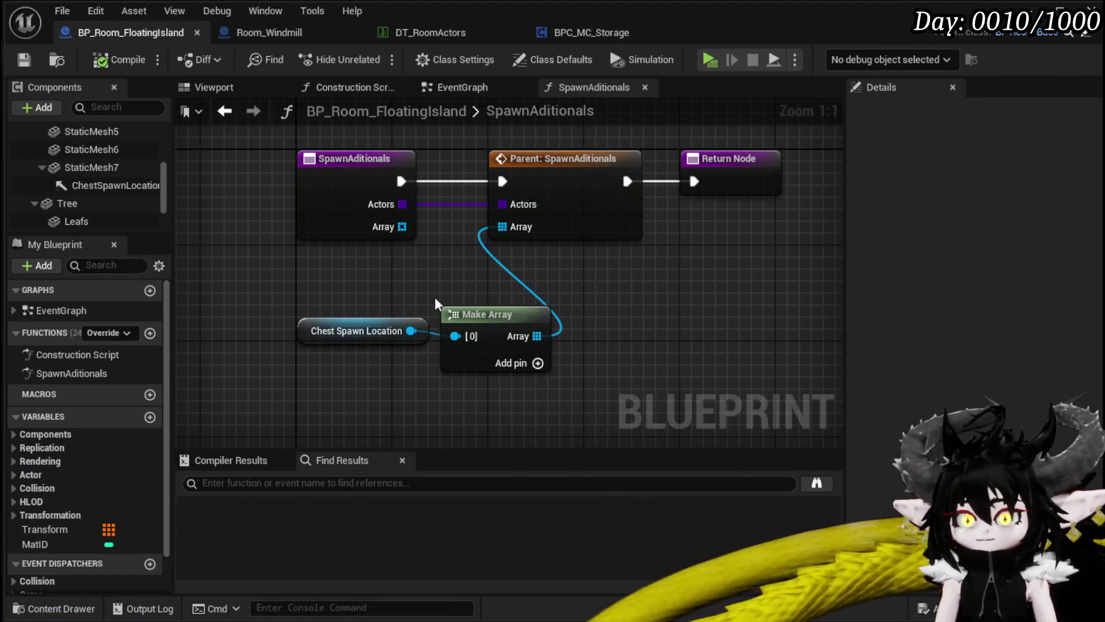
click(282, 32)
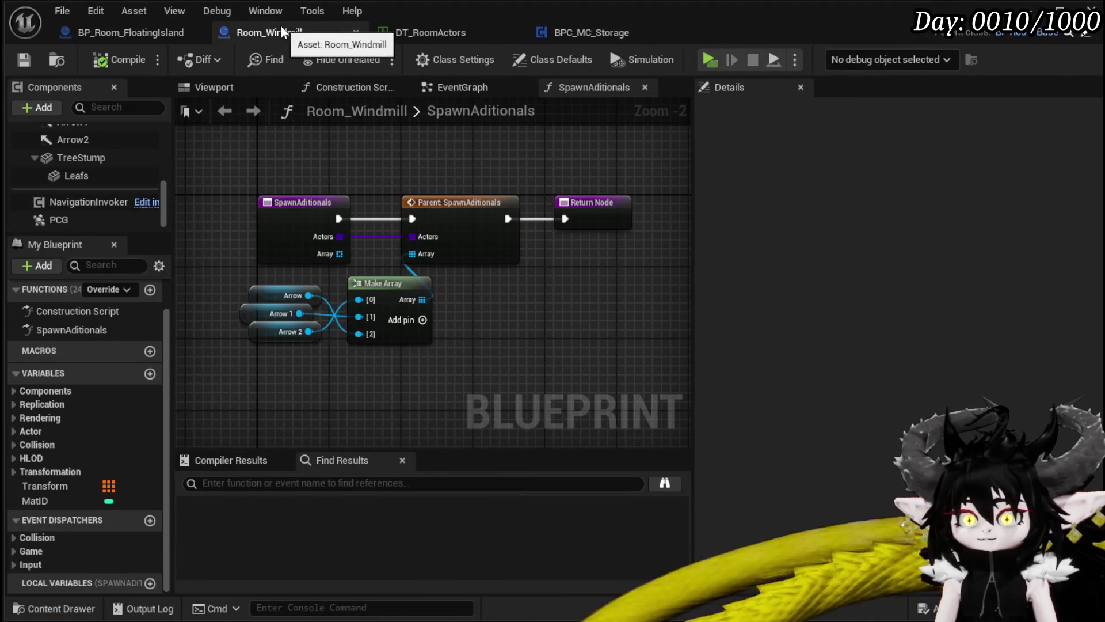
click(153, 35)
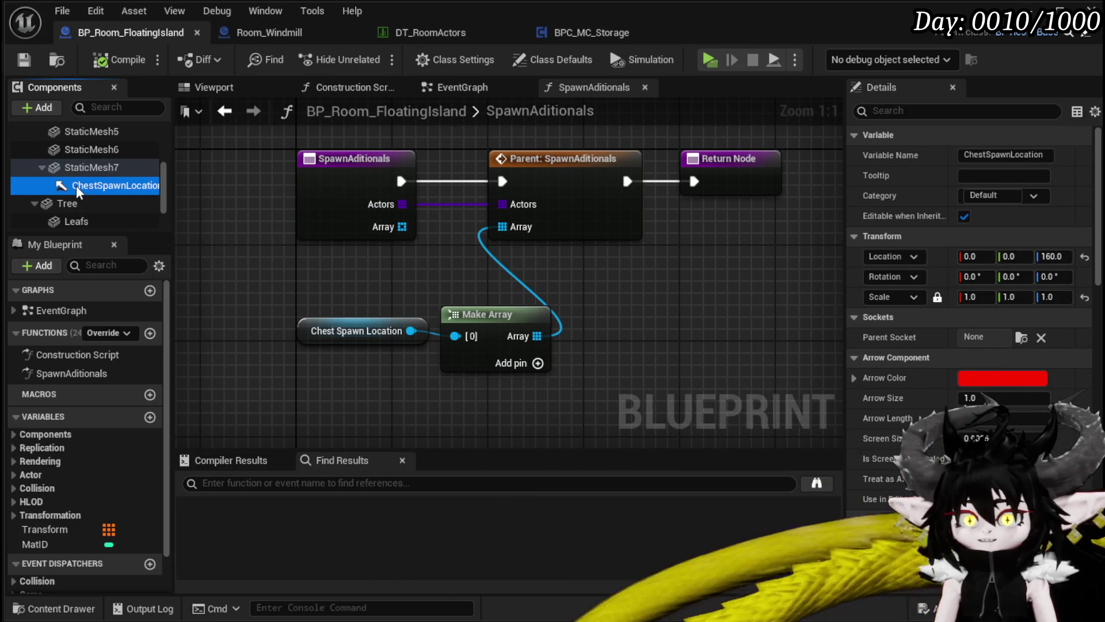
mouse_move(83, 190)
mouse_down()
mouse_move(64, 141)
mouse_move(63, 154)
mouse_up()
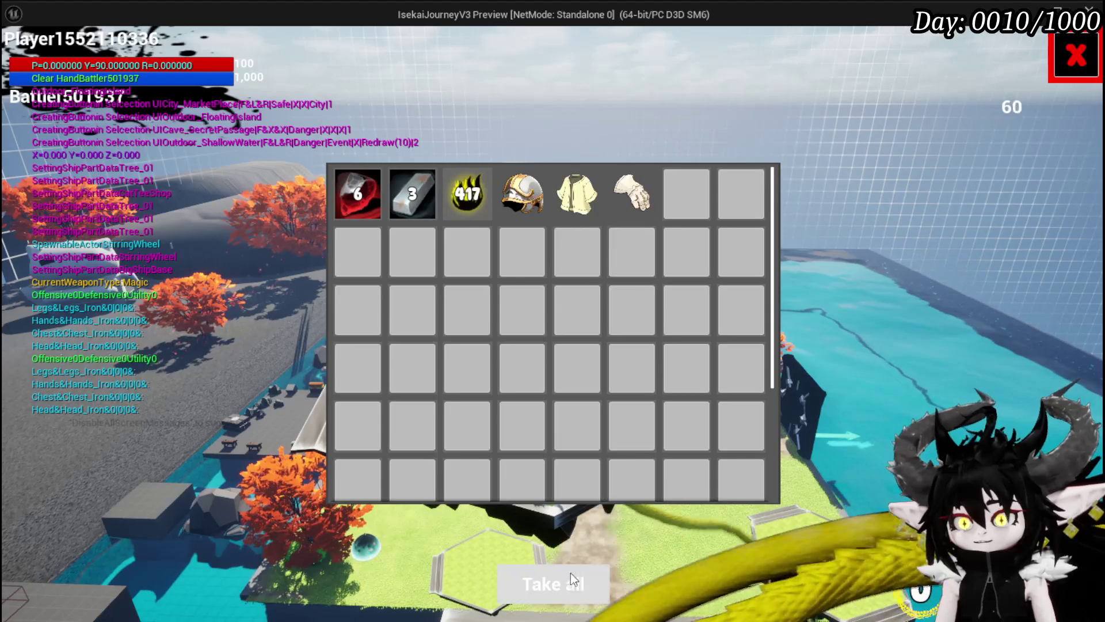
Reopen the emptied chest to confirm it holds no loot, then stop play and save the level.
key(e)
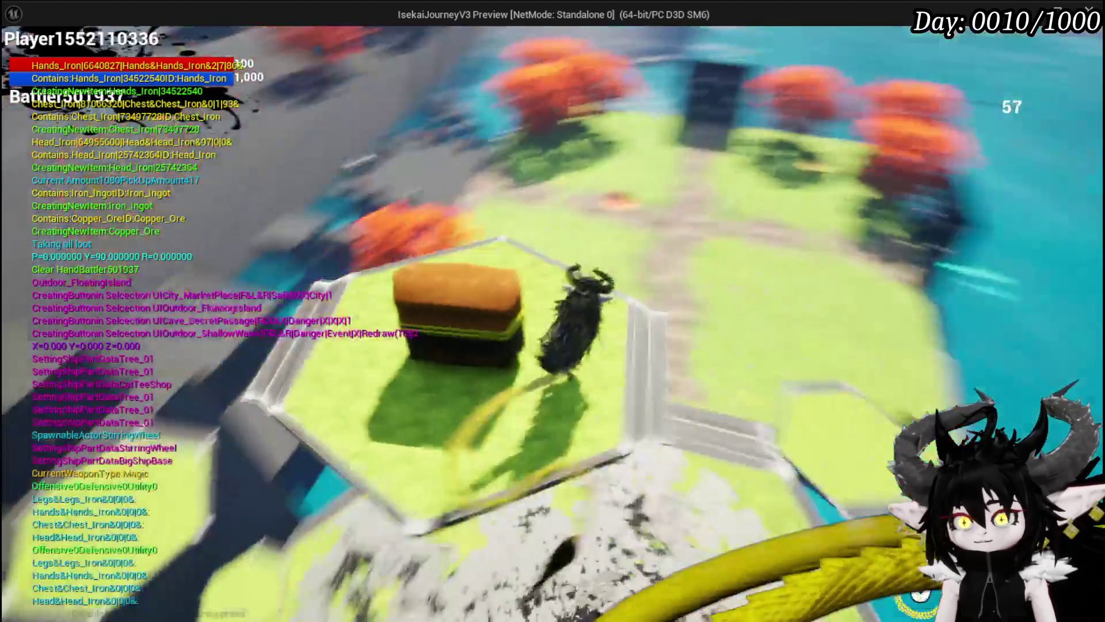
key(e)
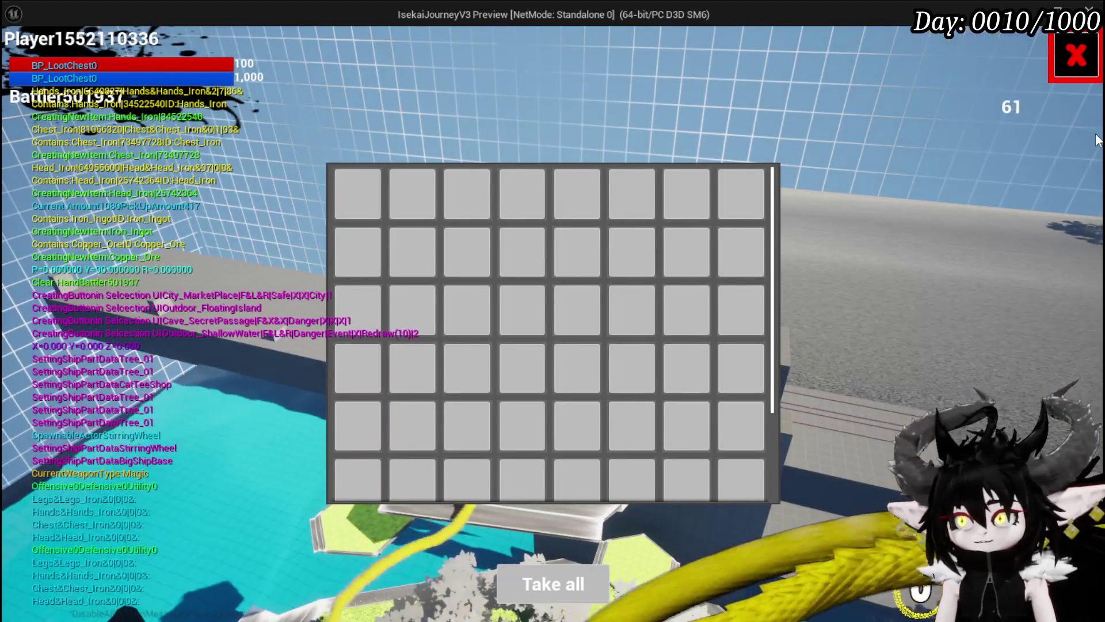
click(1076, 74)
key(w)
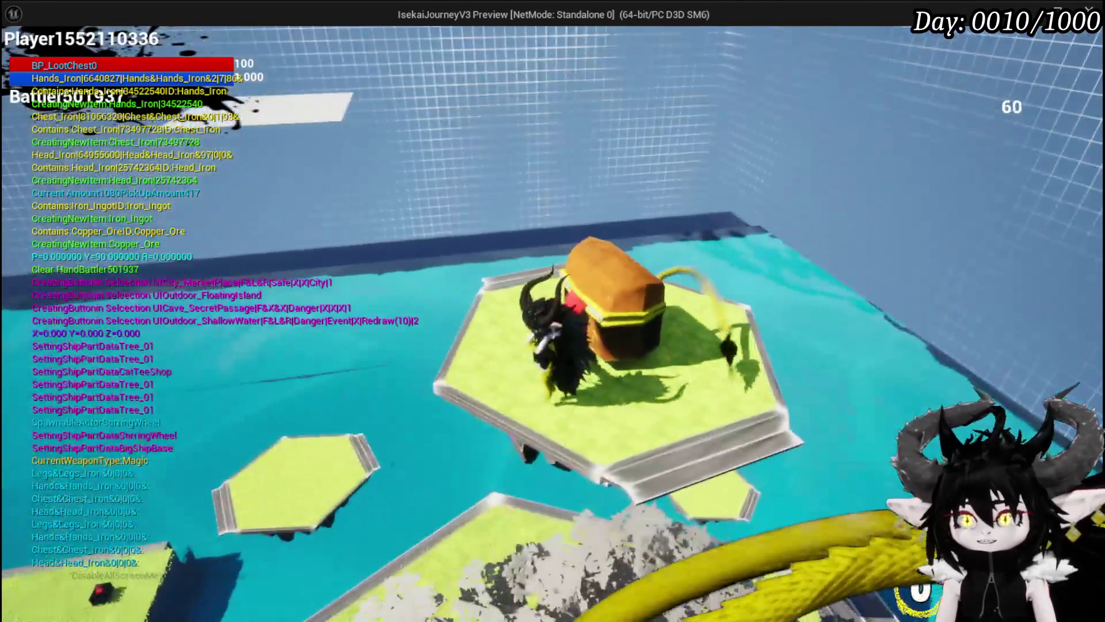
key(e)
key(e)
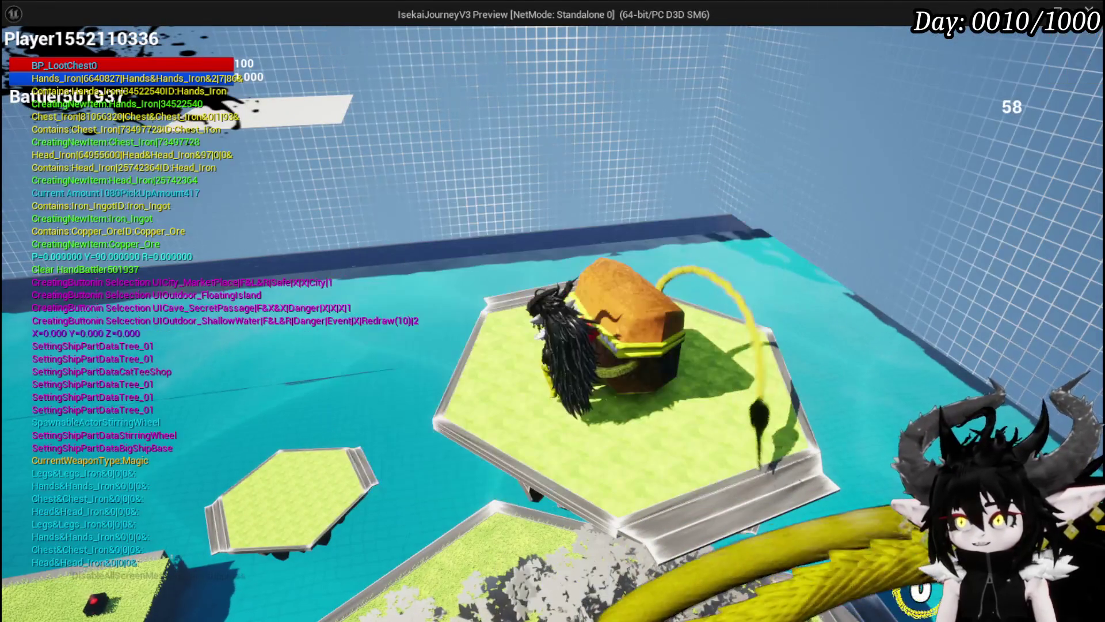
key(alt+Tab)
key(Escape)
key(ctrl+s)
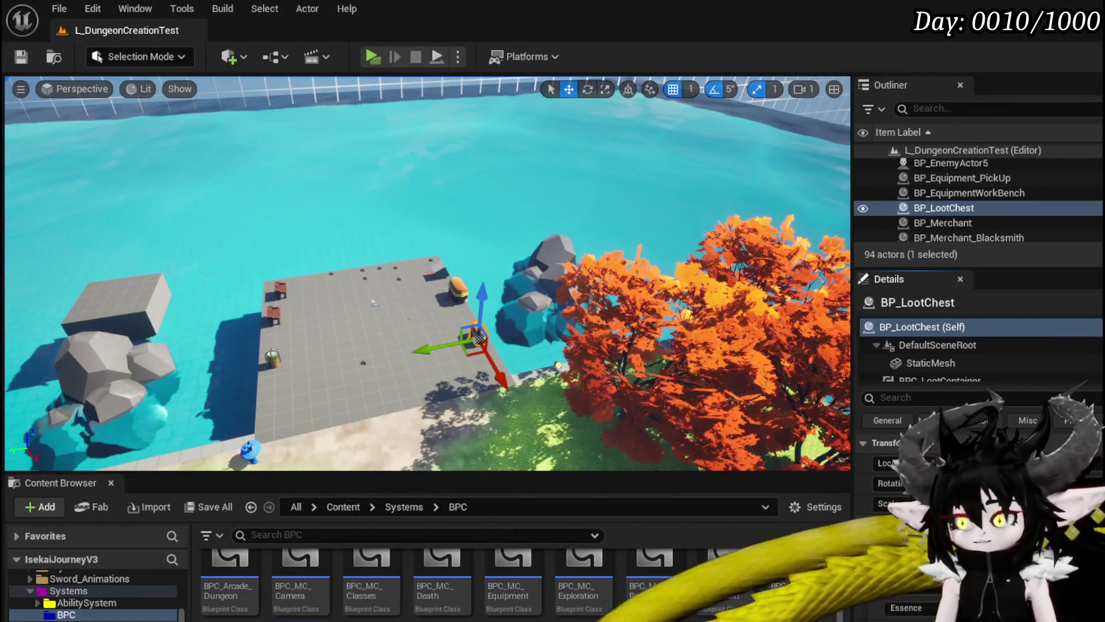
Raise ChestSpawnLocation along Z in BP_Room_FloatingIsland, compile and save, then view BP_LootChest's Build Container nodes.
key(alt+Tab)
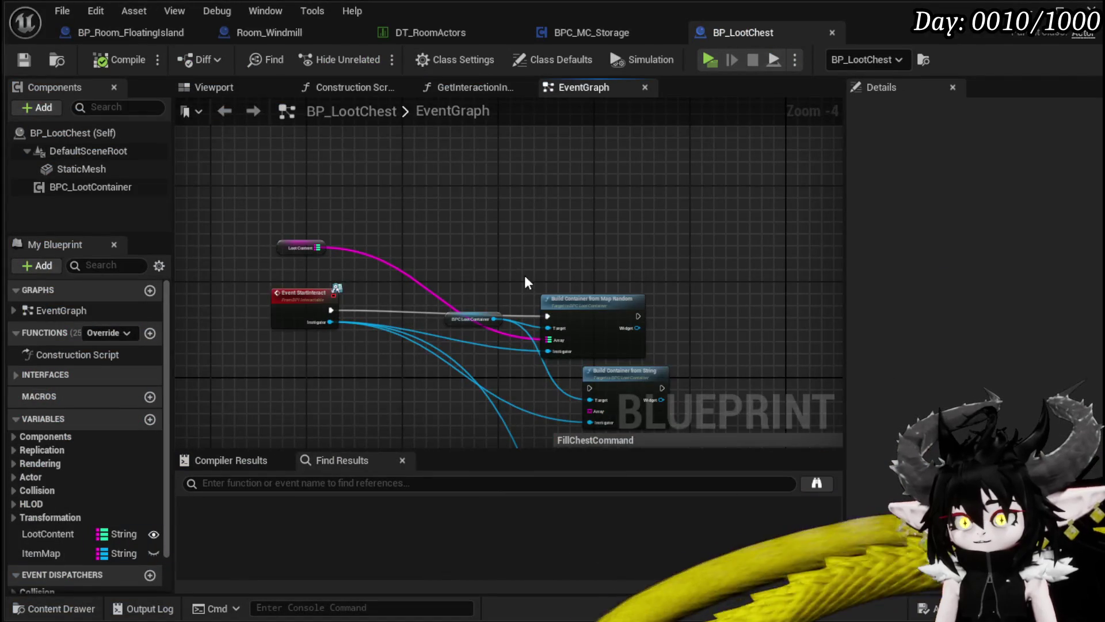
click(168, 27)
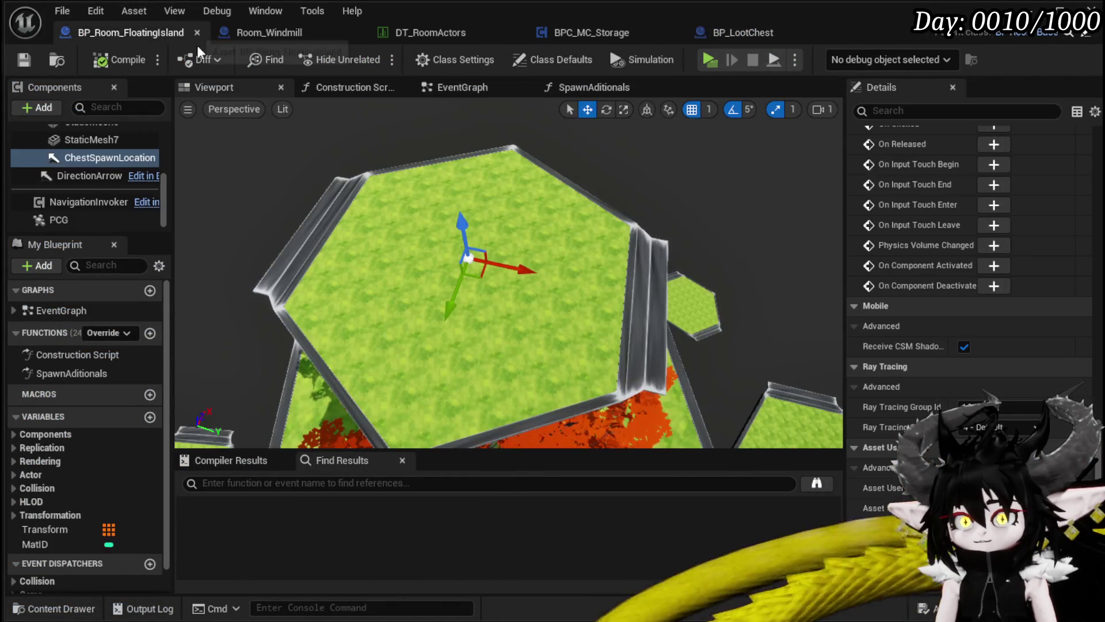
drag(507, 270, 506, 207)
drag(490, 143, 494, 137)
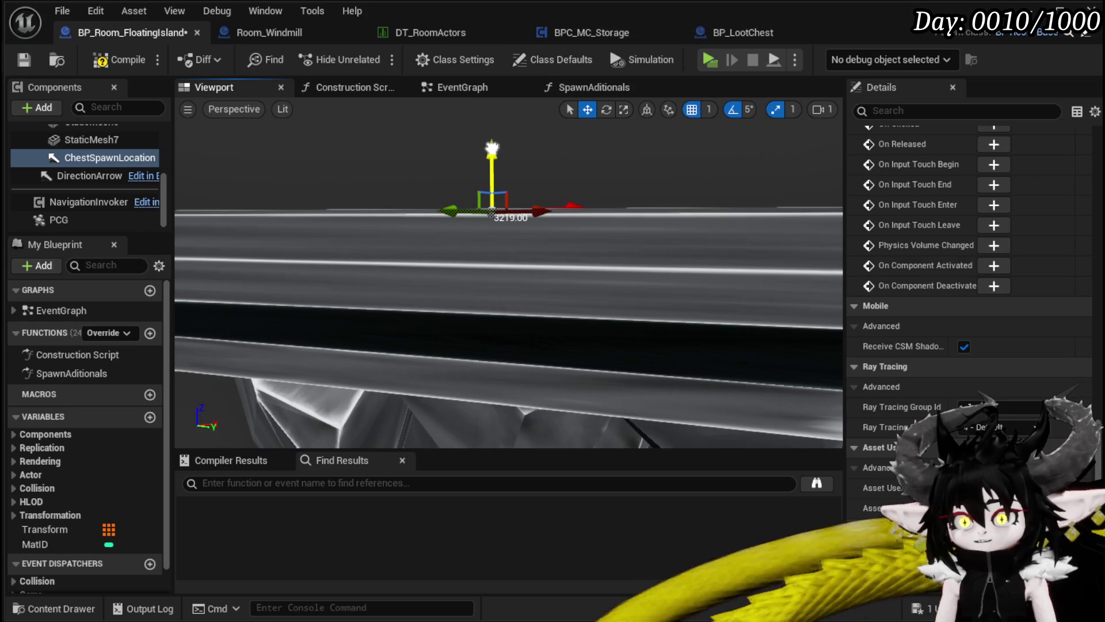
click(126, 60)
click(24, 59)
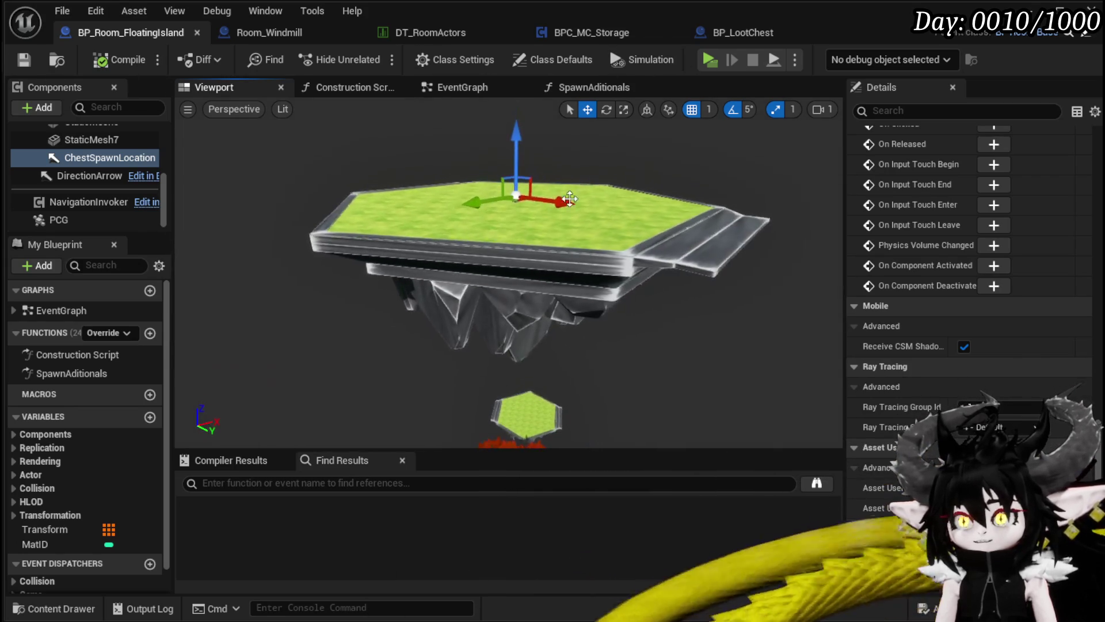
click(732, 32)
mouse_move(603, 248)
mouse_down()
mouse_move(585, 226)
mouse_move(590, 200)
mouse_move(649, 214)
mouse_move(585, 210)
mouse_move(451, 141)
mouse_move(426, 194)
mouse_move(578, 210)
mouse_up()
Place the BPC Loot Container getter directly above Build Container from Map Random.
scroll(578, 211, up, 4)
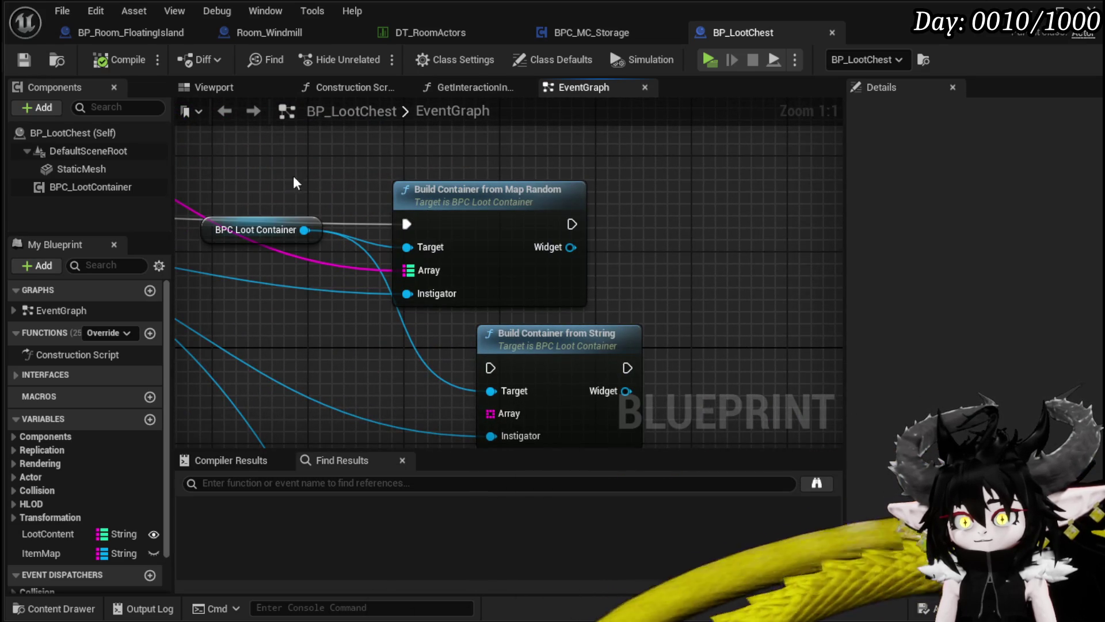
drag(323, 178, 360, 207)
drag(260, 252, 451, 155)
click(305, 183)
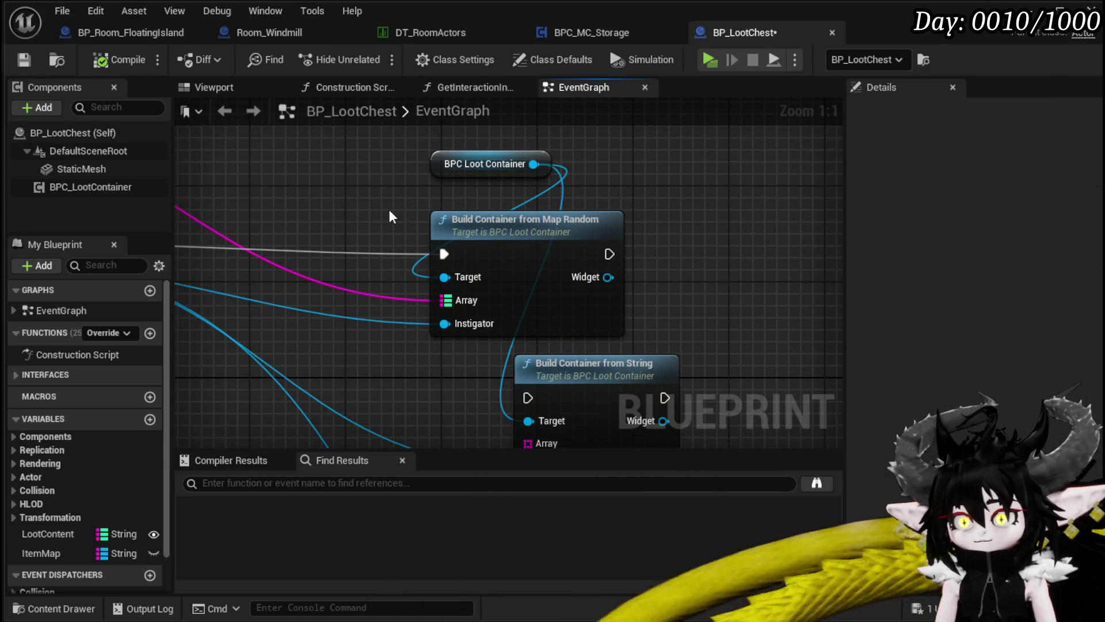
Inspect the Build Container from Map Random function's Set Data, Add to Viewport and return nodes.
click(523, 226)
key(alt+g)
scroll(401, 194, down, 3)
mouse_move(401, 194)
mouse_down()
mouse_move(374, 231)
mouse_move(271, 167)
mouse_up()
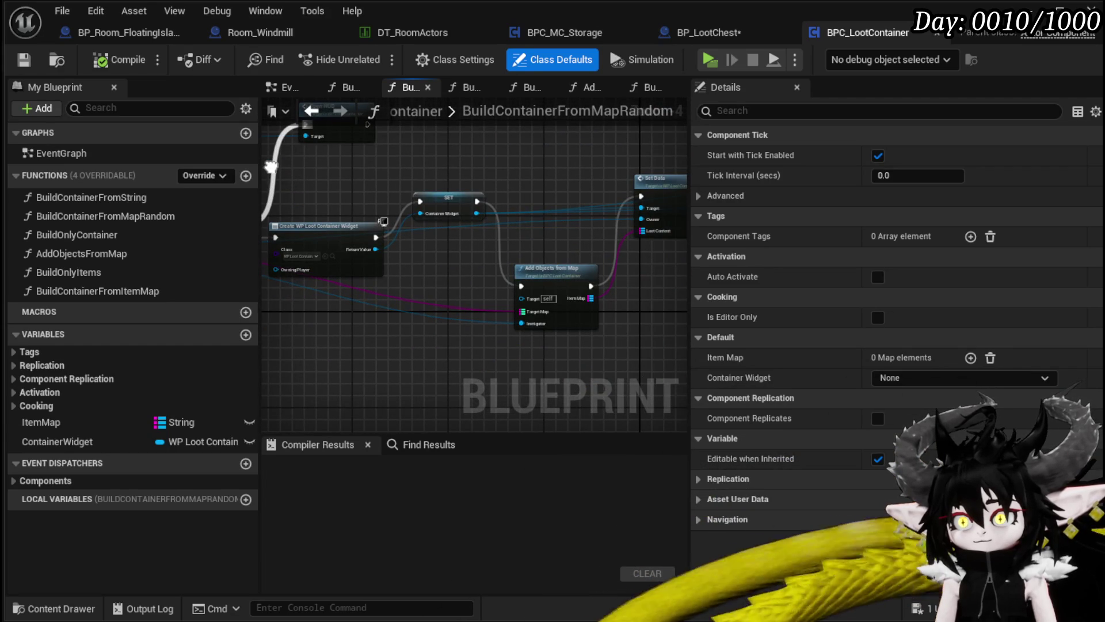
scroll(510, 190, up, 2)
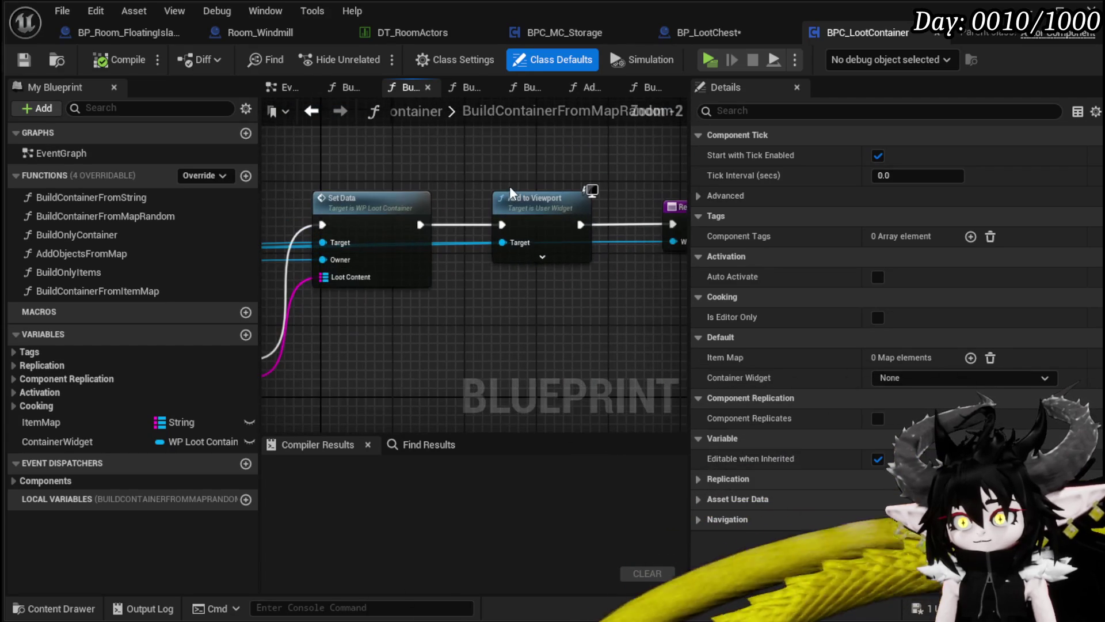
scroll(444, 168, down, 2)
mouse_move(582, 219)
mouse_down()
mouse_move(461, 242)
mouse_move(425, 234)
mouse_move(417, 248)
mouse_move(203, 118)
mouse_up()
click(311, 113)
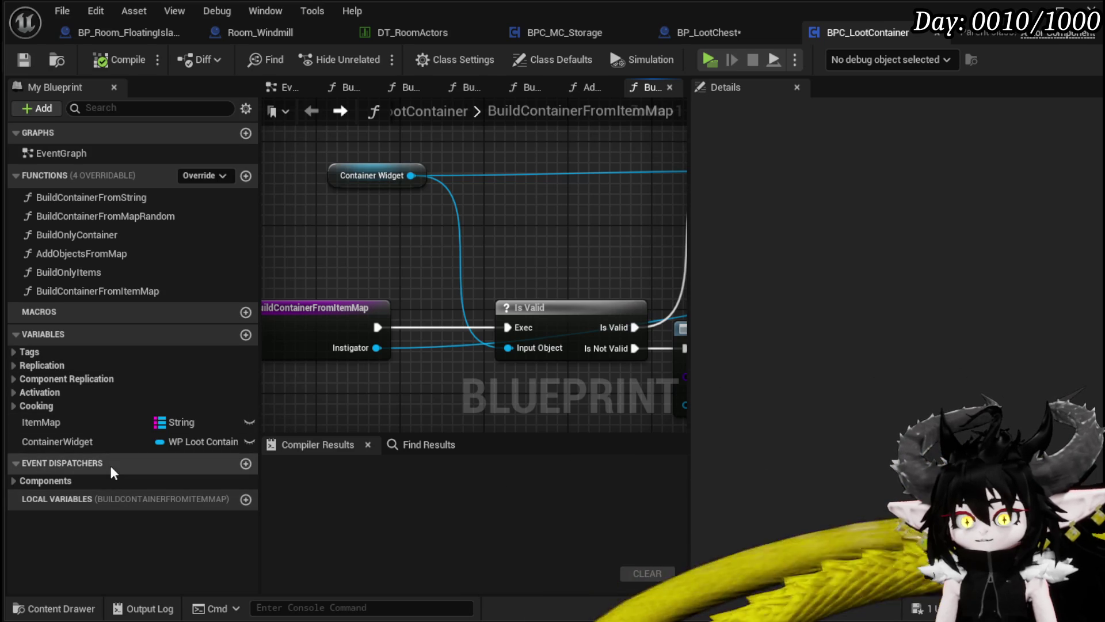
Search for a 'Bind on em' action from a ContainerWidget getter in BPC_LootContainer, then return to BP_LootChest.
click(708, 33)
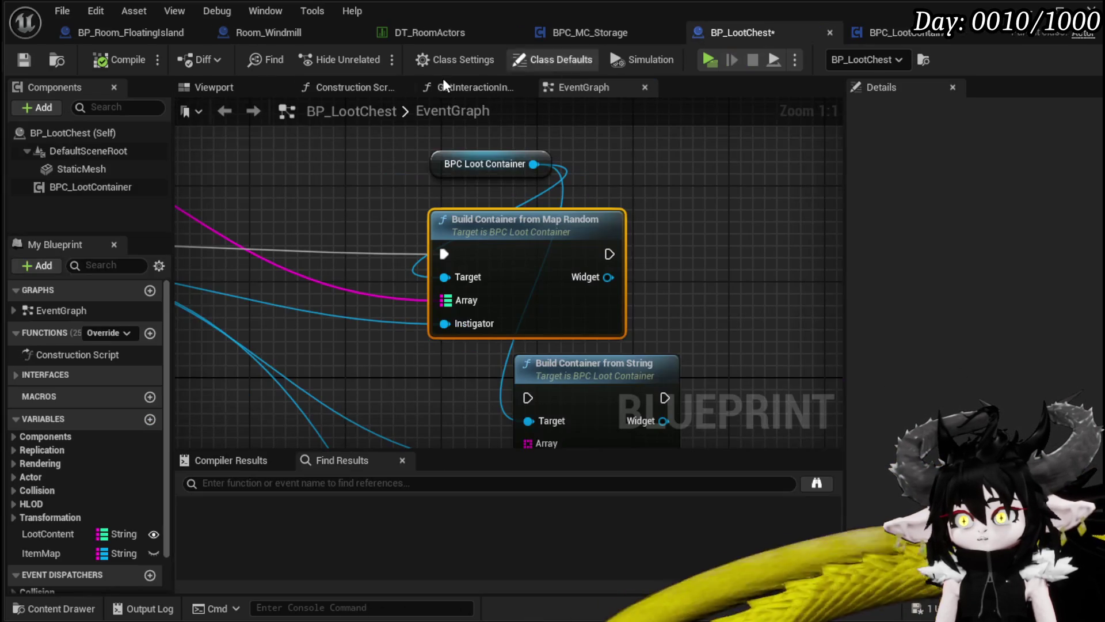
click(902, 33)
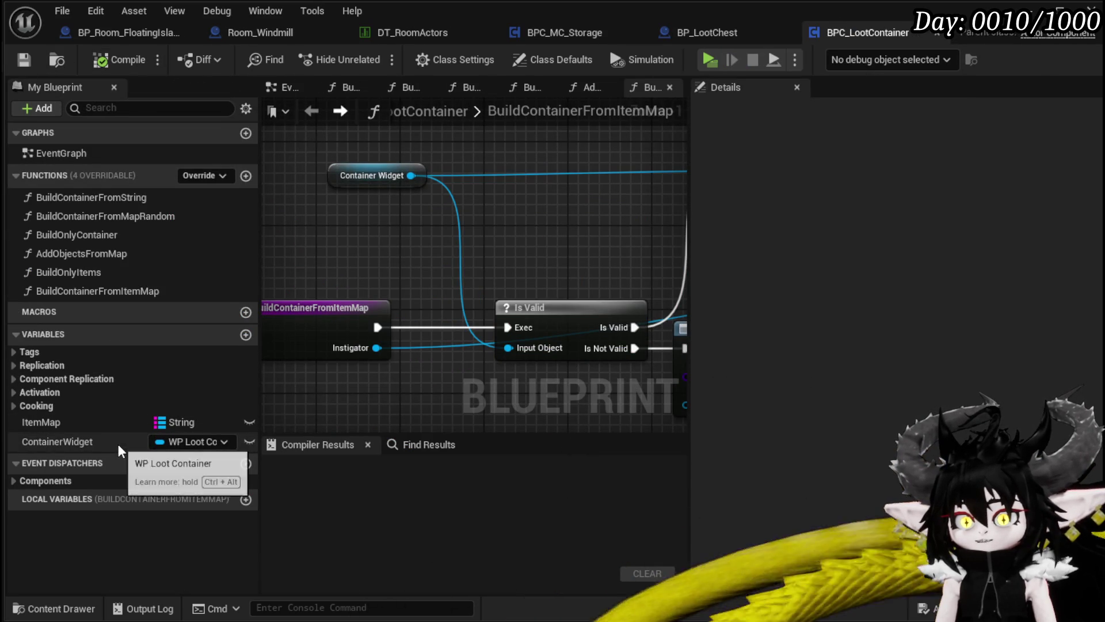
mouse_move(91, 440)
mouse_down()
mouse_move(341, 270)
mouse_move(338, 256)
mouse_move(406, 222)
mouse_up()
text(Bind on em)
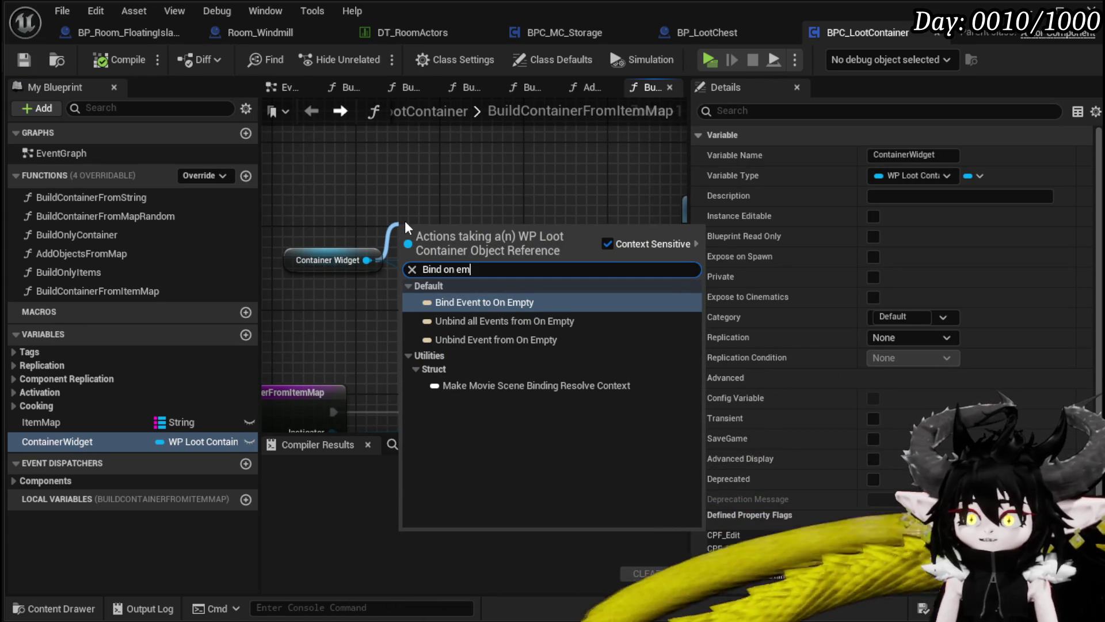
click(435, 177)
mouse_move(488, 203)
mouse_down()
mouse_move(528, 231)
mouse_move(349, 220)
mouse_move(398, 183)
mouse_move(519, 180)
mouse_up()
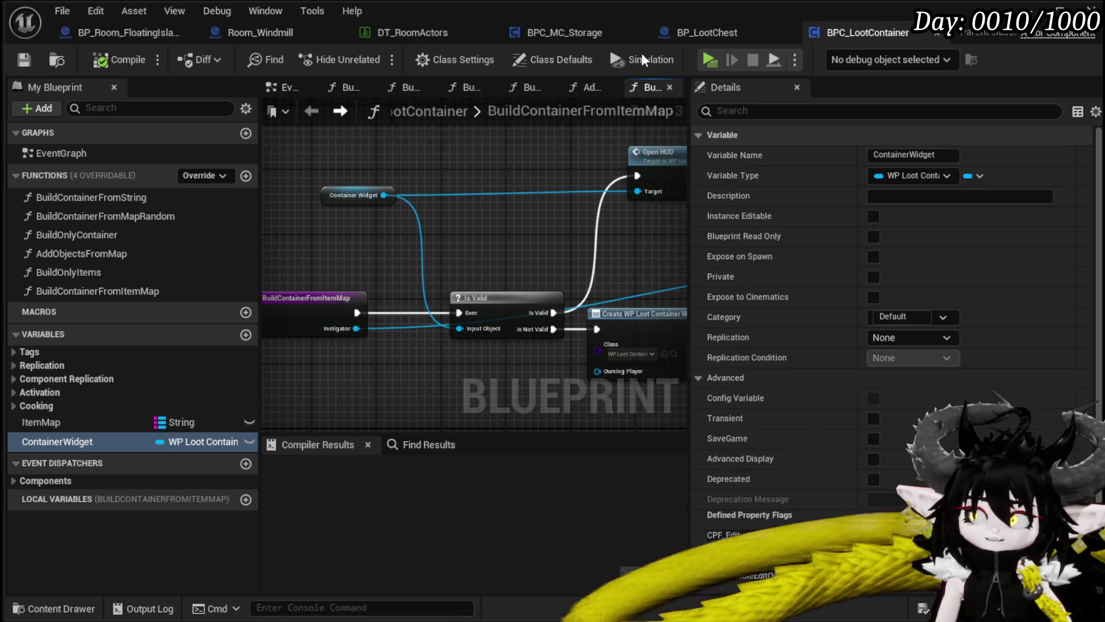
click(720, 31)
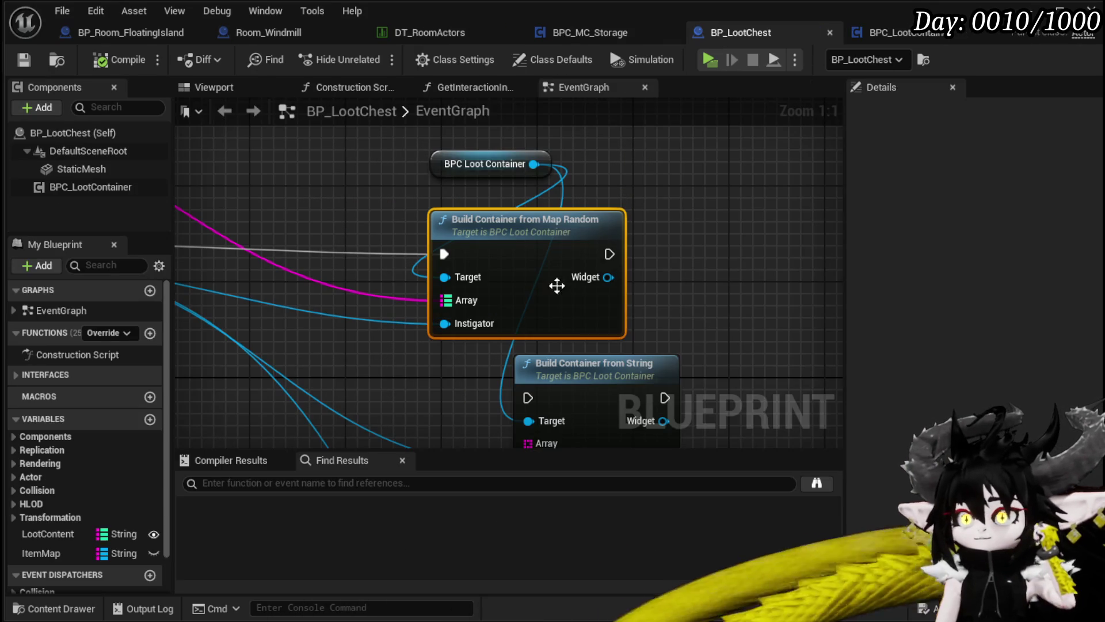
Add a Bind Event to On Empty node from Build Container from Map Random's Widget output.
drag(695, 251, 459, 282)
drag(554, 301, 555, 301)
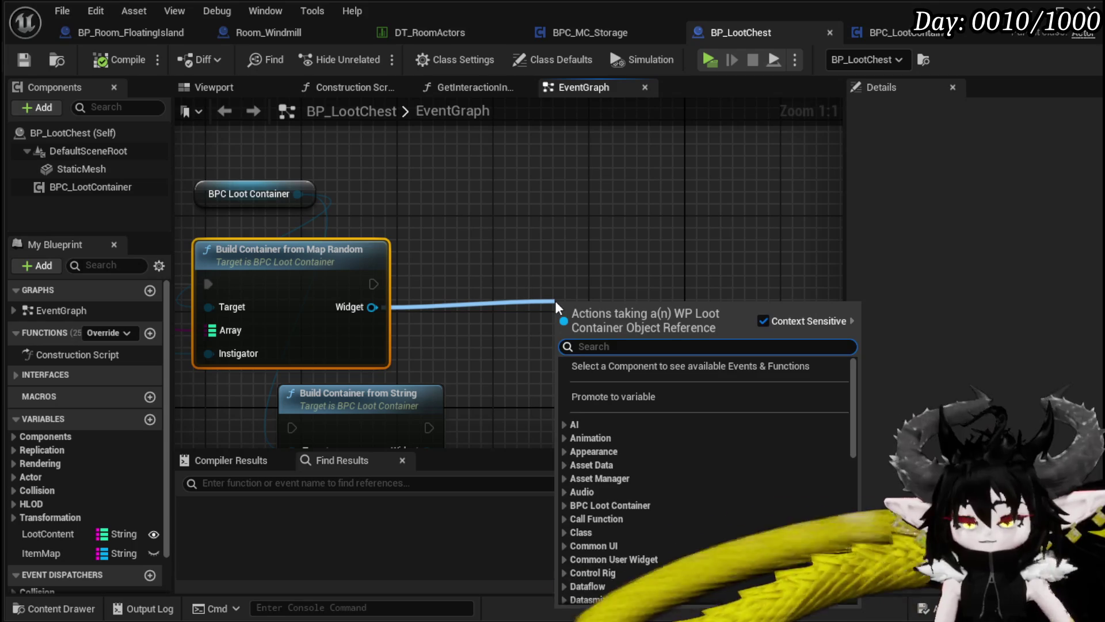
text(Bind event on Em)
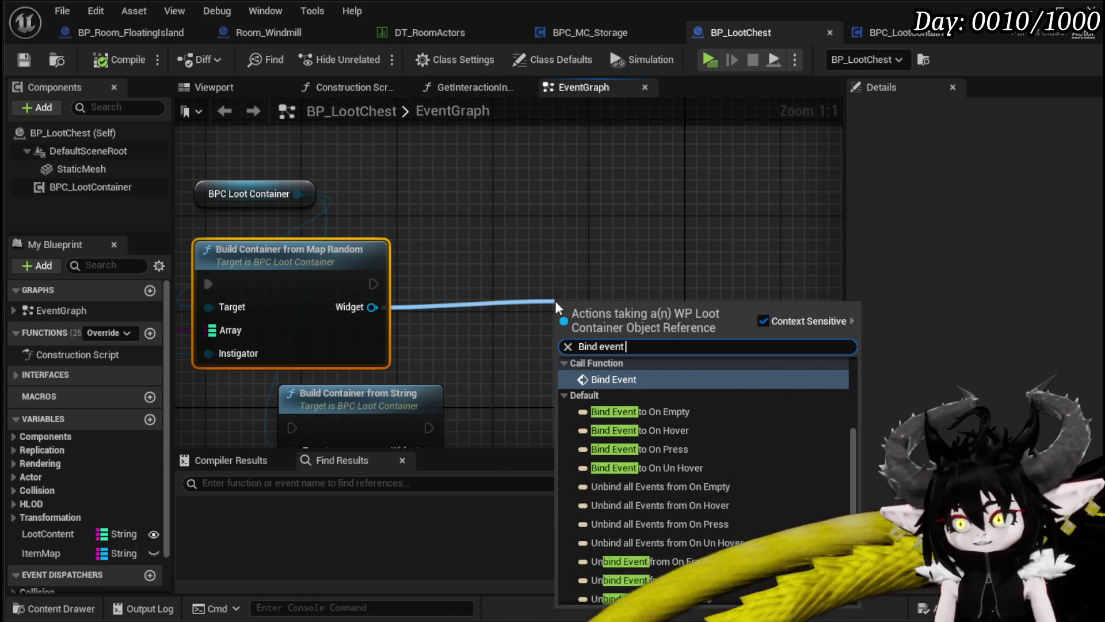
text(pt)
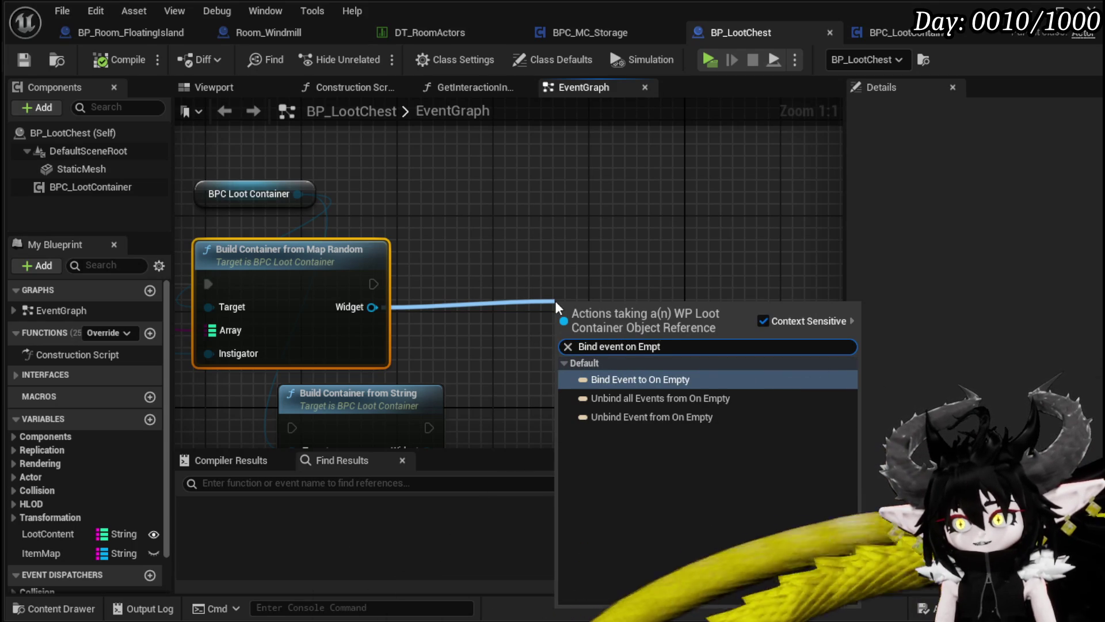
click(640, 379)
mouse_move(605, 338)
mouse_down()
mouse_move(613, 256)
mouse_move(623, 274)
mouse_up()
Wire a new Create Event node into the Bind Event's Event input.
scroll(623, 346, down, 2)
drag(542, 233, 555, 259)
text(Crea)
click(619, 336)
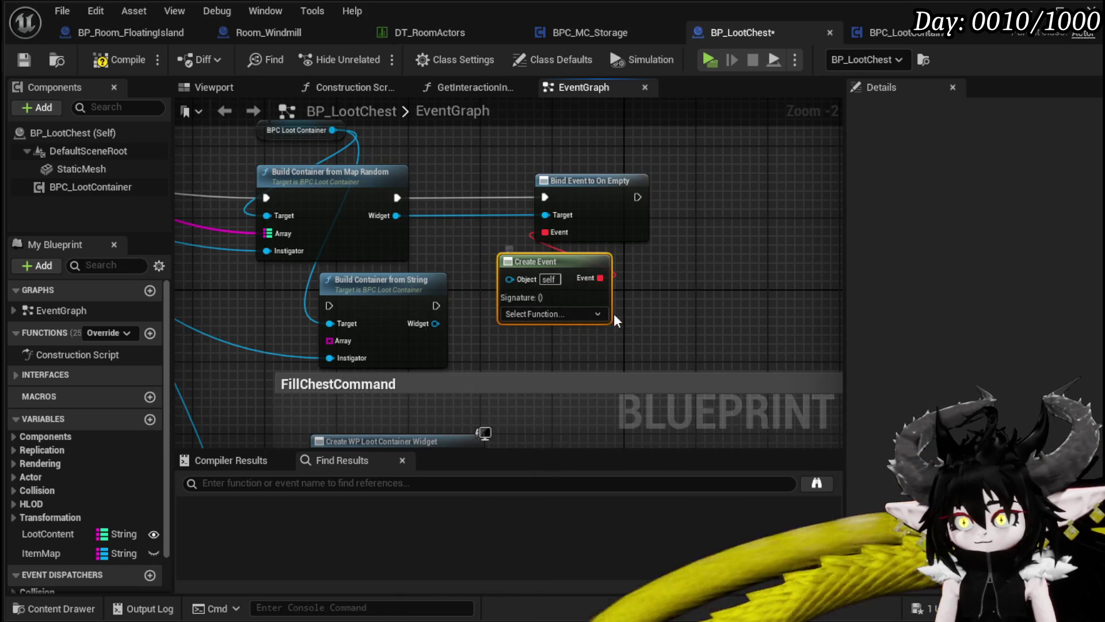
Move the FillChestCommand comment block down and left, then compile the loot chest blueprint.
drag(614, 313, 839, 288)
scroll(548, 276, down, 2)
click(592, 276)
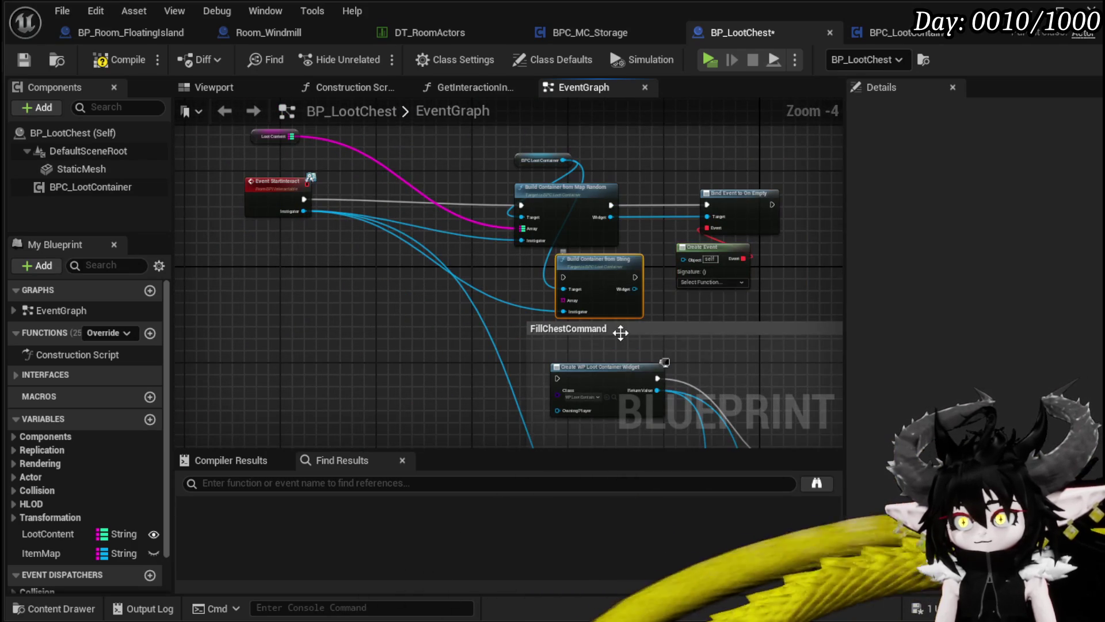
drag(622, 325, 413, 313)
mouse_move(547, 332)
mouse_down()
mouse_move(505, 190)
mouse_move(443, 192)
mouse_up()
scroll(339, 215, down, 4)
drag(278, 183, 805, 412)
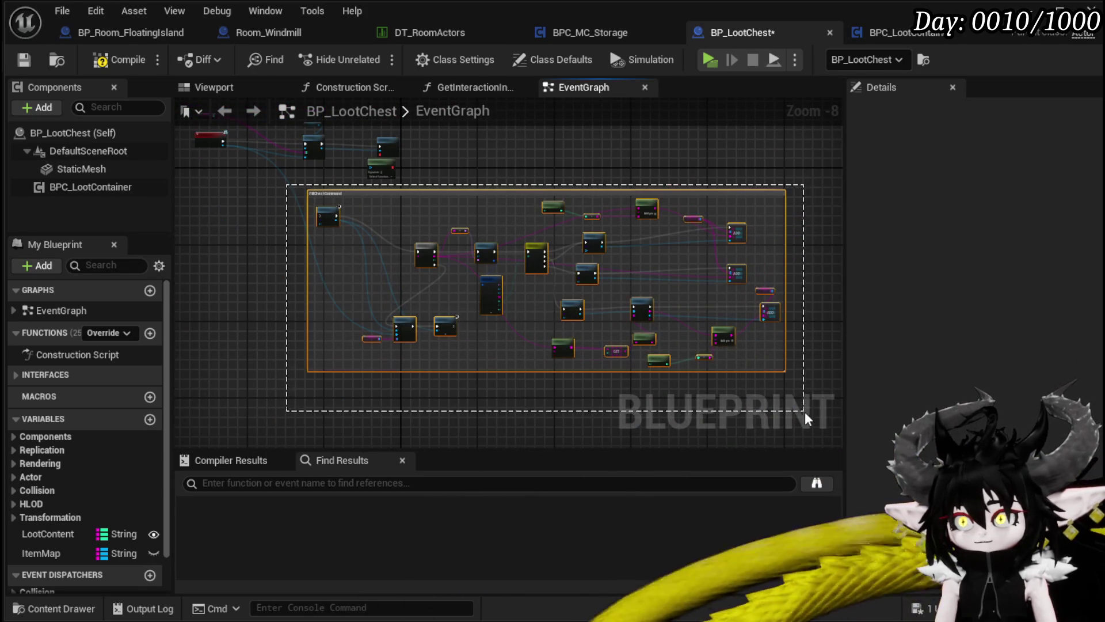
drag(735, 224, 587, 365)
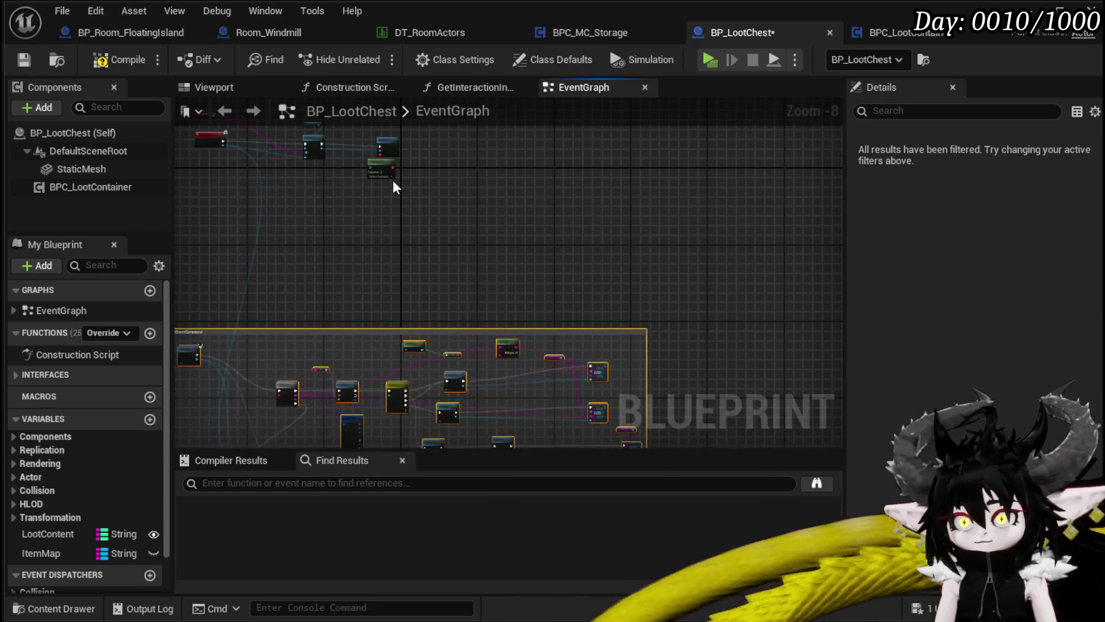
drag(254, 263, 378, 361)
scroll(454, 293, up, 4)
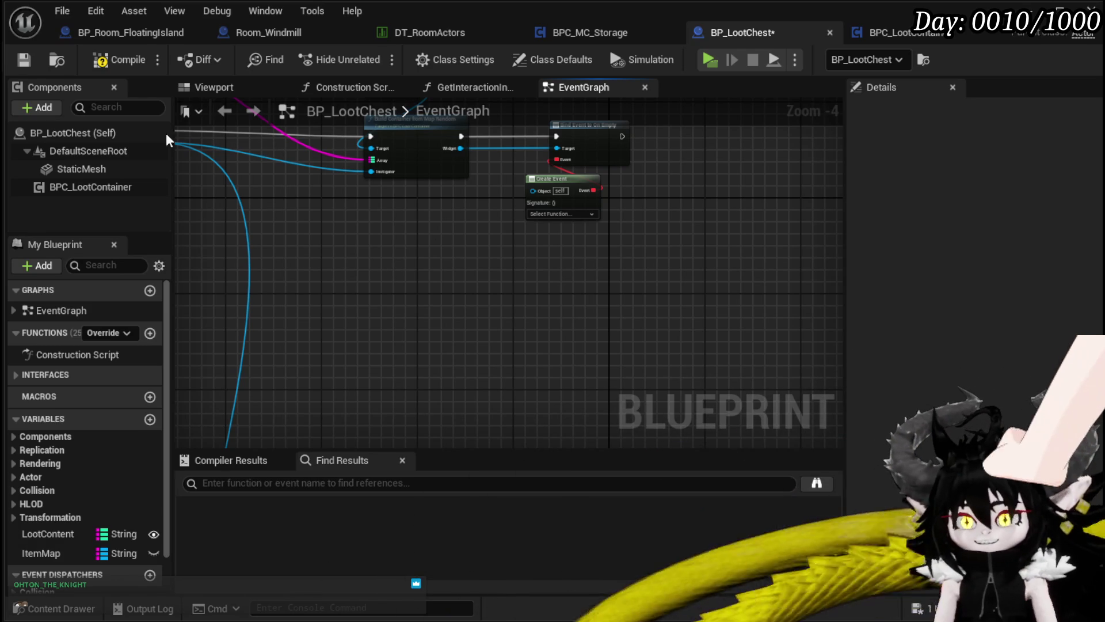
click(125, 53)
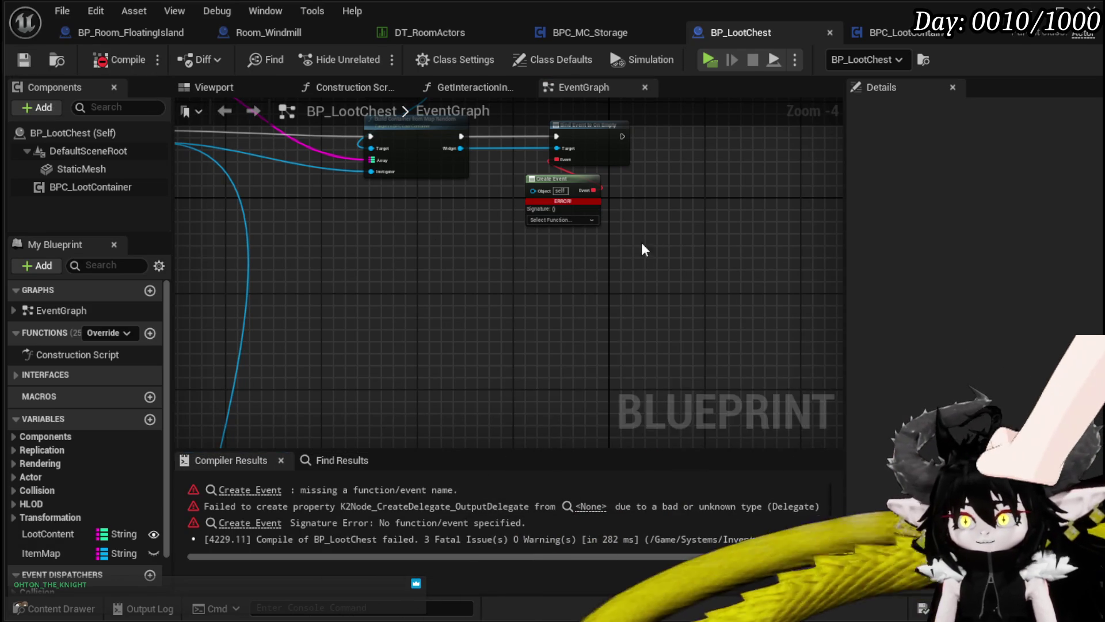
Add a new function named RemoveChest to BP_LootChest.
scroll(621, 236, up, 3)
drag(347, 250, 423, 326)
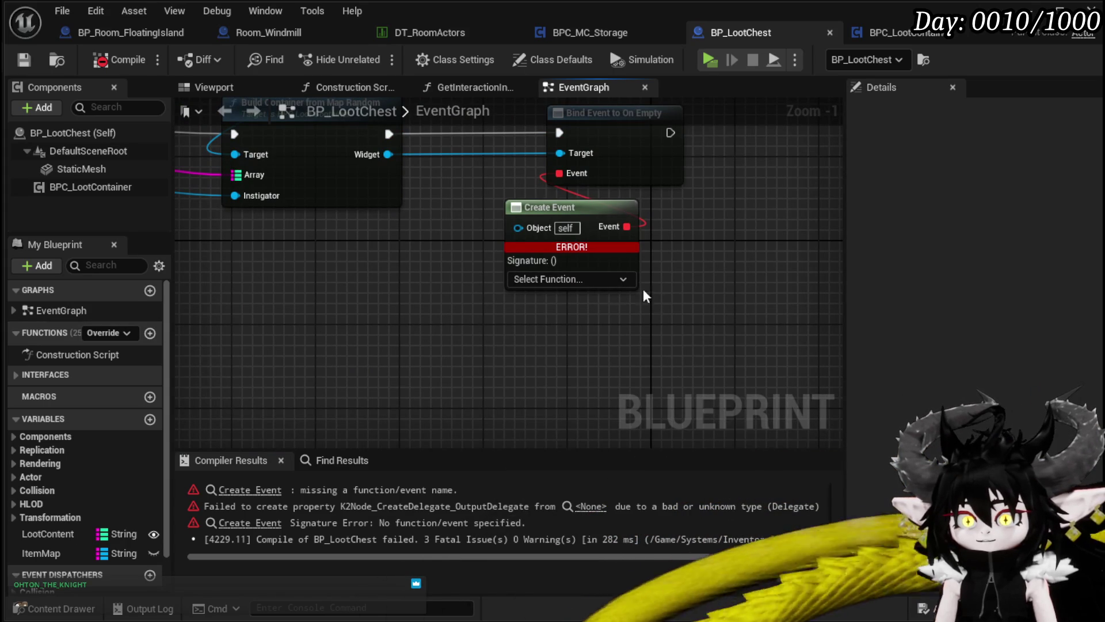
click(150, 332)
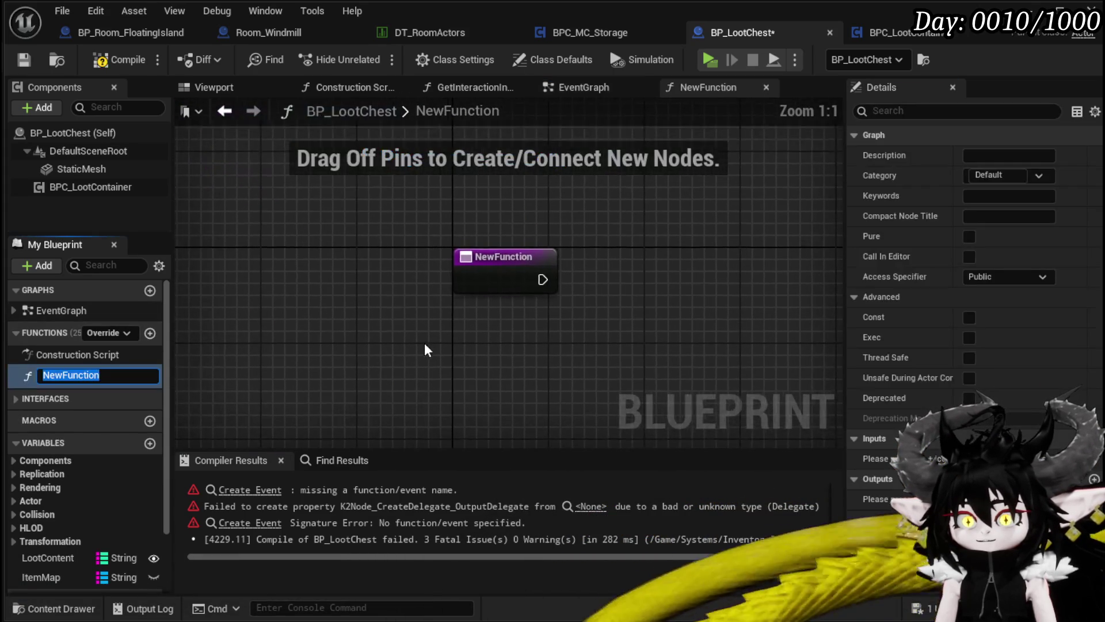
text(RemoveChest)
key(Return)
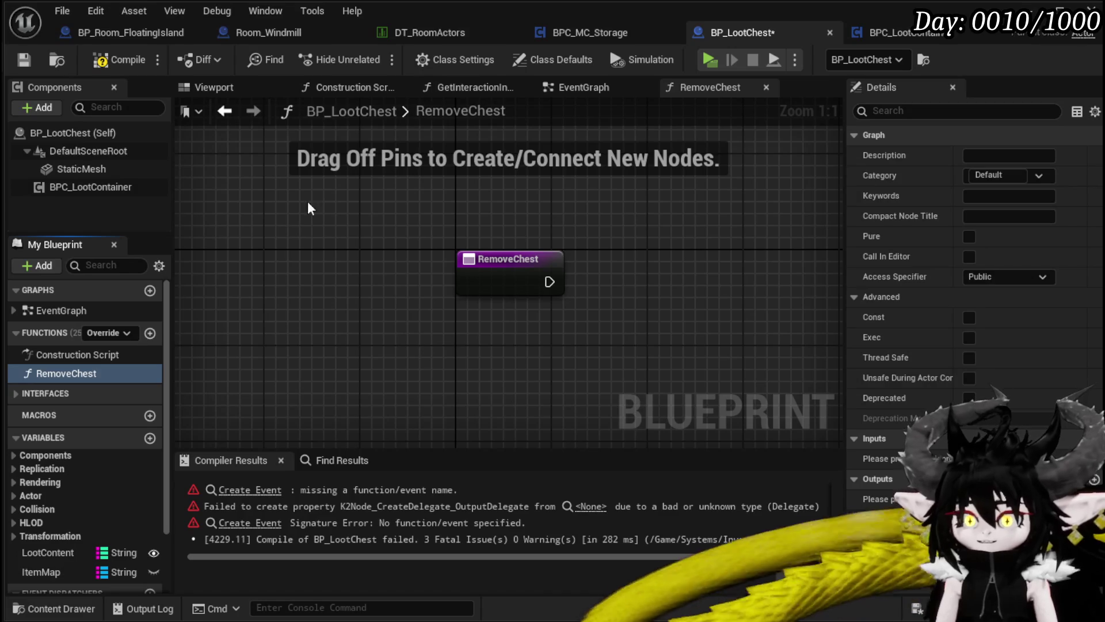
click(229, 121)
Set Create Event's function to RemoveChest, recompile, and open the RemoveChest graph.
click(565, 279)
text(re)
click(533, 343)
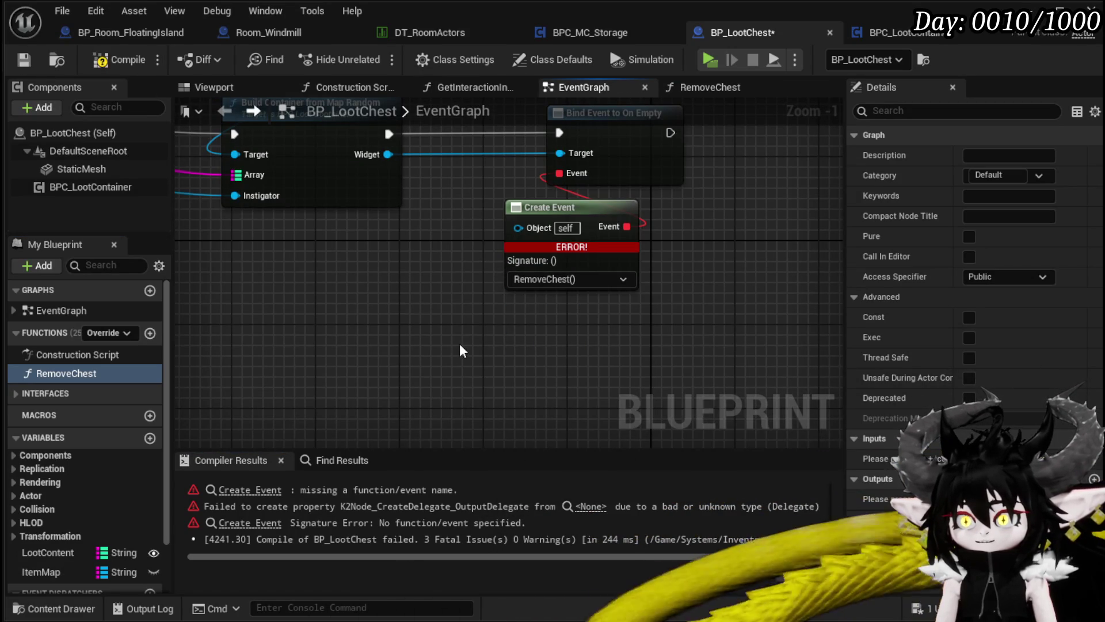
click(117, 62)
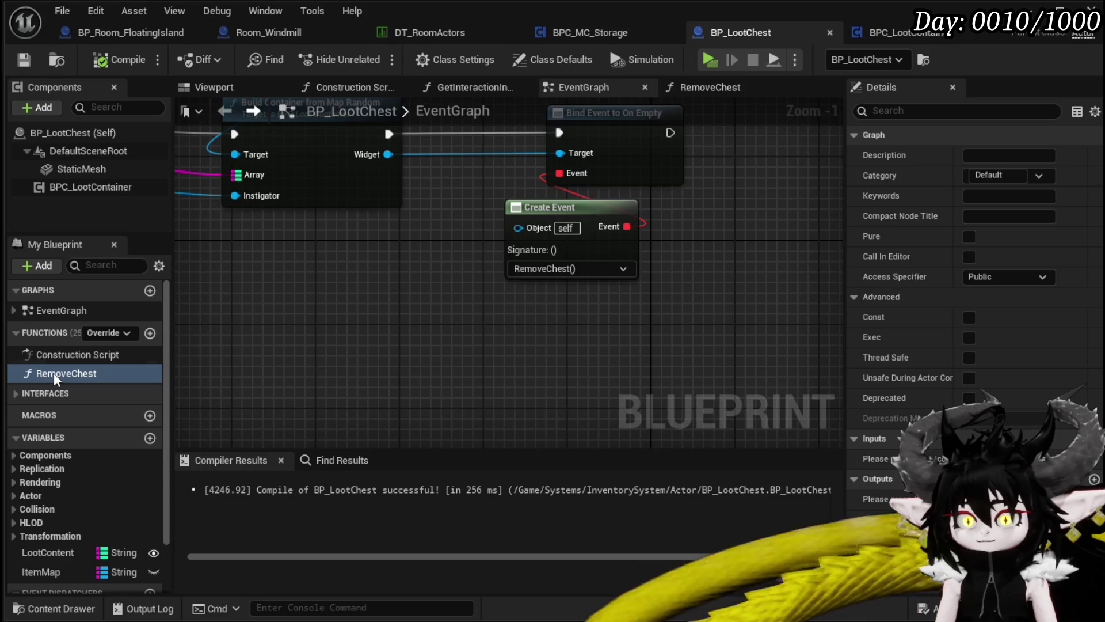
double_click(52, 373)
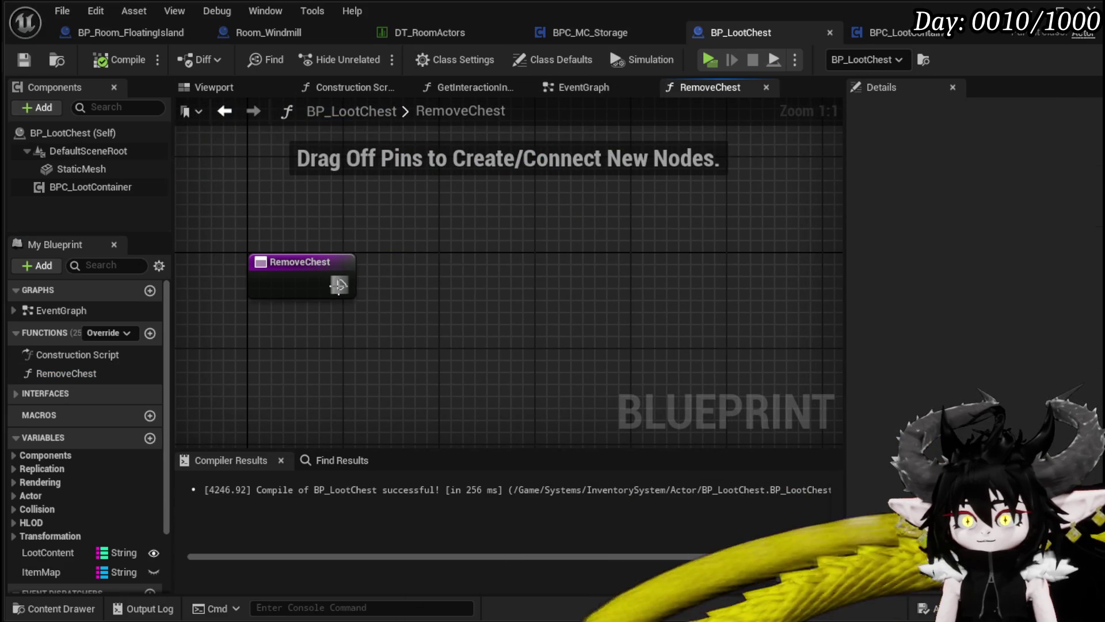
In RemoveChest, add a Spawn System at Location node followed by Destroy Actor.
drag(421, 292, 416, 292)
text(destroy)
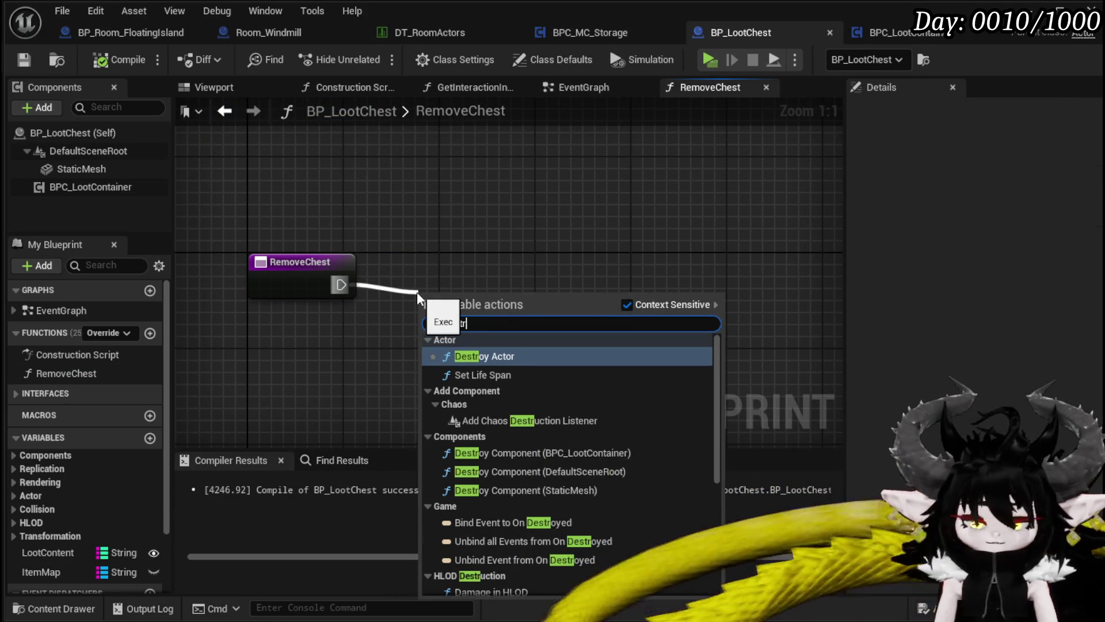
text(Actor)
key(Return)
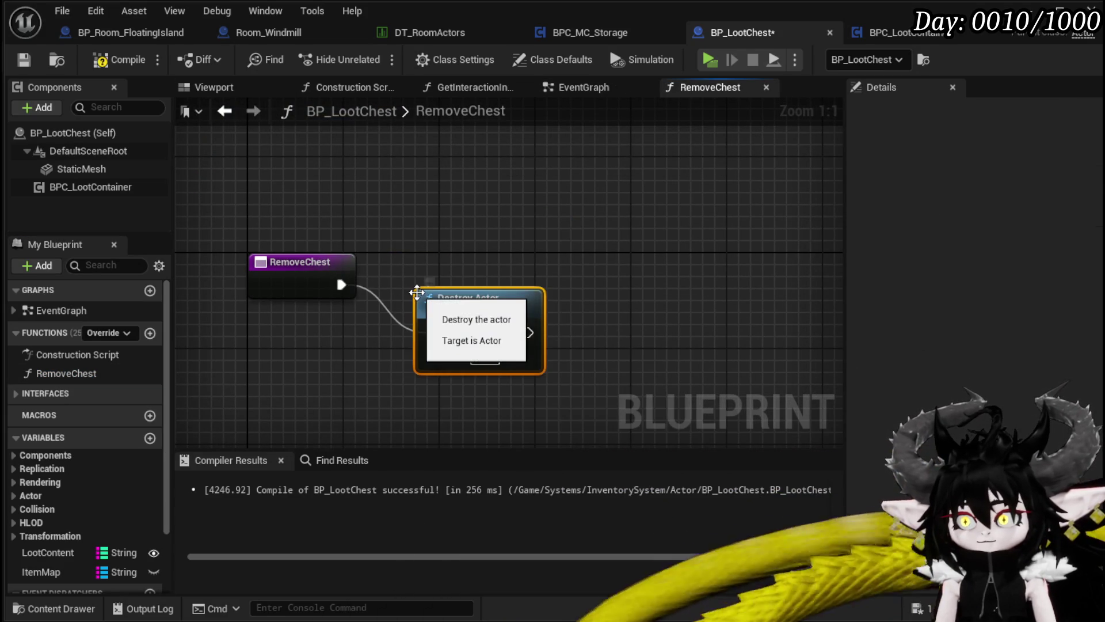
drag(417, 293, 675, 266)
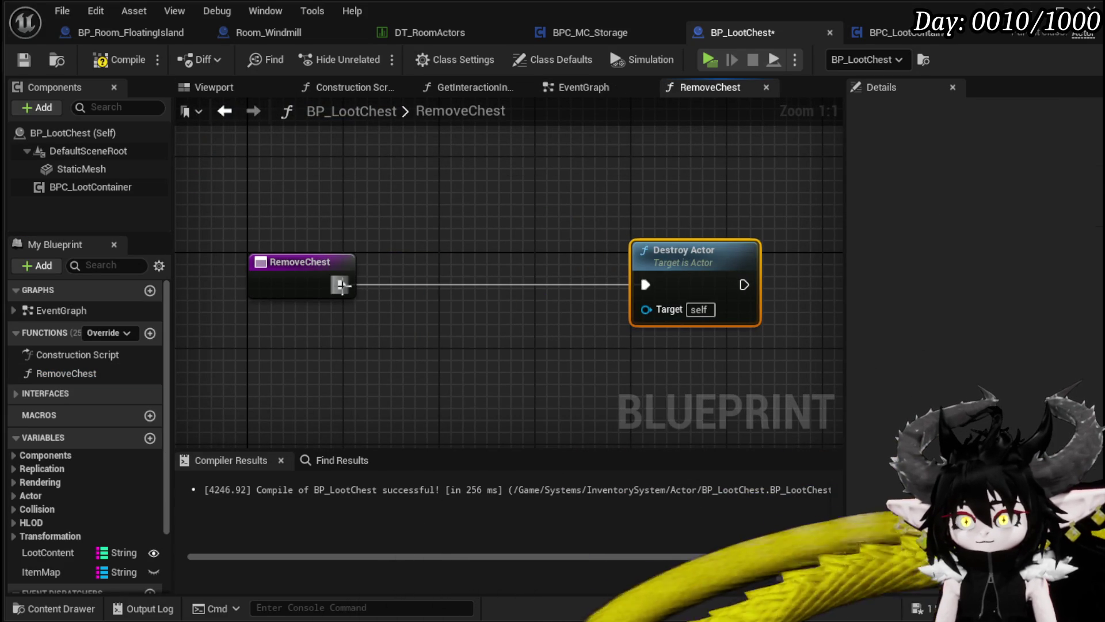
drag(341, 285, 403, 322)
text(Spawn System)
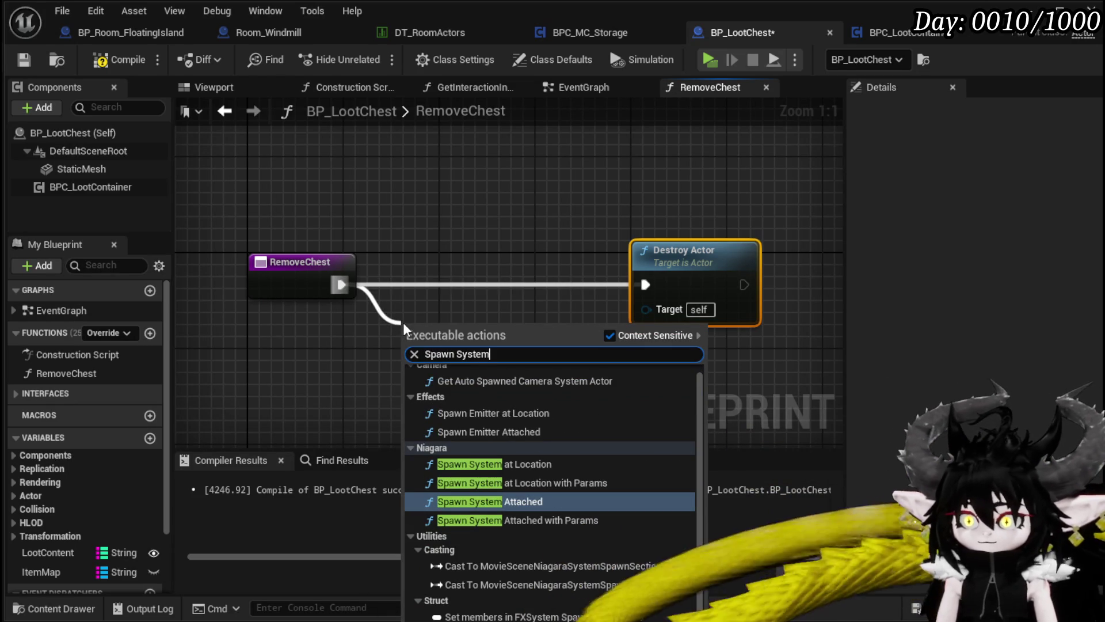
click(518, 464)
mouse_move(506, 345)
mouse_down()
mouse_move(492, 271)
mouse_move(492, 282)
mouse_up()
drag(671, 260, 777, 260)
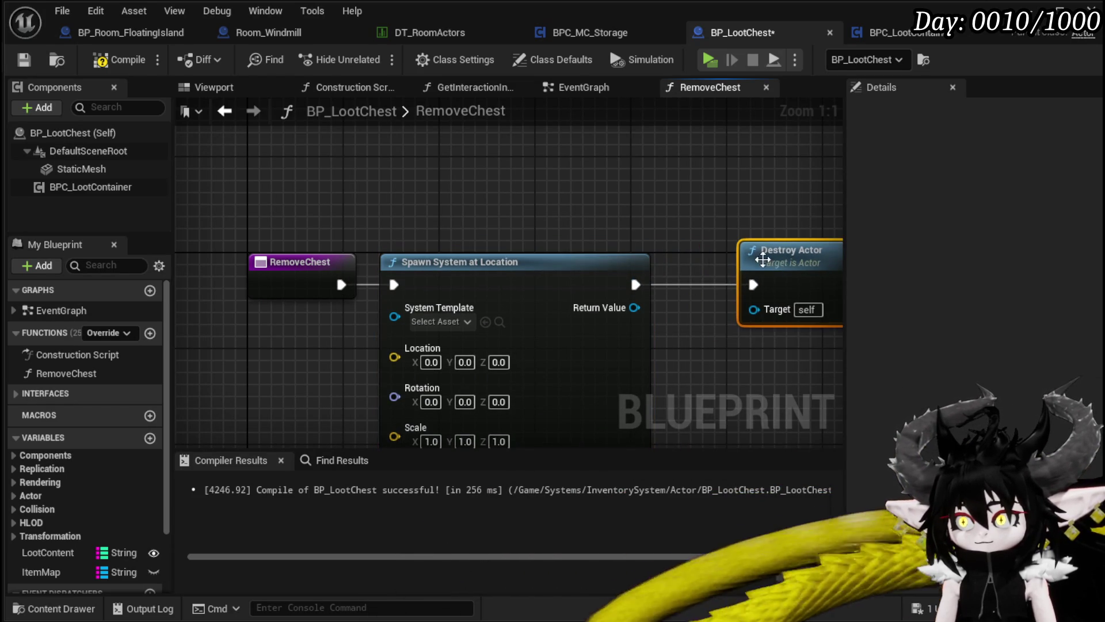
Give the spawn node NS_VoidMagic_Hit as template, with Get Actor Location and Get Actor Rotation inputs.
drag(455, 228, 229, 299)
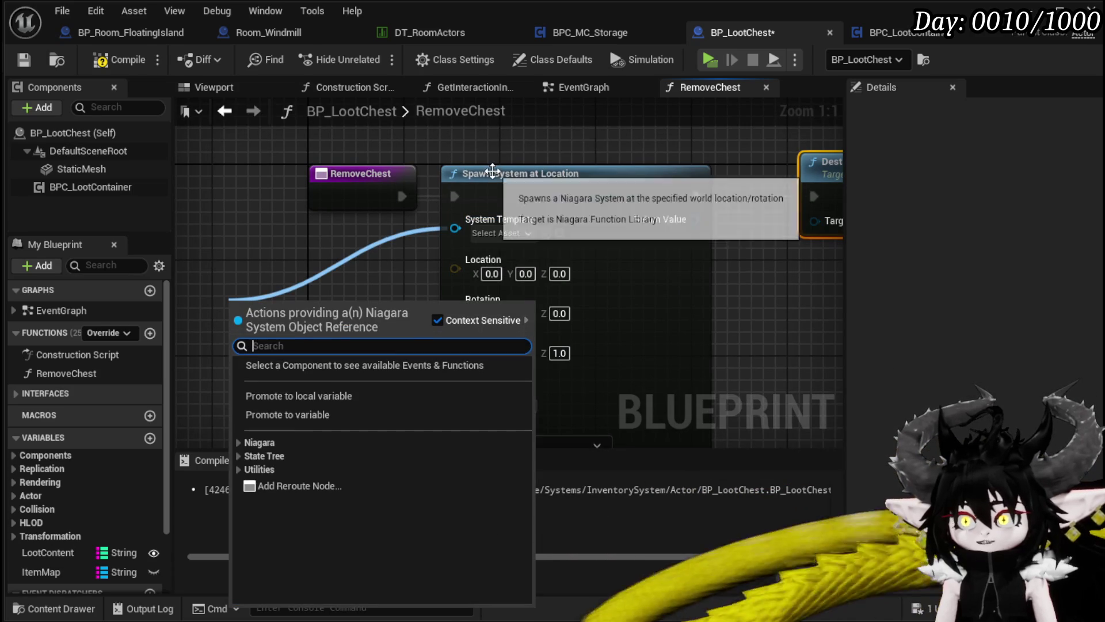
click(496, 233)
text(Void hit)
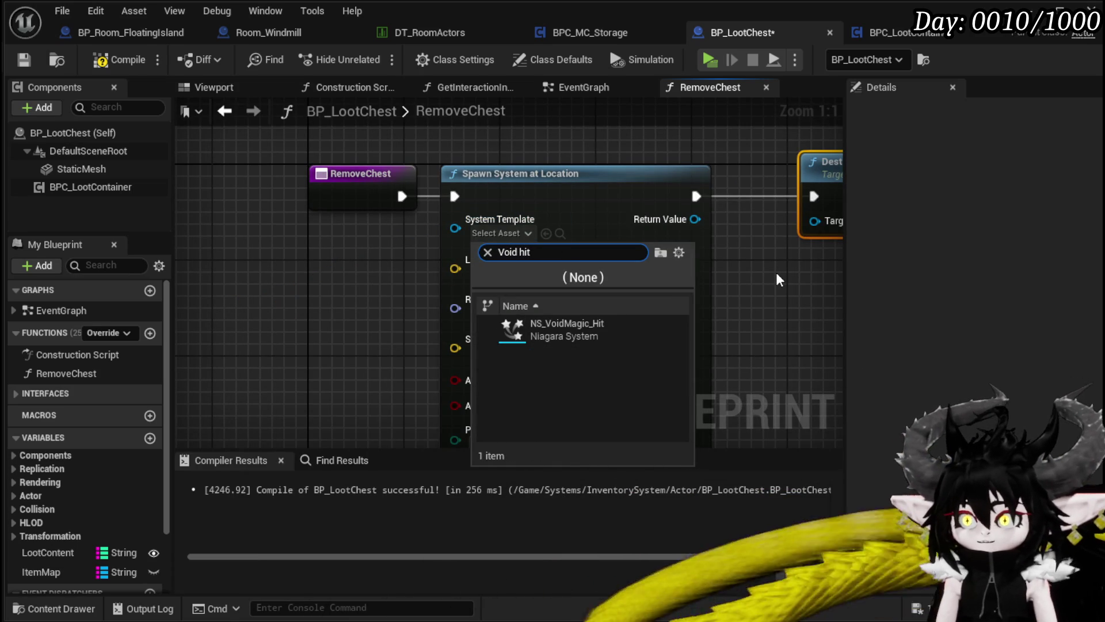
click(647, 336)
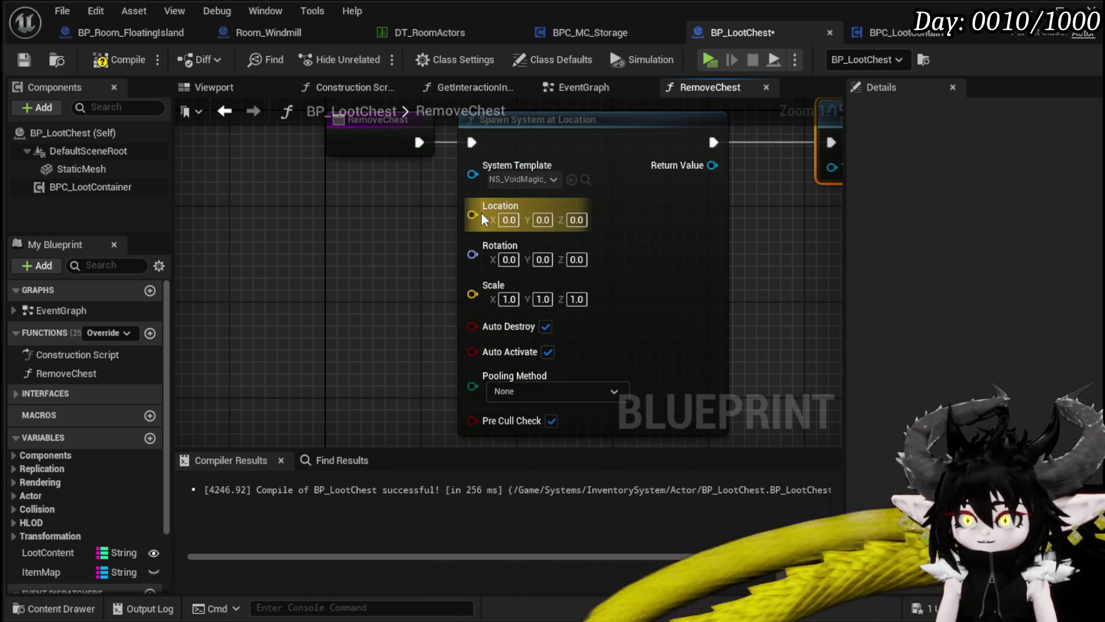
drag(481, 212, 316, 250)
text(locat)
key(Down)
key(Return)
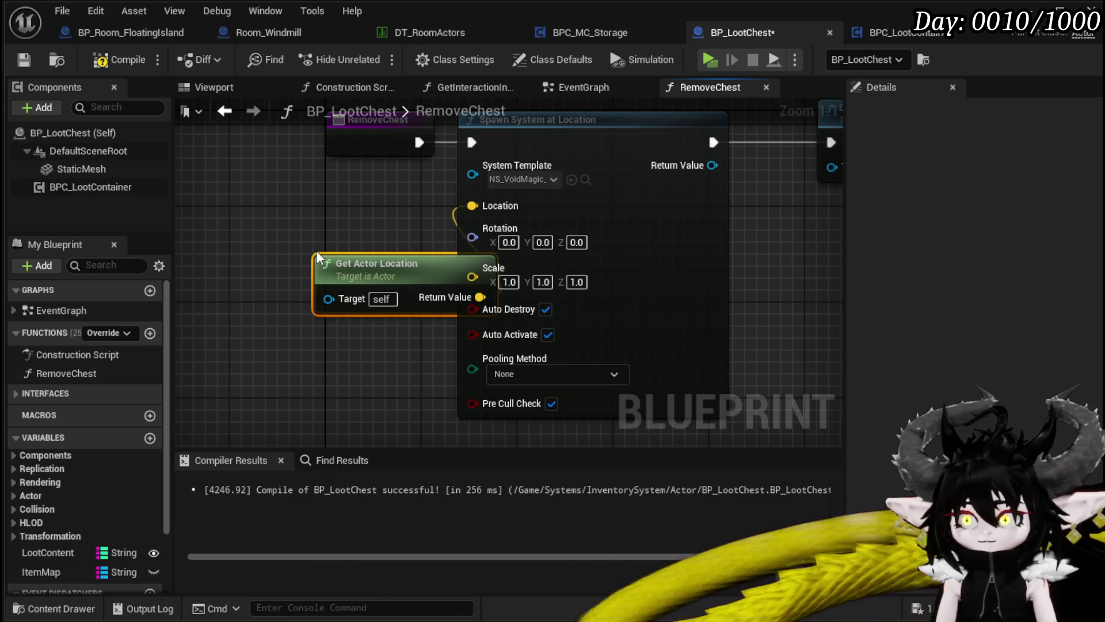
drag(326, 253, 230, 181)
drag(473, 237, 272, 288)
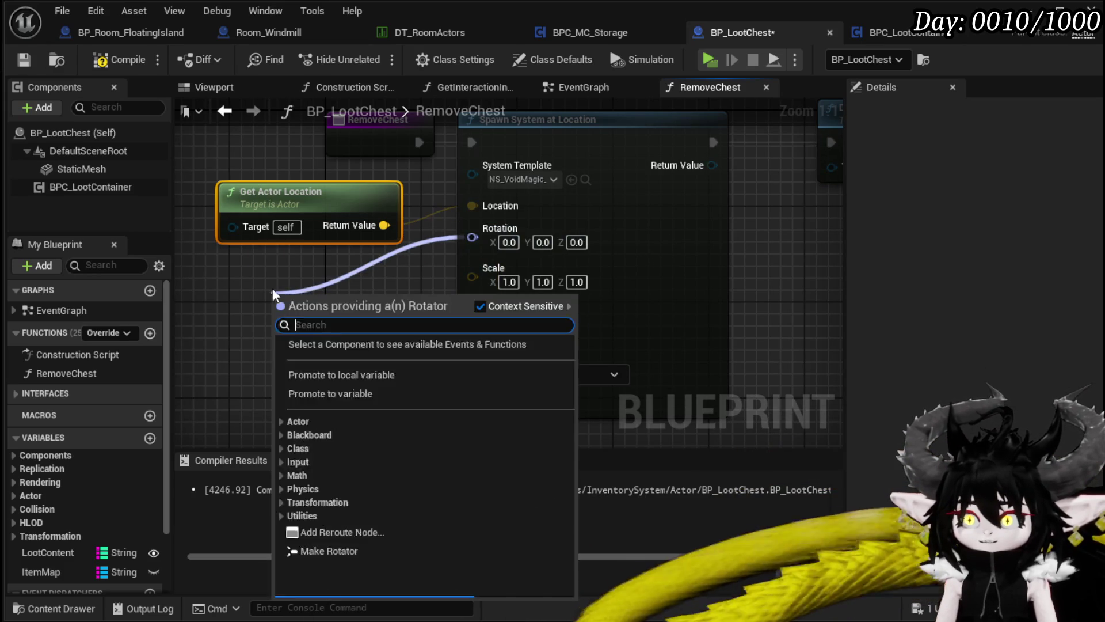
text(get actor rota)
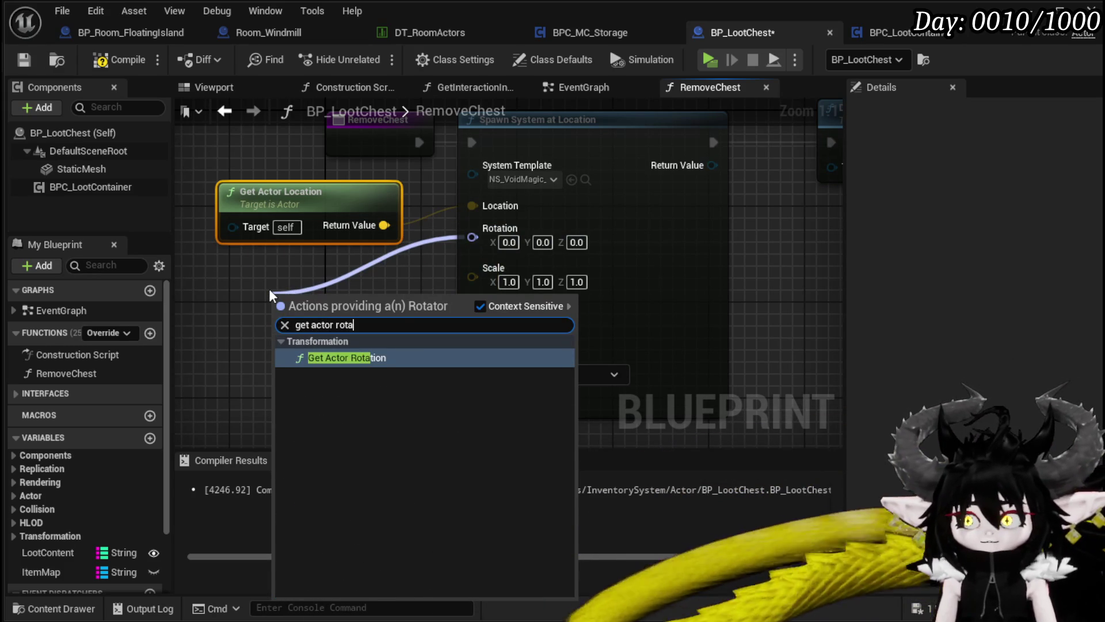
click(333, 357)
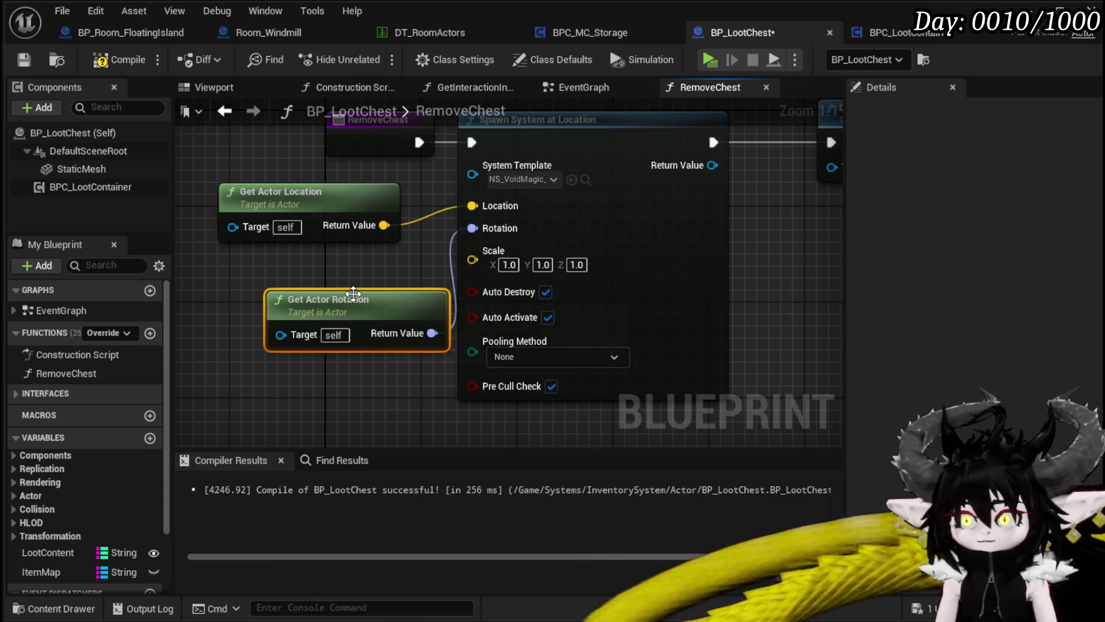
drag(346, 300, 300, 264)
Compile BP_LootChest and start playing the level.
click(118, 60)
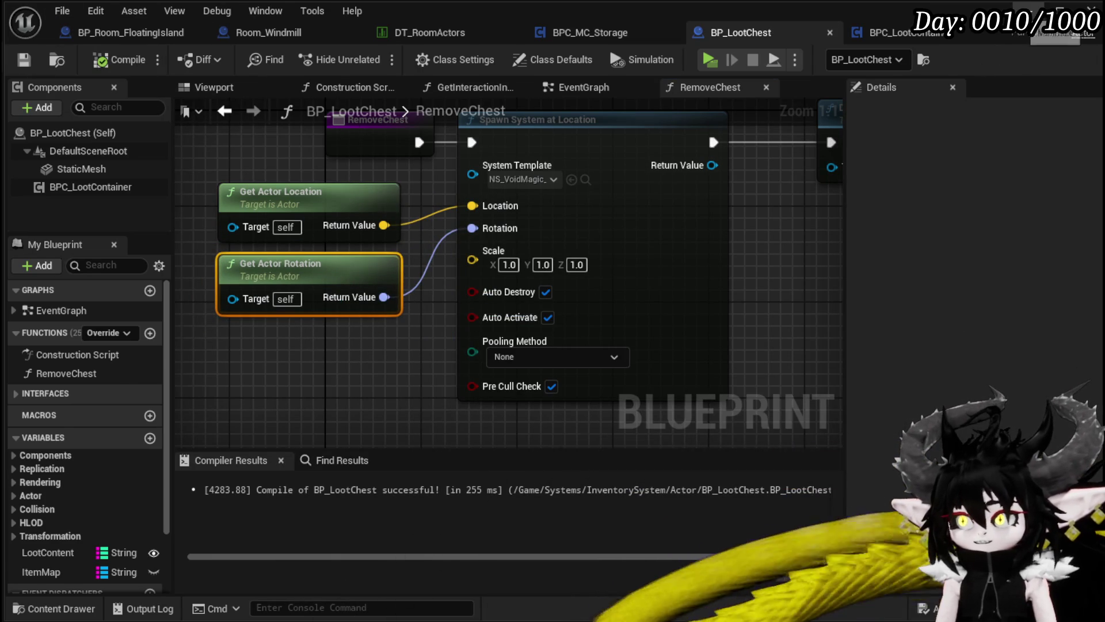
click(1053, 8)
click(381, 57)
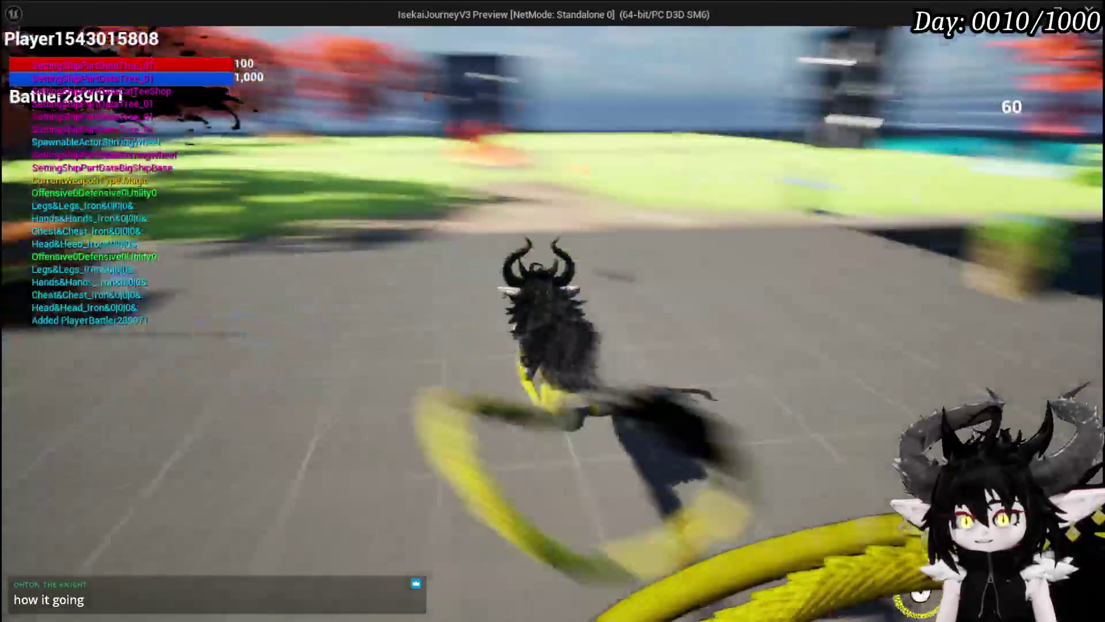
Run through the portal, pick the train station room, then build the floating island room.
key(w)
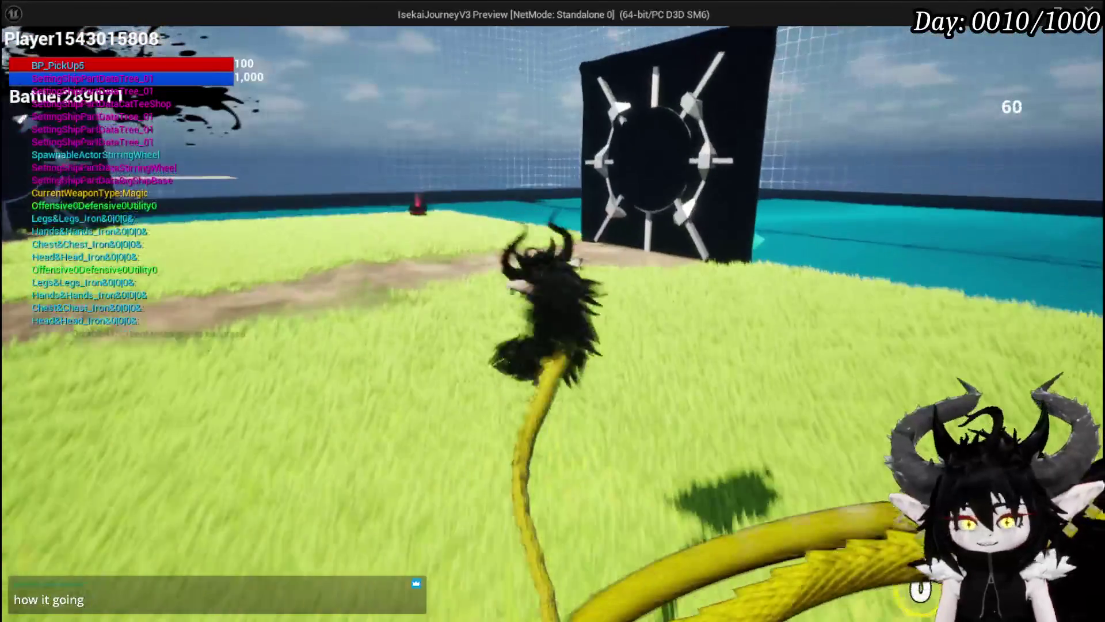
key(w)
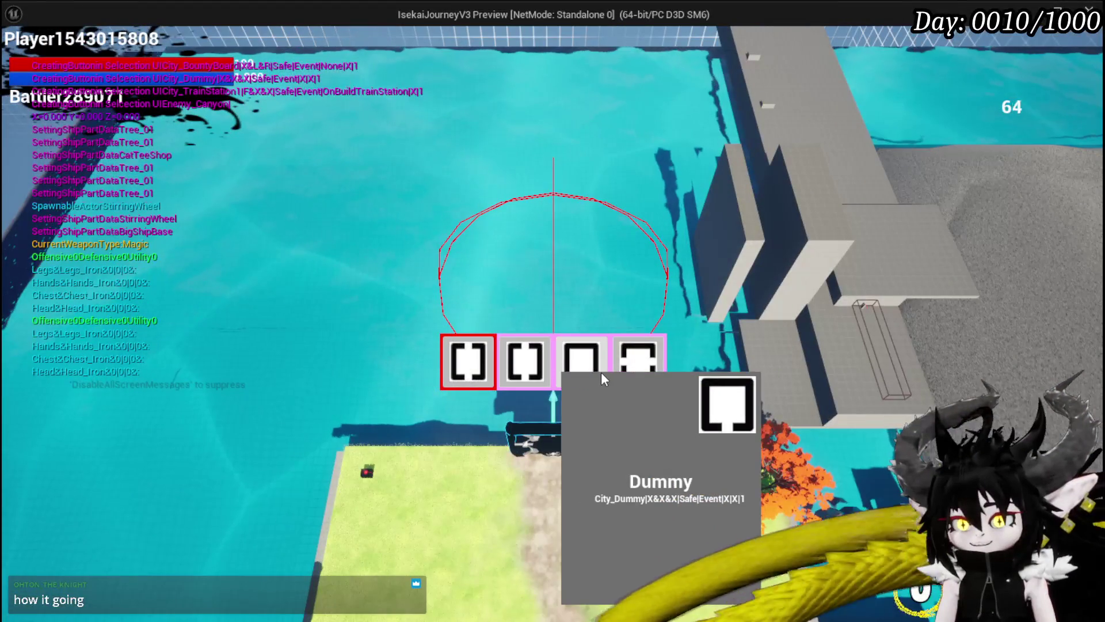
click(579, 368)
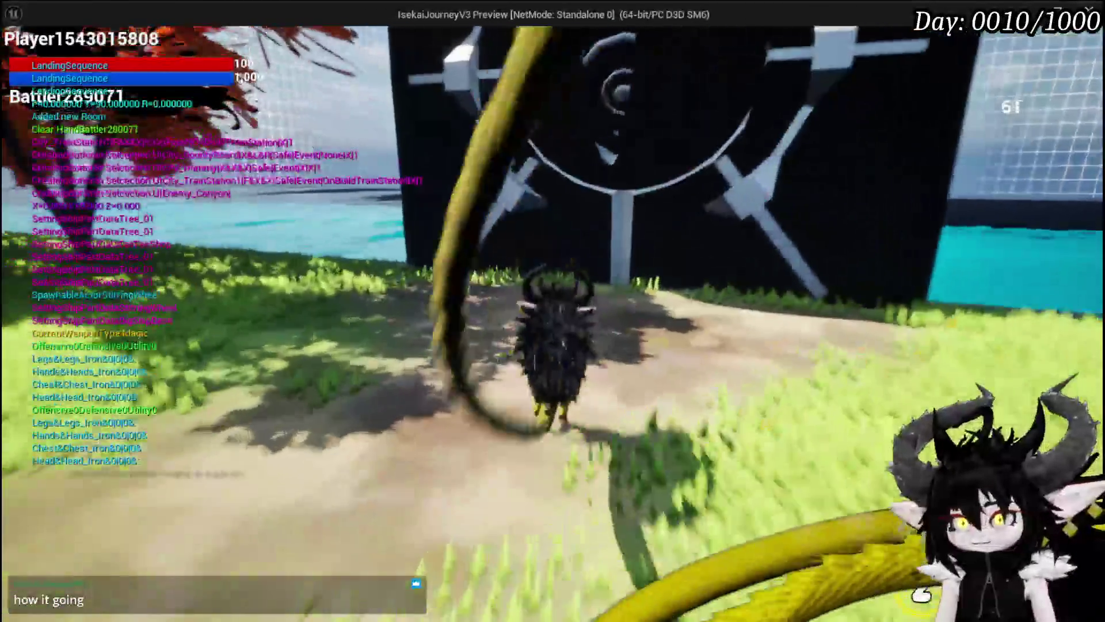
key(e)
mouse_move(632, 390)
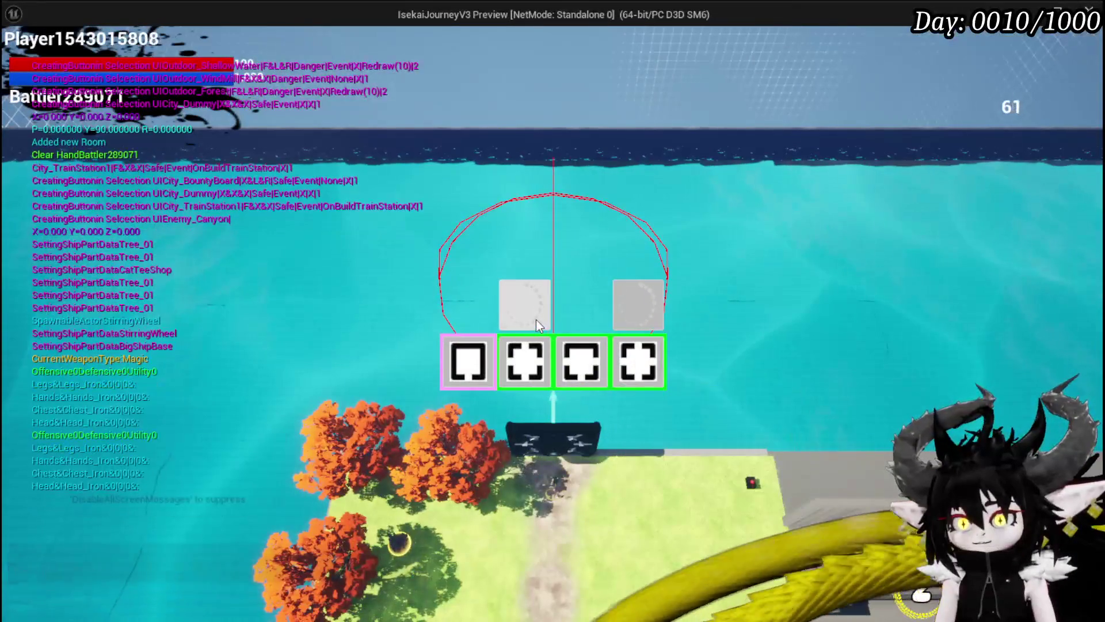
click(537, 319)
click(536, 321)
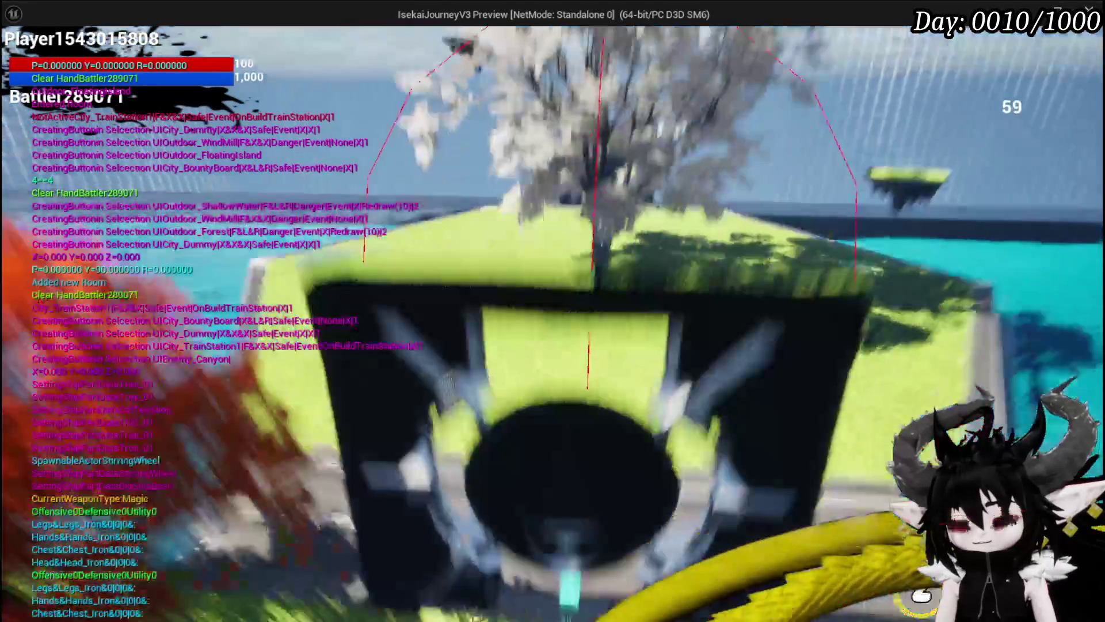
key(w)
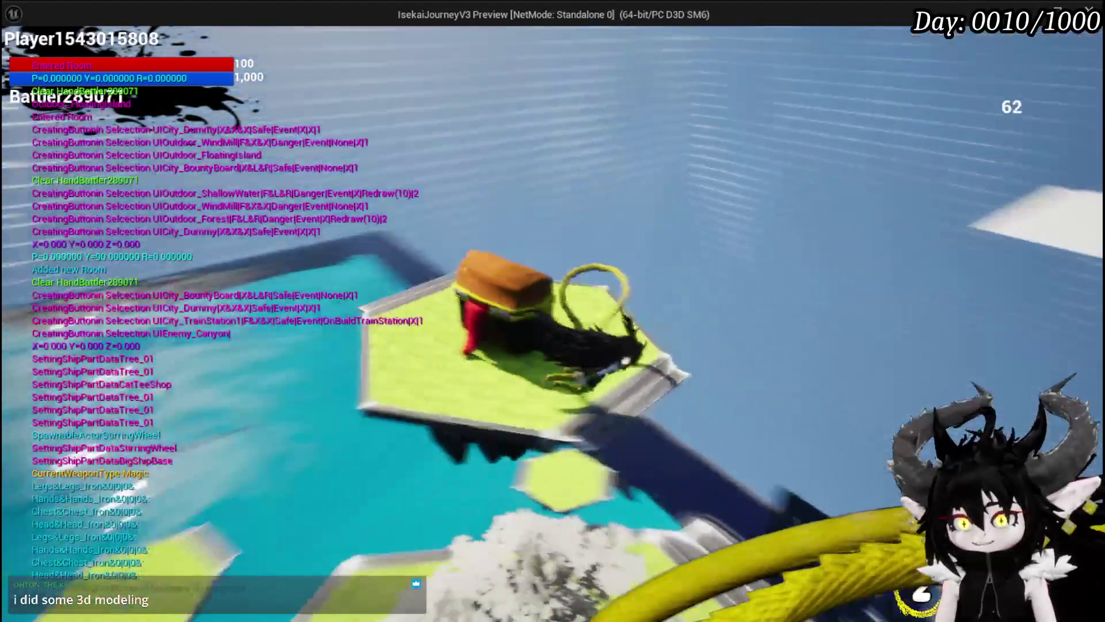
Take all loot from the floating island chest, run off across the grass, and stop the play-test.
key(e)
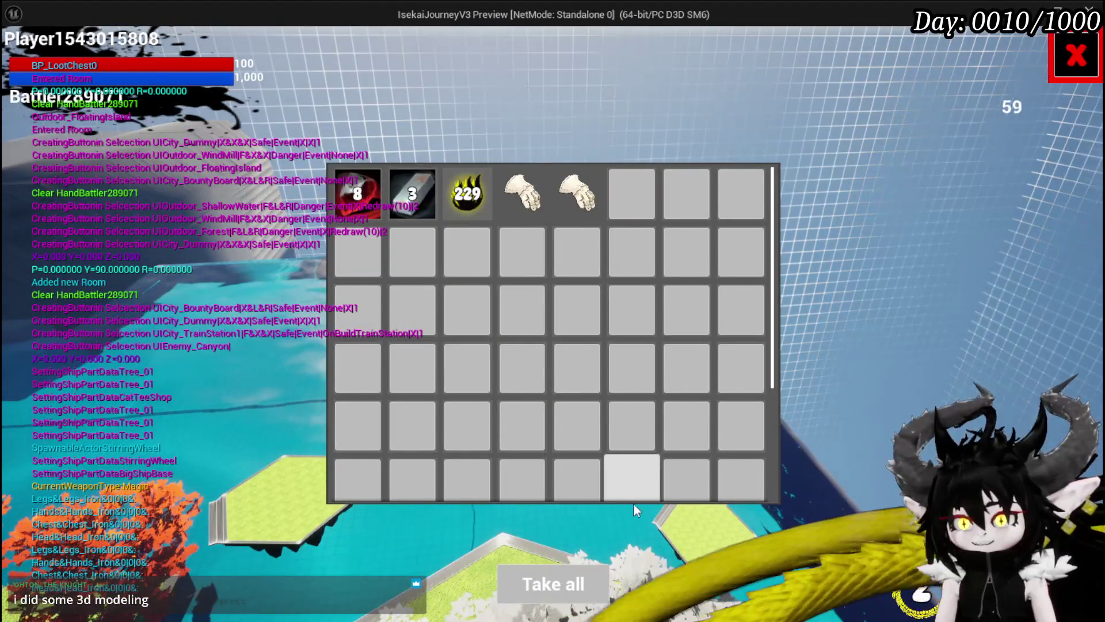
click(571, 569)
key(w)
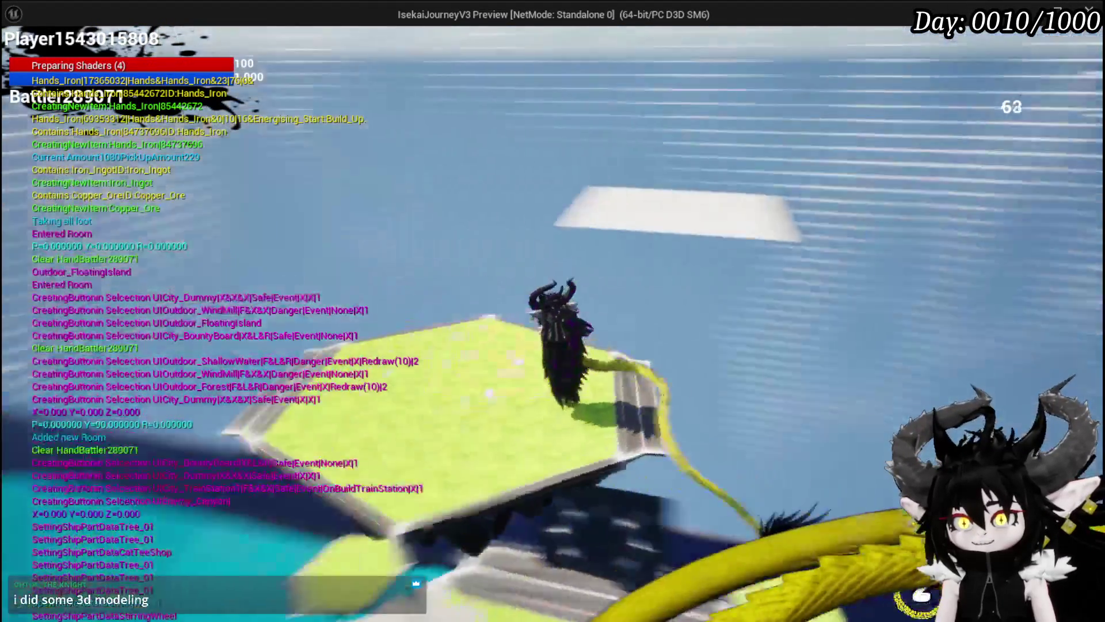
key(w)
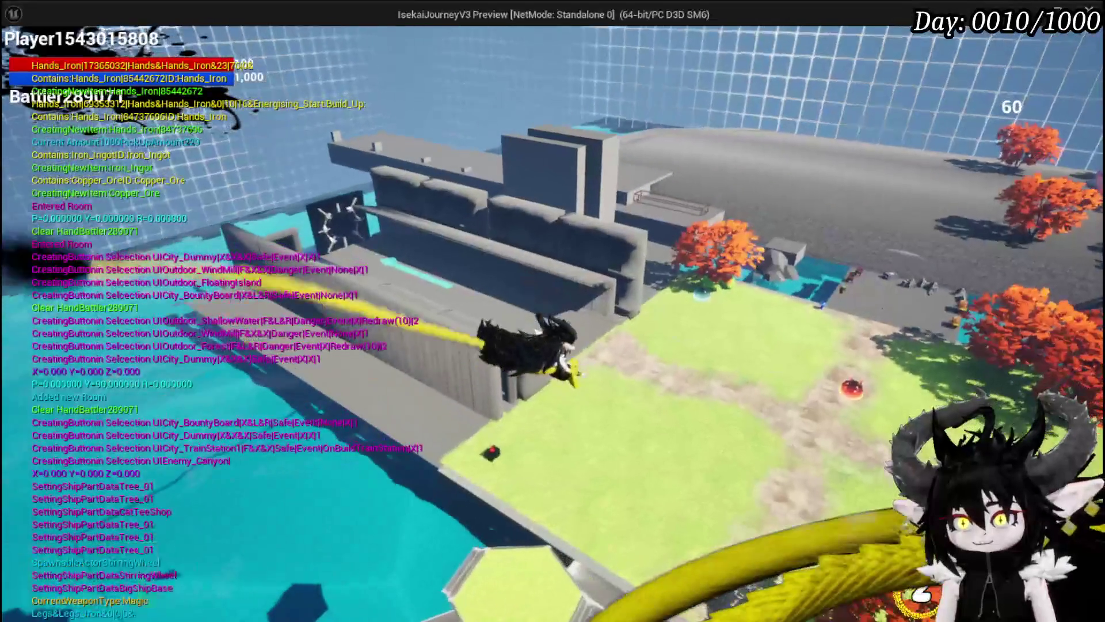
key(w)
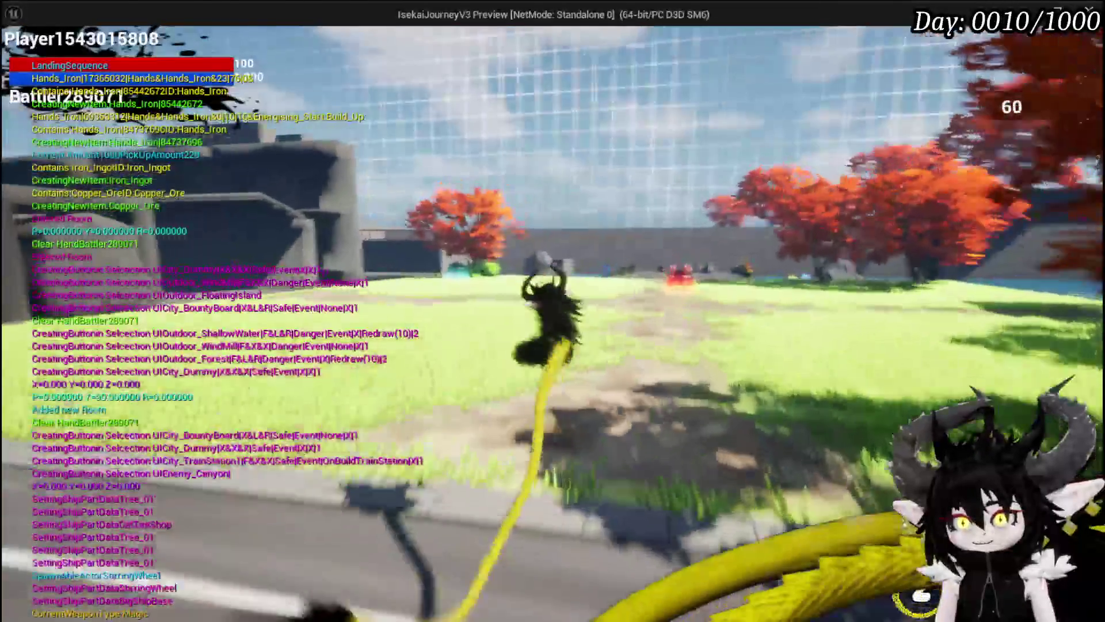
key(w)
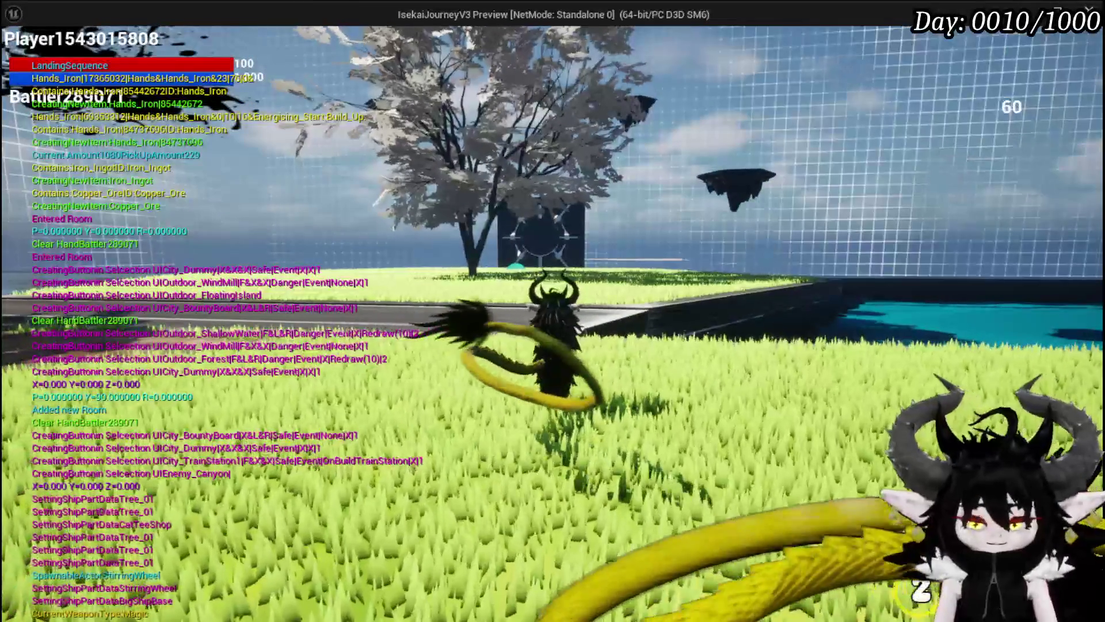
key(Escape)
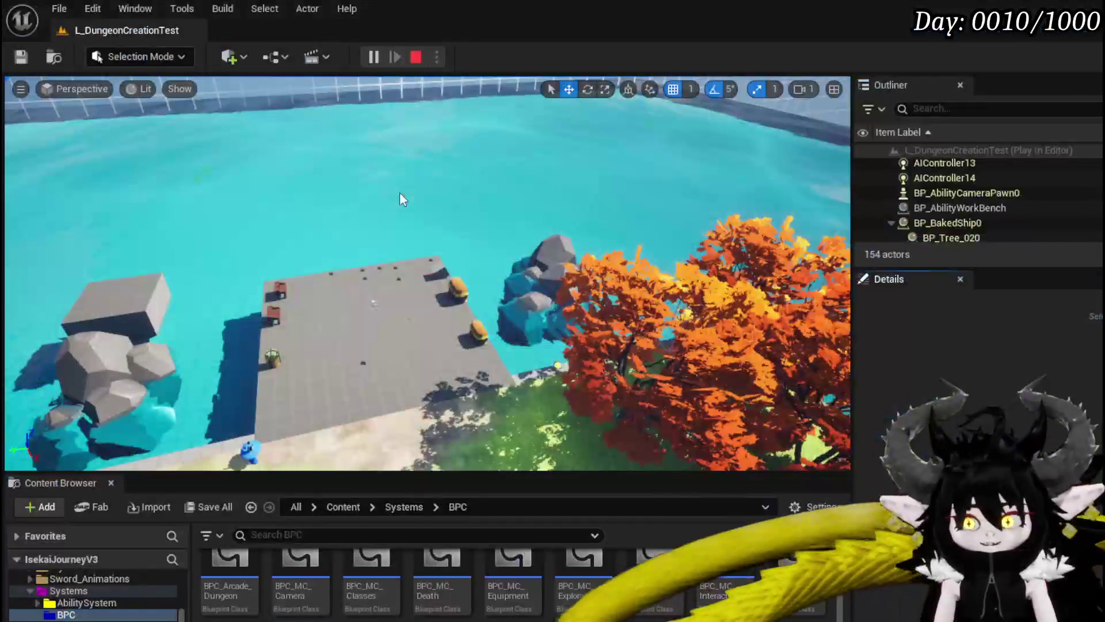
Save the L_DungeonCreationTest level, lower ChestSpawnLocation slightly in BP_Room_FloatingIsland, and compile it.
key(ctrl+s)
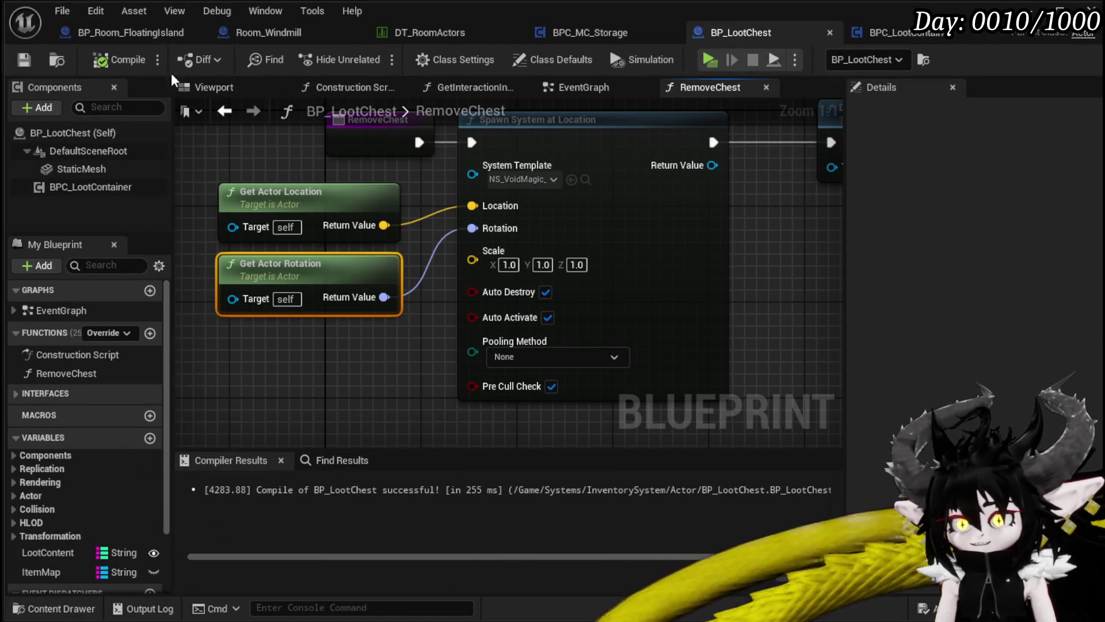
click(129, 136)
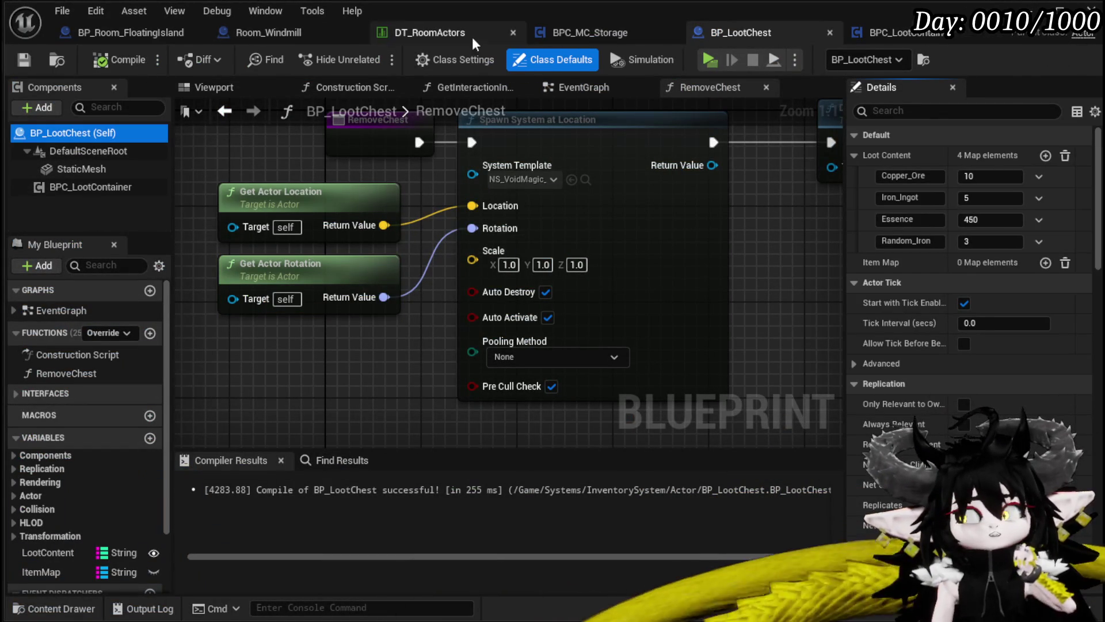
click(163, 37)
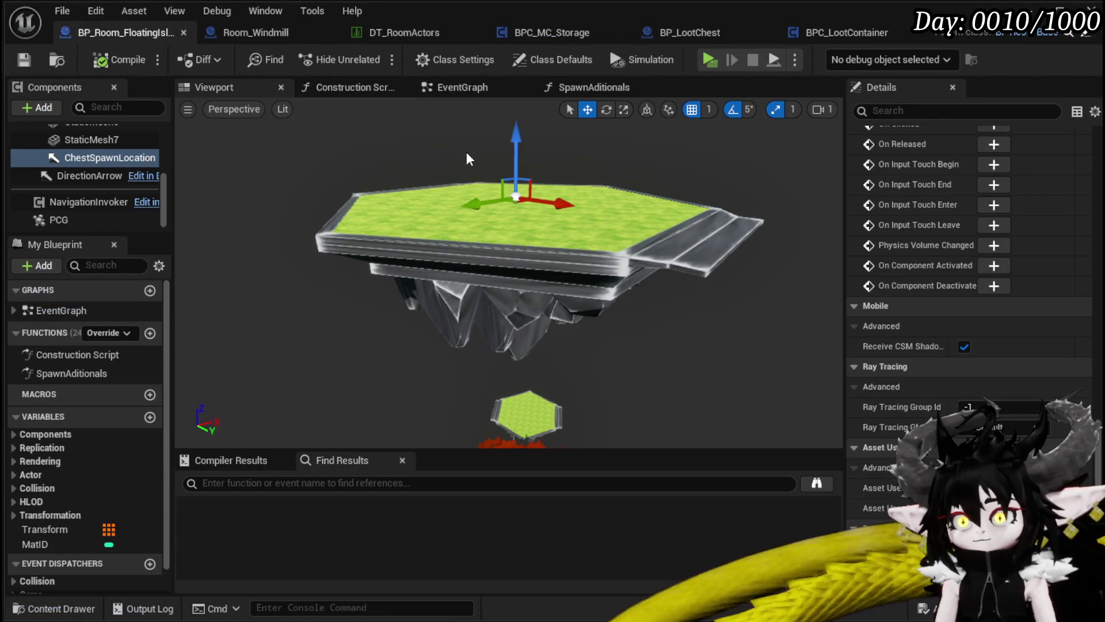
drag(519, 144, 520, 146)
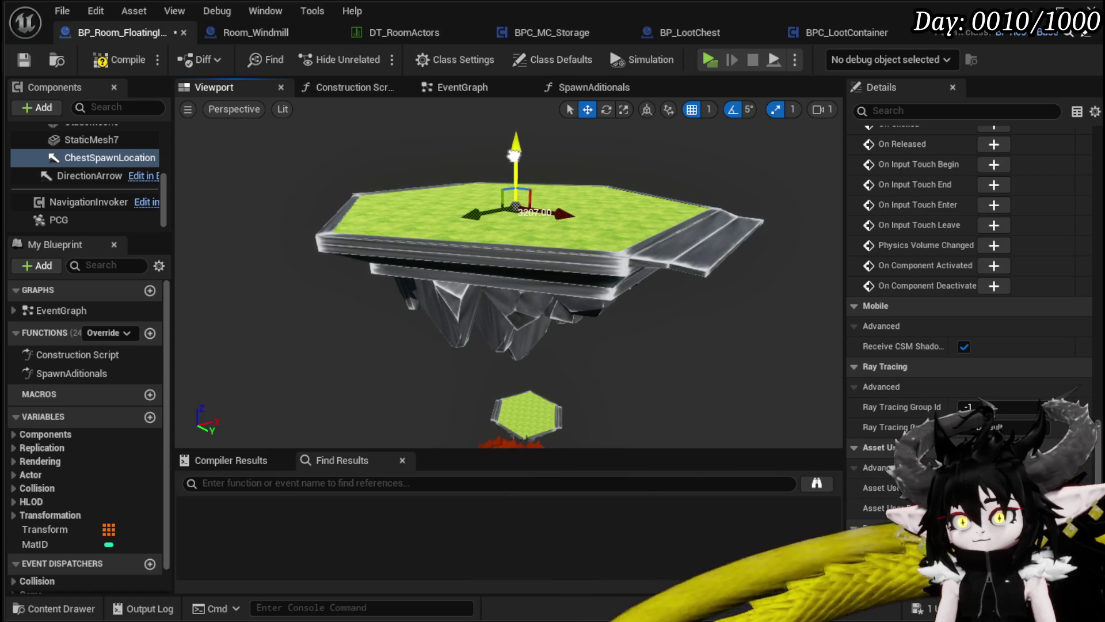
click(123, 60)
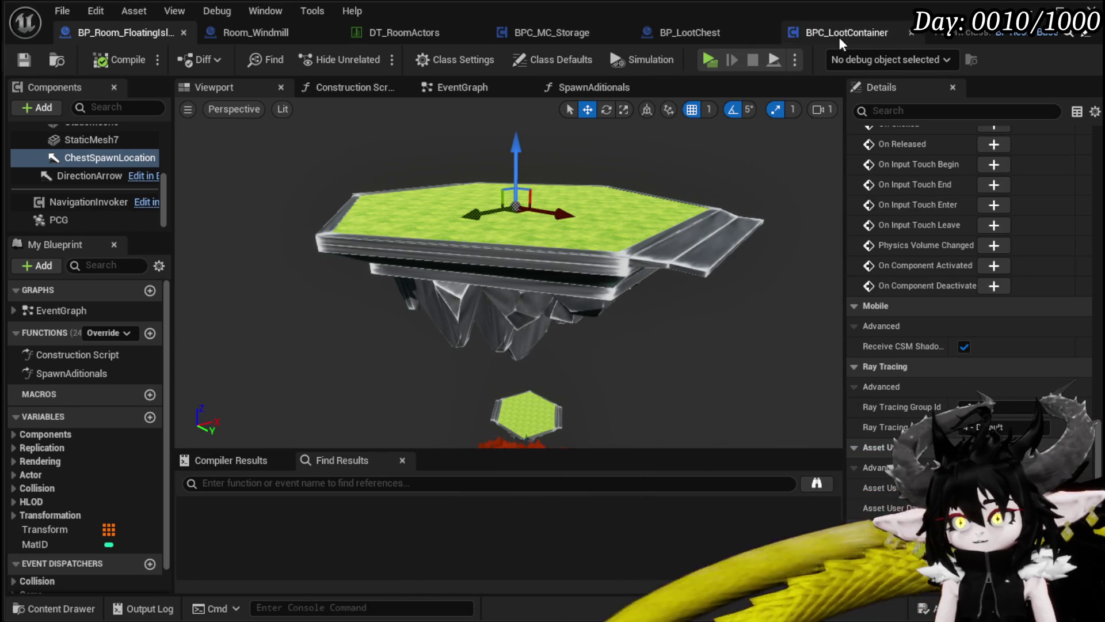
drag(542, 213, 541, 213)
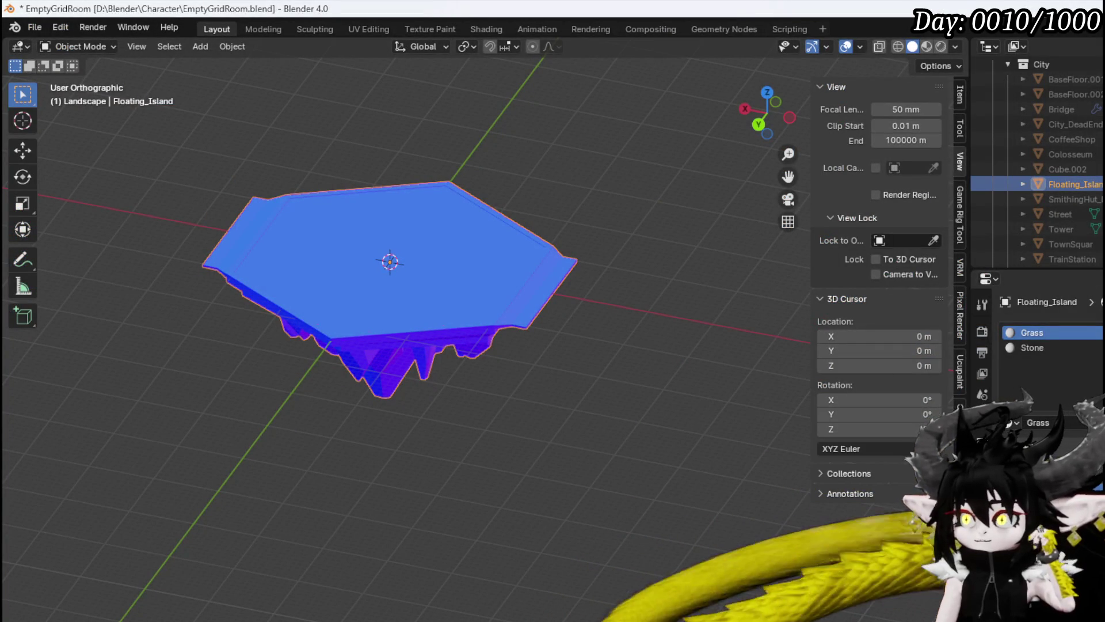
Hide Floating_Island, unhide BaseFloorSingleLayer, and duplicate the floor plane in place.
key(h)
scroll(1036, 161, up, 4)
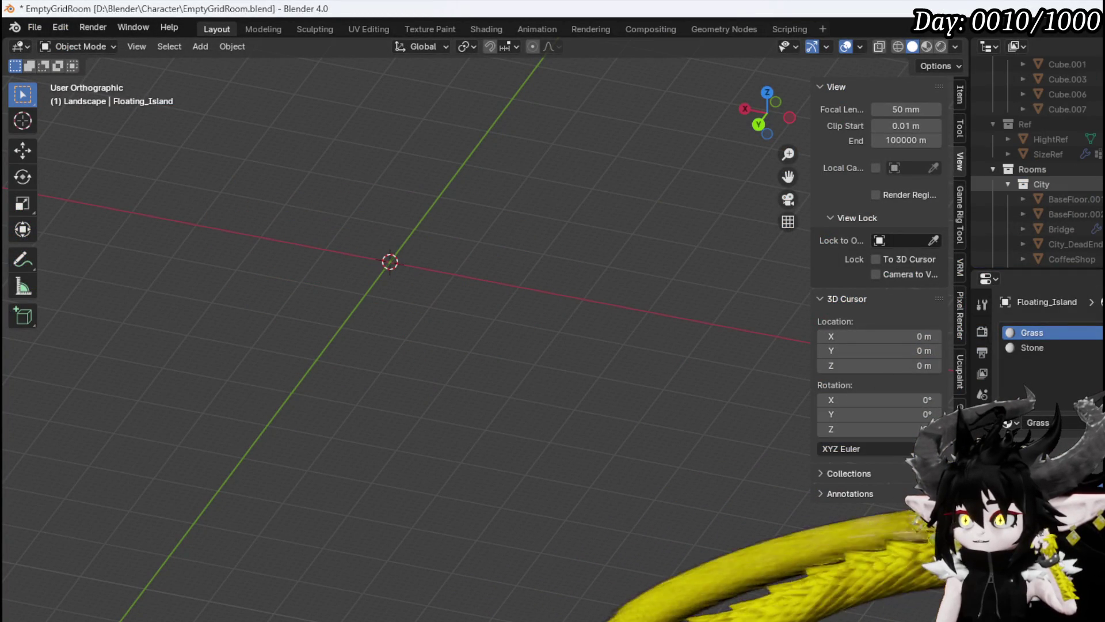
scroll(1047, 184, up, 4)
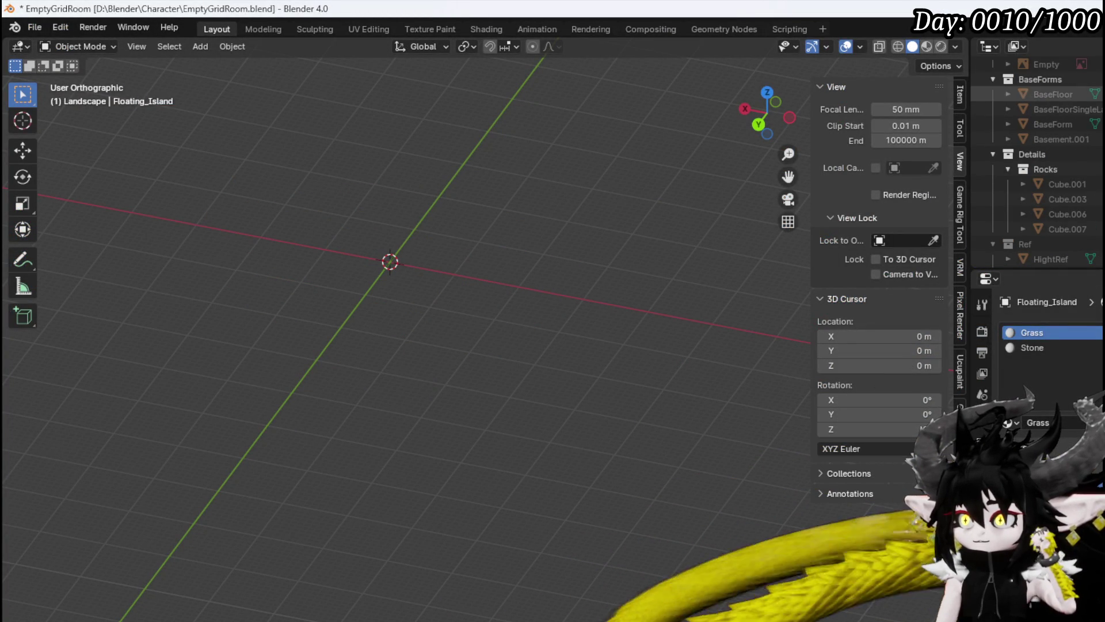
click(1066, 108)
key(alt+h)
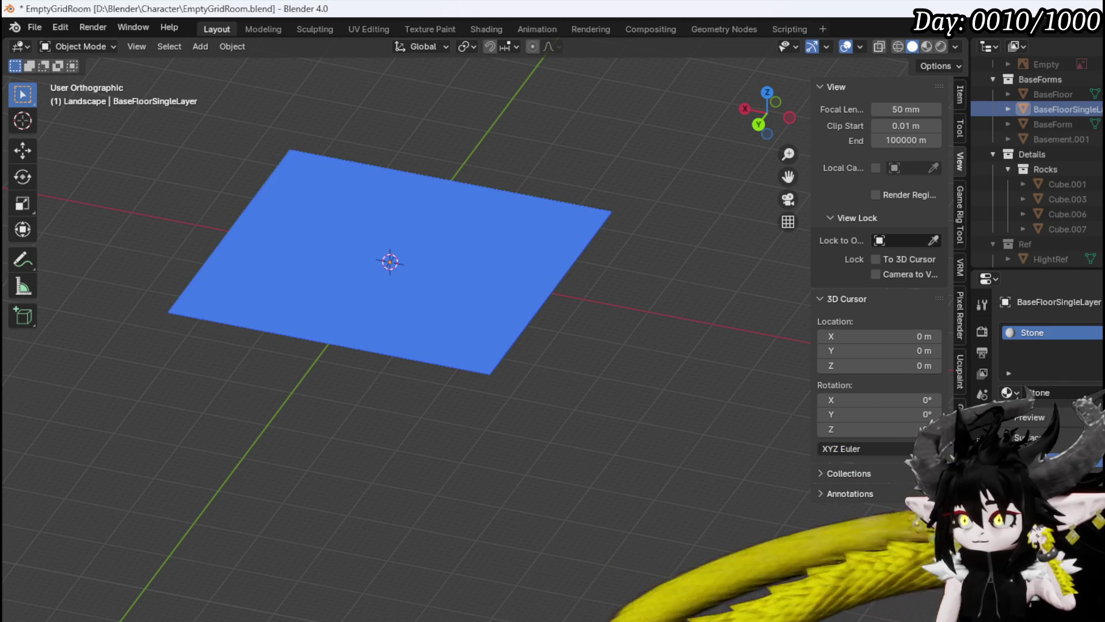
click(390, 207)
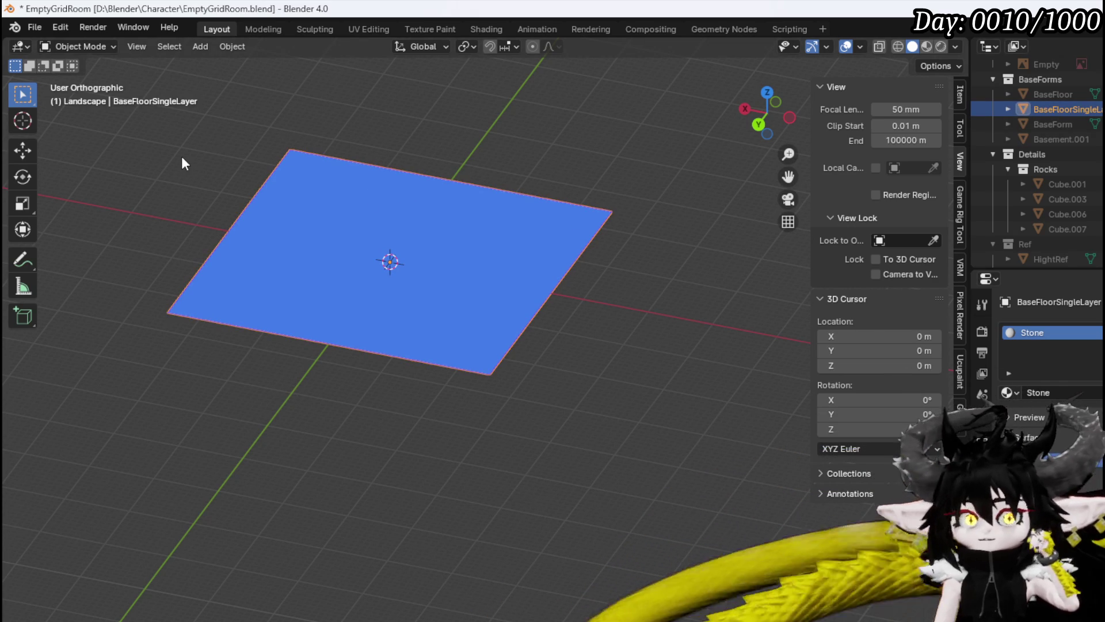
key(shift+d)
key(Escape)
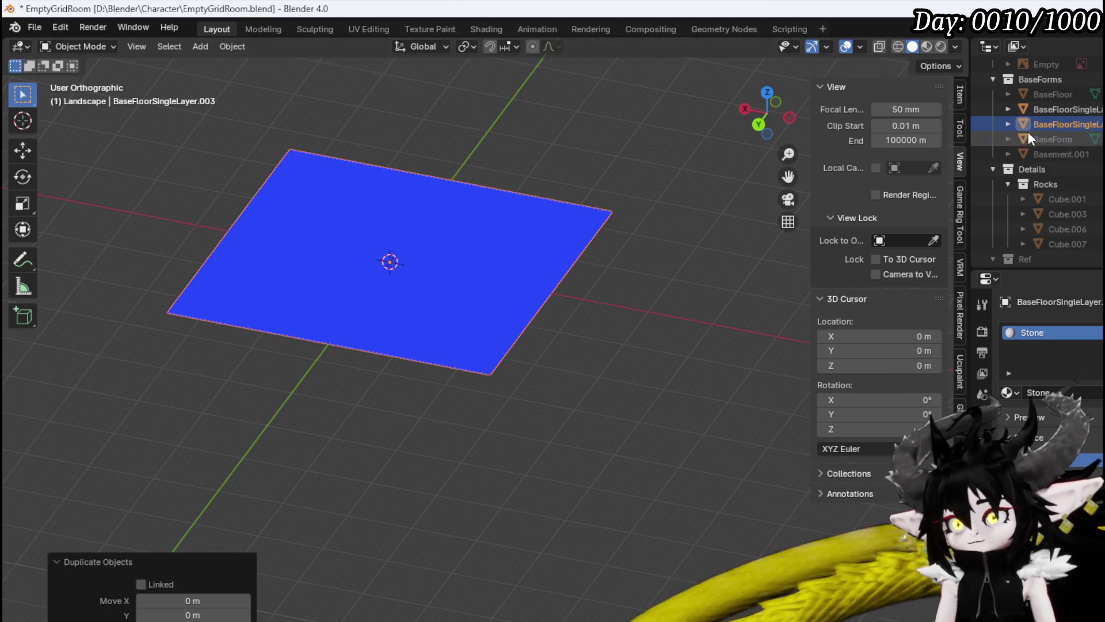
Move the floor copy BaseFloorSingleLayer.003 and Floating_Island into the Landscape collection.
scroll(1047, 161, down, 6)
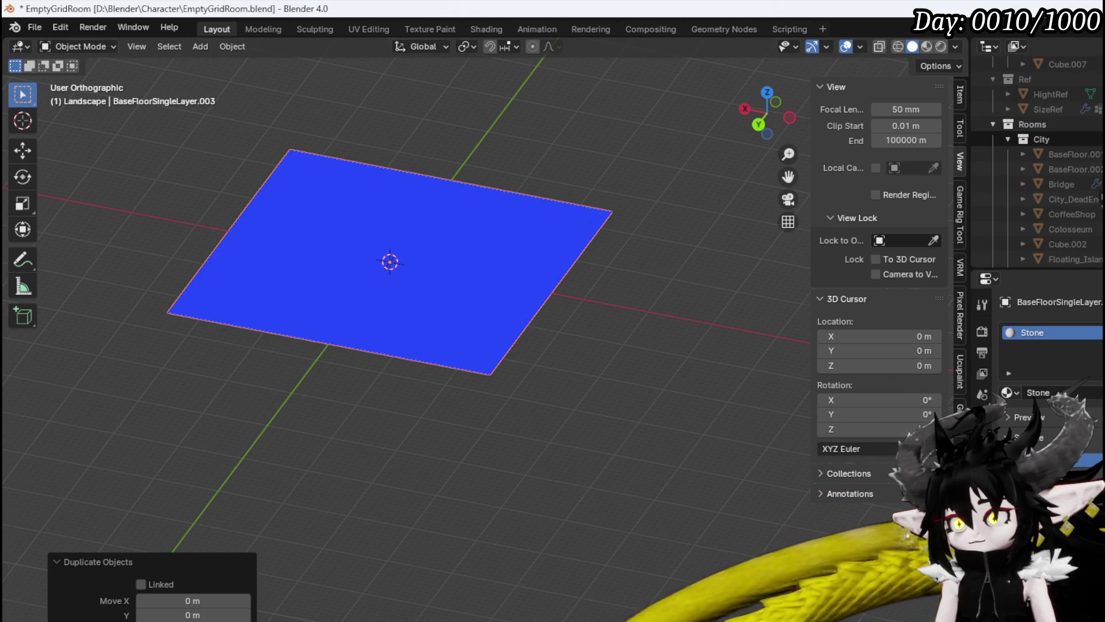
scroll(1048, 161, down, 8)
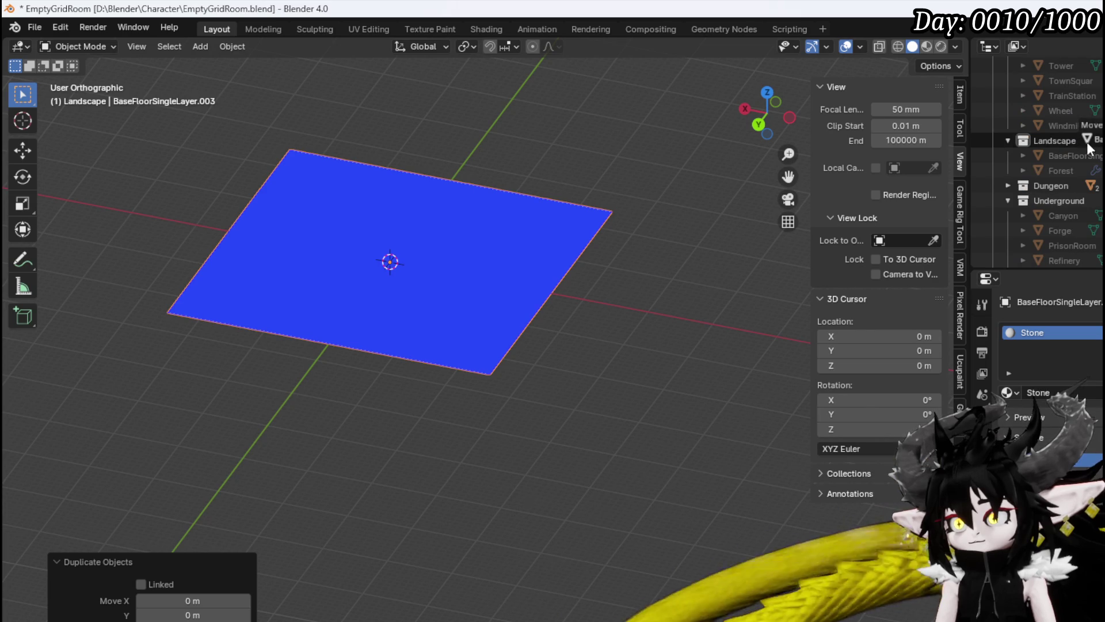
drag(1083, 138, 1083, 138)
scroll(1083, 138, up, 2)
scroll(1084, 143, up, 1)
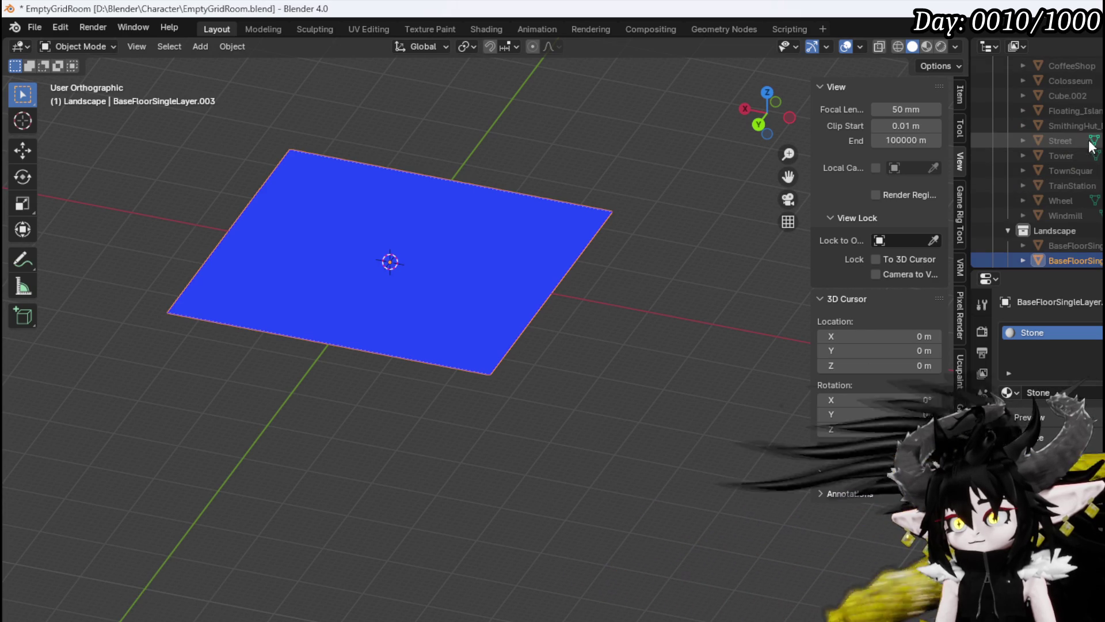
click(1075, 111)
drag(1069, 230, 1069, 231)
scroll(1059, 173, up, 3)
scroll(1048, 167, up, 5)
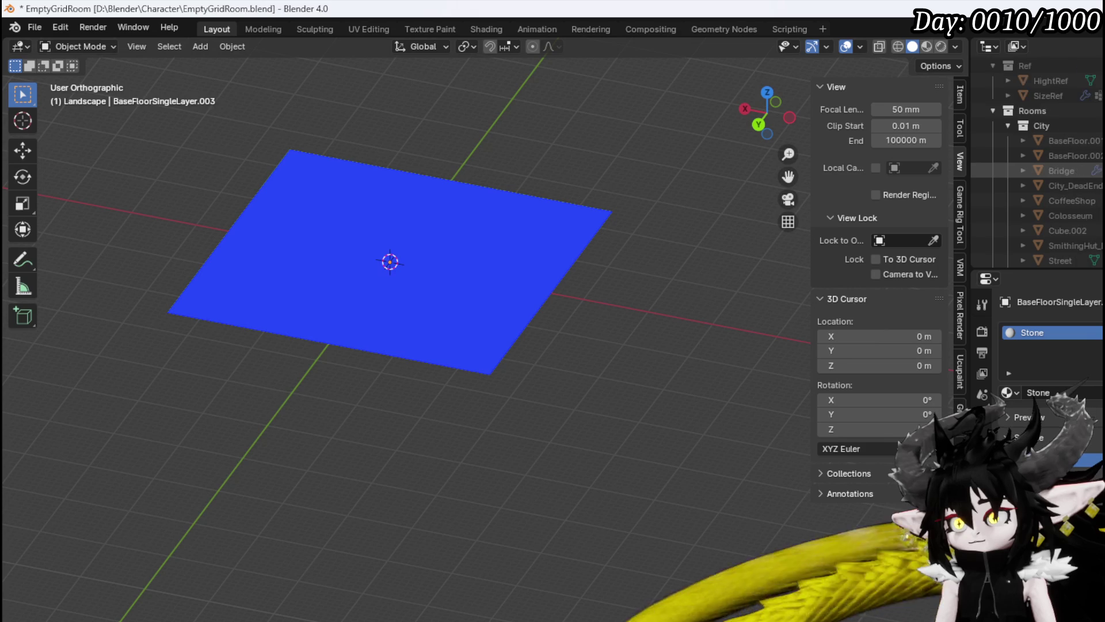
scroll(1042, 164, up, 5)
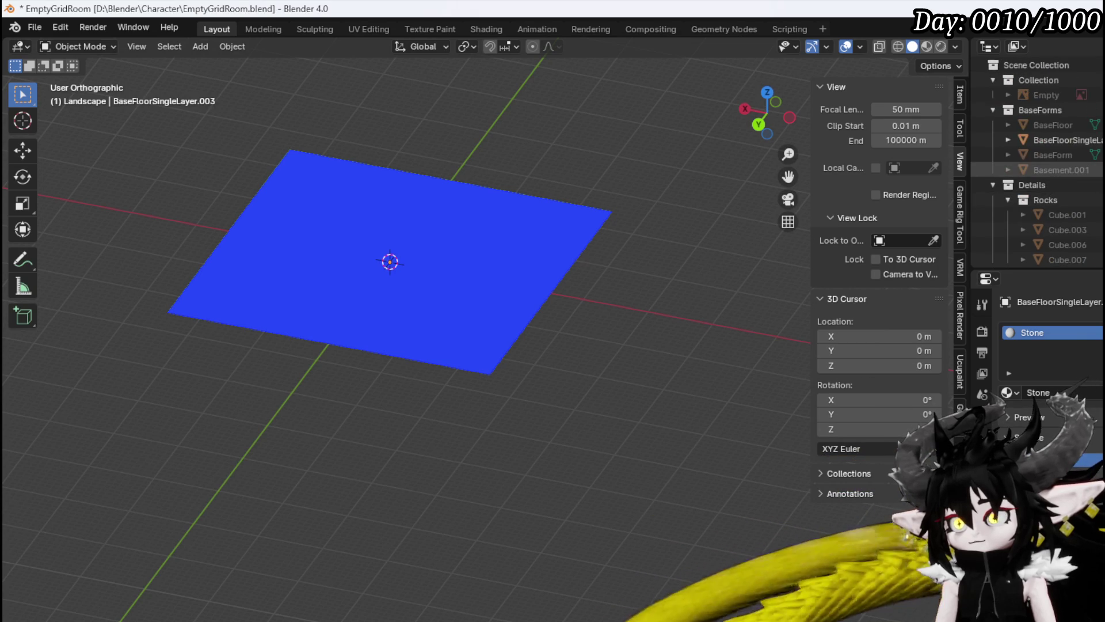
scroll(1042, 167, down, 8)
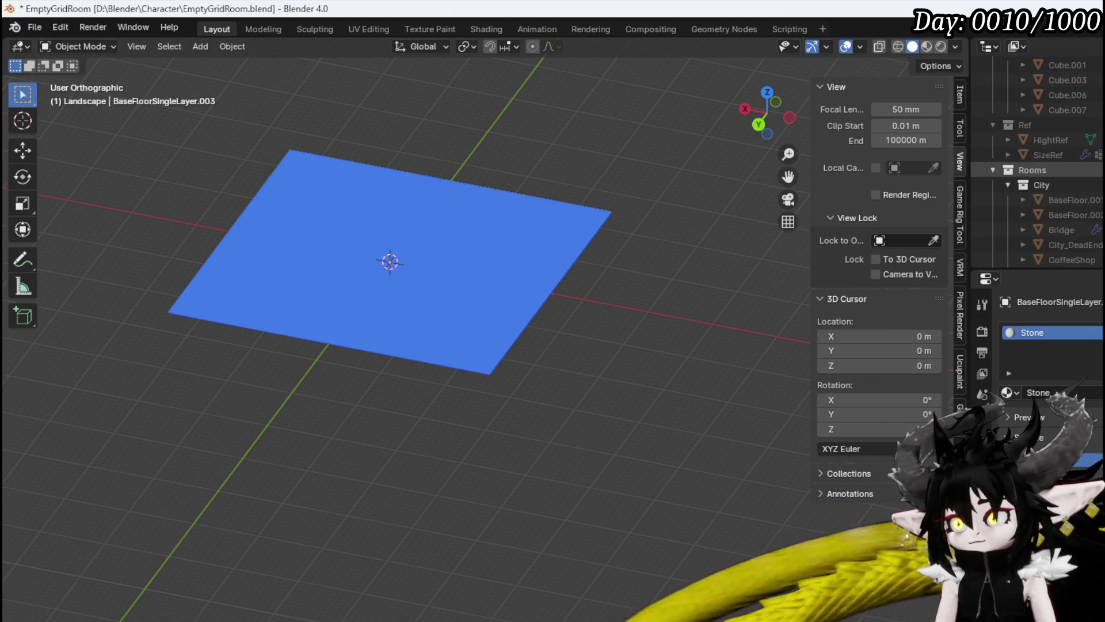
scroll(1071, 139, up, 3)
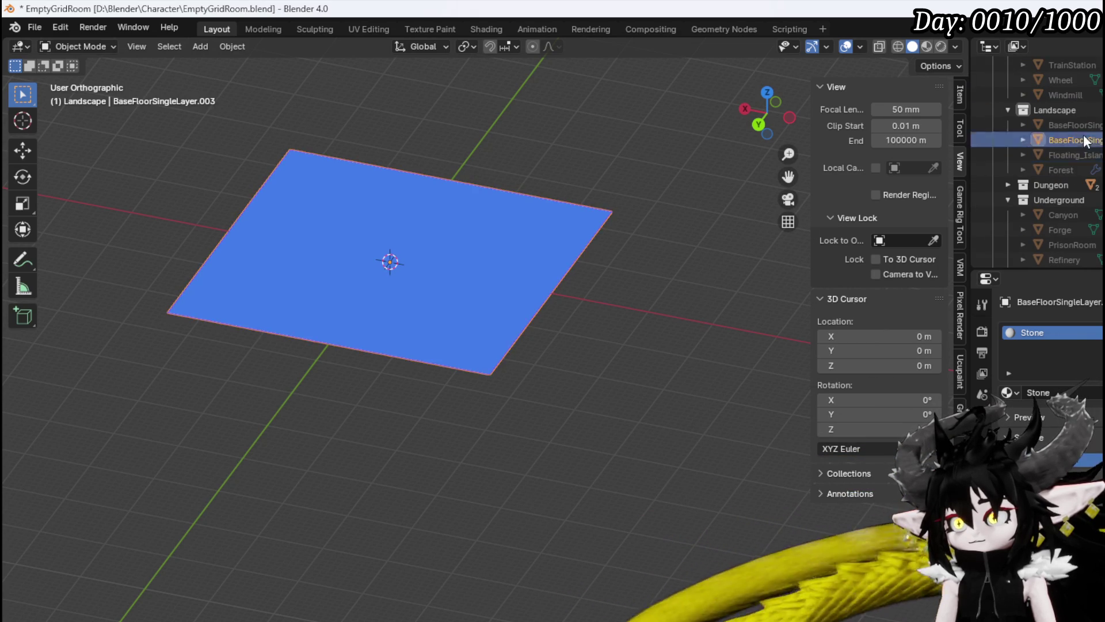
click(1074, 153)
Rename the duplicated floor plane to Adventurer_Graveyard.
key(F2)
text(Ad)
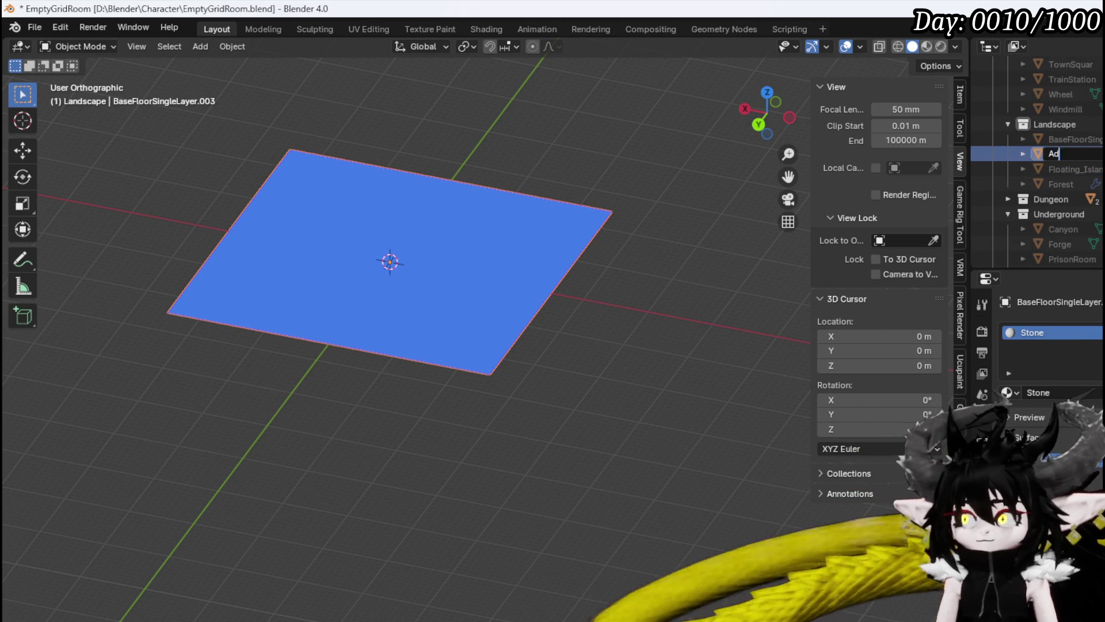
text(venturer)
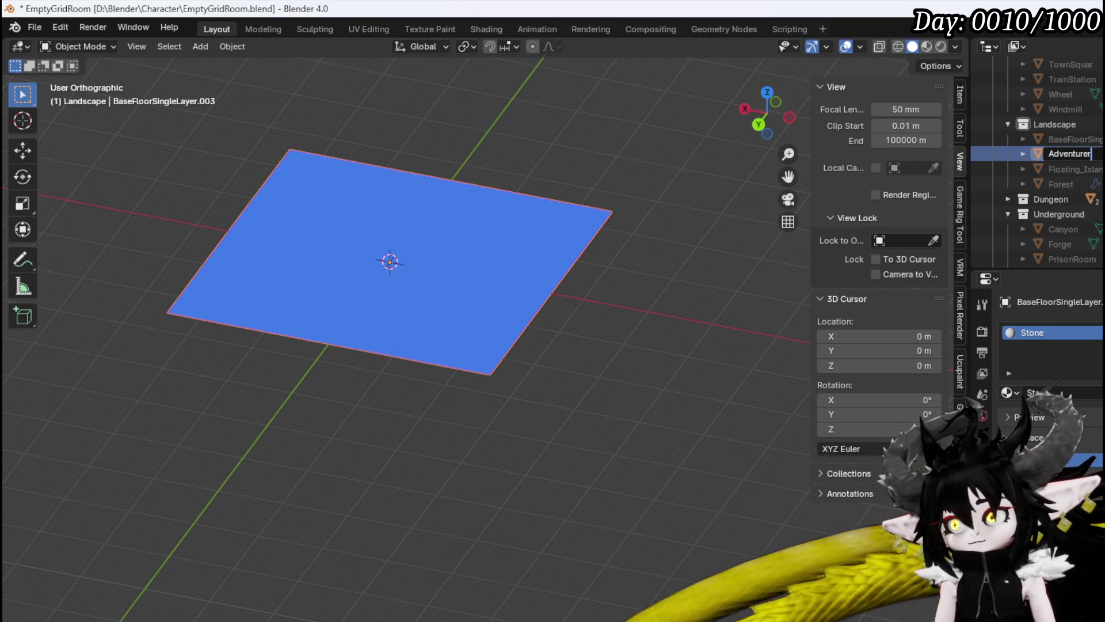
text(_Gr)
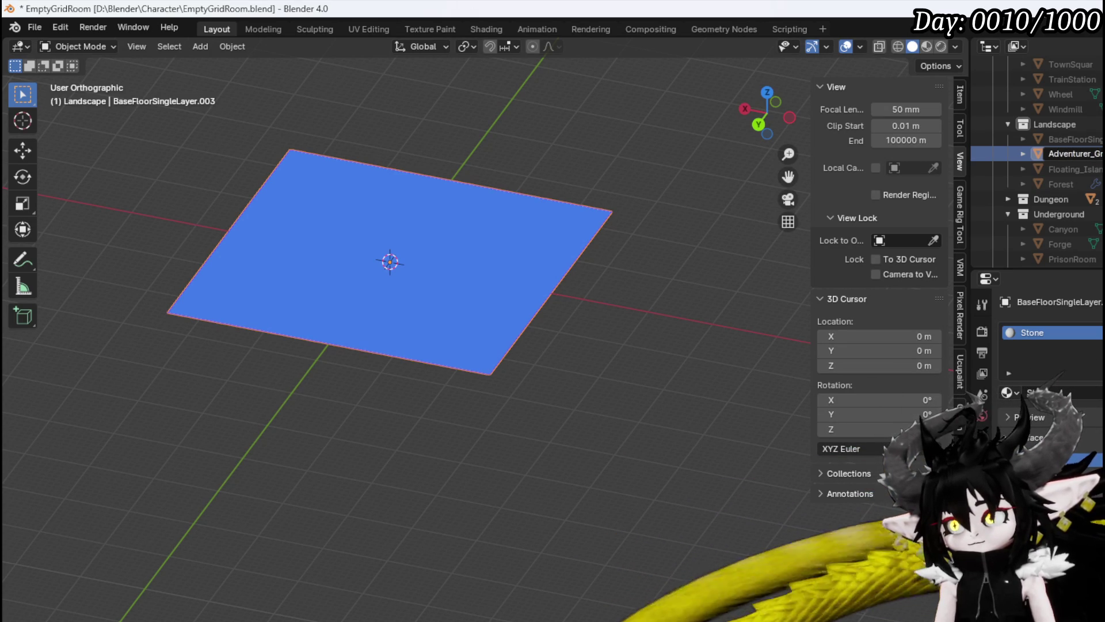
key(Return)
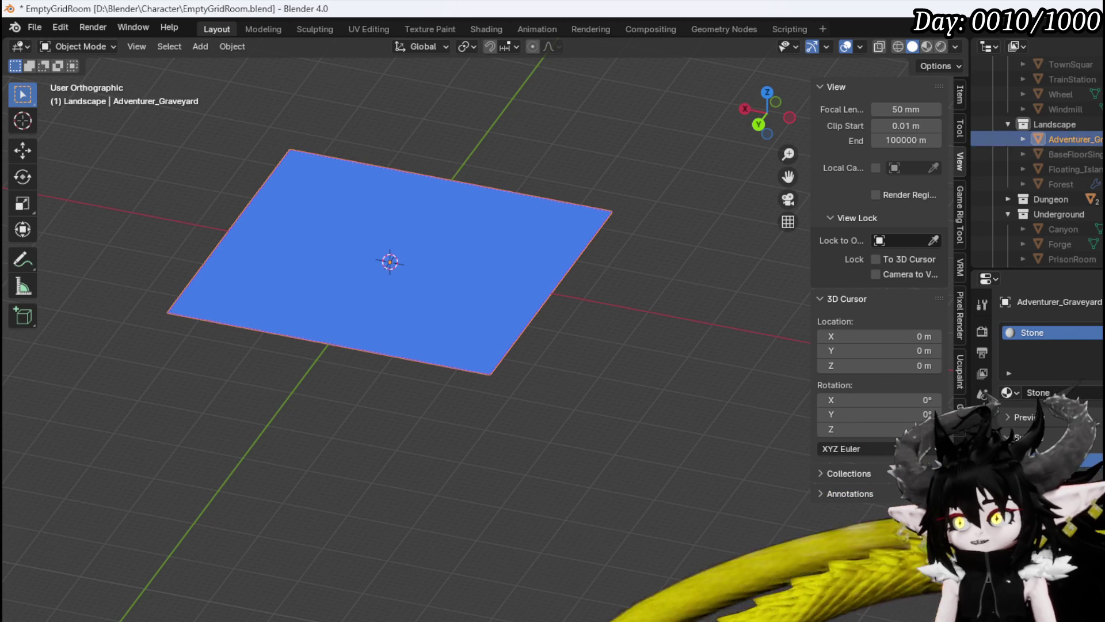
scroll(1095, 151, up, 1)
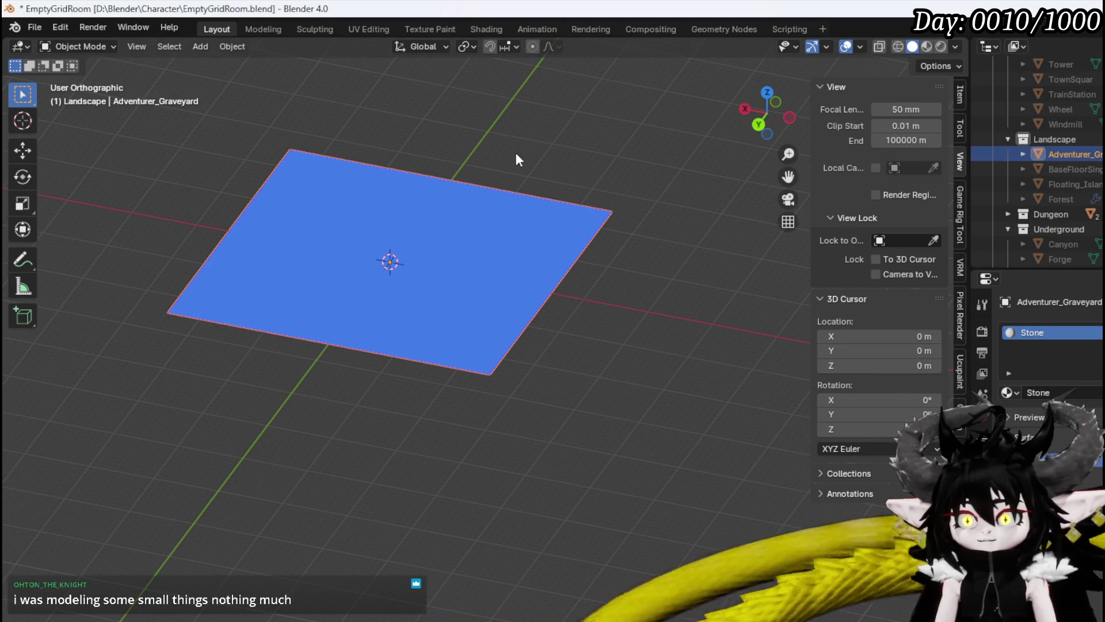
Save EmptyGridRoom.blend and inspect the plane from front and low viewing angles.
click(24, 26)
click(75, 126)
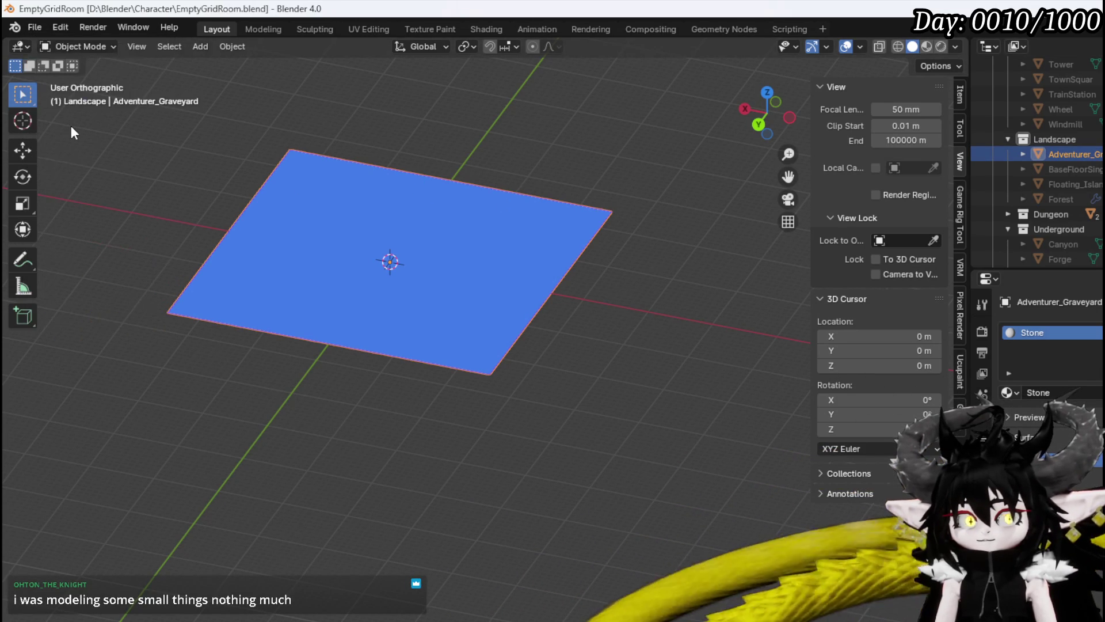
mouse_move(441, 207)
mouse_down()
mouse_move(596, 197)
mouse_move(527, 173)
mouse_up()
scroll(561, 189, up, 5)
key(KP_1)
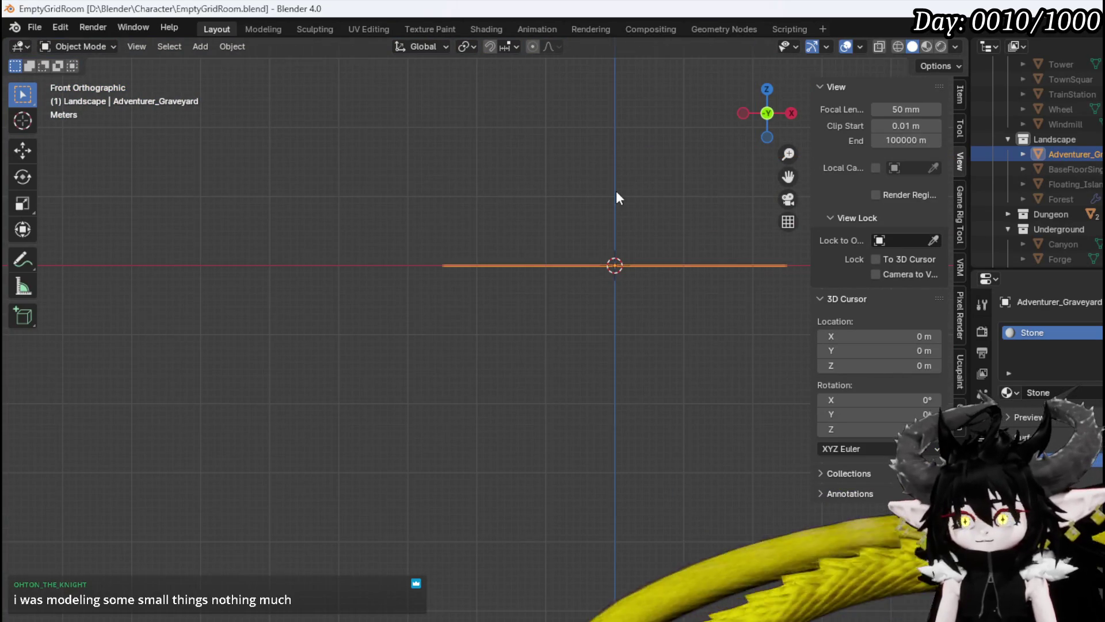
mouse_move(605, 201)
mouse_down()
mouse_move(491, 276)
mouse_move(529, 305)
mouse_up()
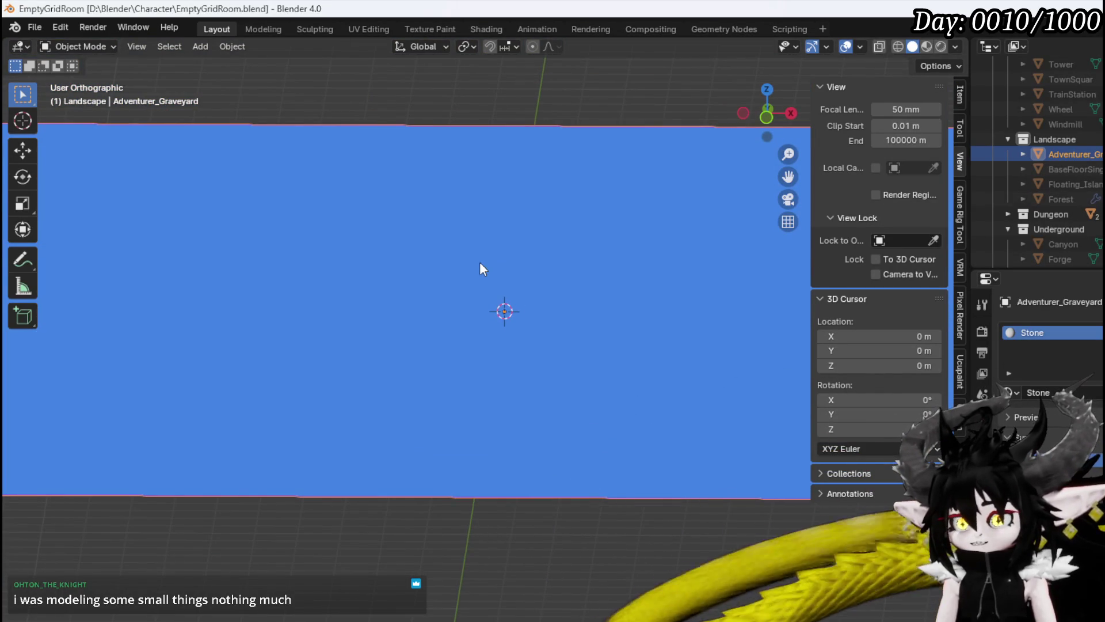
drag(480, 263, 566, 259)
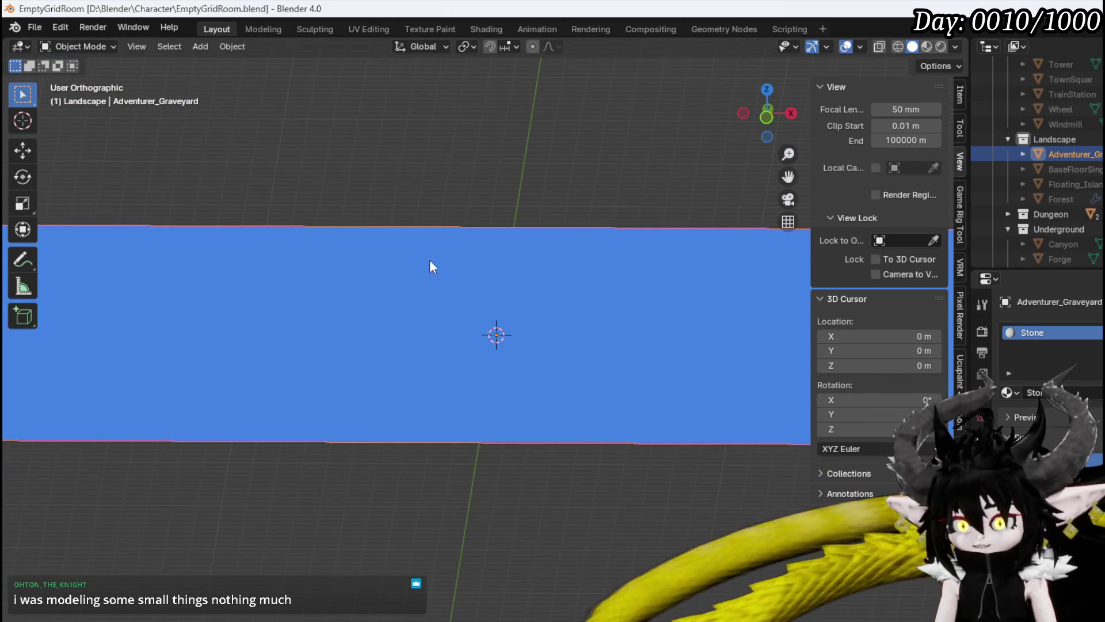
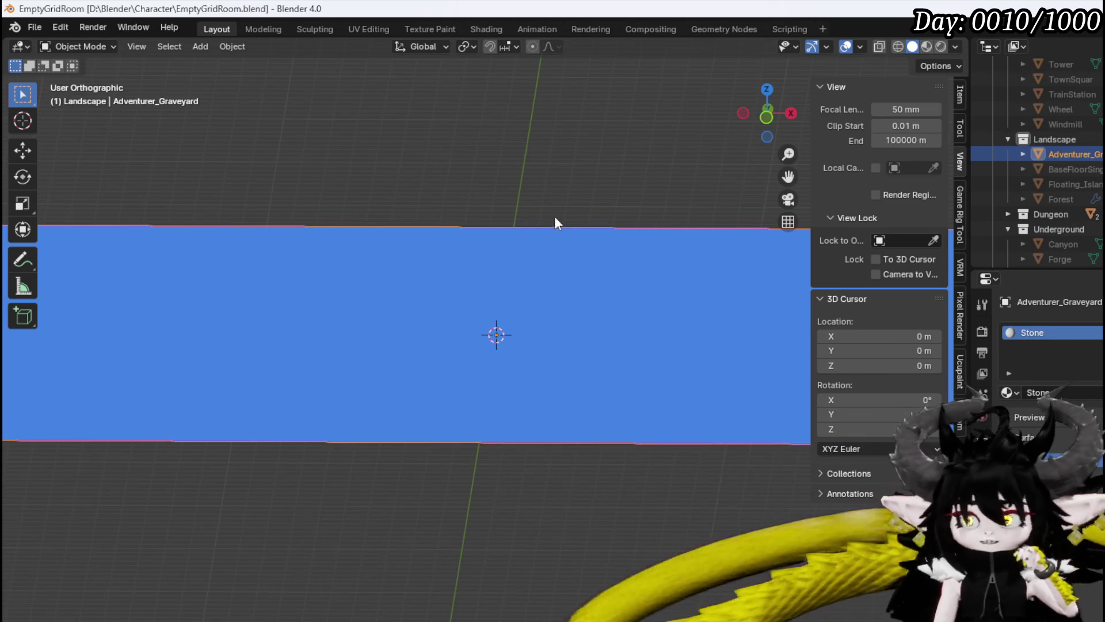
Switch the plane into Edit Mode and set a straight top-down view.
scroll(555, 214, down, 5)
mouse_move(599, 392)
mouse_down()
mouse_move(534, 247)
mouse_move(520, 279)
mouse_up()
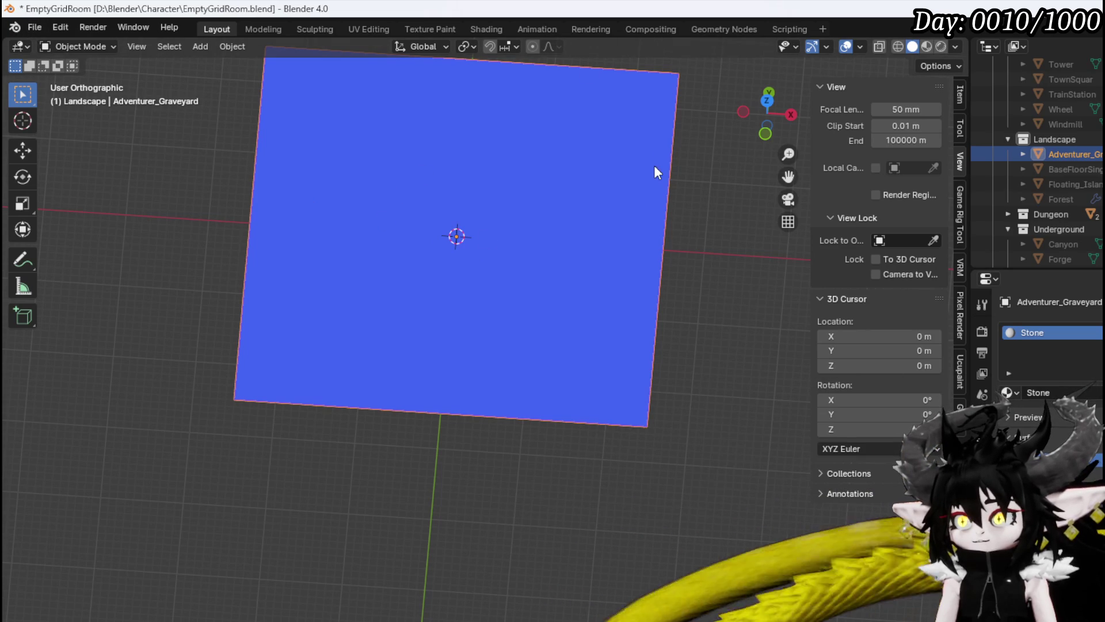
click(81, 47)
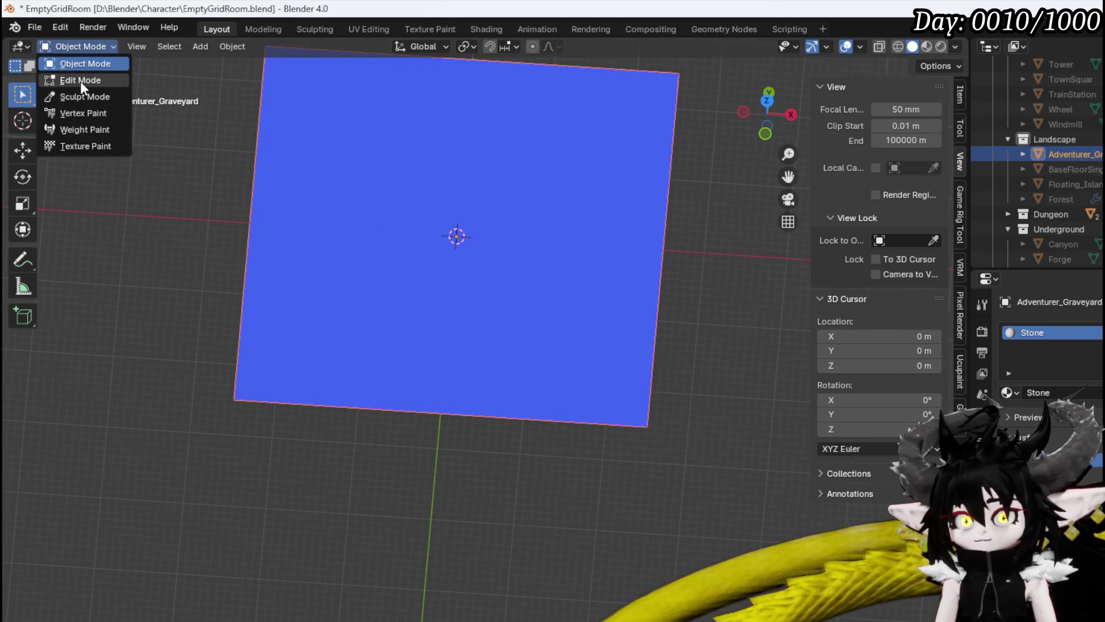
click(81, 81)
drag(499, 201, 500, 179)
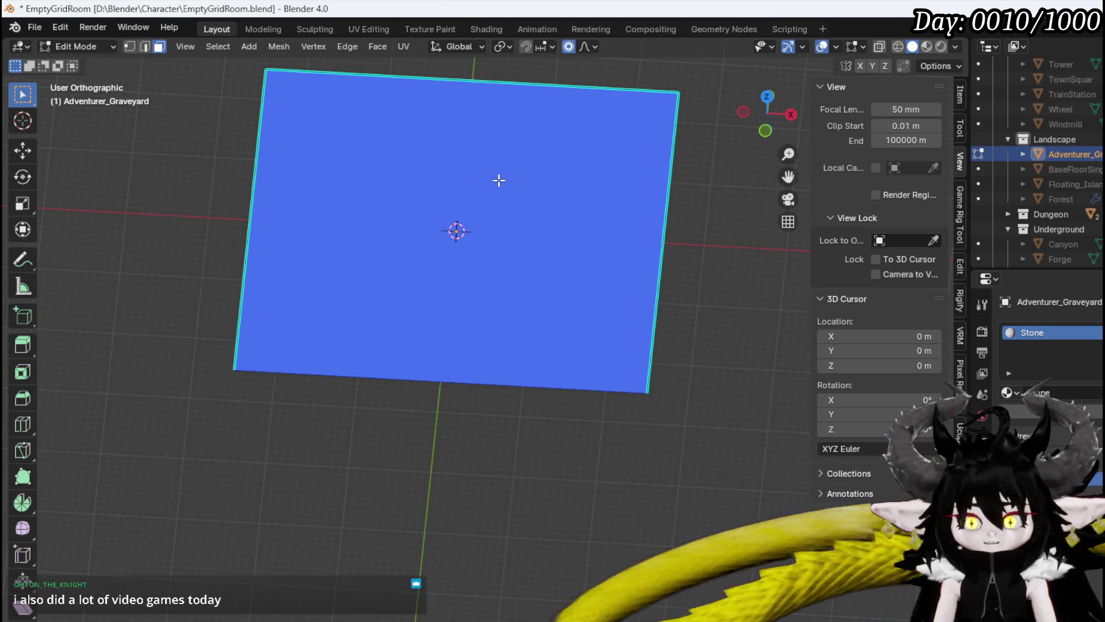
mouse_move(494, 188)
mouse_down()
mouse_move(504, 180)
mouse_move(482, 208)
mouse_move(479, 240)
mouse_up()
mouse_move(440, 184)
mouse_down()
mouse_move(430, 234)
mouse_move(117, 168)
mouse_up()
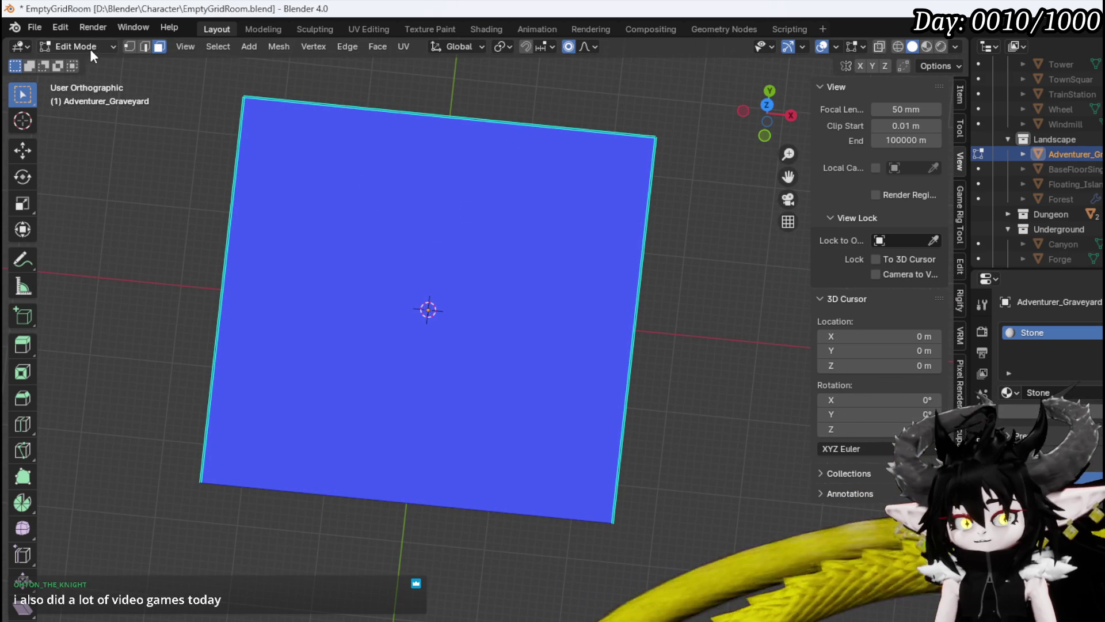
drag(339, 154, 353, 163)
key(KP_7)
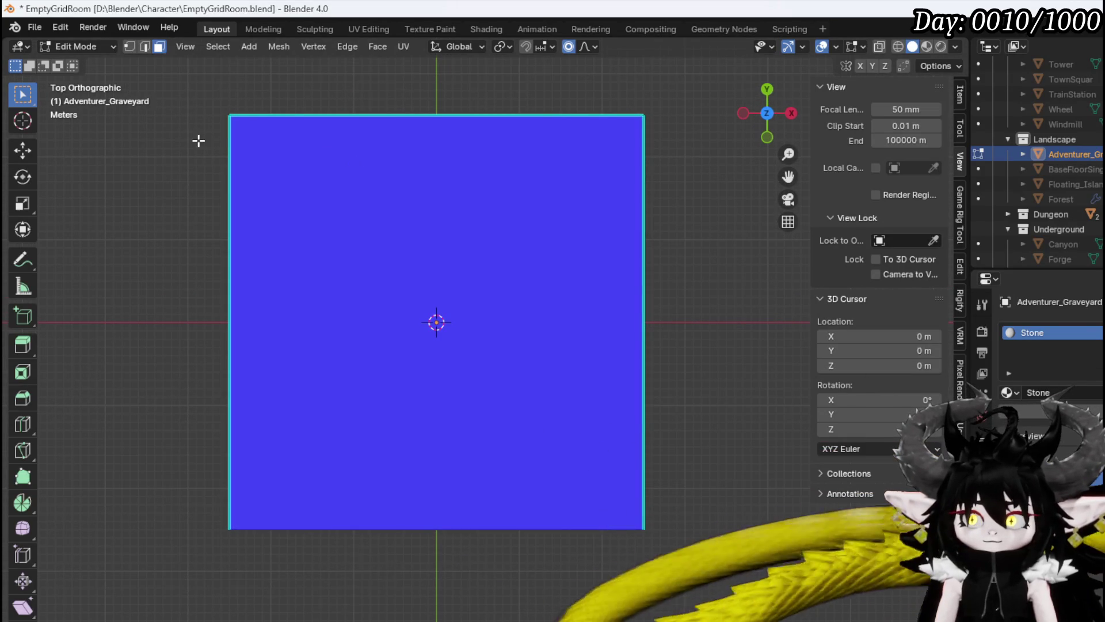
Loop-cut the plane through its centre and delete the left half's vertices.
key(1)
drag(201, 101, 297, 523)
key(ctrl+r)
click(441, 123)
right_click(440, 123)
mouse_move(194, 101)
mouse_down()
mouse_move(296, 575)
mouse_move(307, 566)
mouse_up()
key(x)
click(307, 567)
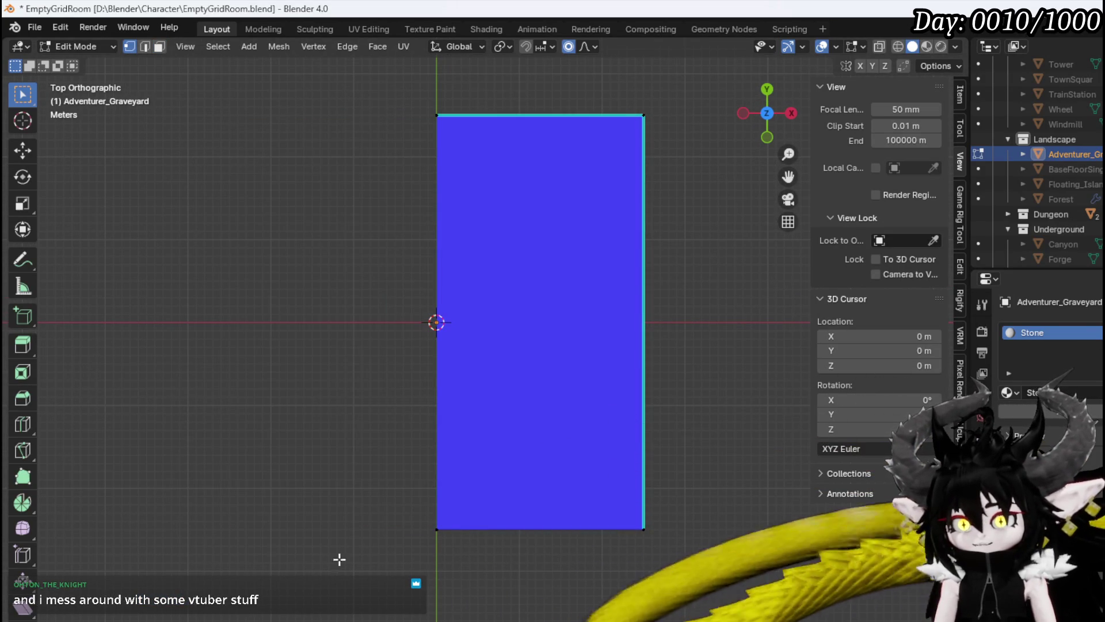
click(982, 304)
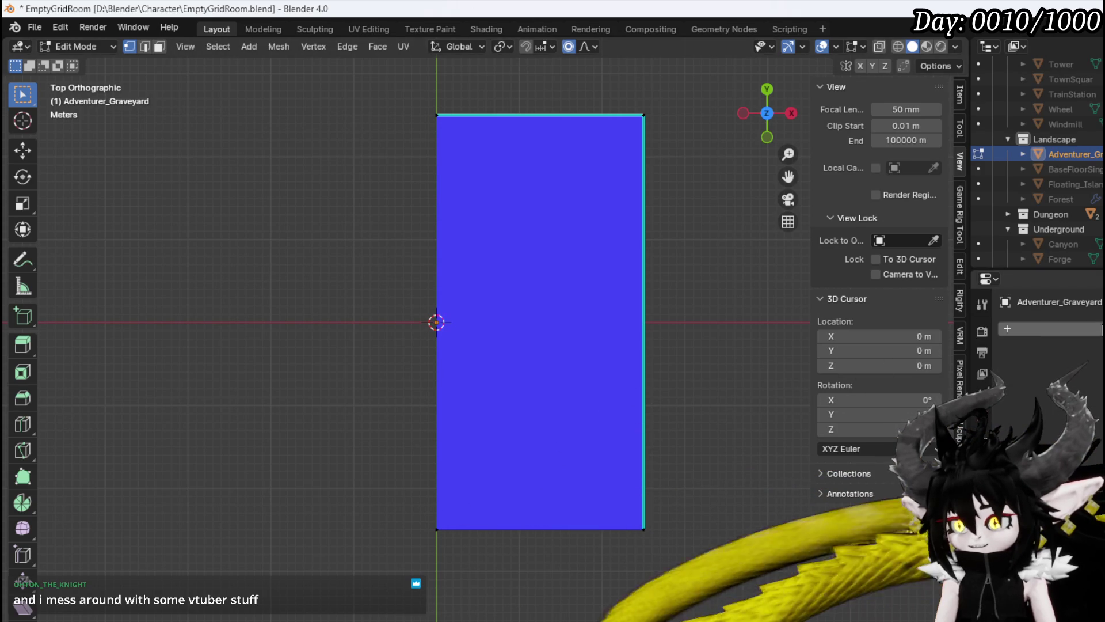
click(1088, 329)
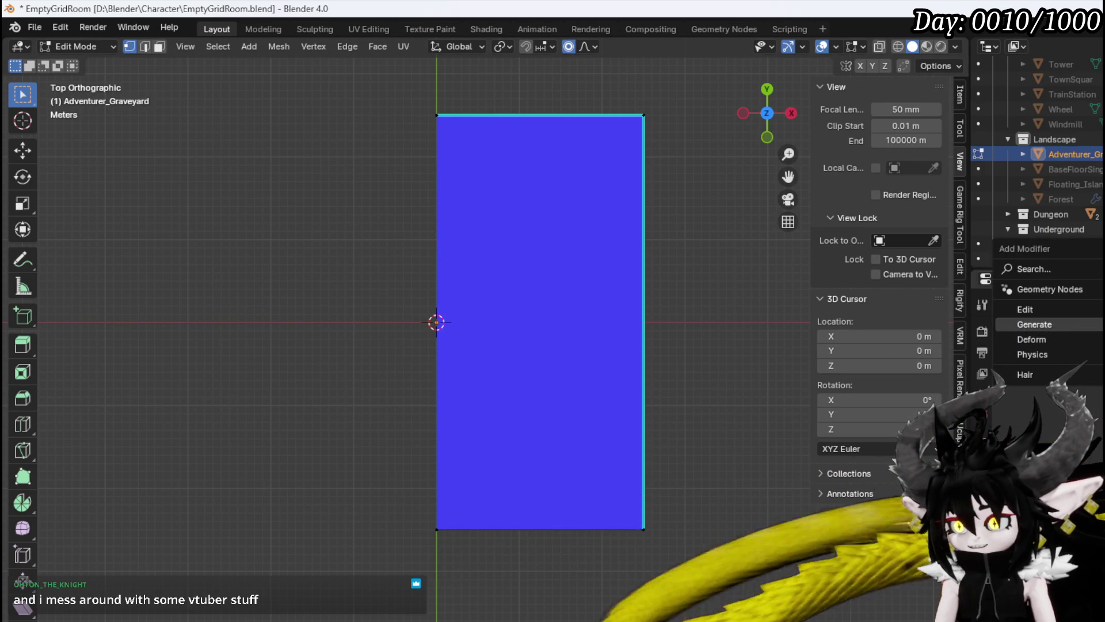
Add a Mirror modifier so the half plane shows whole, then save the blend file.
mouse_move(1035, 324)
click(851, 411)
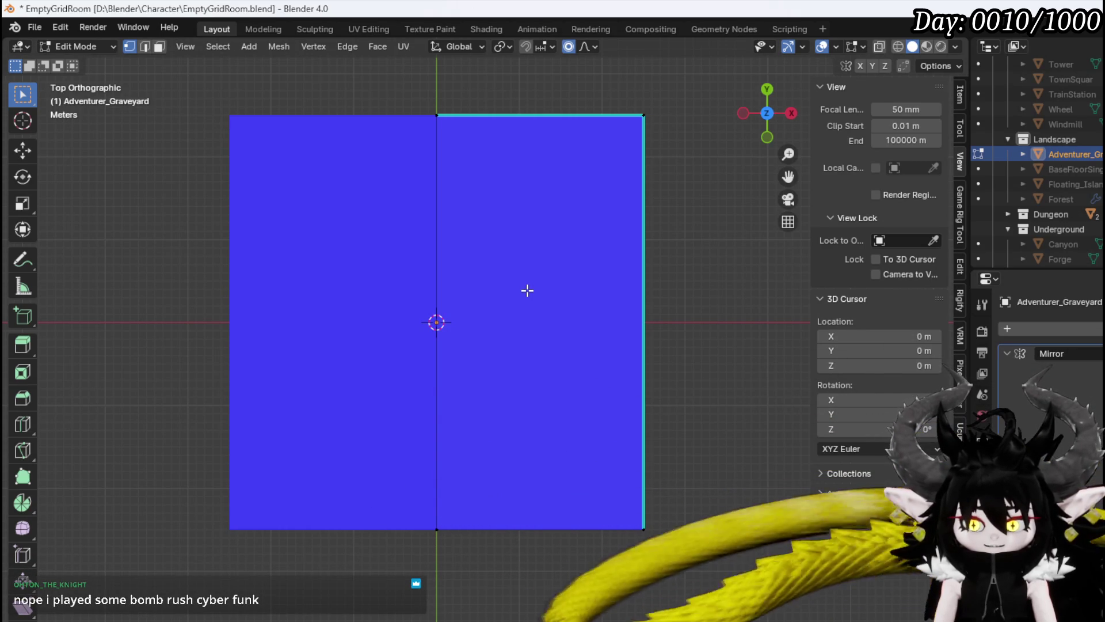
mouse_move(526, 291)
mouse_down()
mouse_move(525, 255)
mouse_move(525, 281)
mouse_move(472, 281)
mouse_move(490, 315)
mouse_up()
key(KP_1)
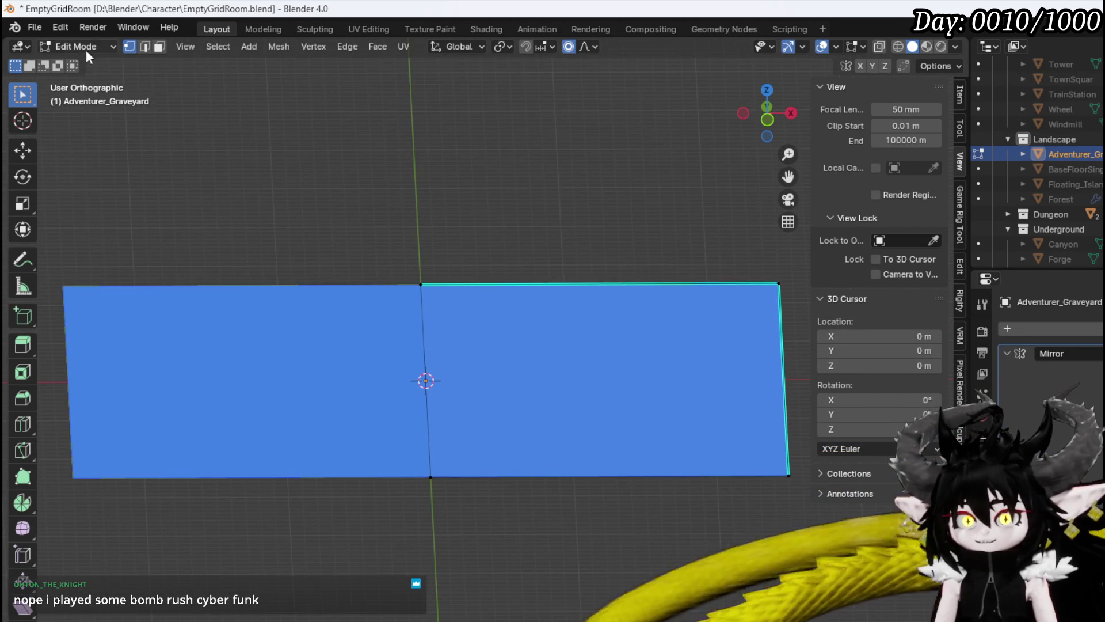
click(41, 31)
click(95, 123)
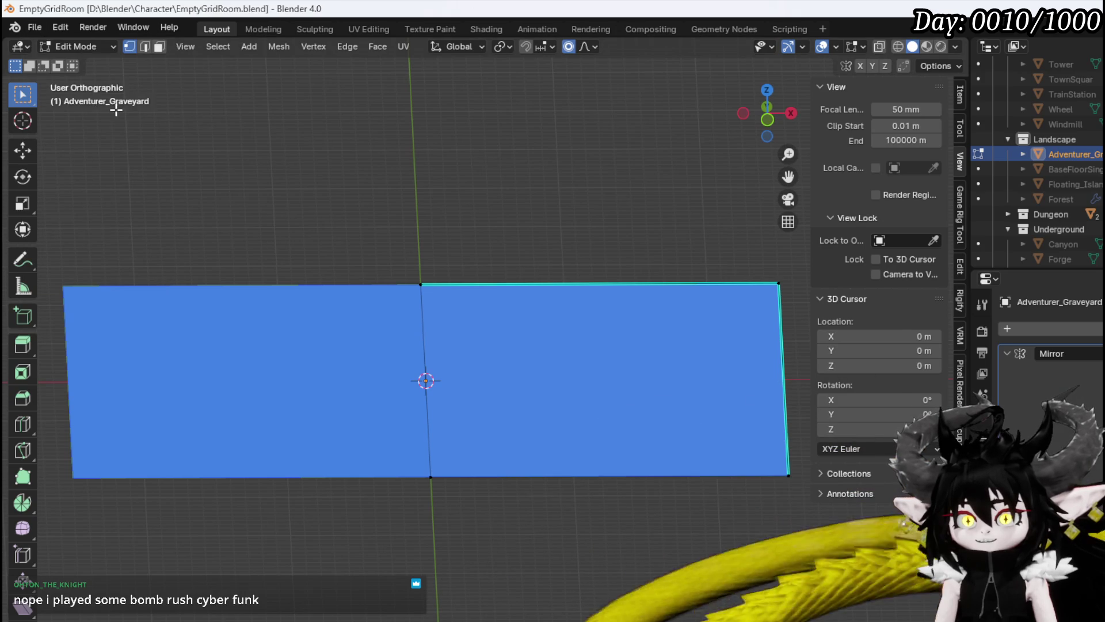
Add a 2 m cube at the mesh centre while staying in Edit Mode.
click(85, 42)
click(84, 74)
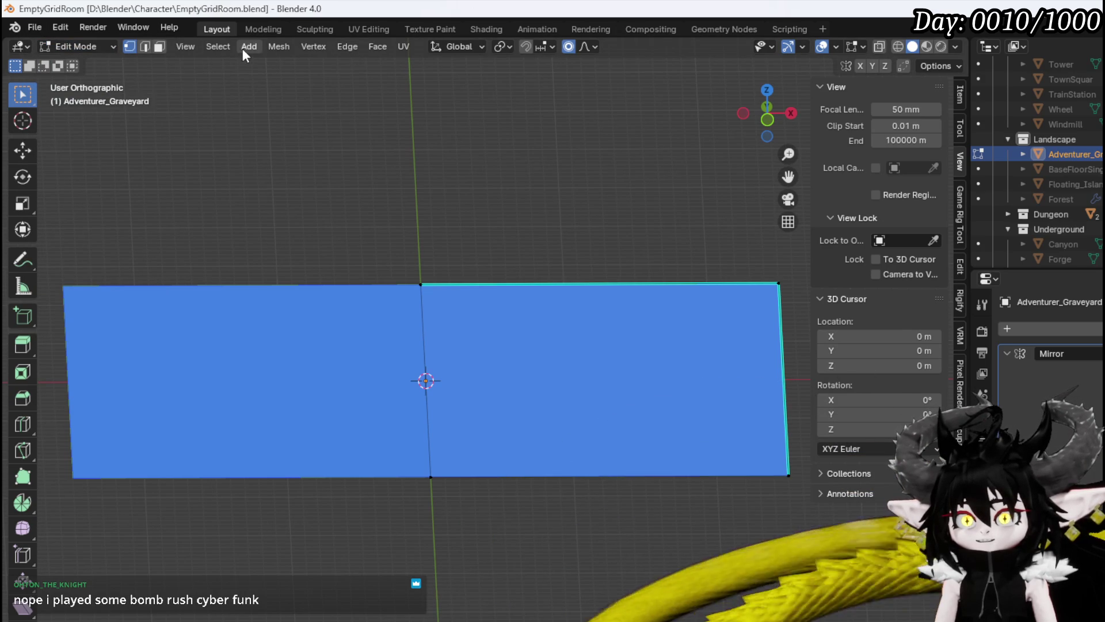
click(247, 47)
click(276, 75)
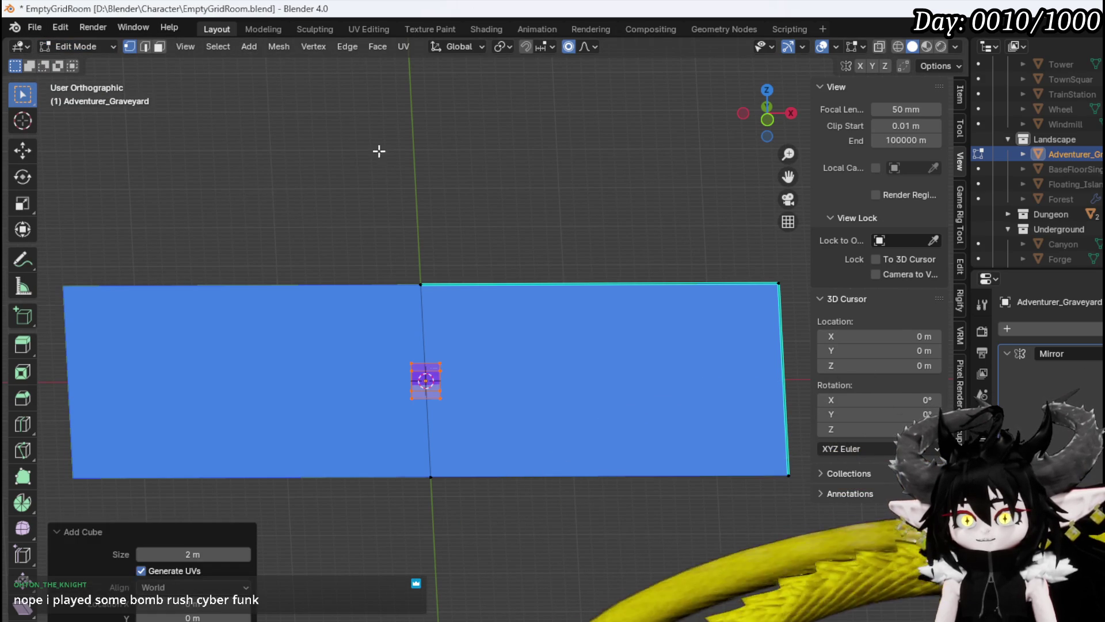
Scale the cube down to 0.274 and raise it 1.6478 m along Z.
key(KP_1)
scroll(466, 175, up, 5)
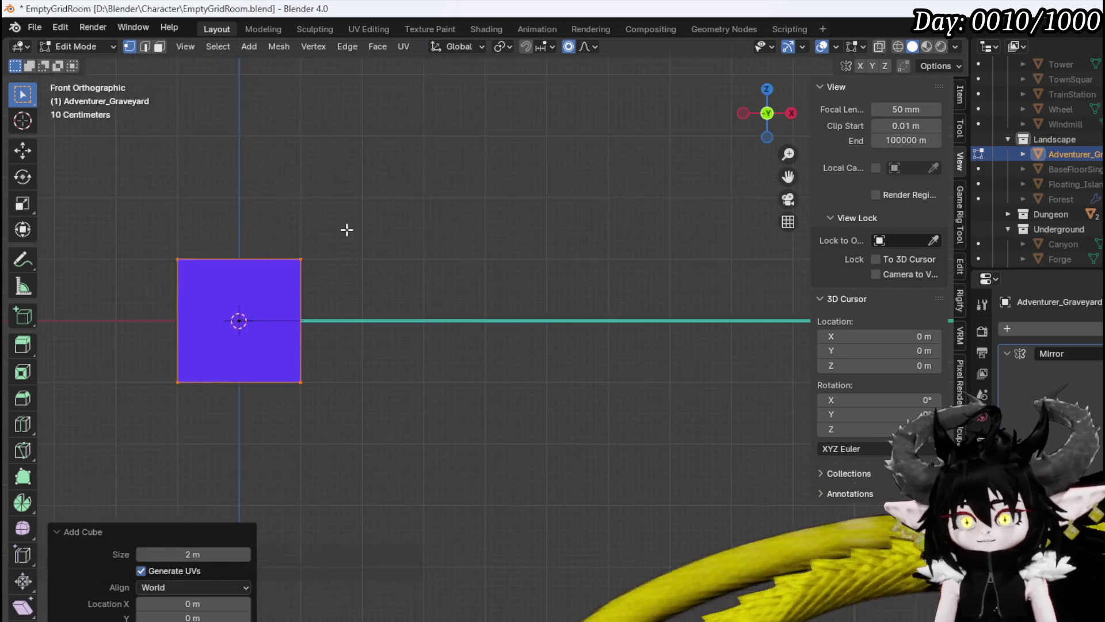
scroll(629, 489, up, 1)
drag(630, 489, 595, 300)
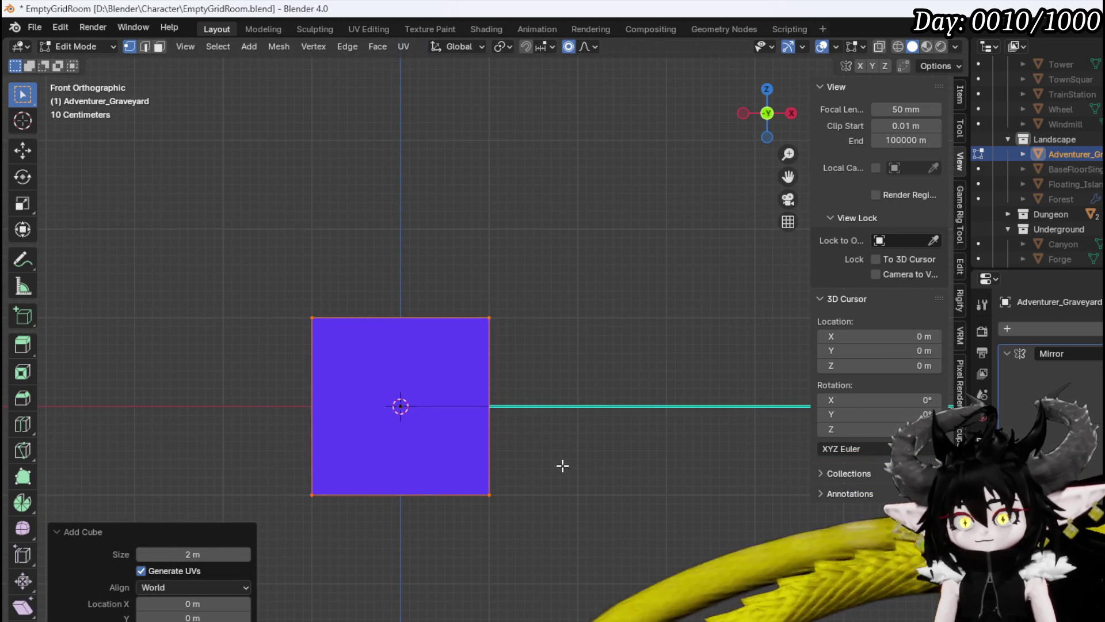
key(s)
click(447, 420)
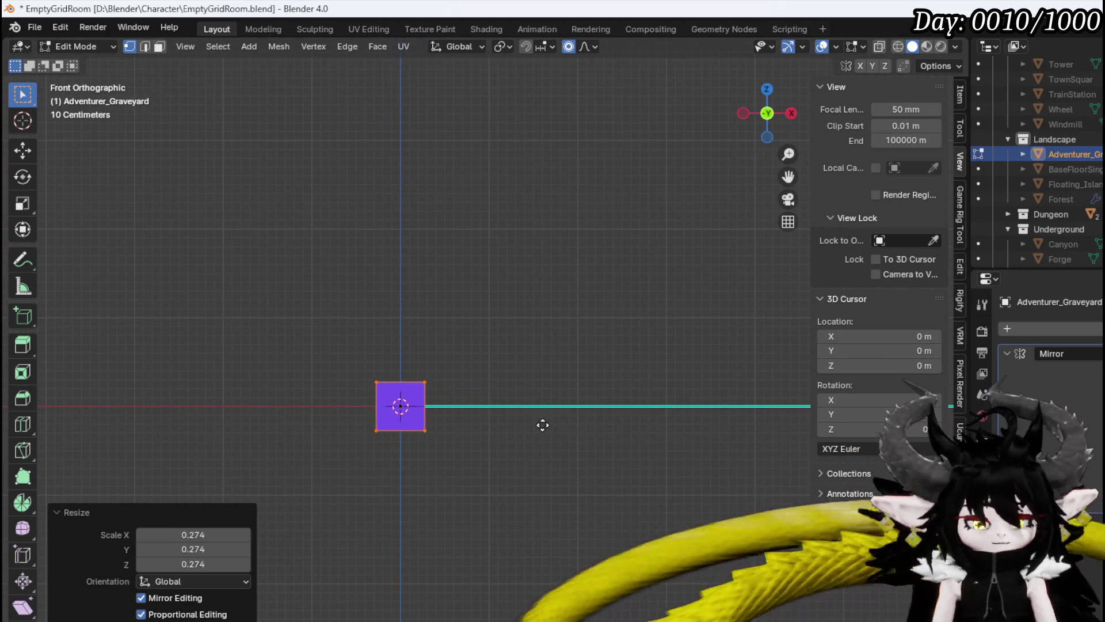
key(g)
key(z)
click(491, 279)
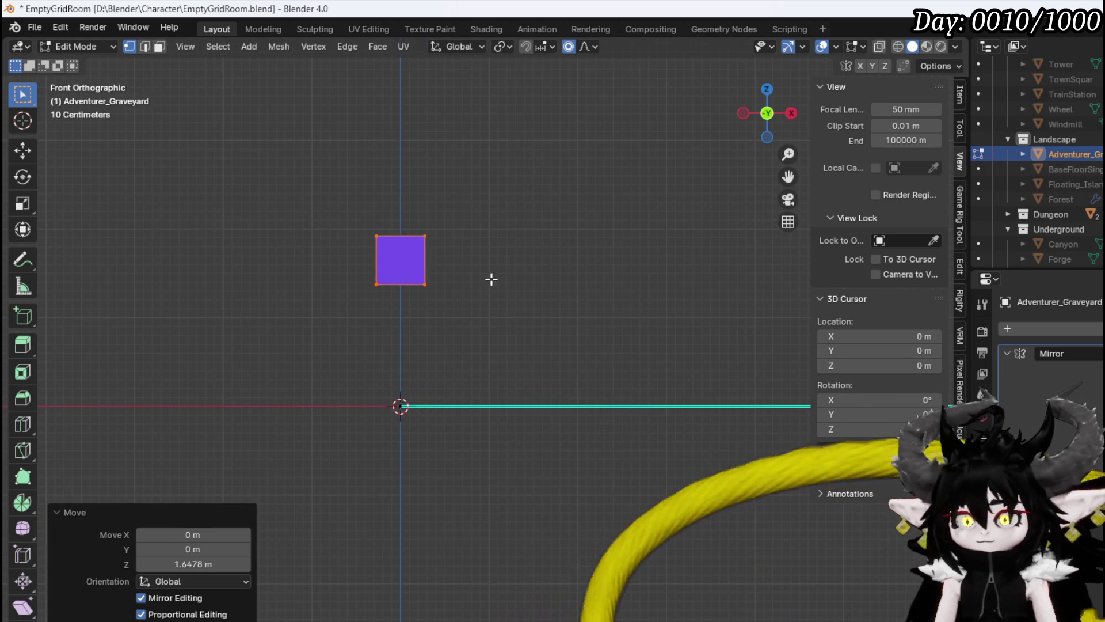
Loop-cut the cube at its centre and delete its left half in X-ray.
key(ctrl+r)
click(392, 242)
right_click(335, 318)
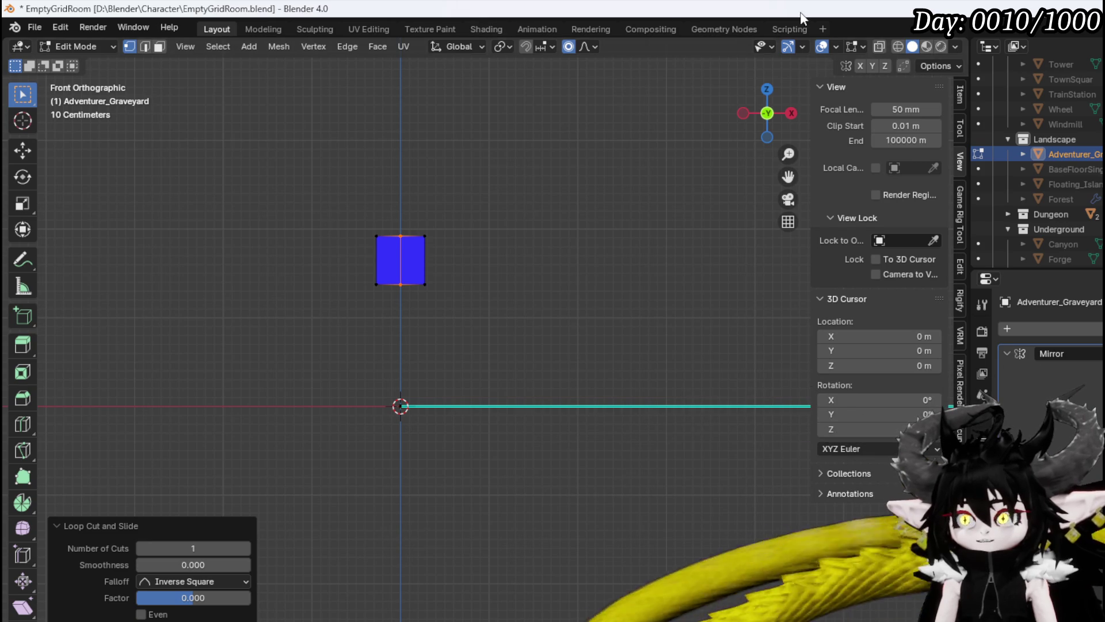
click(880, 49)
drag(301, 328, 390, 198)
key(x)
click(391, 198)
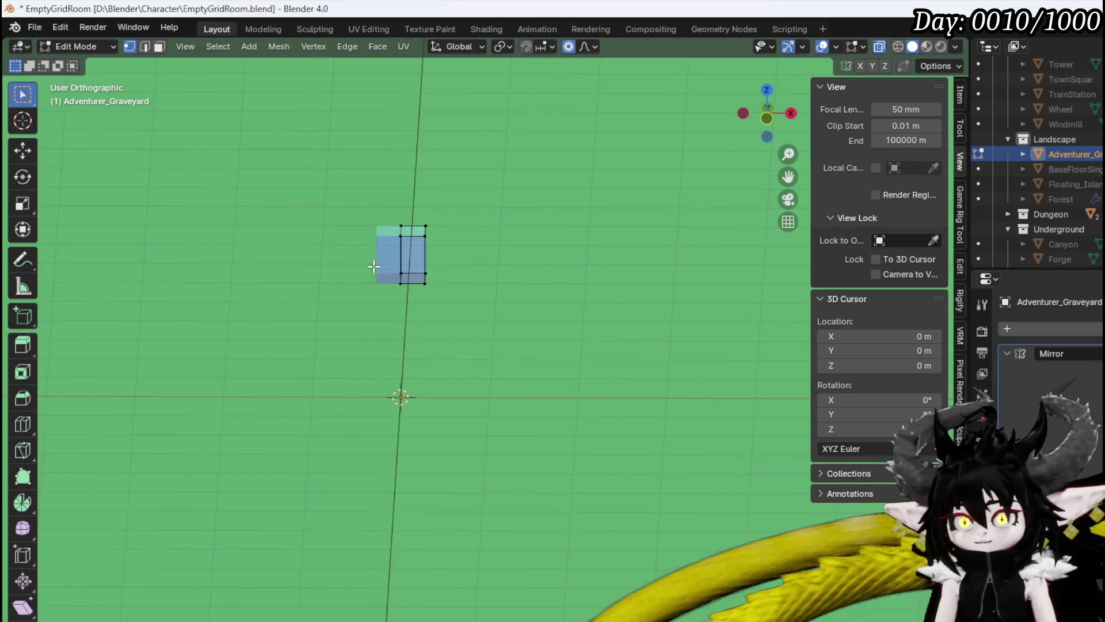
With proportional editing off, raise the cube's bottom vertices to flatten it into a slab.
key(KP_1)
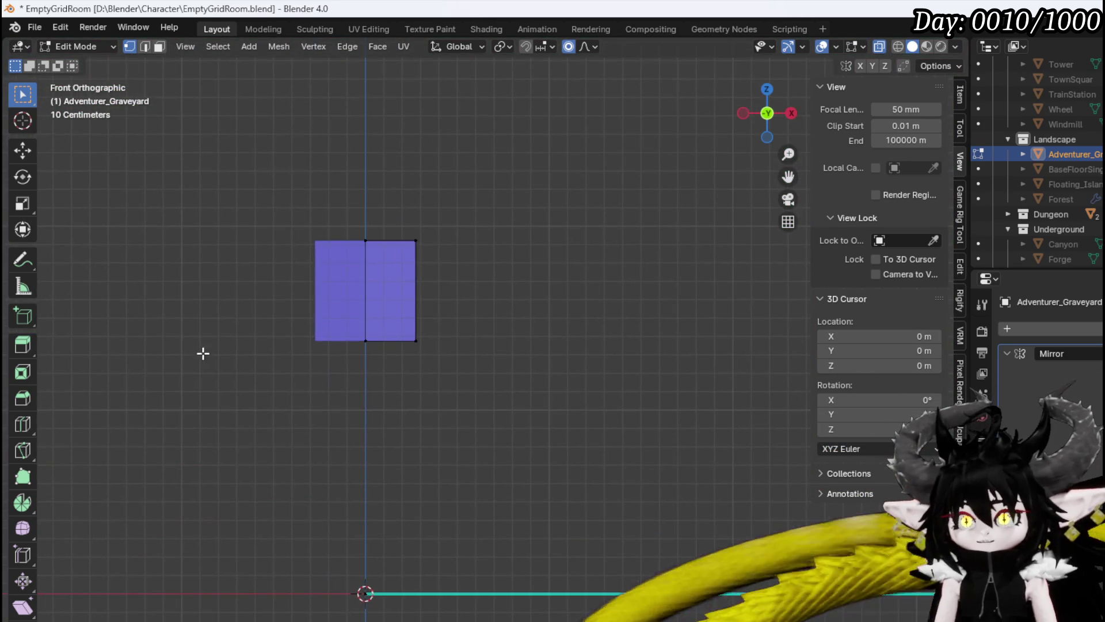
scroll(250, 324, up, 2)
drag(257, 468, 637, 345)
key(g)
key(z)
right_click(633, 312)
click(568, 47)
key(g)
key(z)
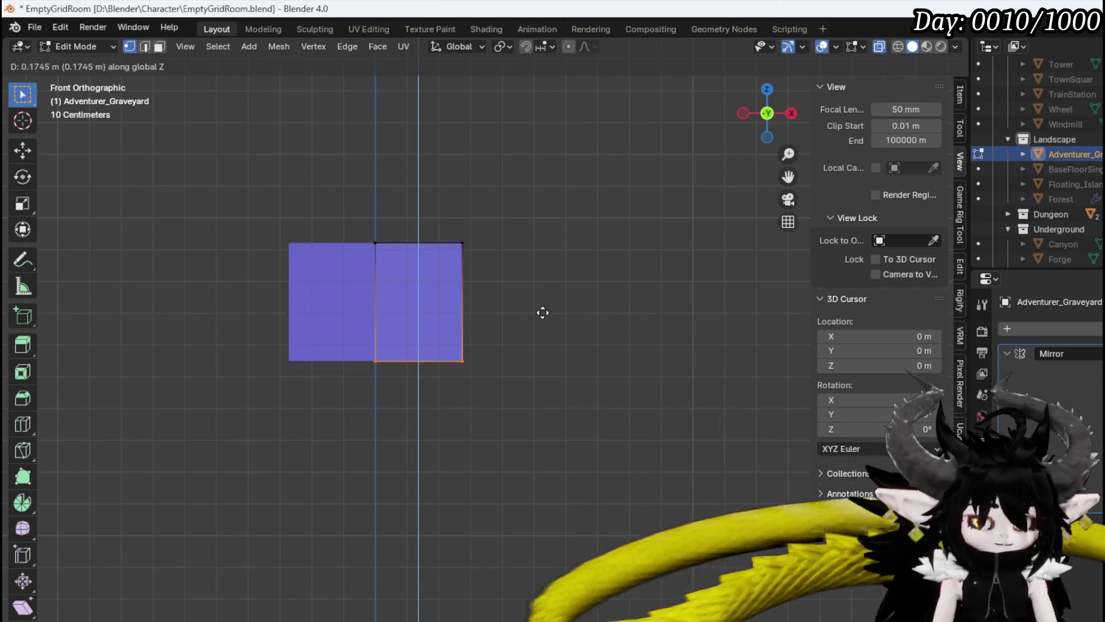
click(489, 308)
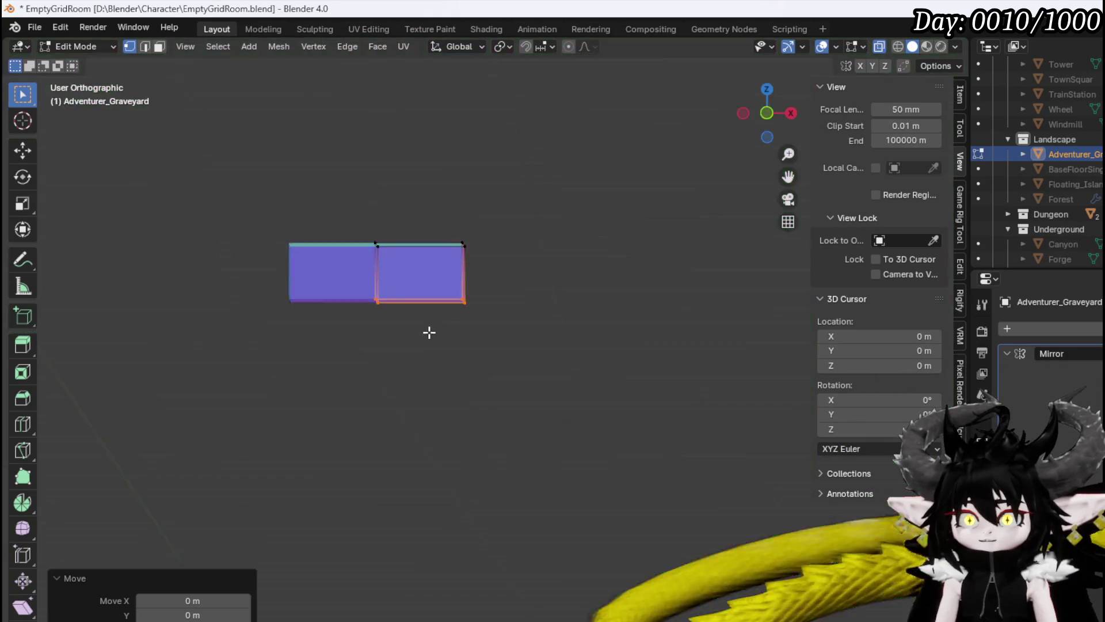
Extrude the block's bottom face and shift one edge along X.
key(3)
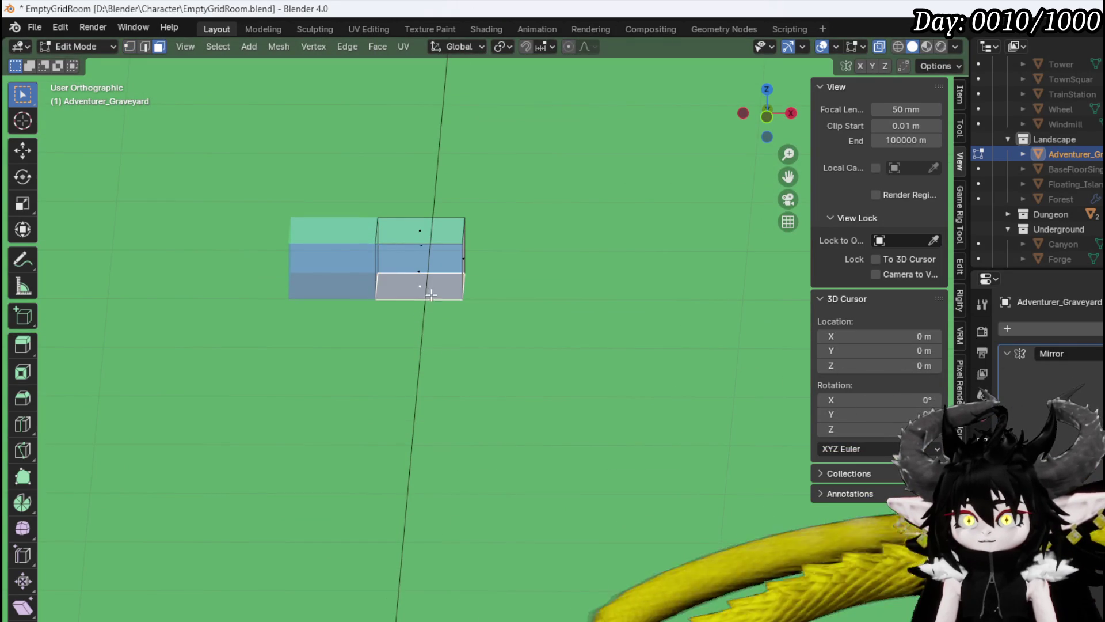
key(e)
click(561, 362)
key(2)
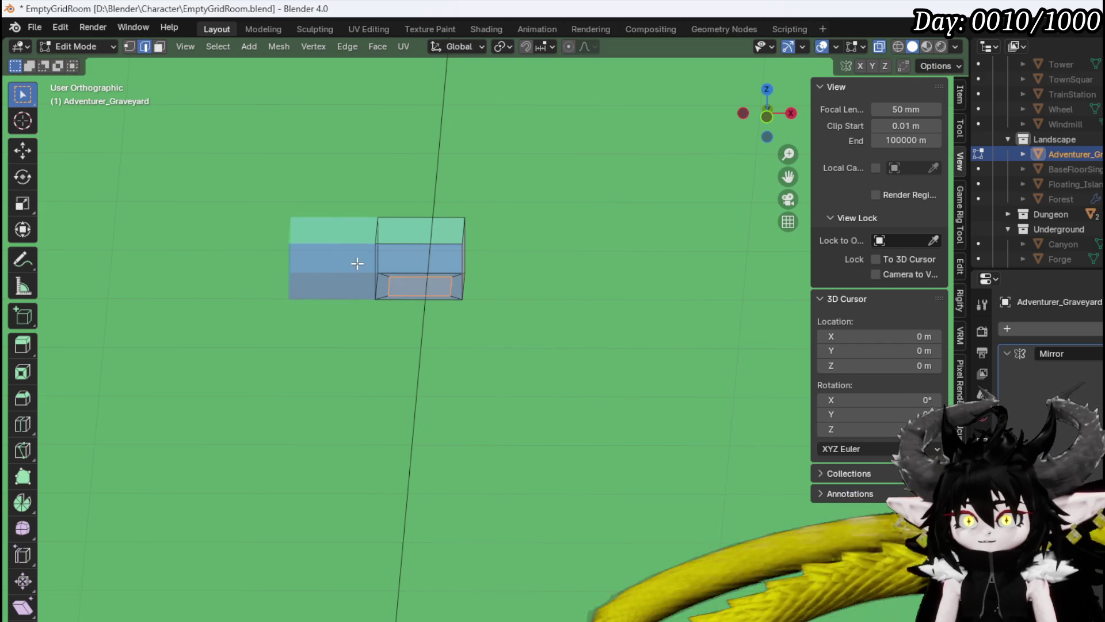
click(390, 285)
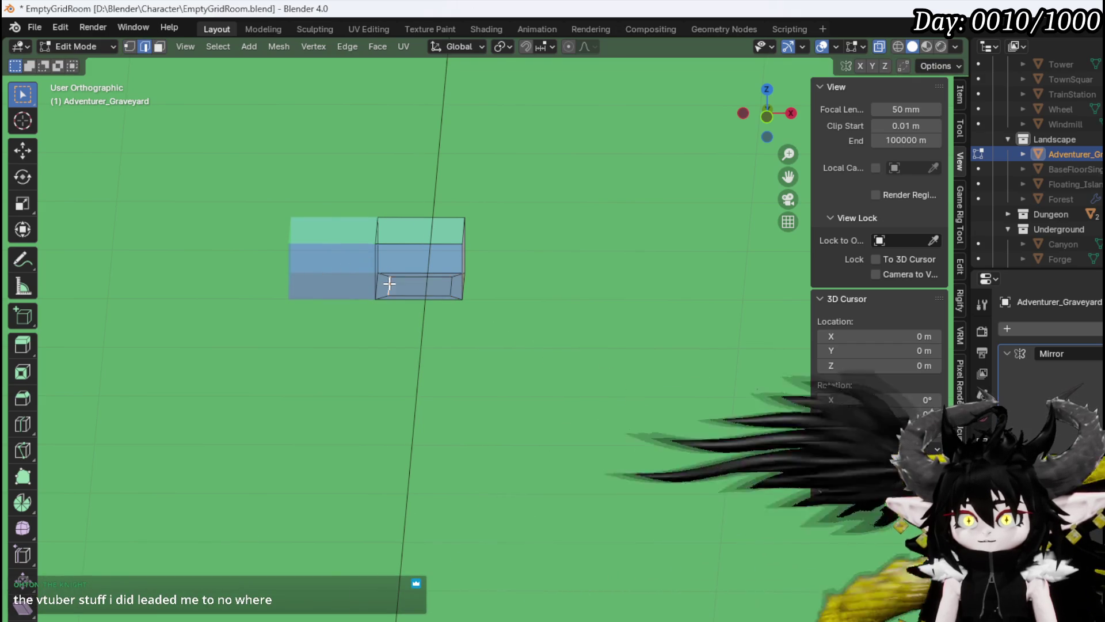
key(g)
right_click(439, 302)
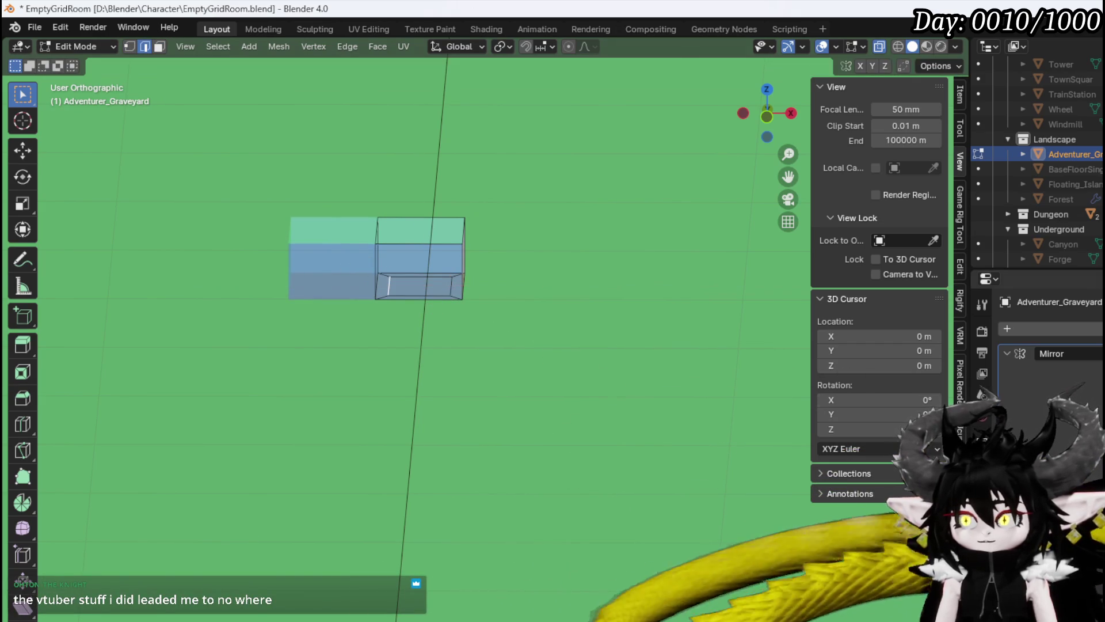
key(g)
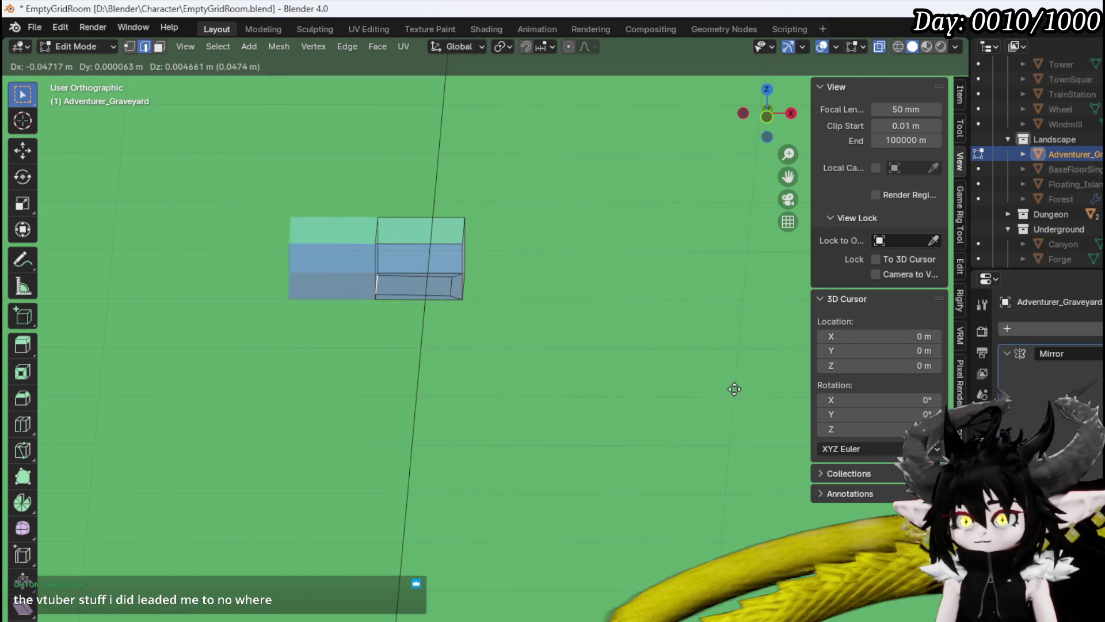
key(x)
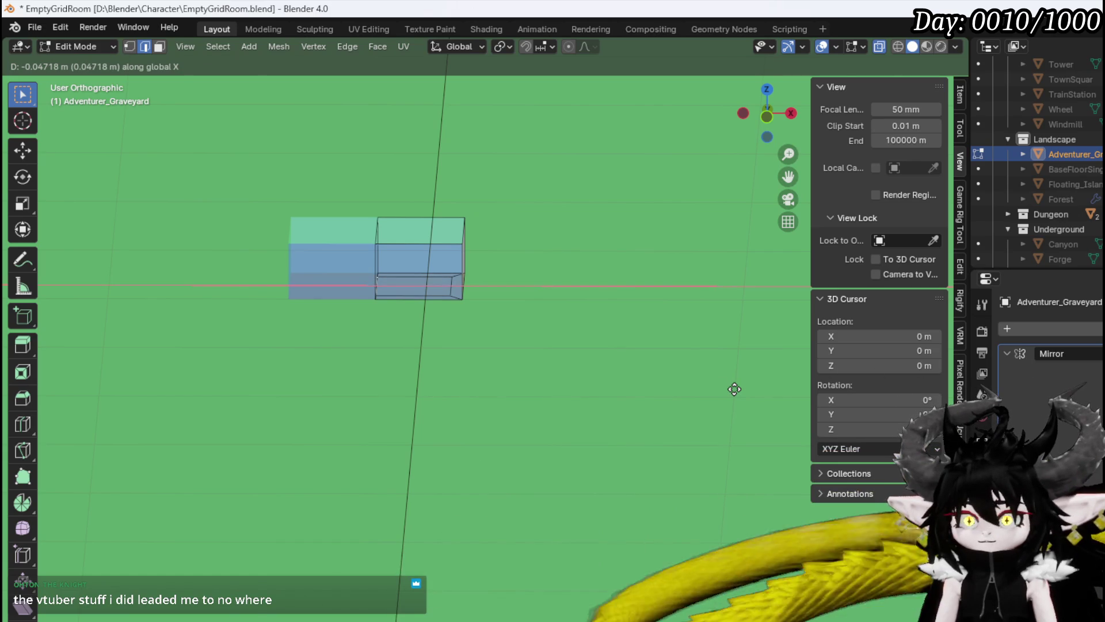
click(735, 389)
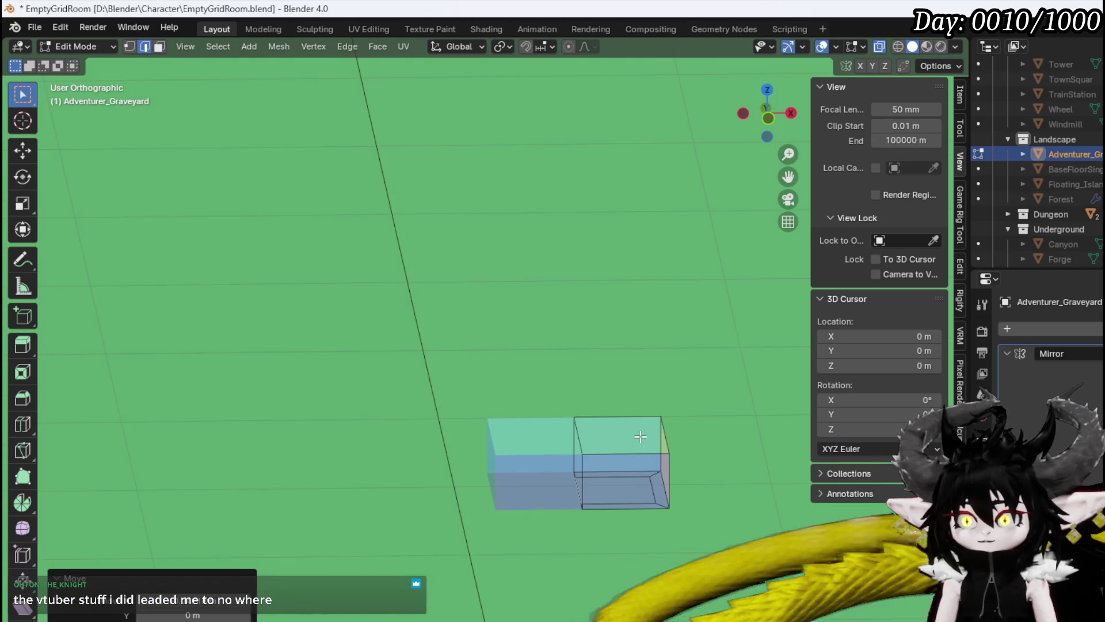
Inset the block's top face by extruding and scaling it to 0.466.
key(3)
click(638, 433)
key(s)
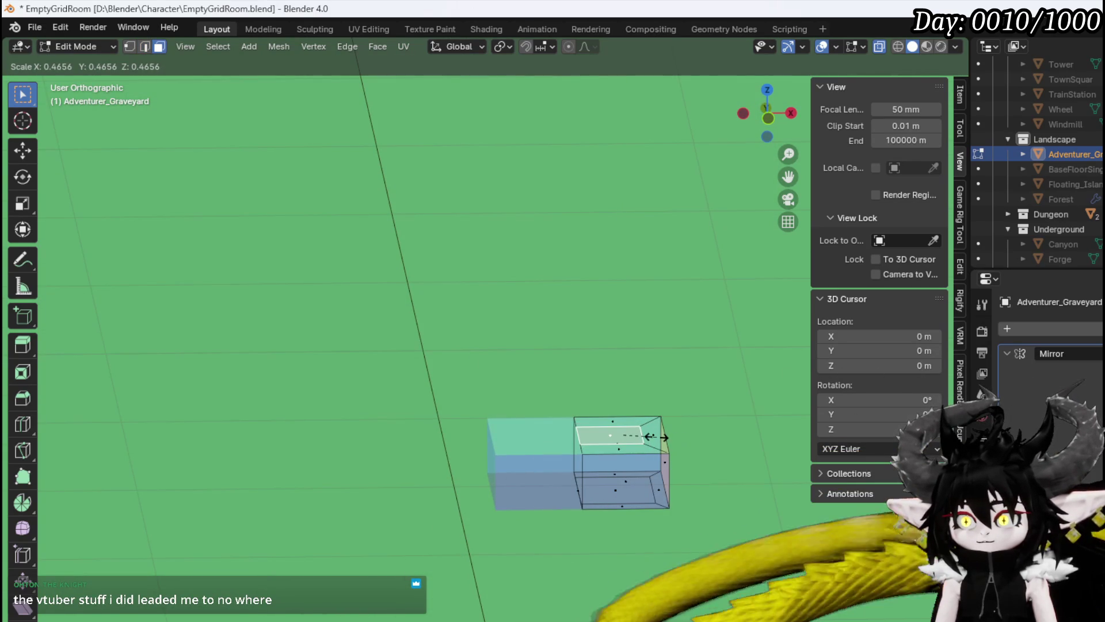
click(655, 437)
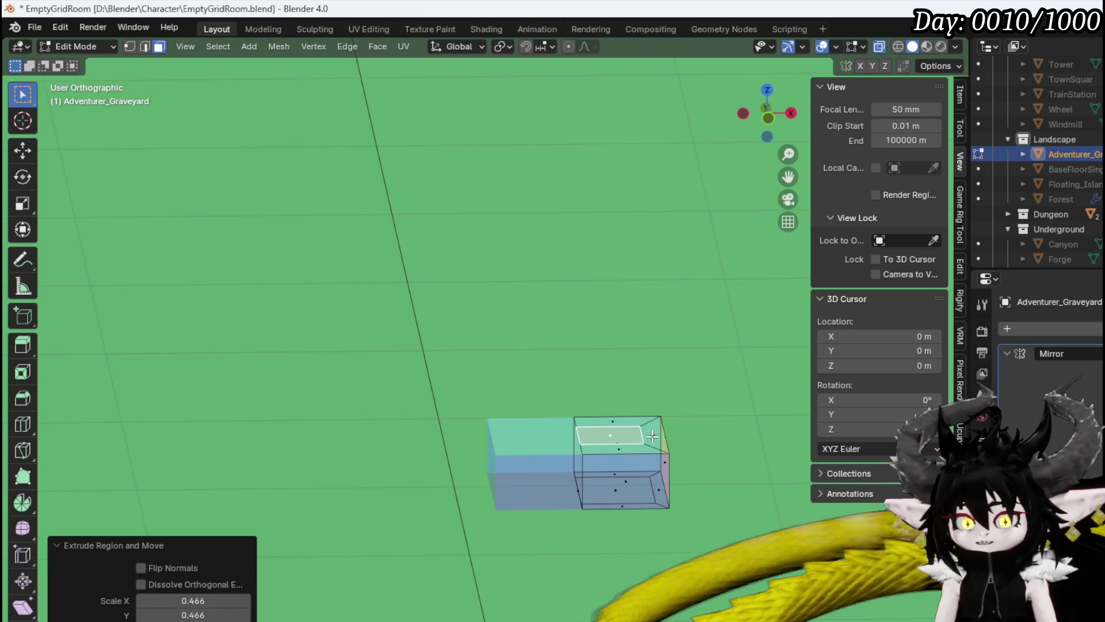
key(KP_1)
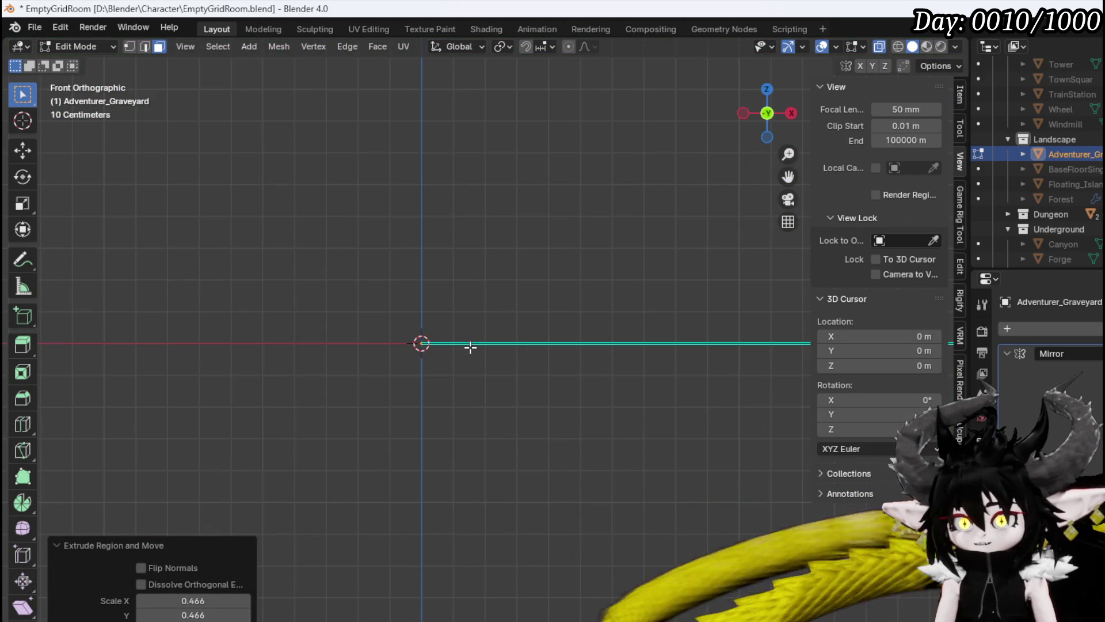
scroll(377, 326, up, 5)
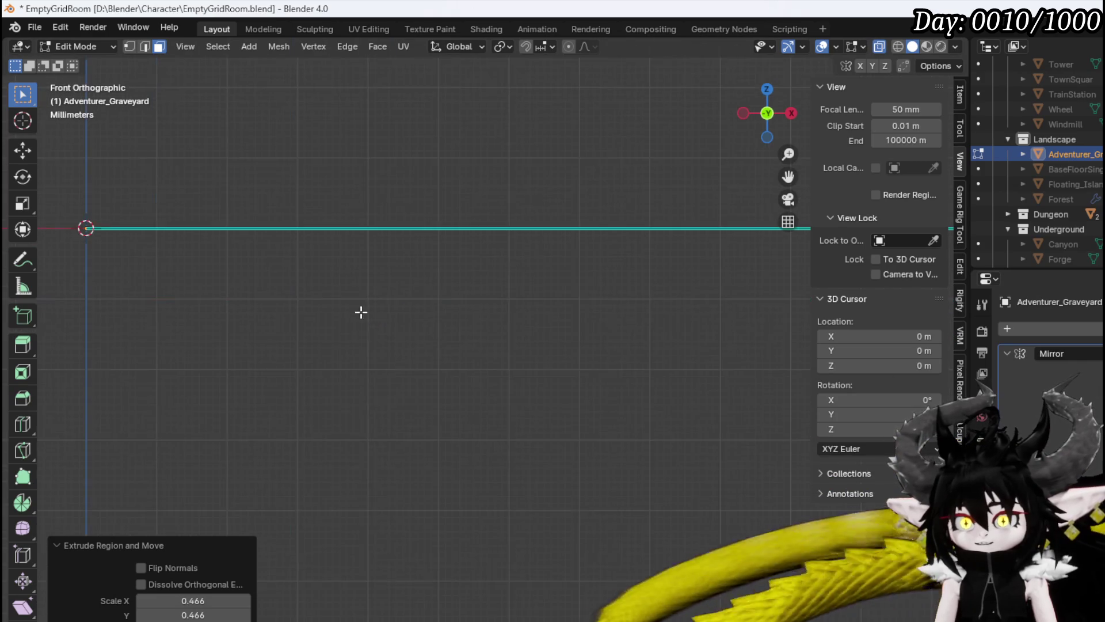
scroll(494, 369, down, 4)
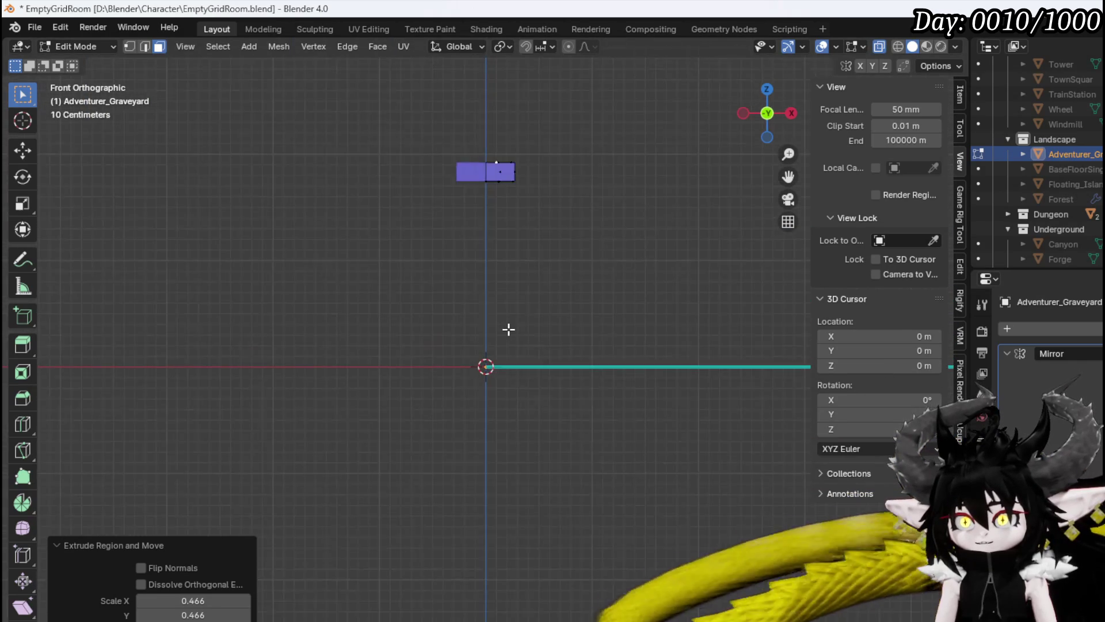
mouse_move(494, 284)
mouse_down()
mouse_move(496, 357)
mouse_move(488, 284)
mouse_up()
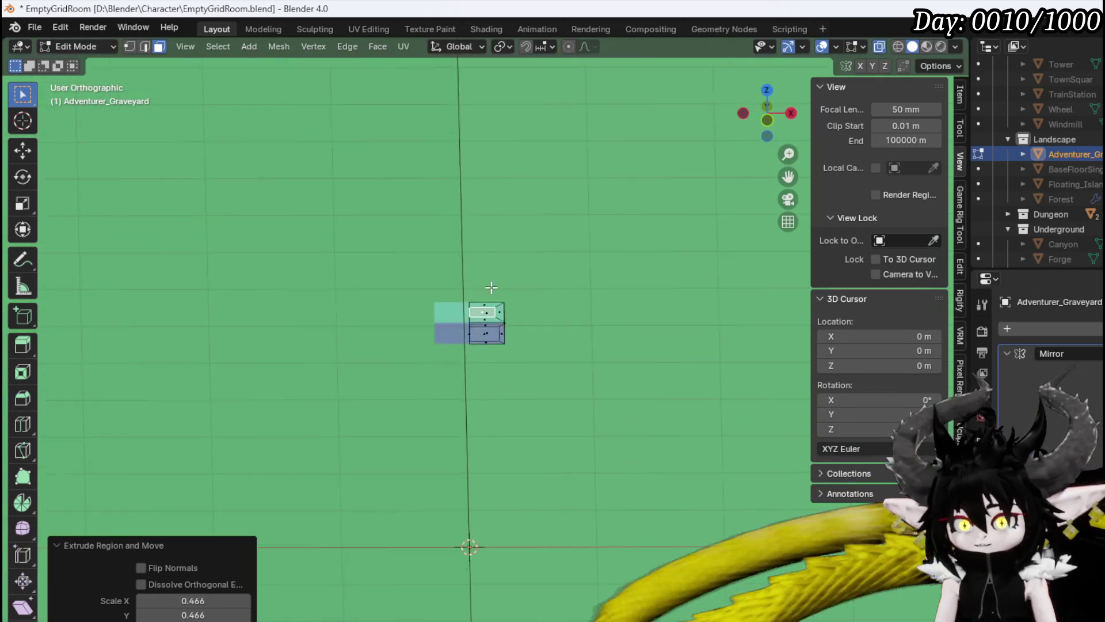
click(490, 284)
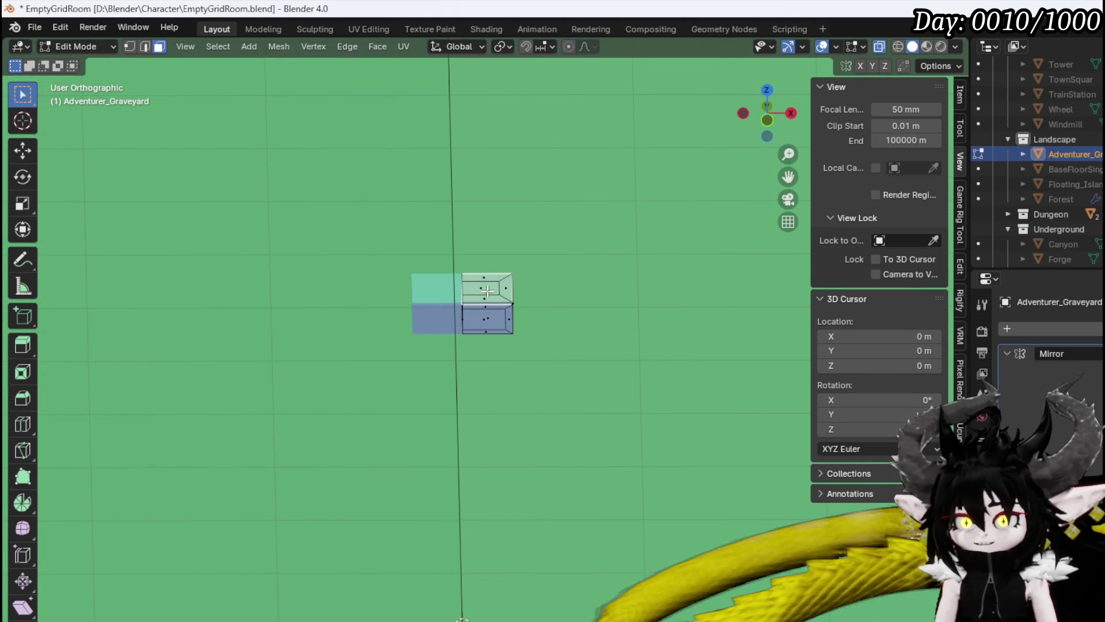
click(487, 318)
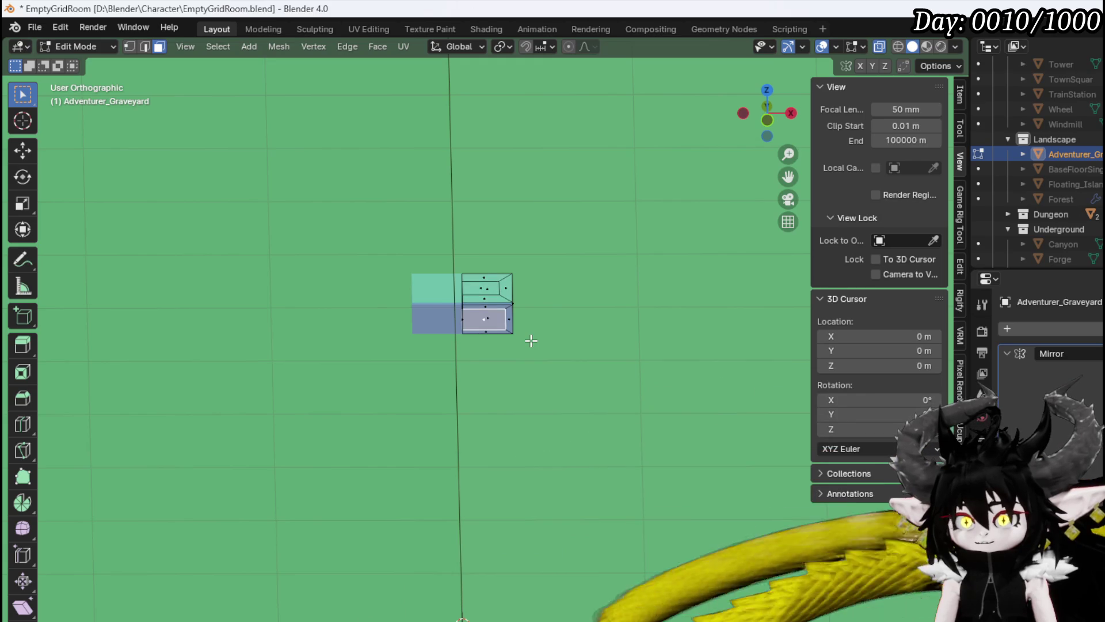
scroll(530, 338, up, 2)
Extrude the lower edges in place and squeeze them along Y to 0.492.
key(2)
click(492, 288)
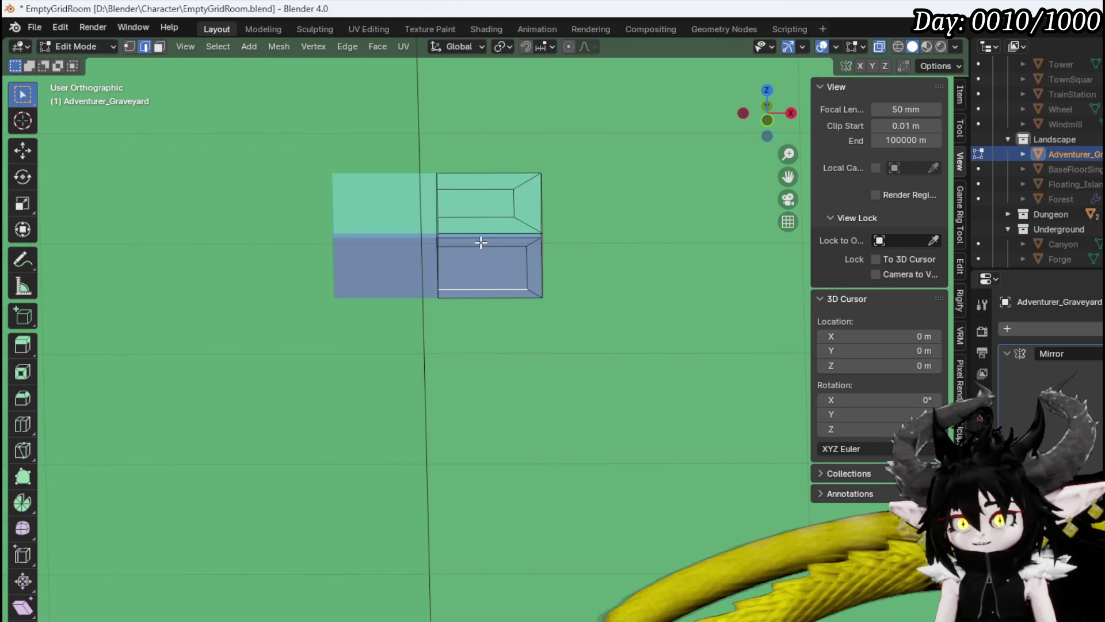
key(g)
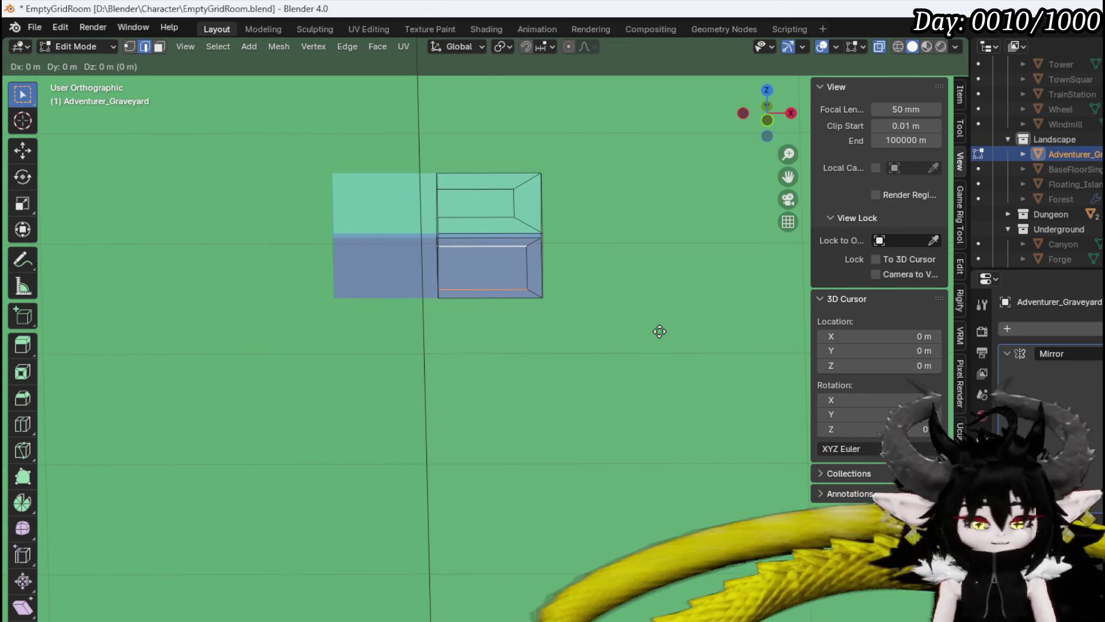
right_click(660, 331)
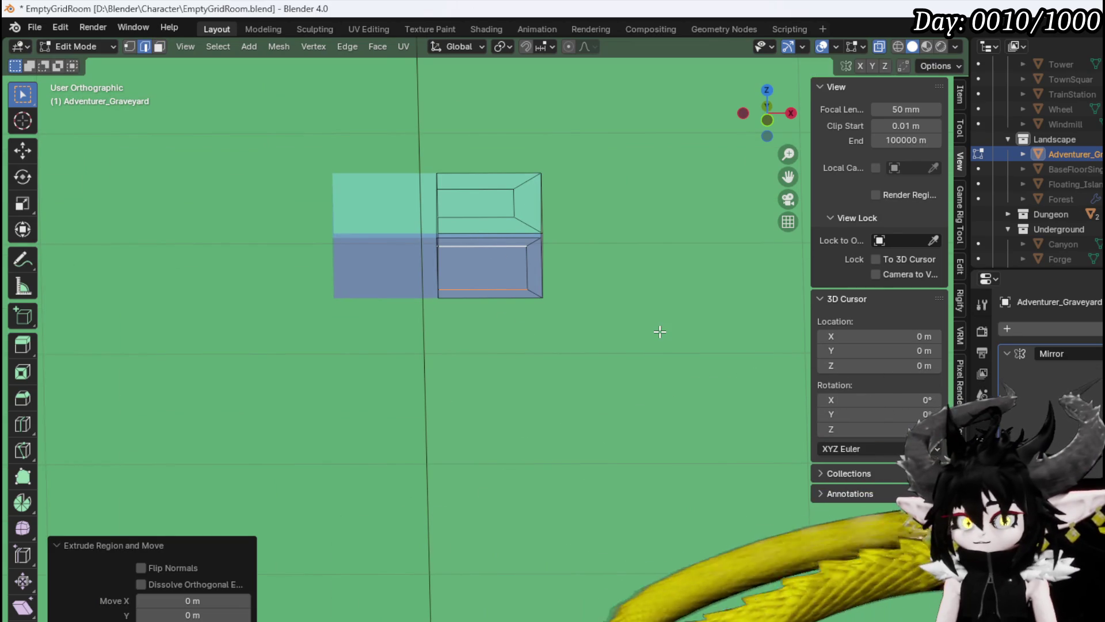
key(s)
key(y)
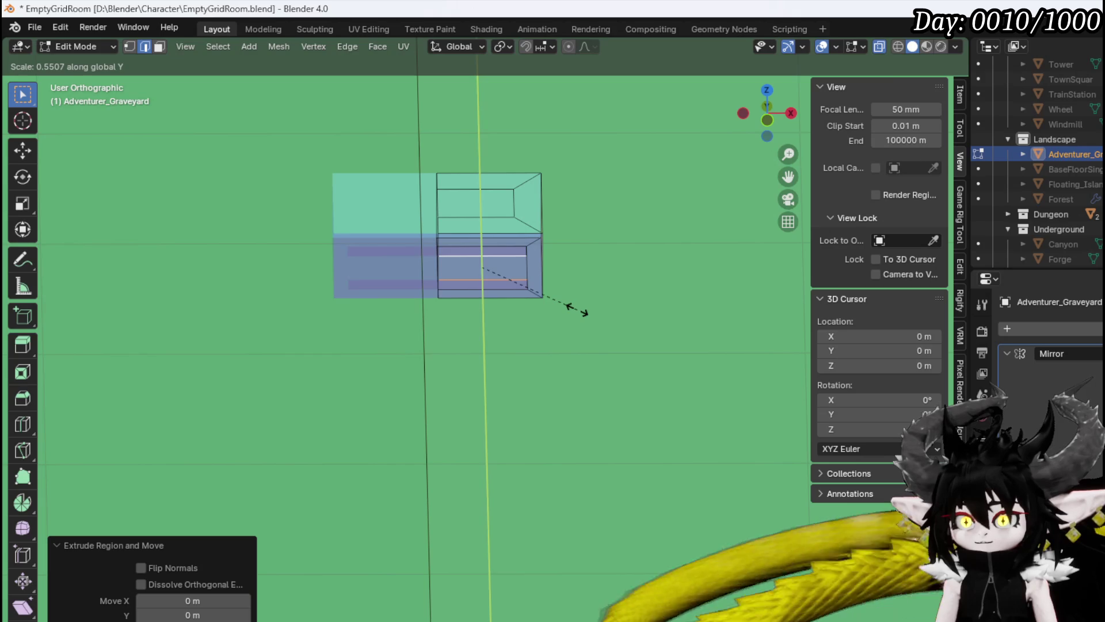
right_click(577, 309)
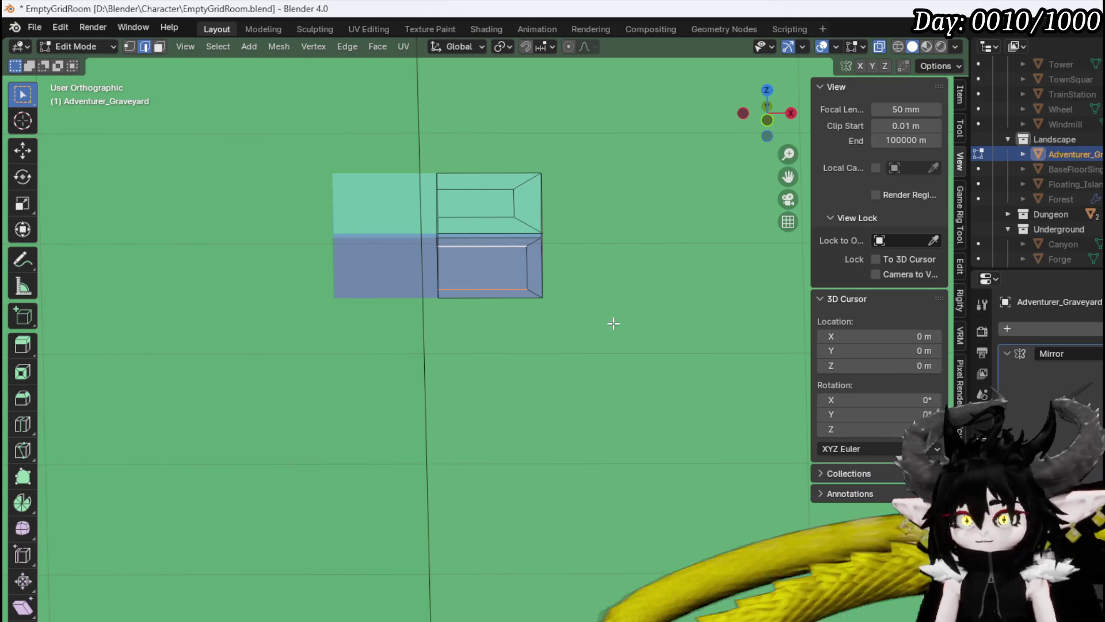
key(s)
key(y)
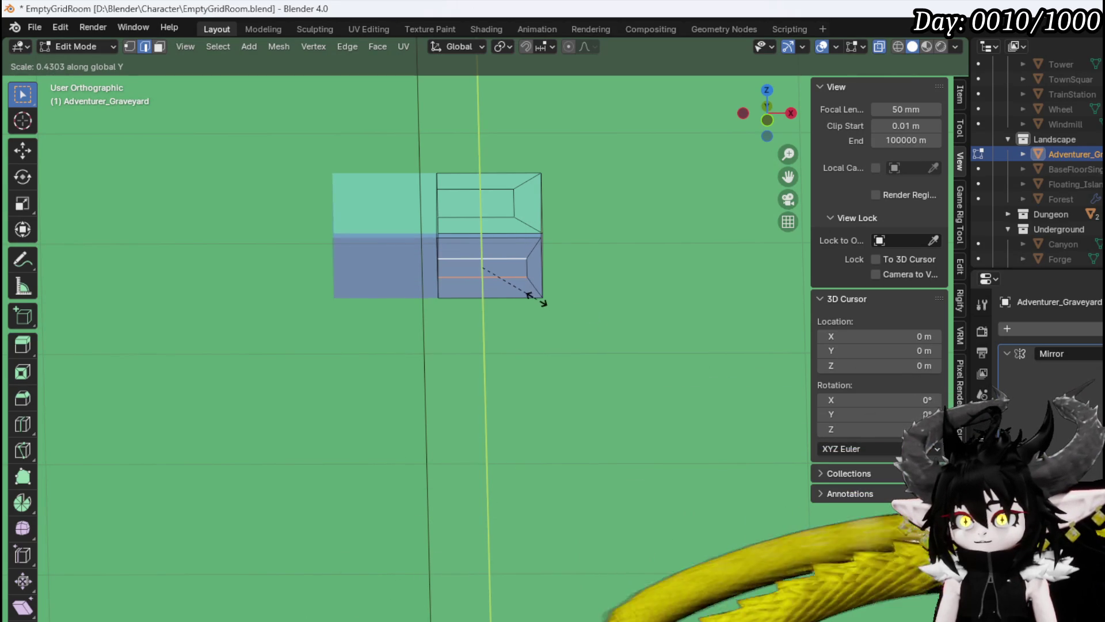
click(545, 303)
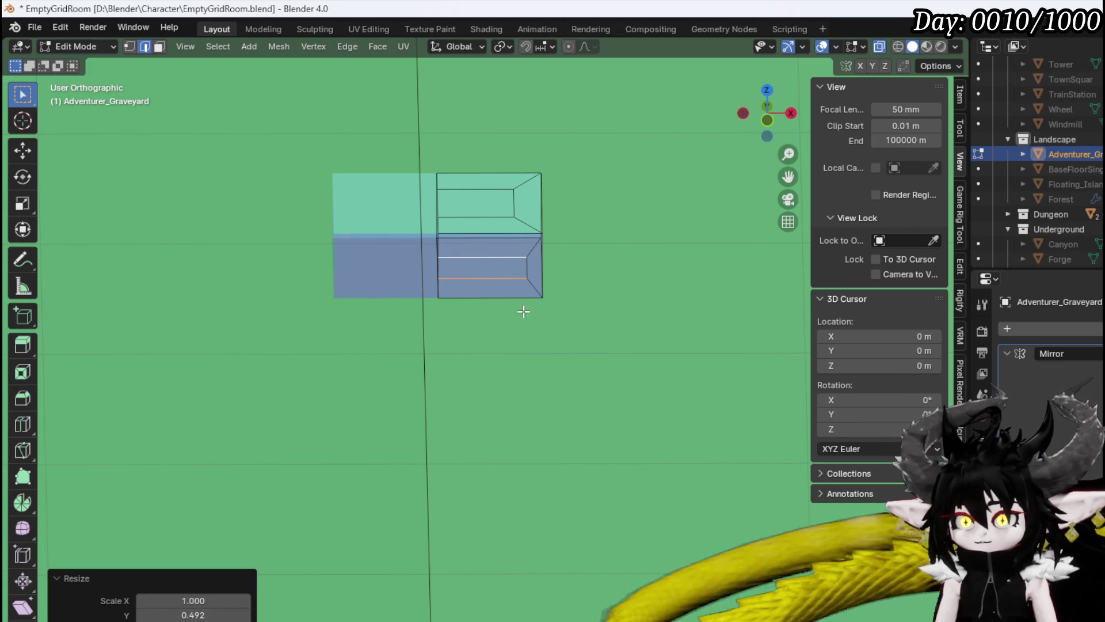
key(3)
click(478, 268)
key(KP_1)
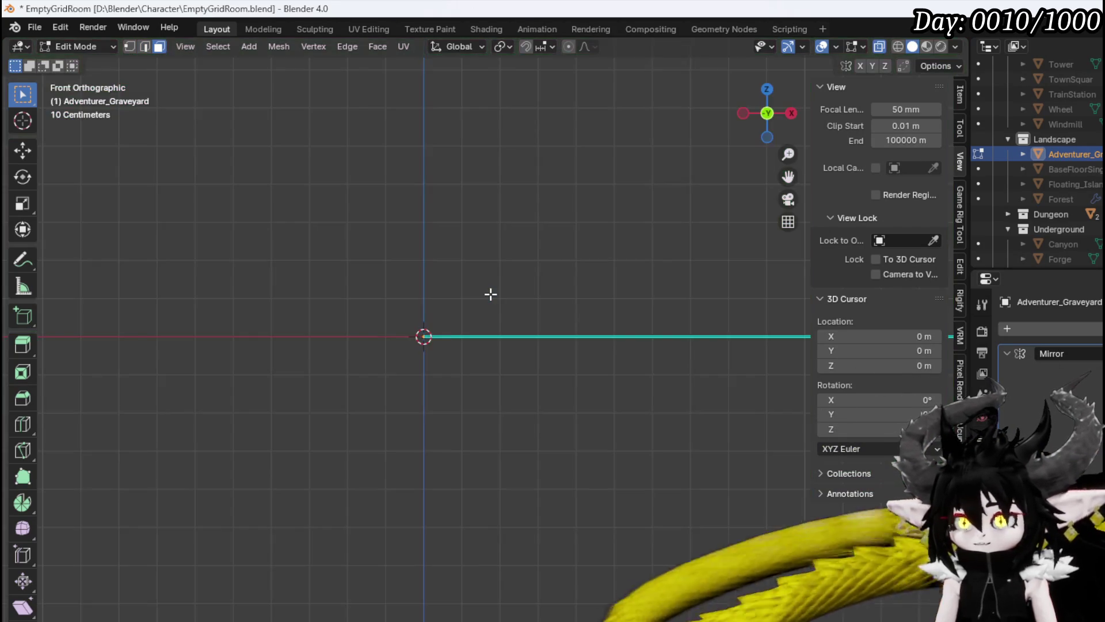
Undo a cancelled downward extrusion of the narrowed face and save the blend file.
scroll(490, 295, up, 2)
scroll(485, 323, up, 2)
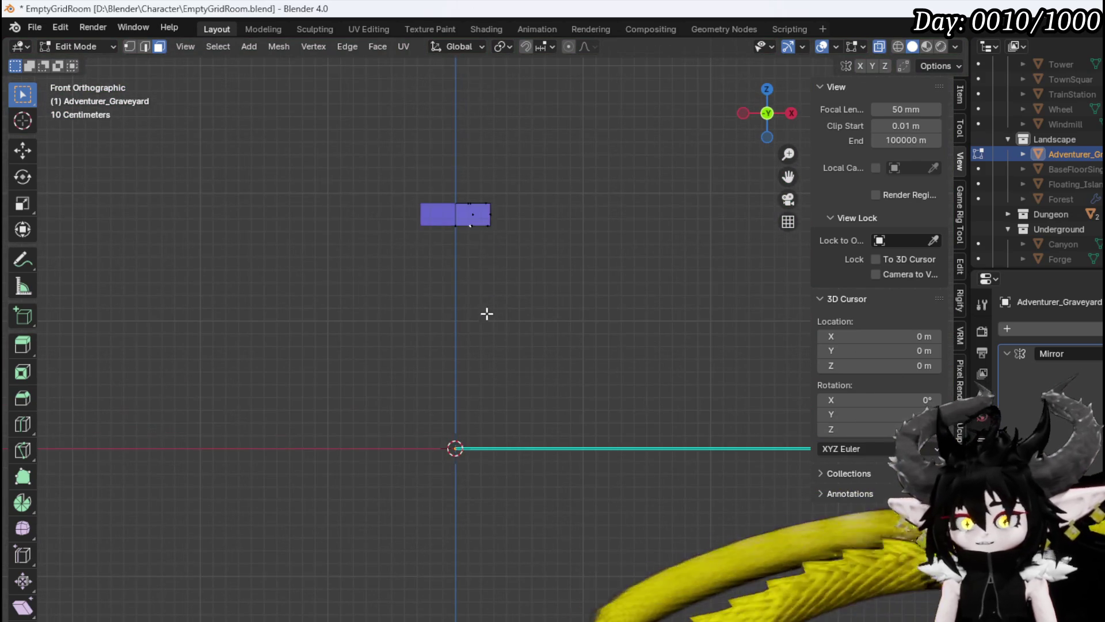
scroll(483, 359, up, 5)
key(e)
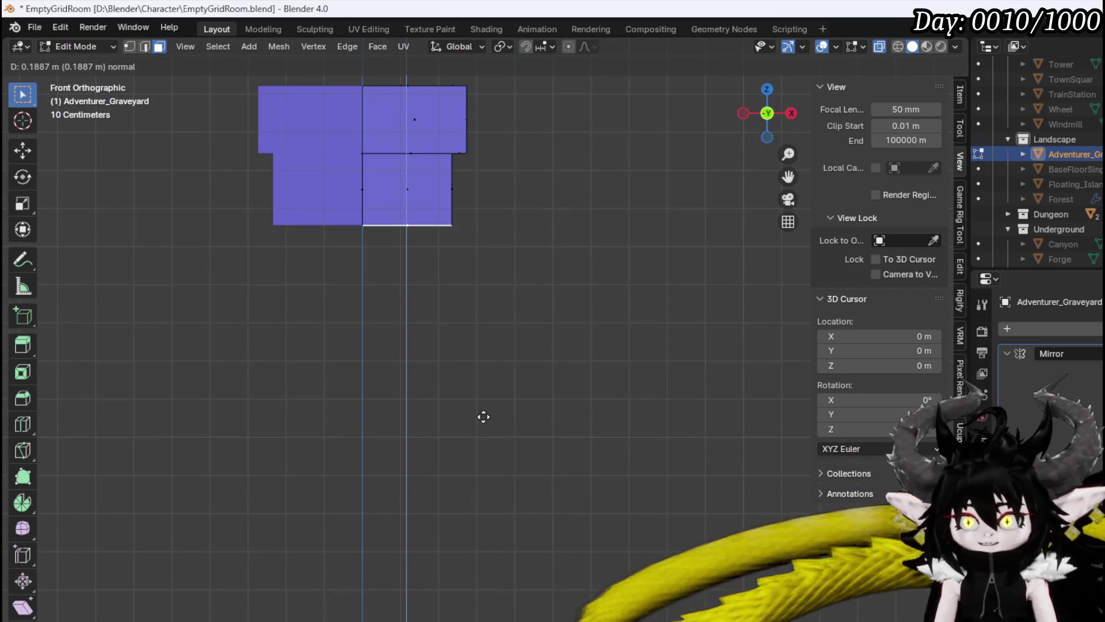
key(z)
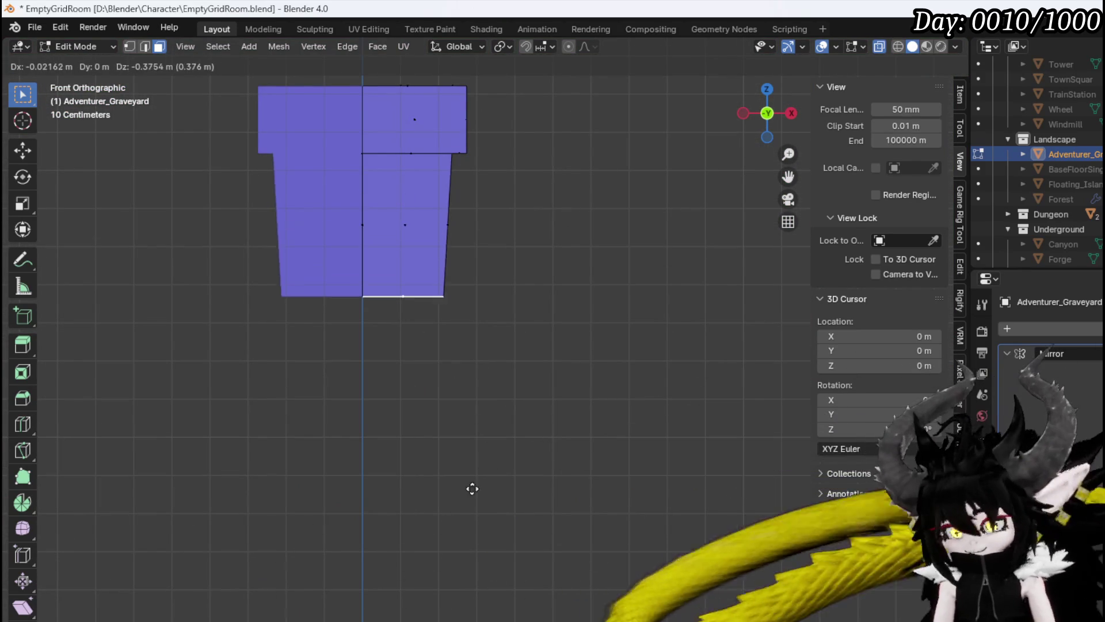
right_click(462, 538)
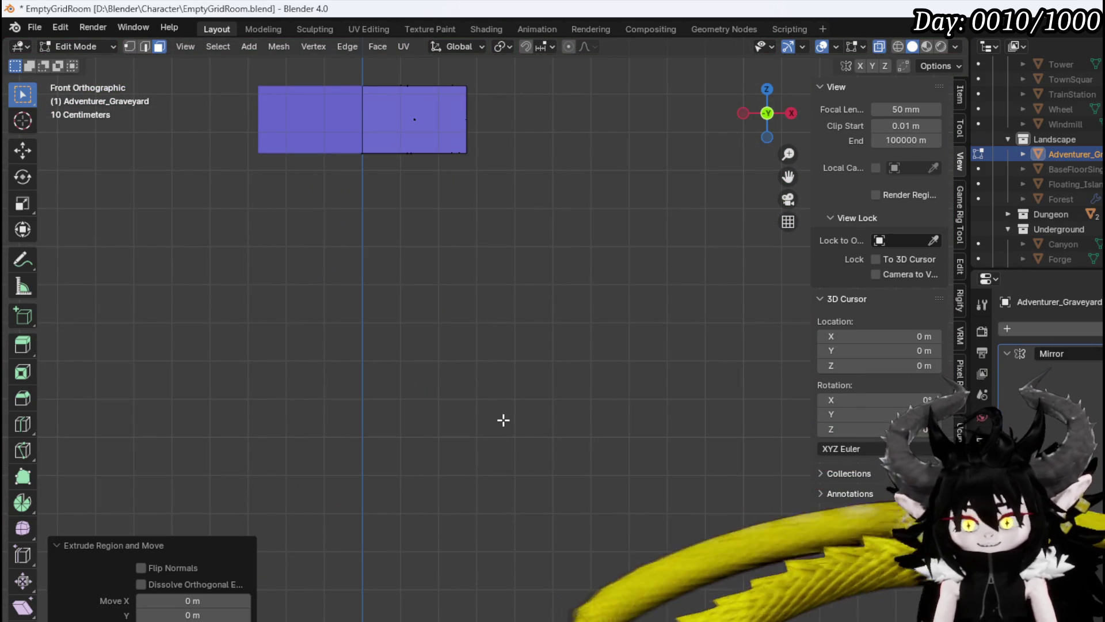
key(ctrl+z)
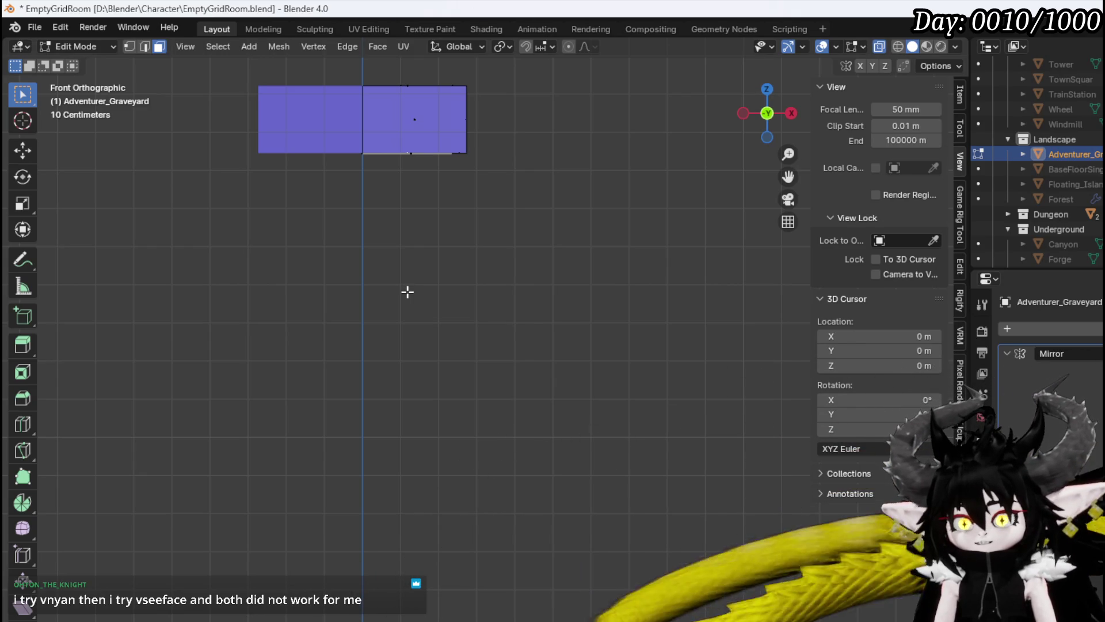
click(35, 27)
click(74, 120)
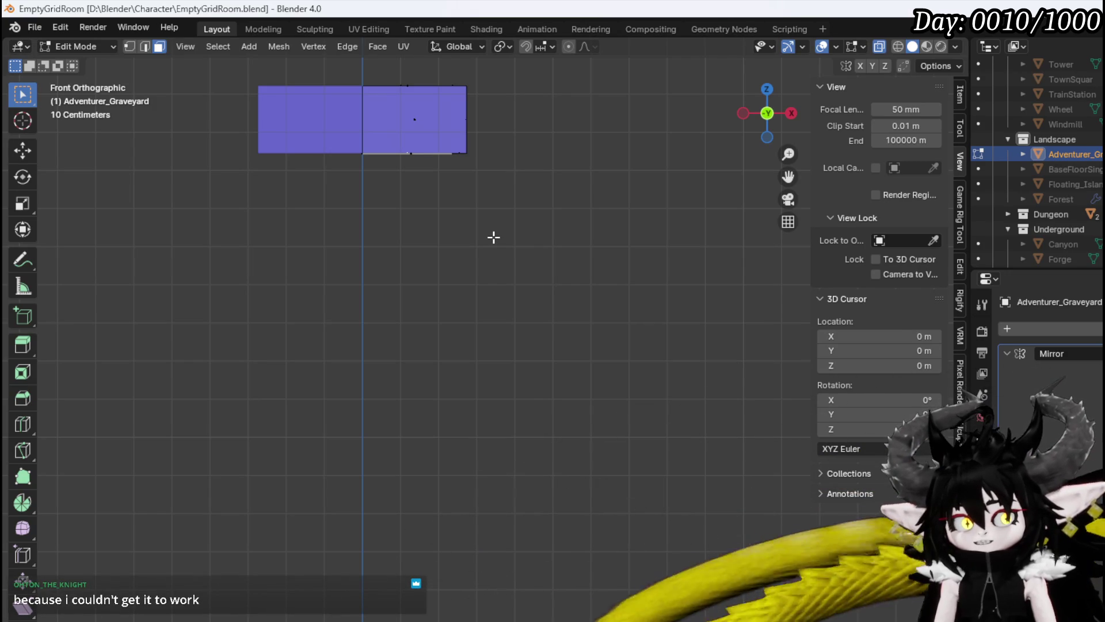
Extrude the narrowed face about 0.93 m down along Z into a column, then save.
key(e)
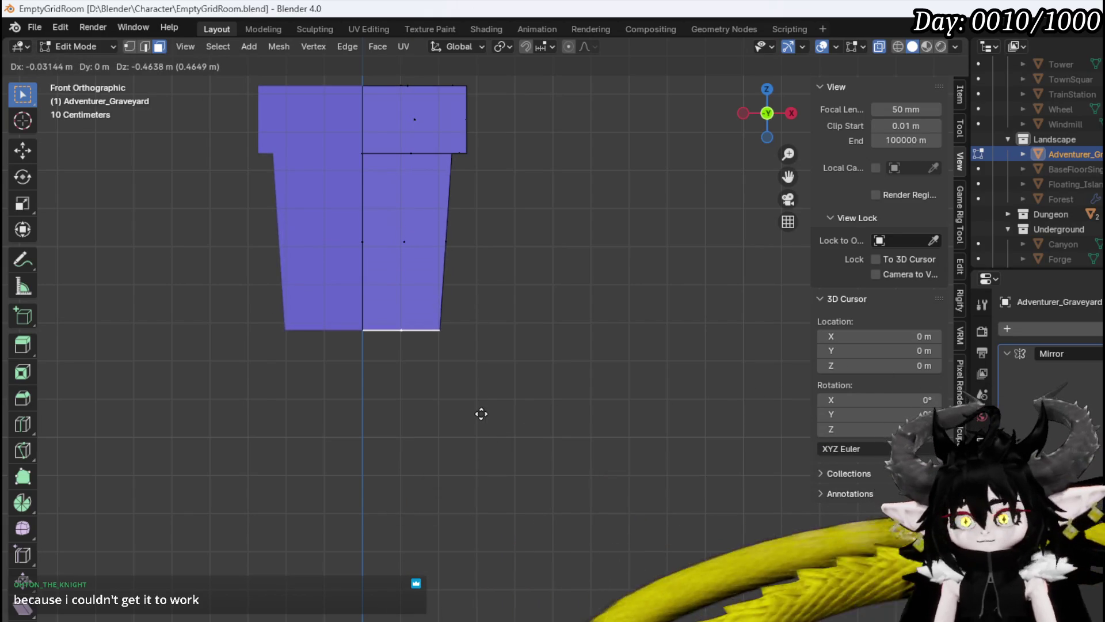
key(z)
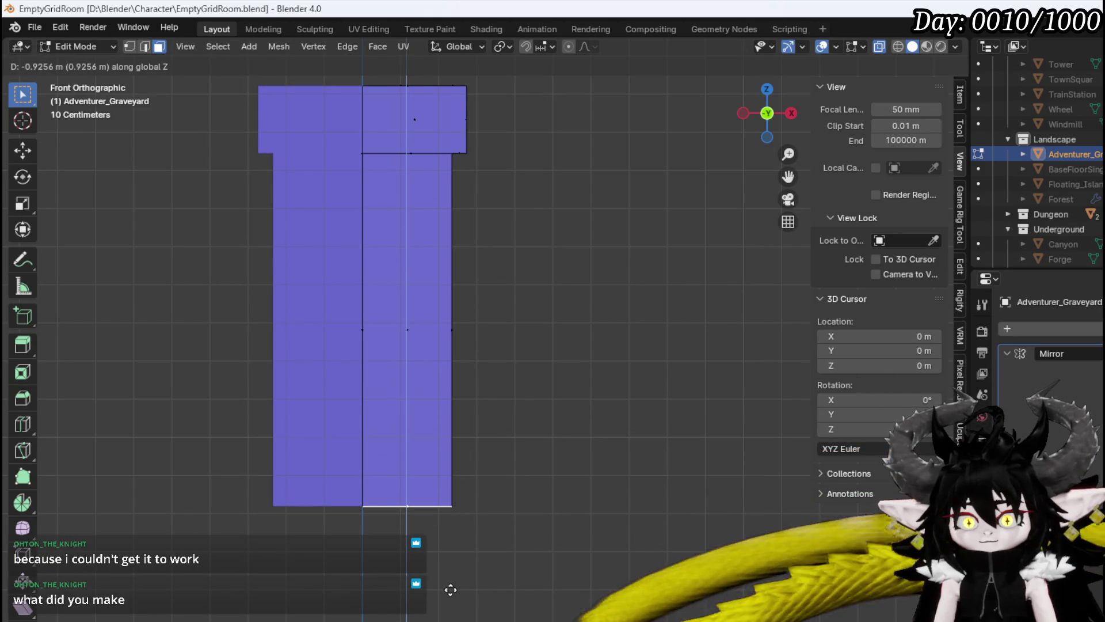
drag(451, 590, 451, 621)
click(451, 621)
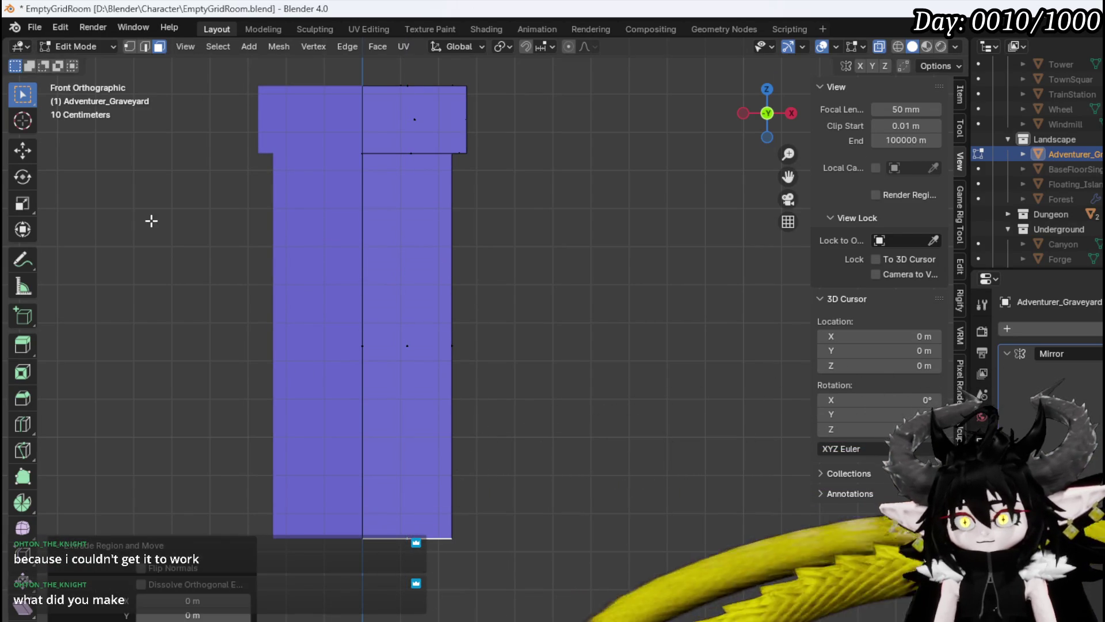
click(39, 30)
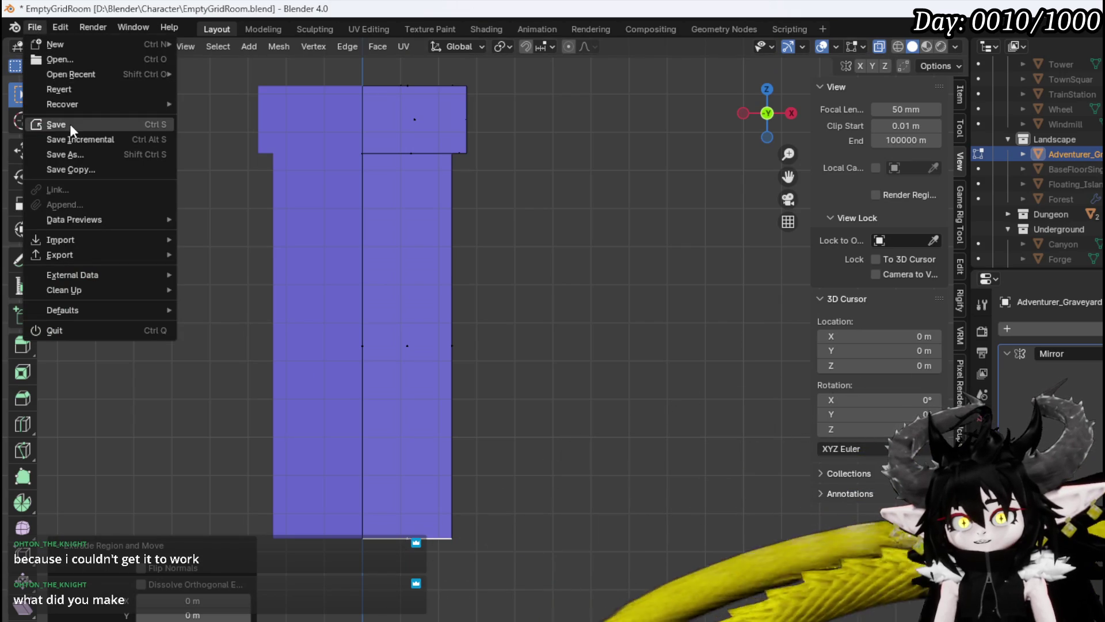
click(74, 129)
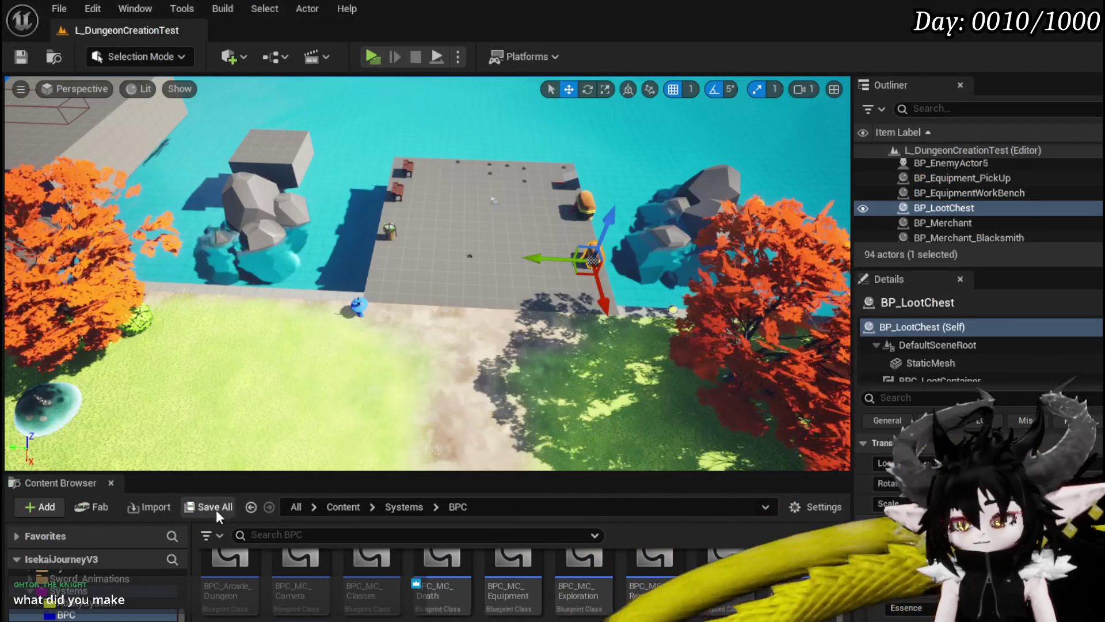
scroll(93, 616, down, 5)
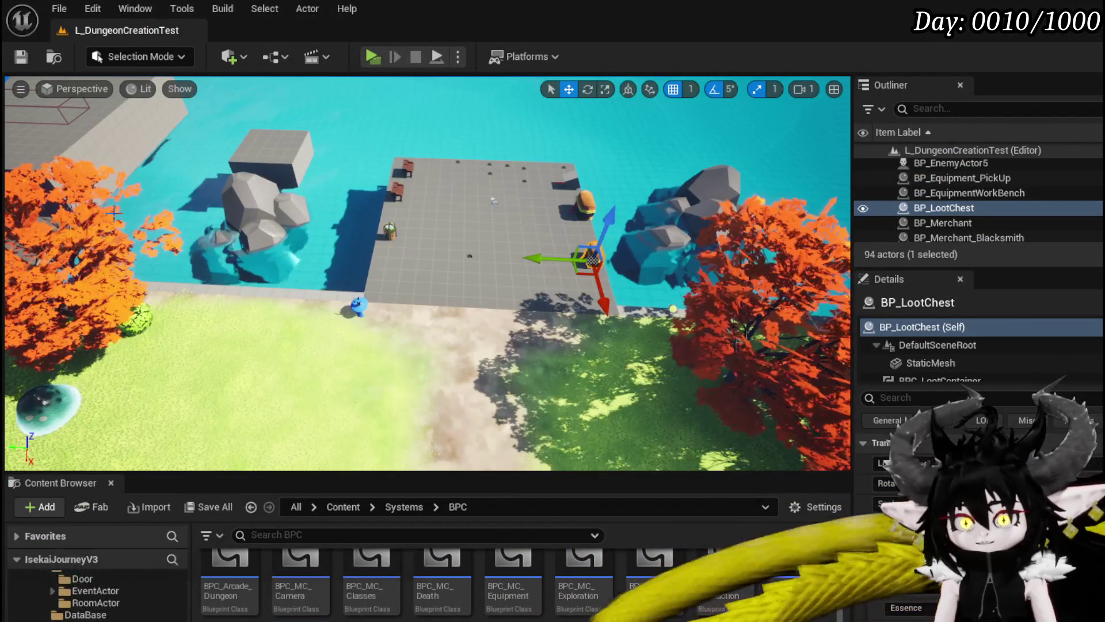
click(59, 8)
mouse_move(107, 391)
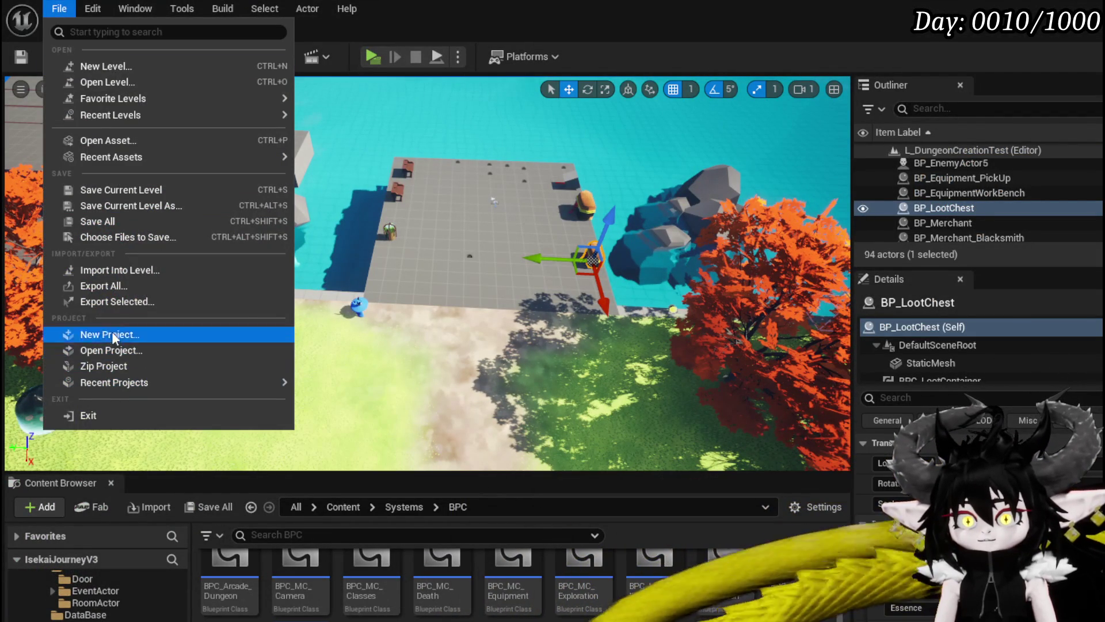
mouse_move(110, 114)
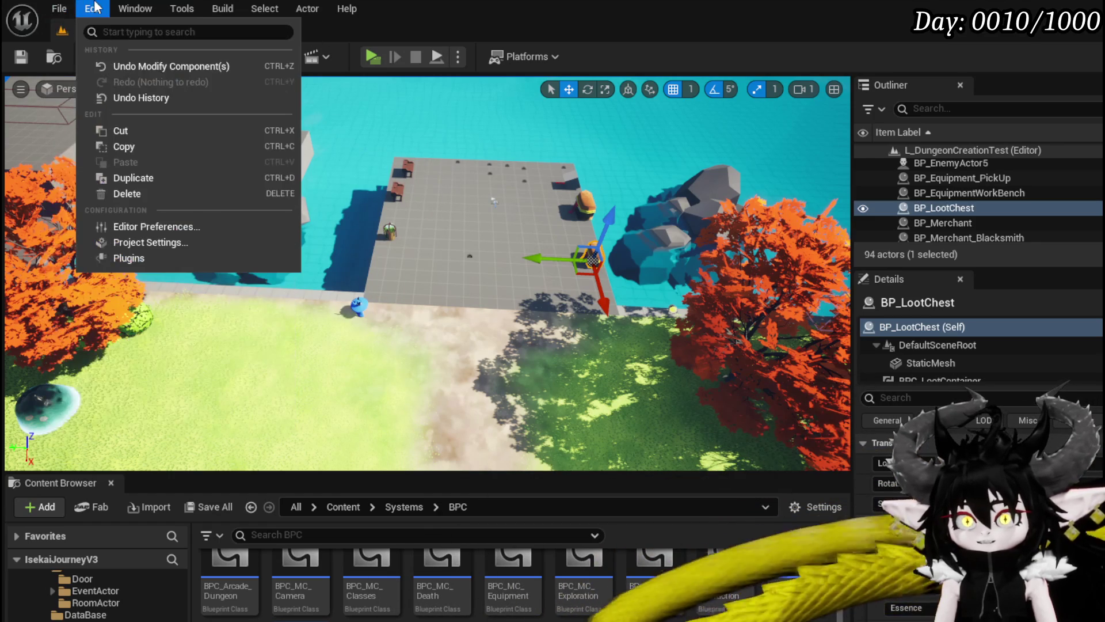
click(137, 259)
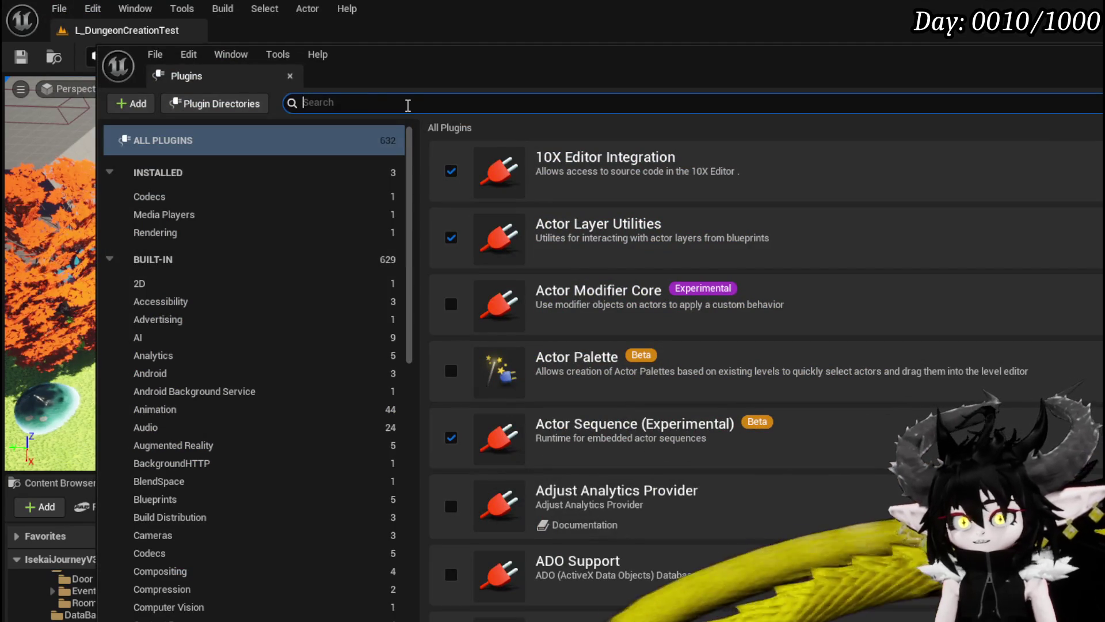
text(livelink)
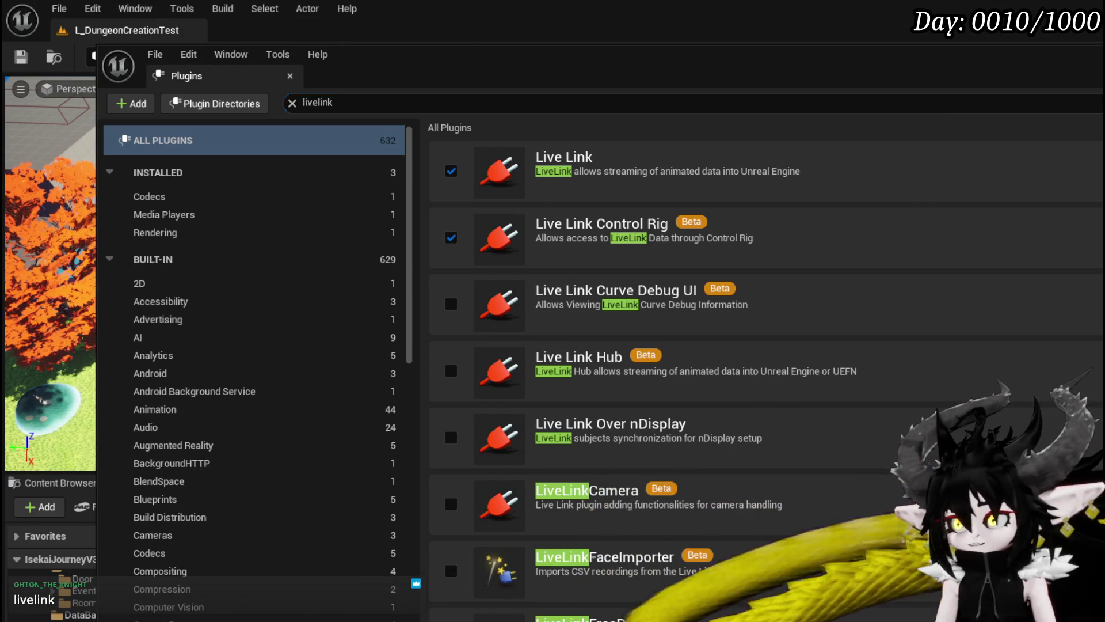
key(alt+Tab)
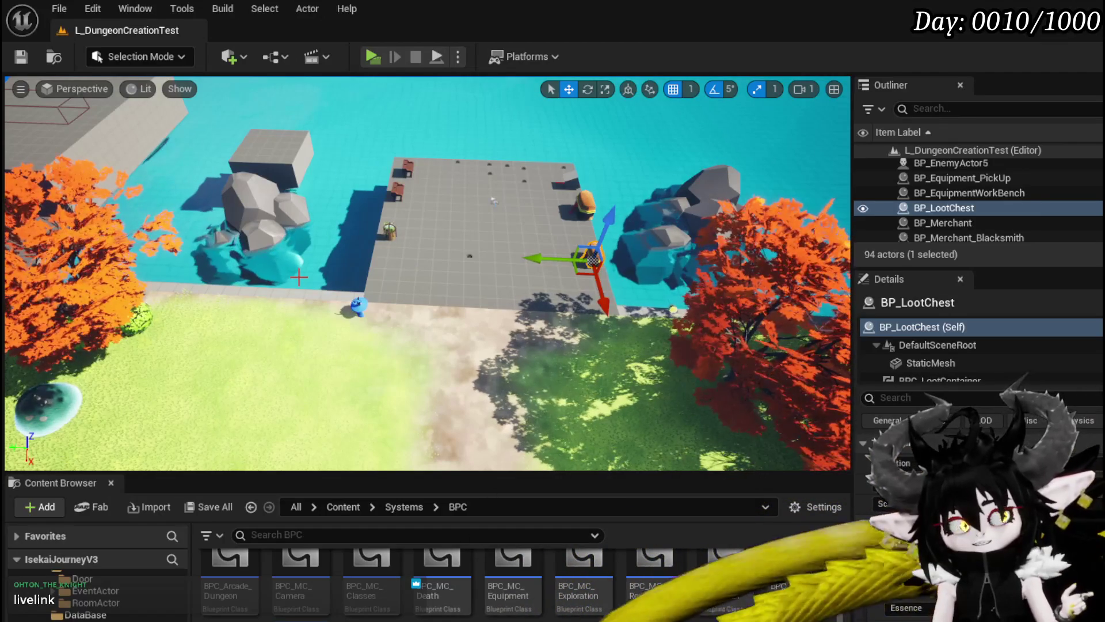
Save all dungeon test level changes and browse back to the ThirdPerson content folders.
click(17, 62)
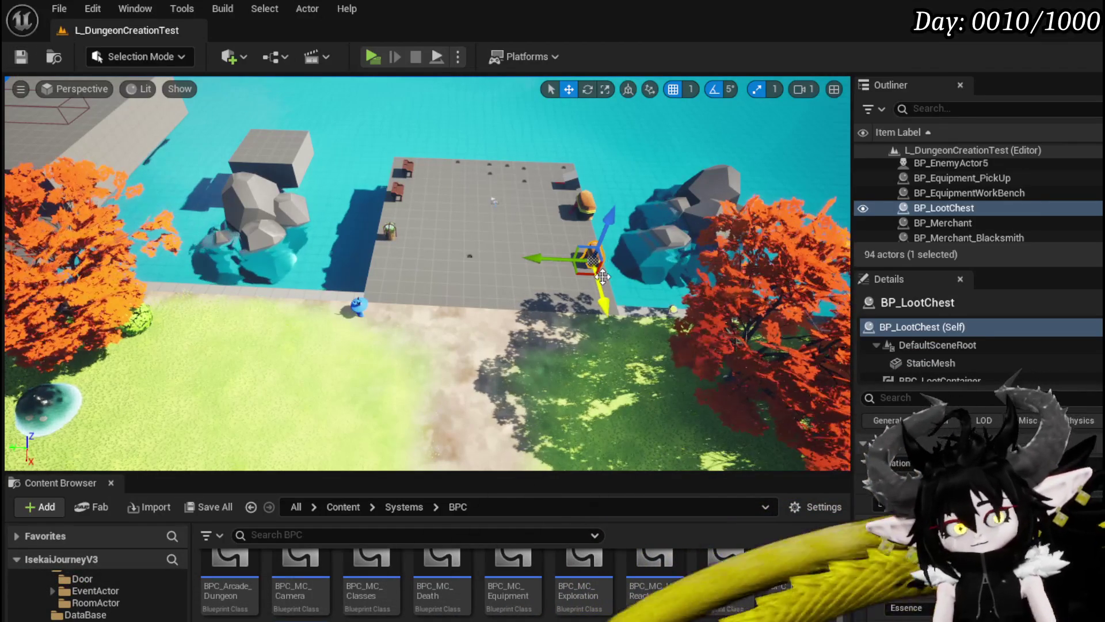
scroll(96, 605, up, 3)
scroll(93, 590, down, 3)
scroll(101, 599, down, 6)
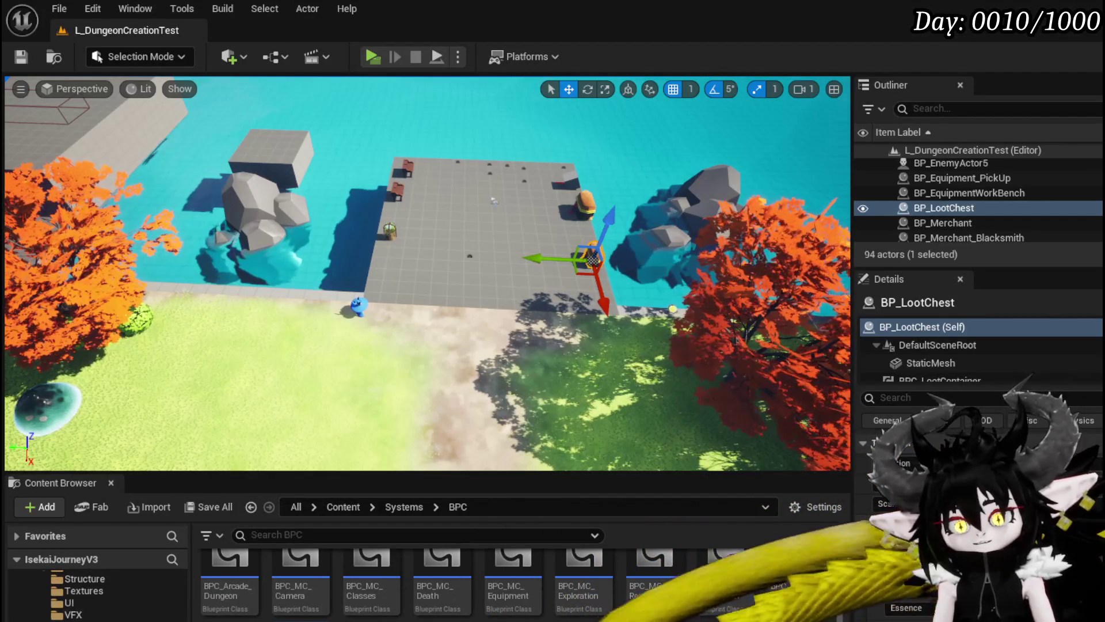
scroll(101, 599, down, 2)
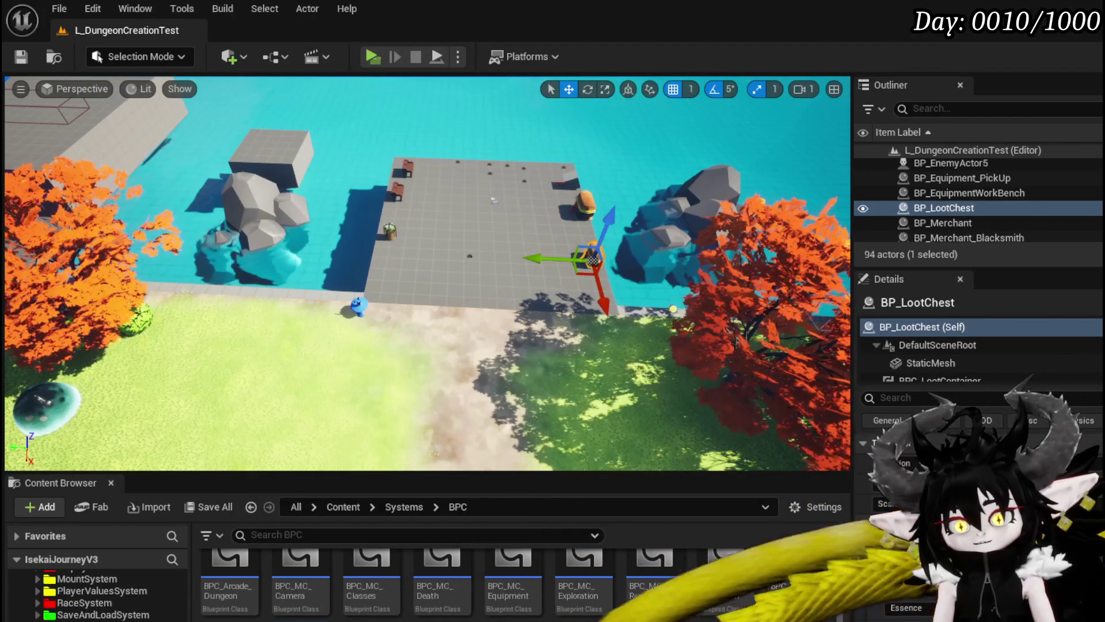
key(alt+Left)
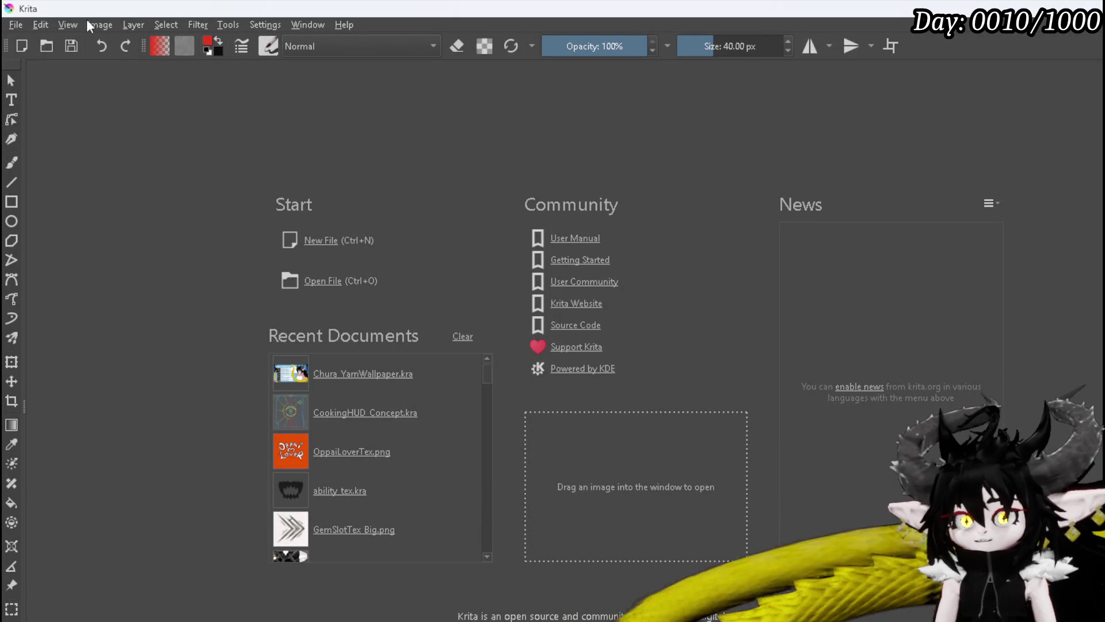
Start a new document with the Texture 4096x4096 preset for a 4096 × 4096 px canvas.
click(15, 25)
mouse_move(76, 78)
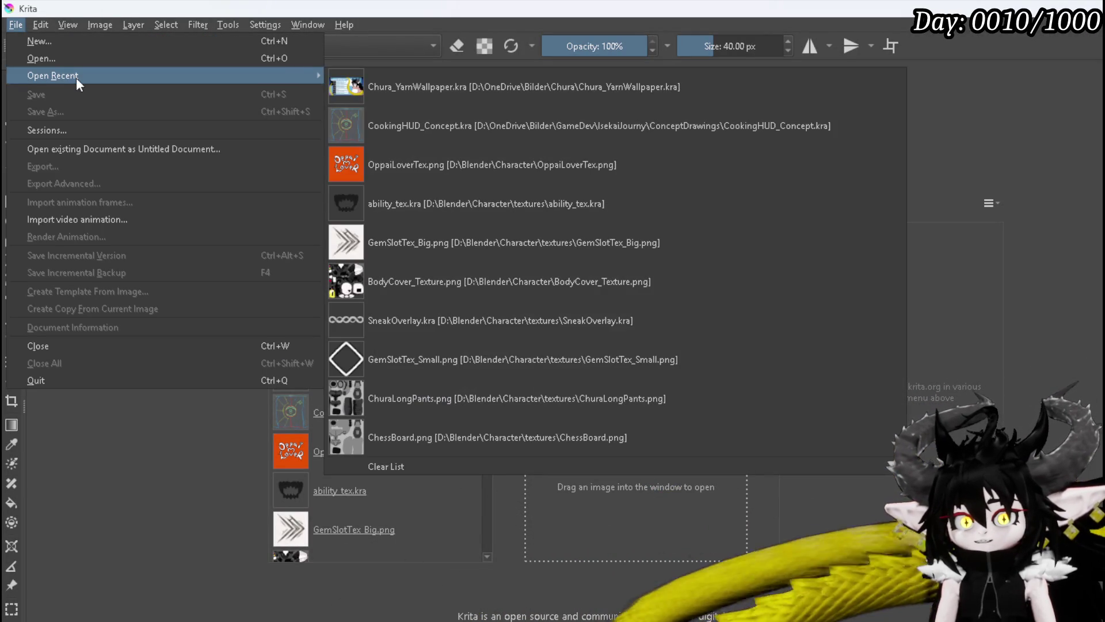
click(69, 41)
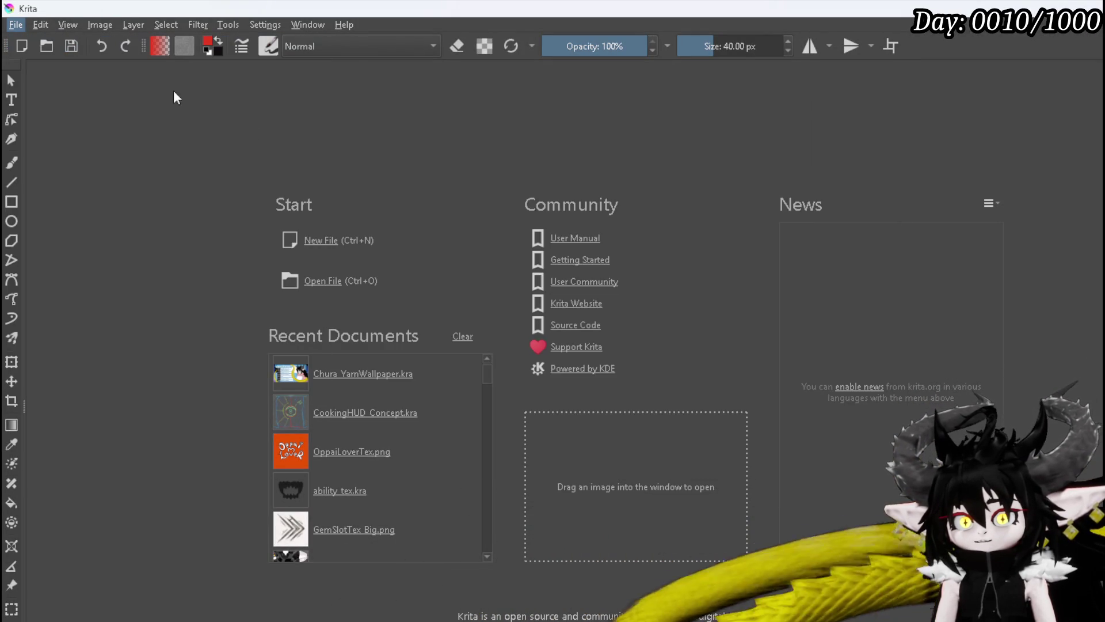
click(751, 273)
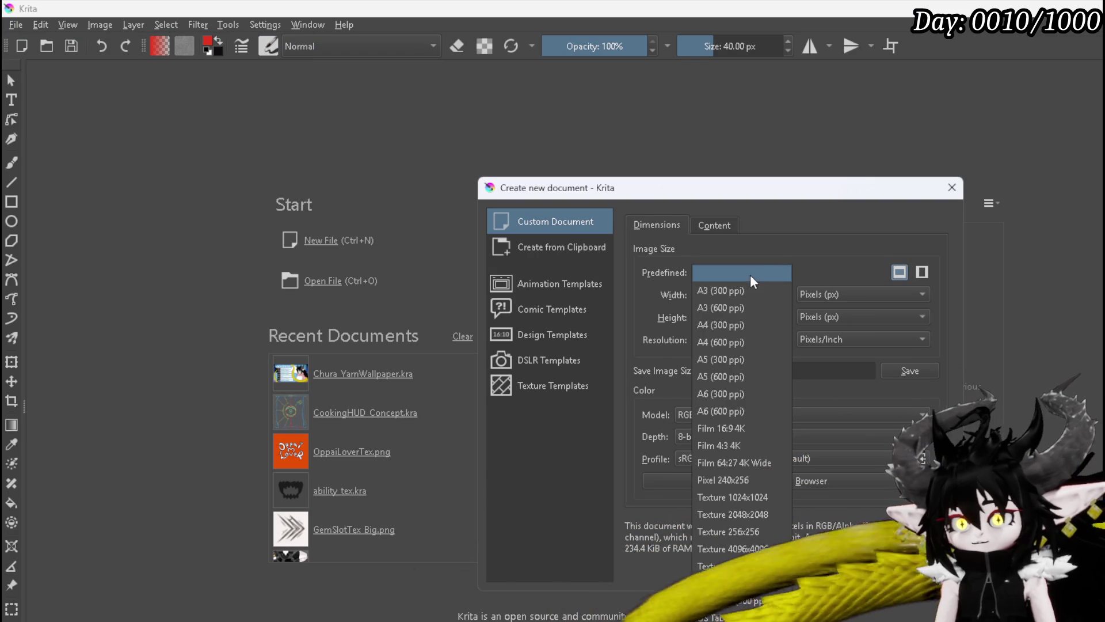
click(742, 548)
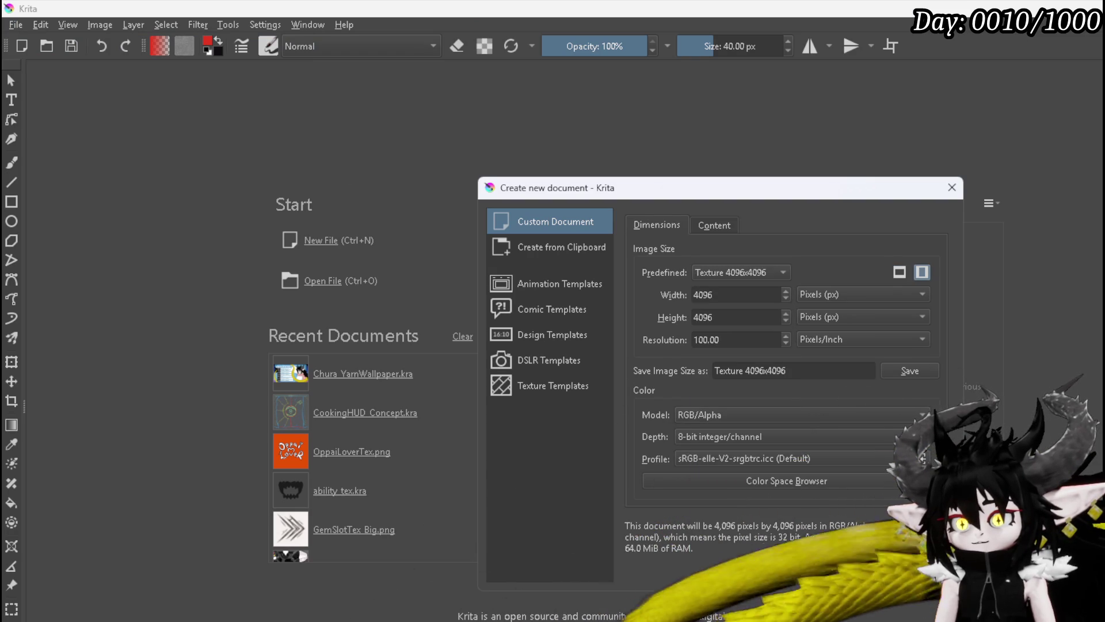
Create the 4096x4096 canvas and sketch a red desk outline with legs and a small camera loop.
click(853, 567)
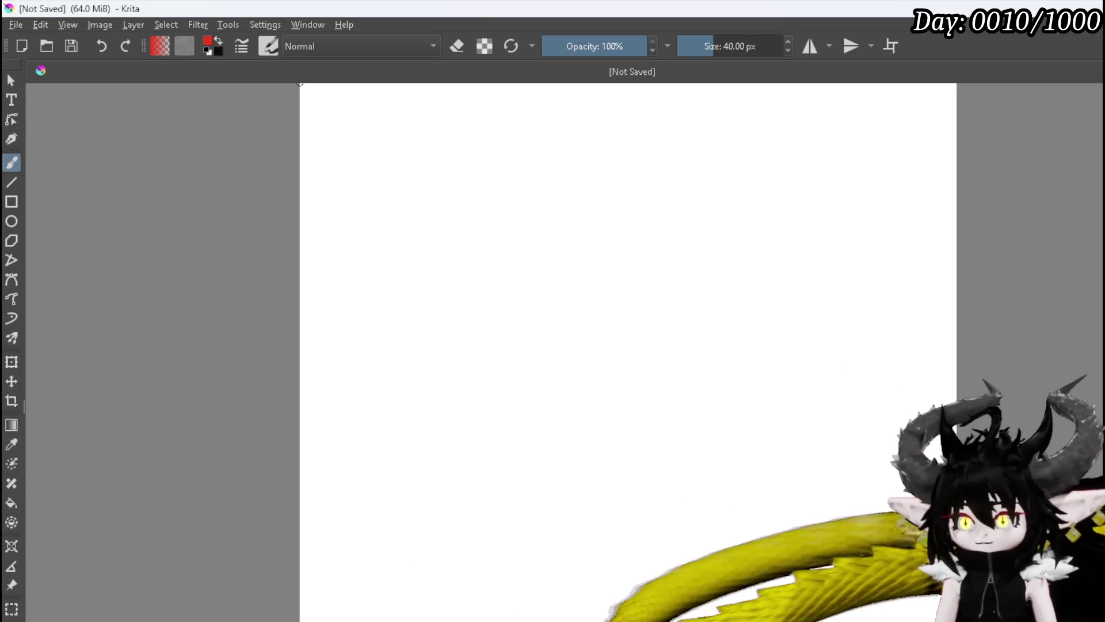
drag(674, 359, 432, 377)
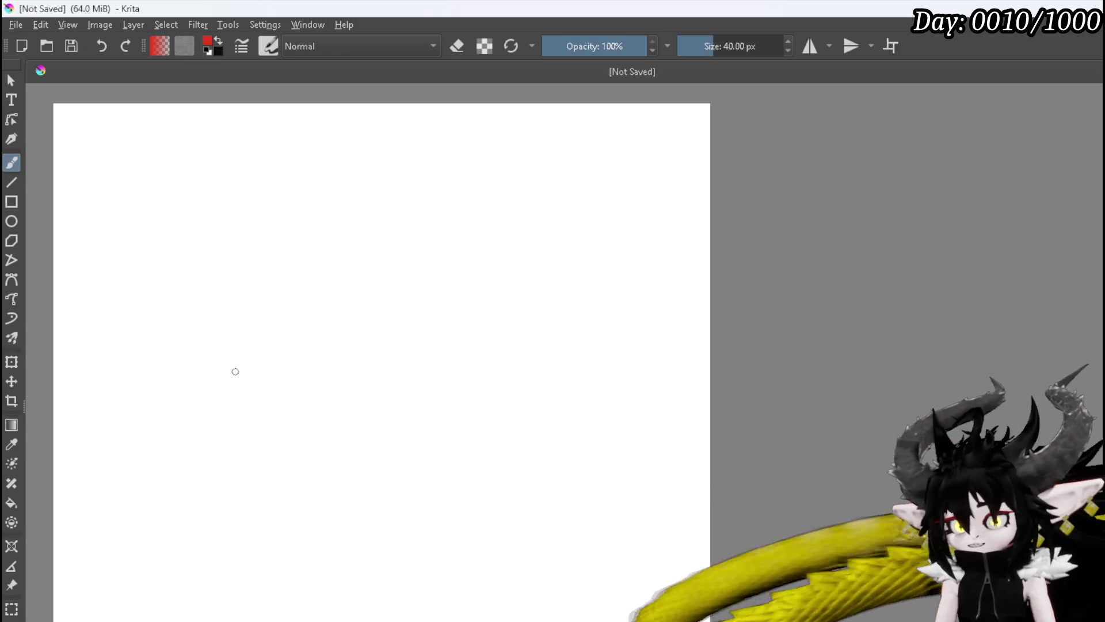
drag(229, 332, 238, 378)
mouse_move(221, 304)
mouse_down()
mouse_move(230, 333)
mouse_move(266, 346)
mouse_move(344, 363)
mouse_move(378, 346)
mouse_move(390, 385)
mouse_up()
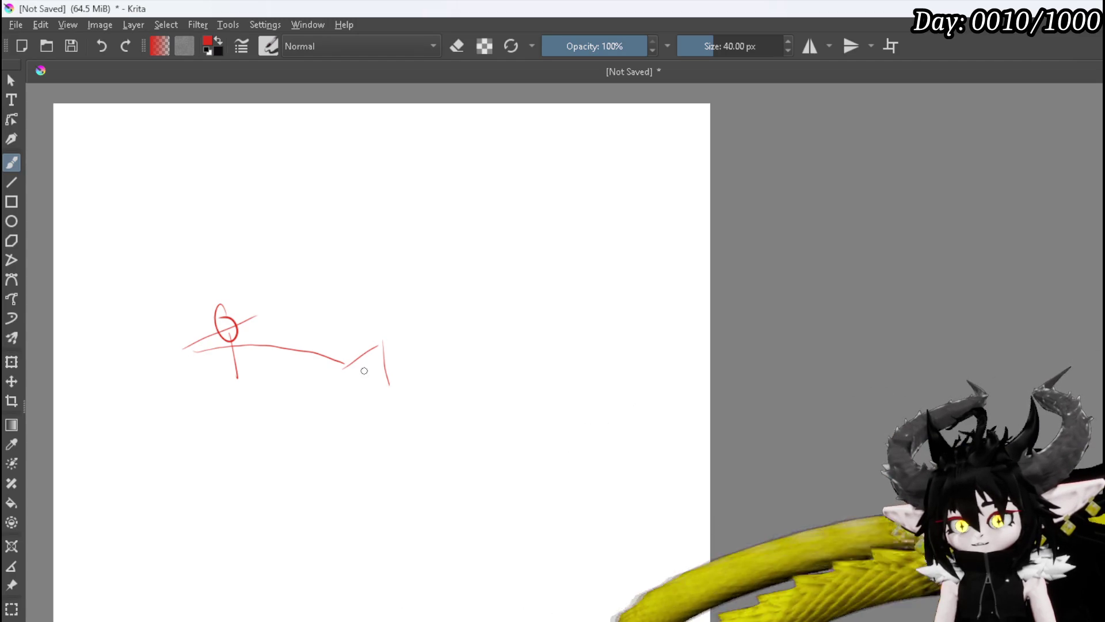
drag(185, 353, 189, 379)
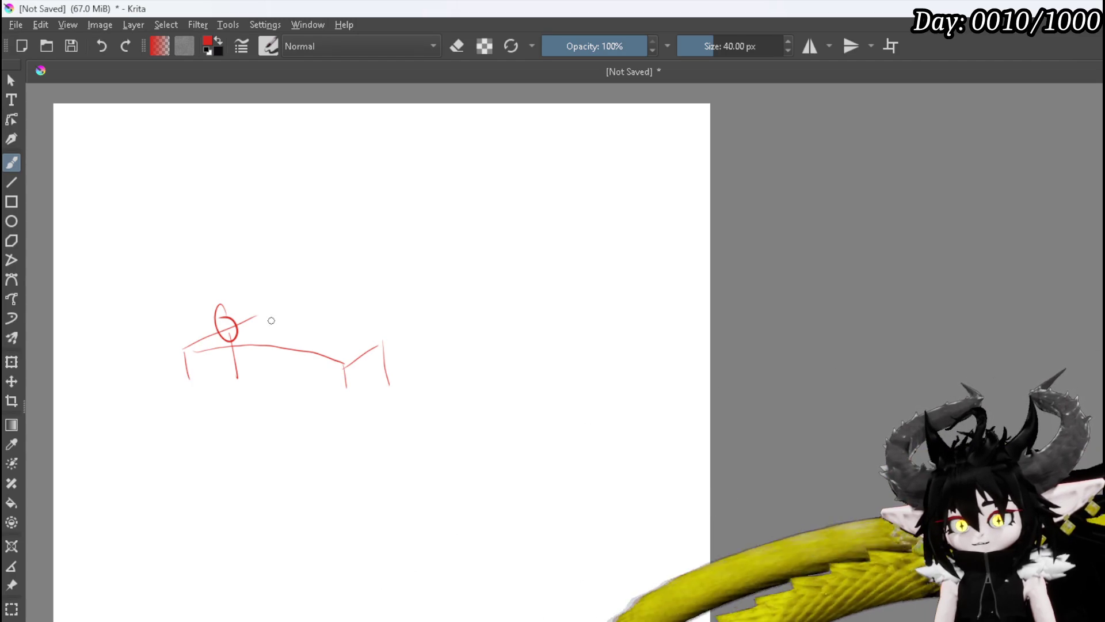
drag(266, 358, 268, 366)
drag(256, 317, 384, 348)
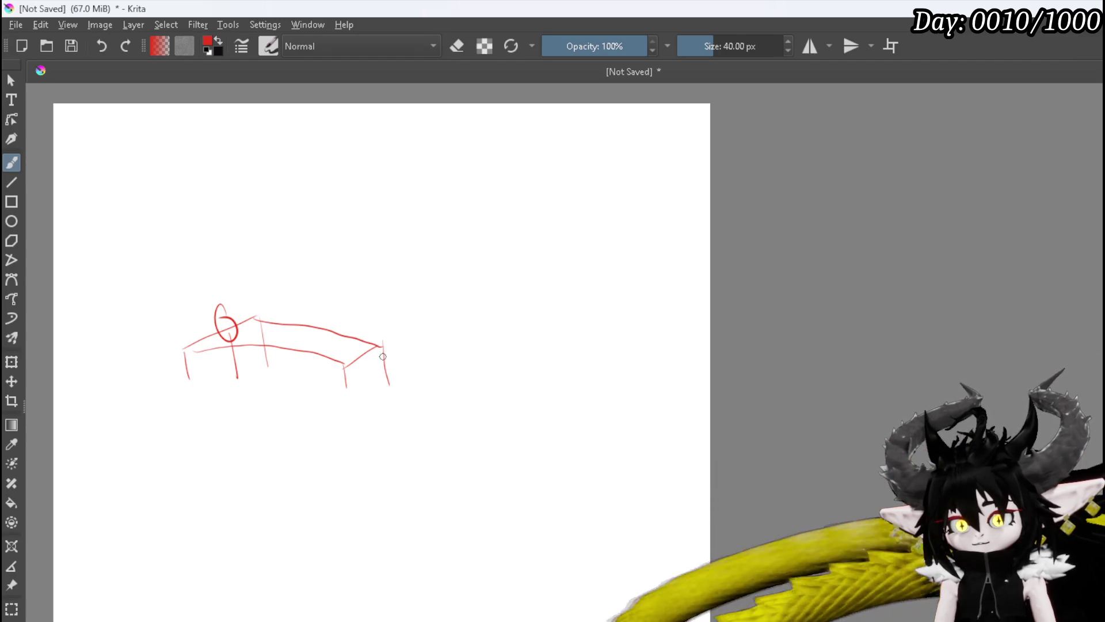
key(e)
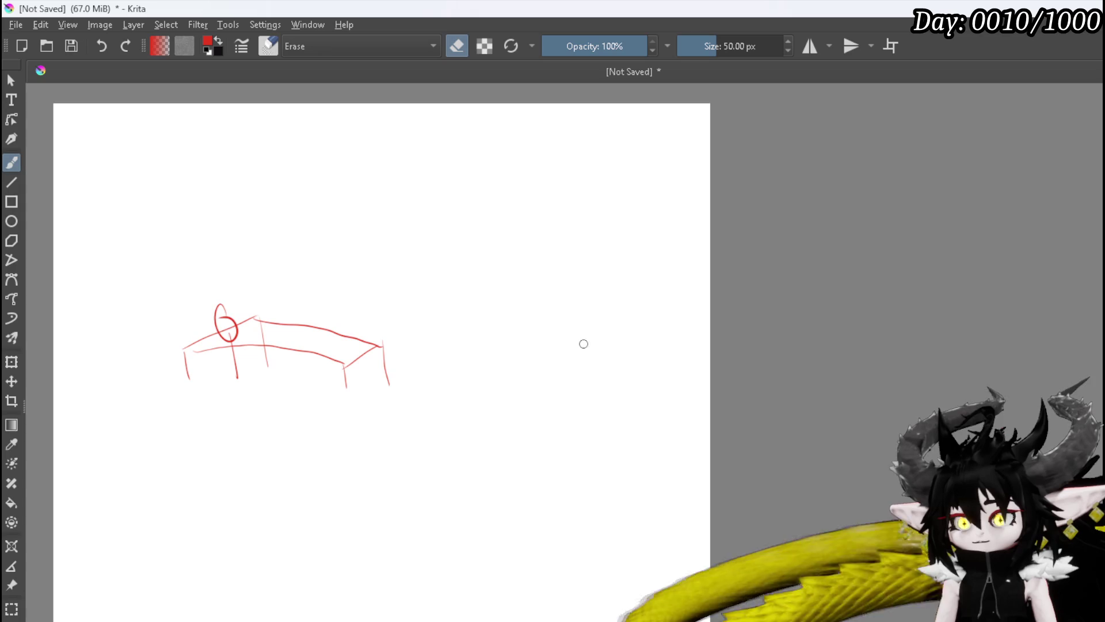
drag(270, 322, 261, 334)
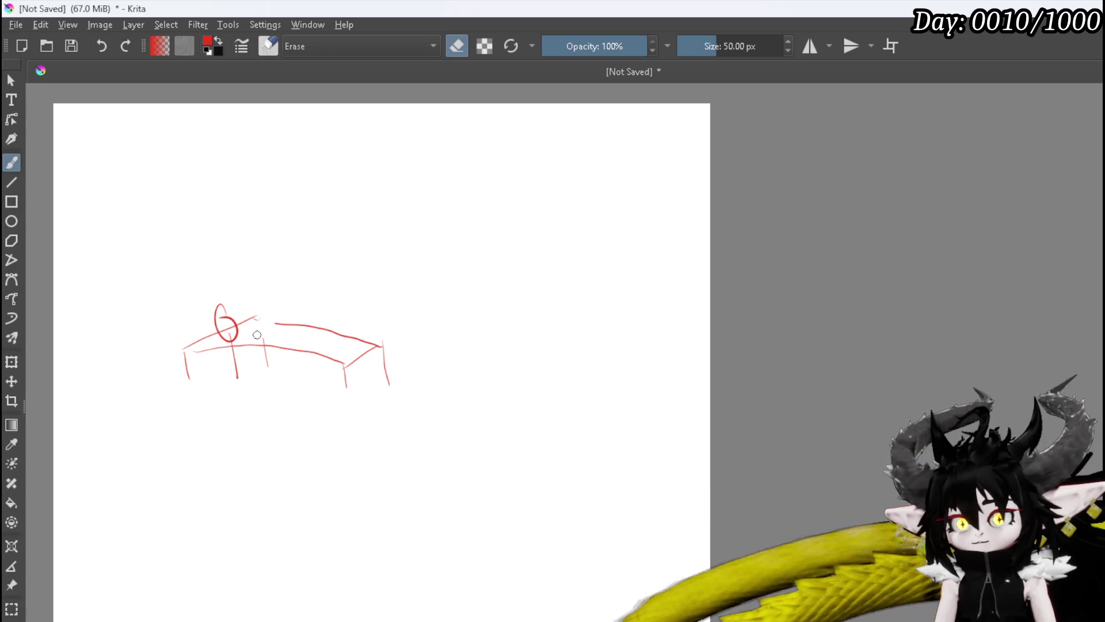
key(e)
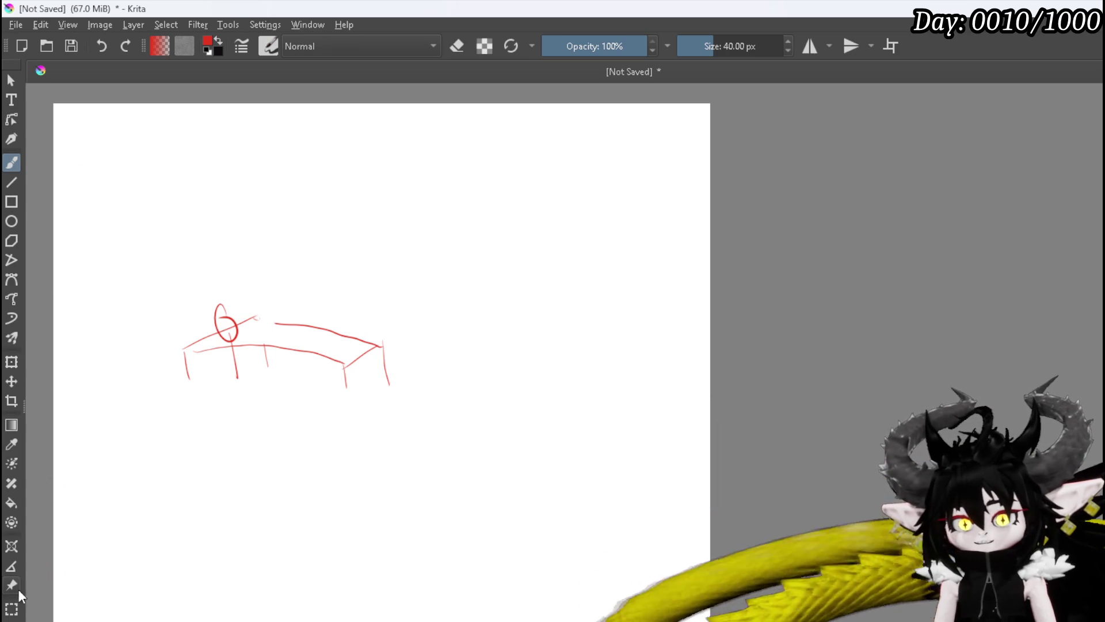
Recentre the view on the desk sketch and choose the Fill tool.
scroll(29, 524, down, 4)
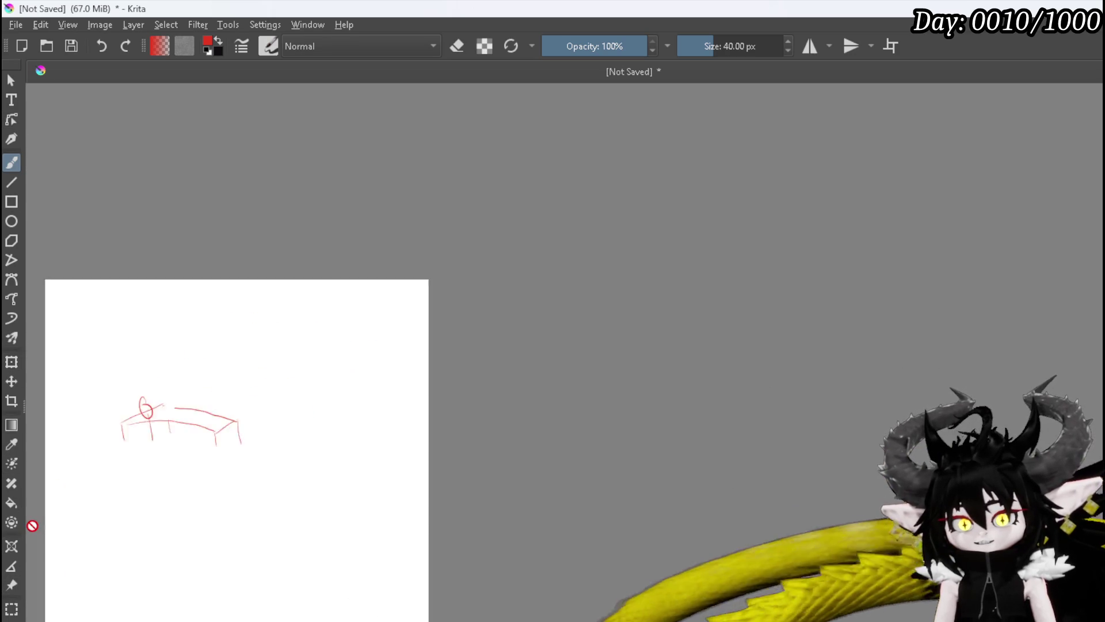
scroll(259, 460, up, 5)
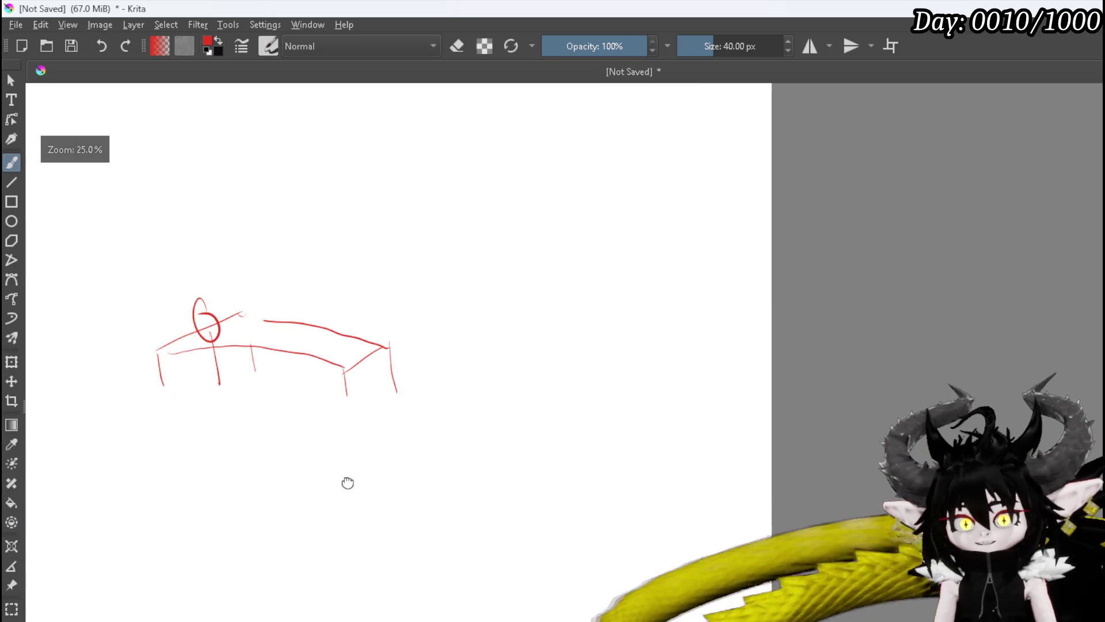
drag(209, 489, 288, 518)
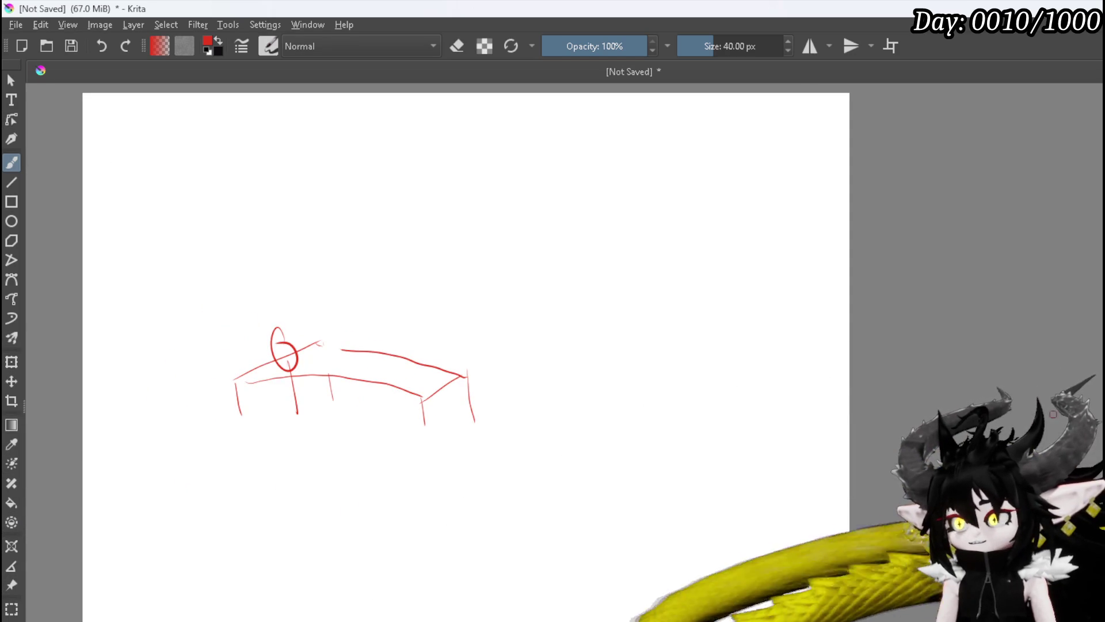
scroll(7, 73, down, 1)
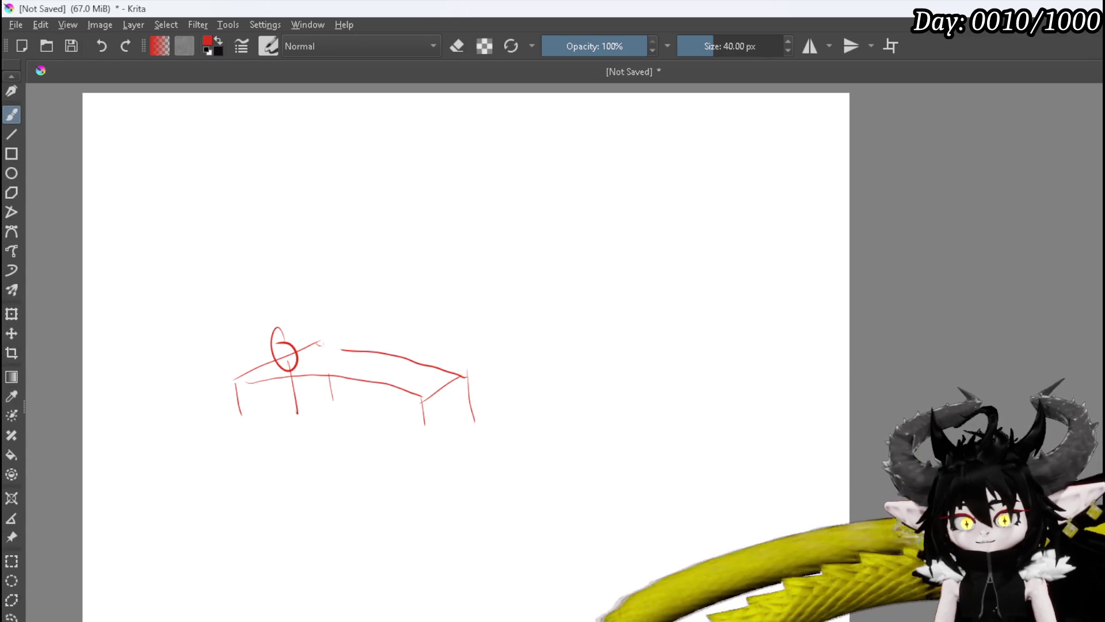
click(13, 455)
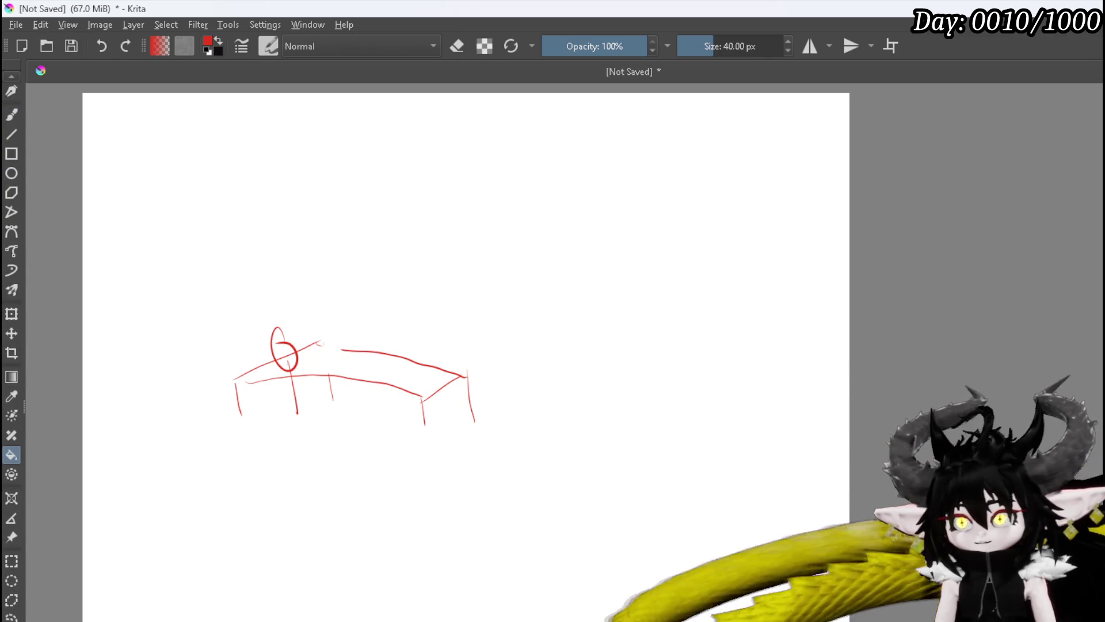
Bucket-fill the canvas background with dark grey.
click(647, 390)
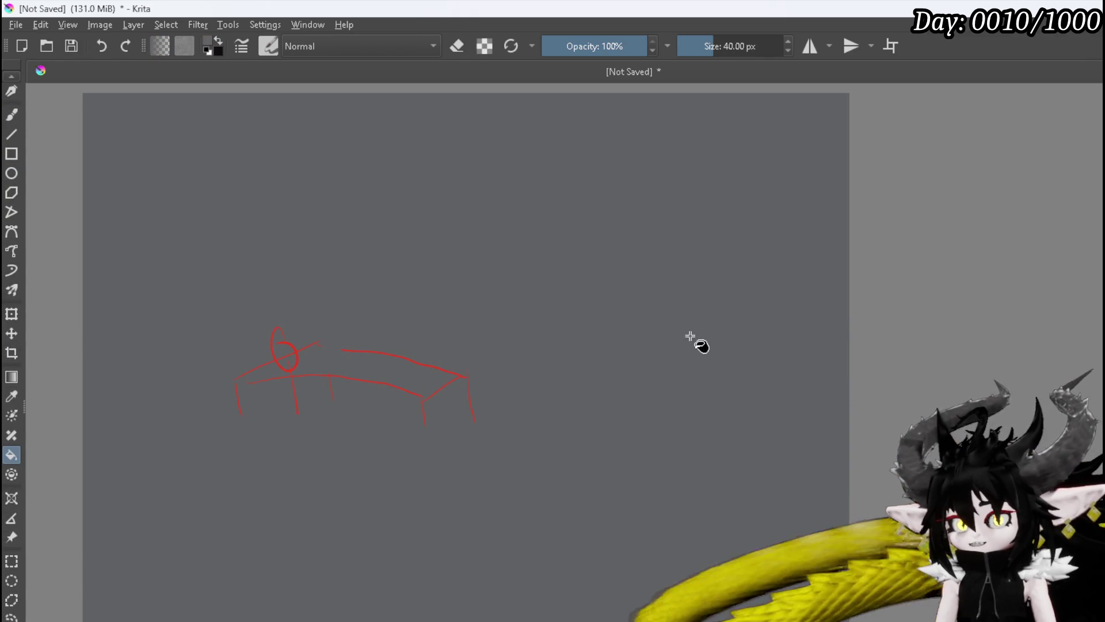
scroll(600, 322, up, 2)
scroll(599, 322, down, 2)
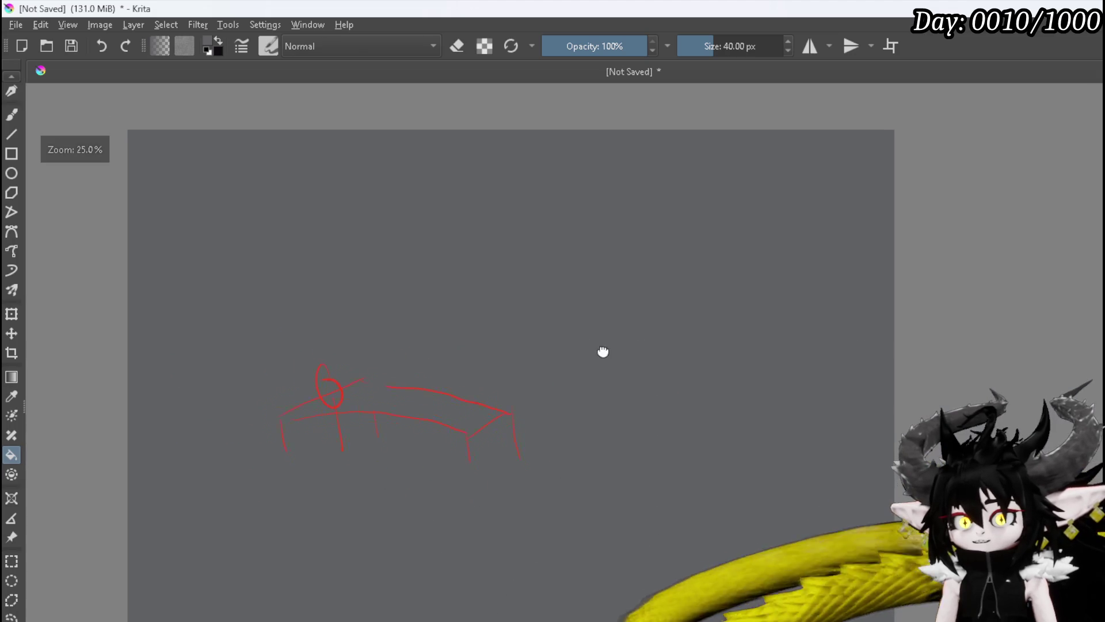
scroll(596, 342, up, 1)
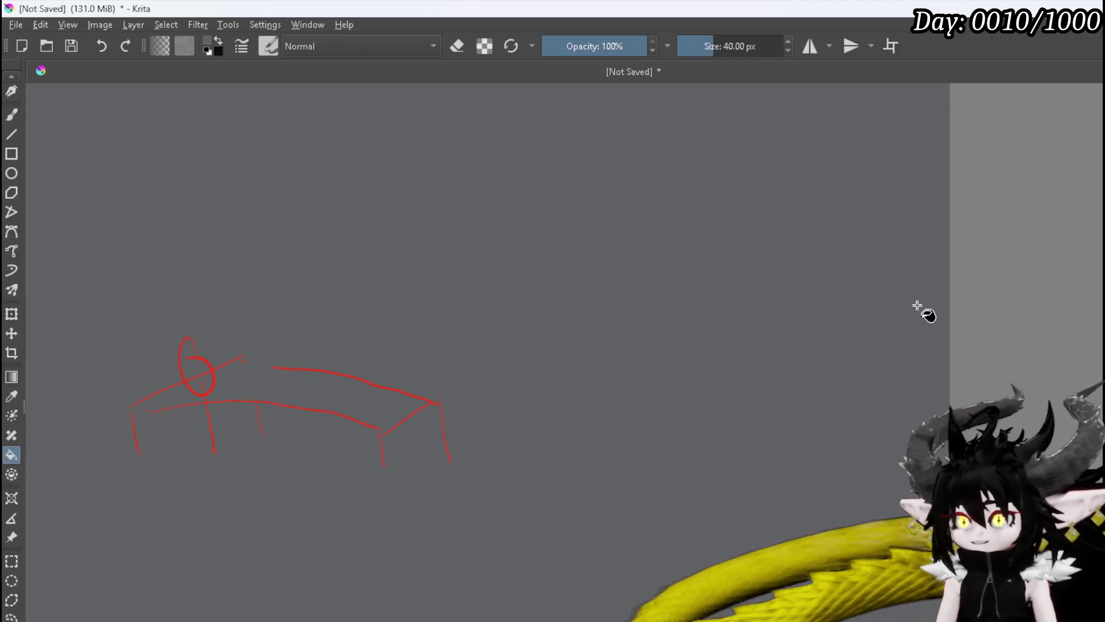
With the Freehand Brush, outline two rectangular monitors with a stand on the red desk.
click(11, 114)
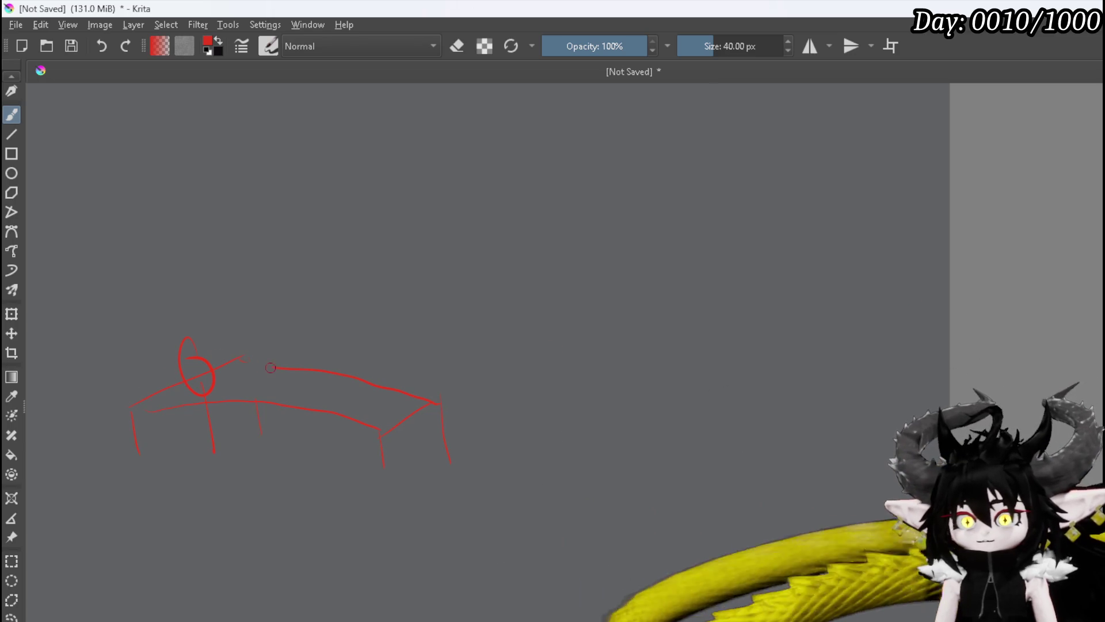
drag(257, 363, 257, 374)
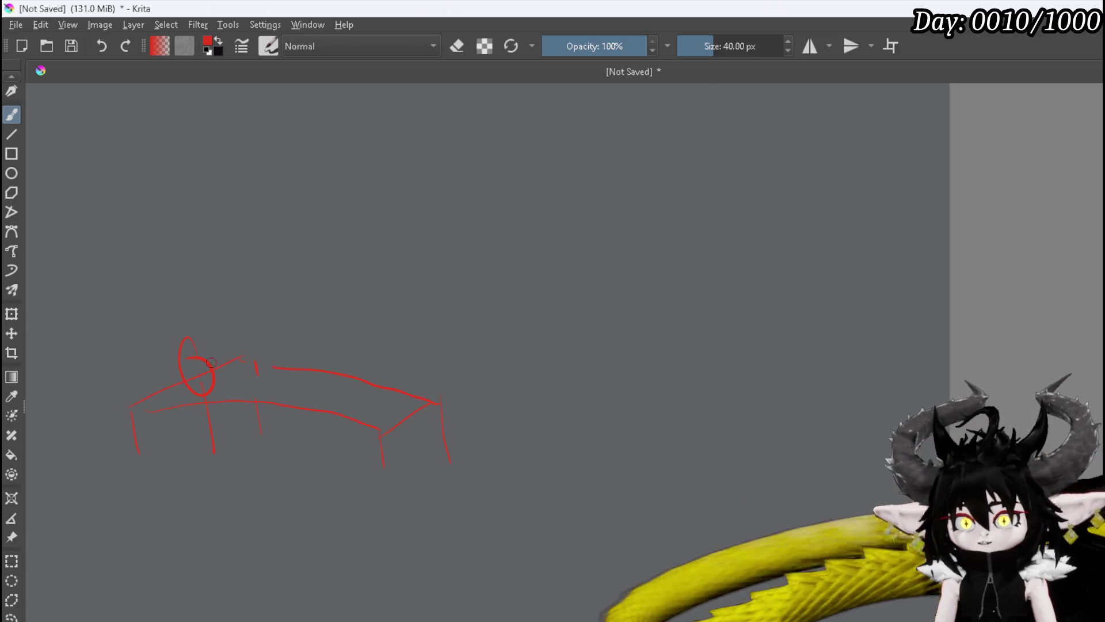
mouse_move(199, 328)
mouse_down()
mouse_move(330, 306)
mouse_move(206, 357)
mouse_up()
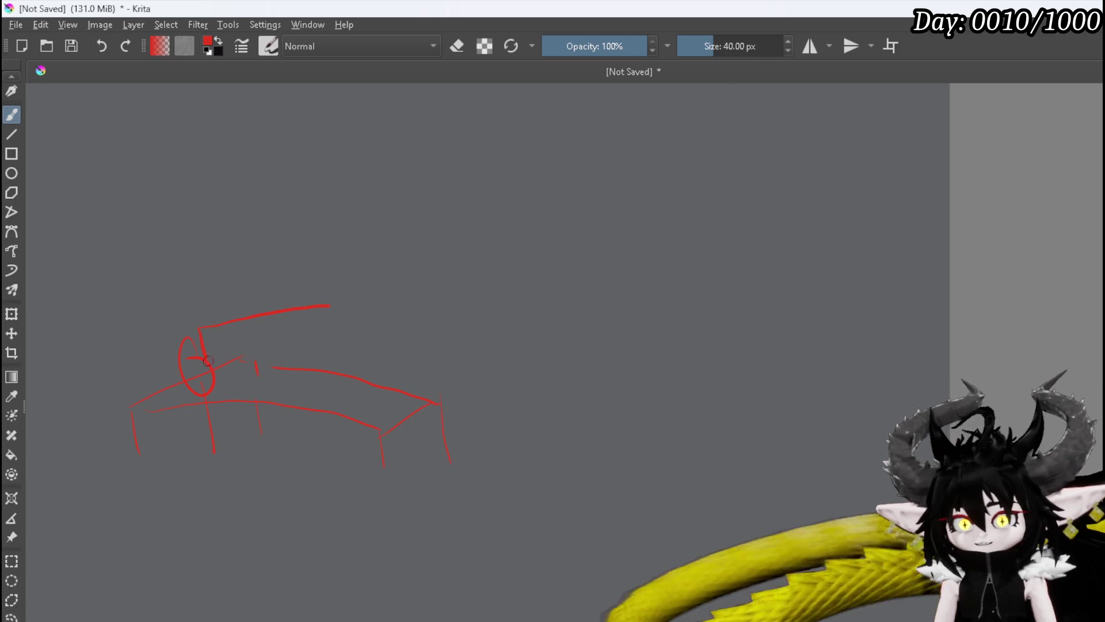
drag(308, 309, 308, 346)
drag(301, 351, 209, 367)
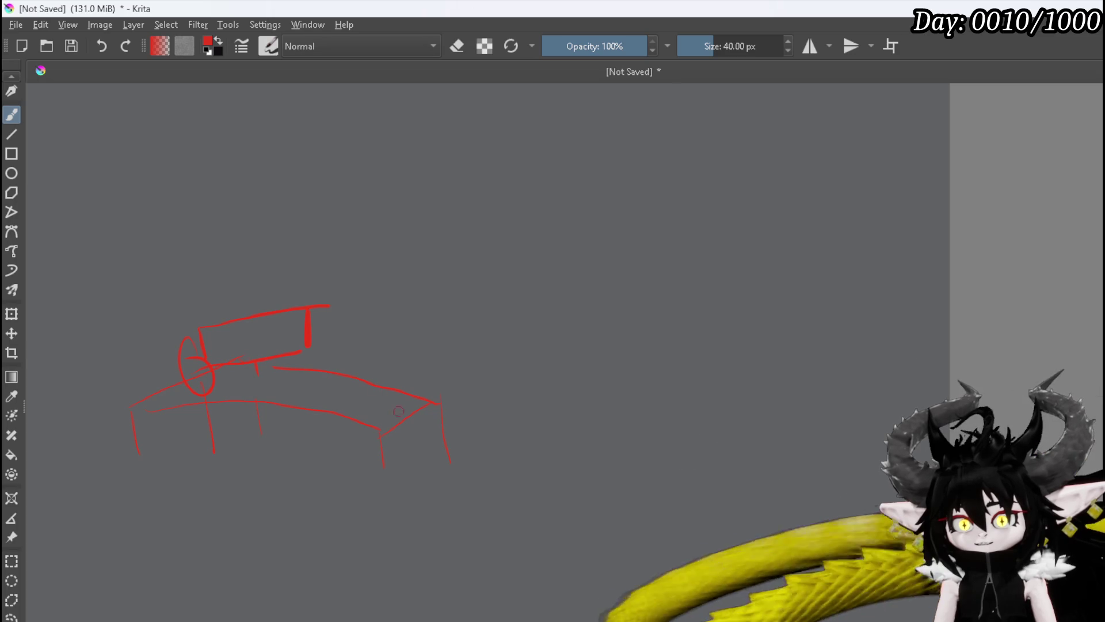
drag(369, 367, 372, 393)
drag(320, 351, 332, 355)
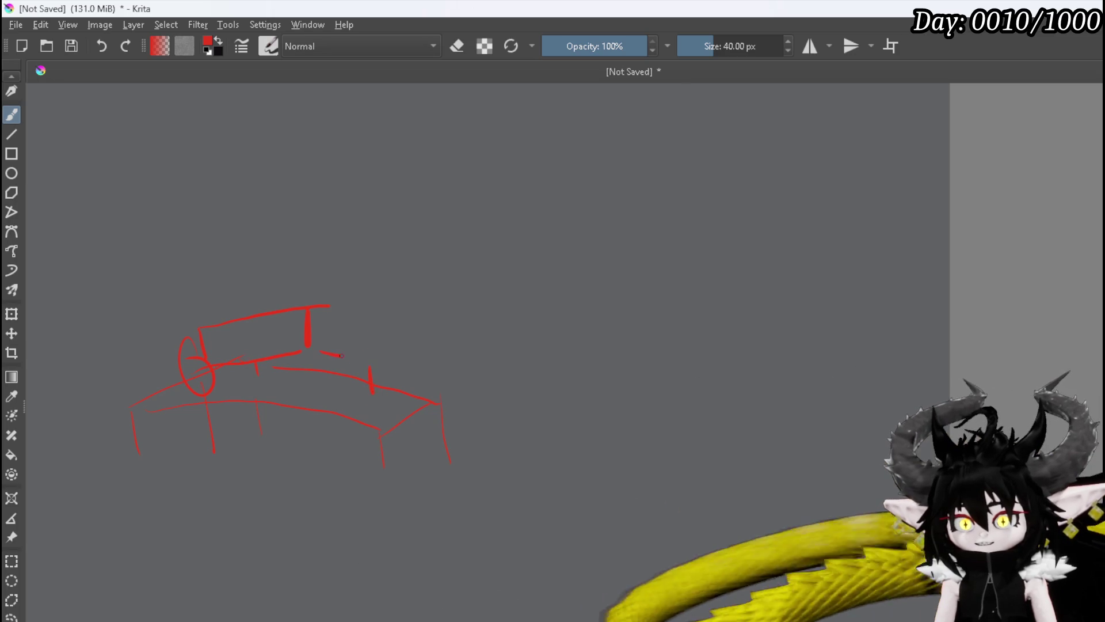
drag(323, 310, 322, 349)
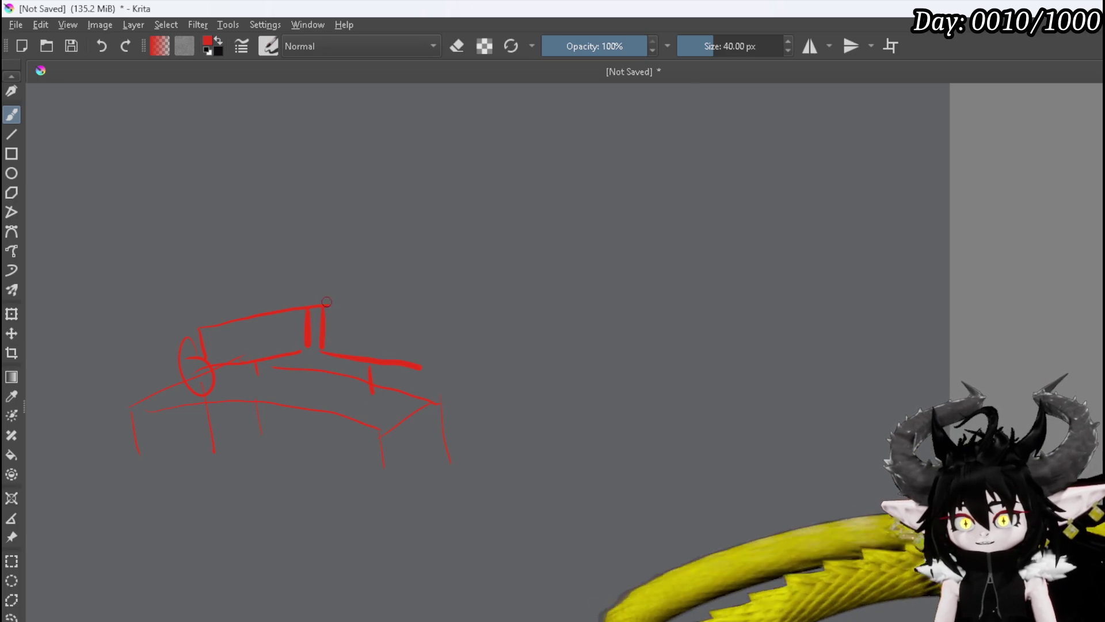
mouse_move(358, 308)
mouse_down()
mouse_move(433, 316)
mouse_move(429, 369)
mouse_up()
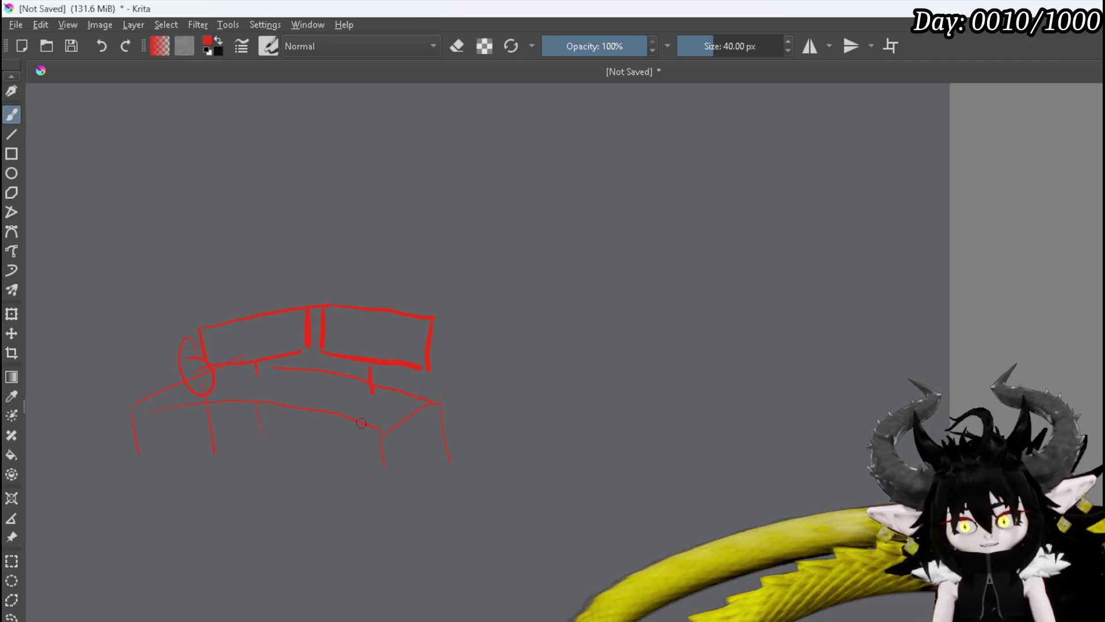
Toggle eraser mode on and off, then begin sketching a small camera above the desk.
key(e)
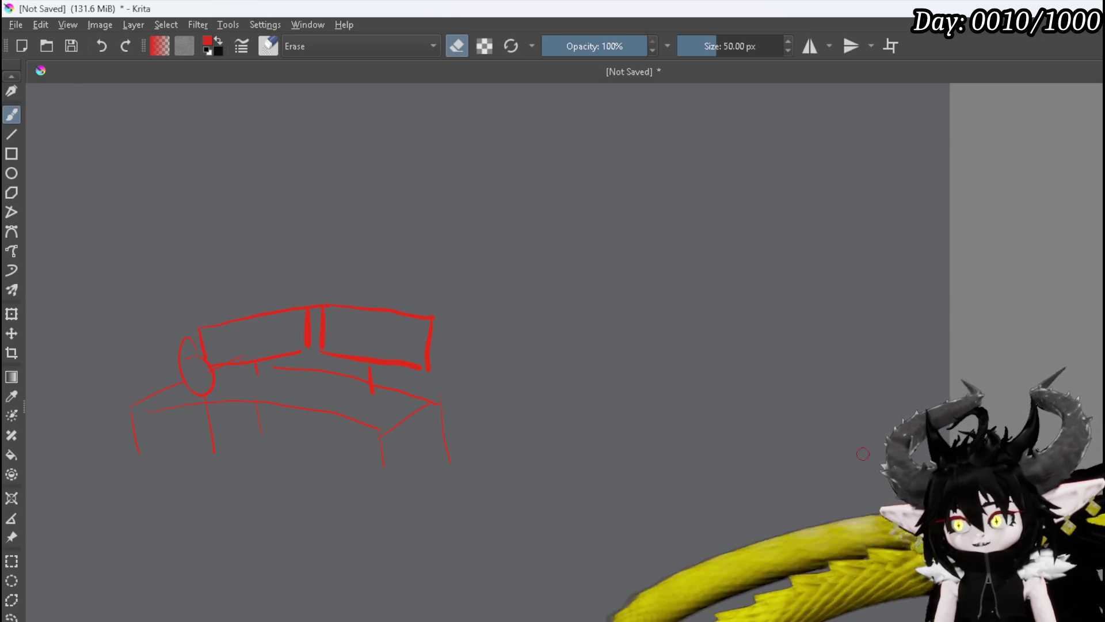
key(e)
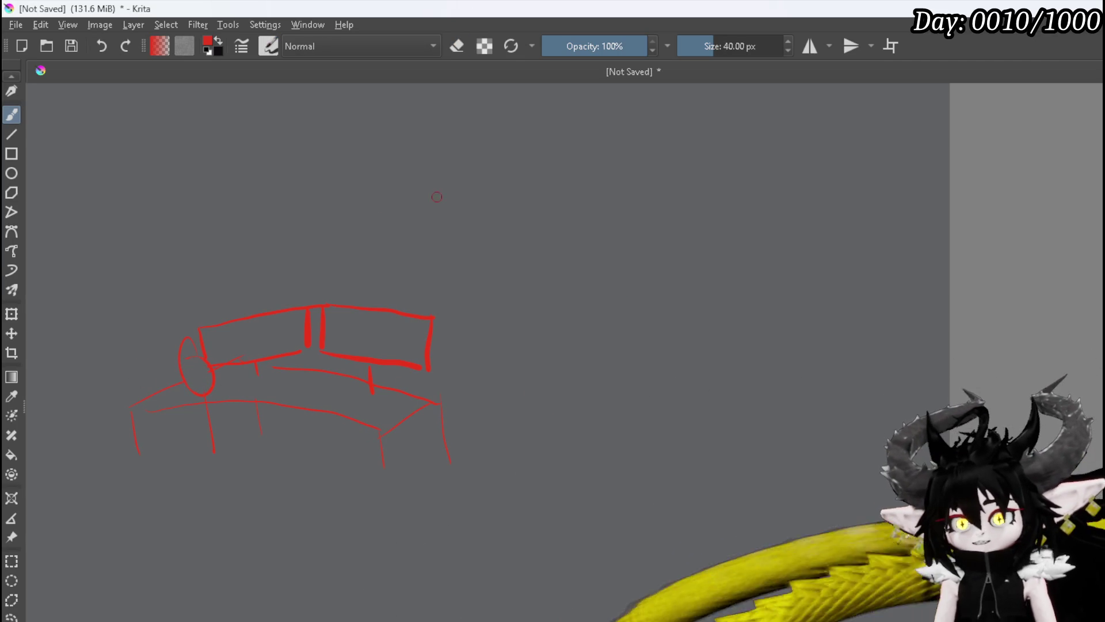
mouse_move(431, 186)
mouse_down()
mouse_move(420, 195)
mouse_move(453, 173)
mouse_move(455, 195)
mouse_up()
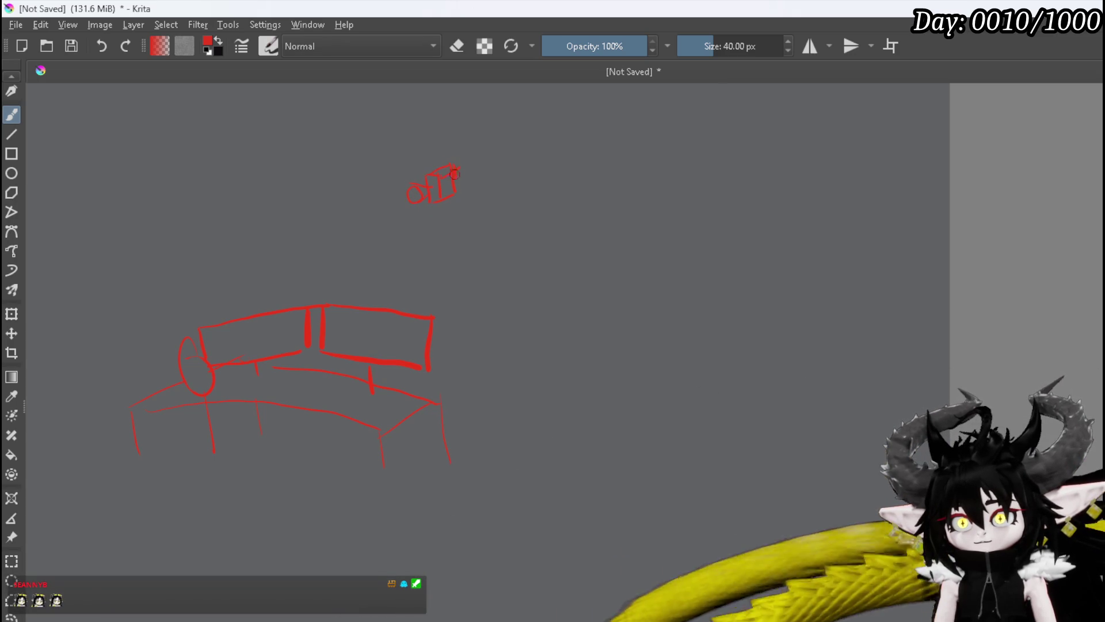
Finish the camera body and draw a line down to the monitors, undoing a stray desk stroke.
drag(461, 167, 459, 196)
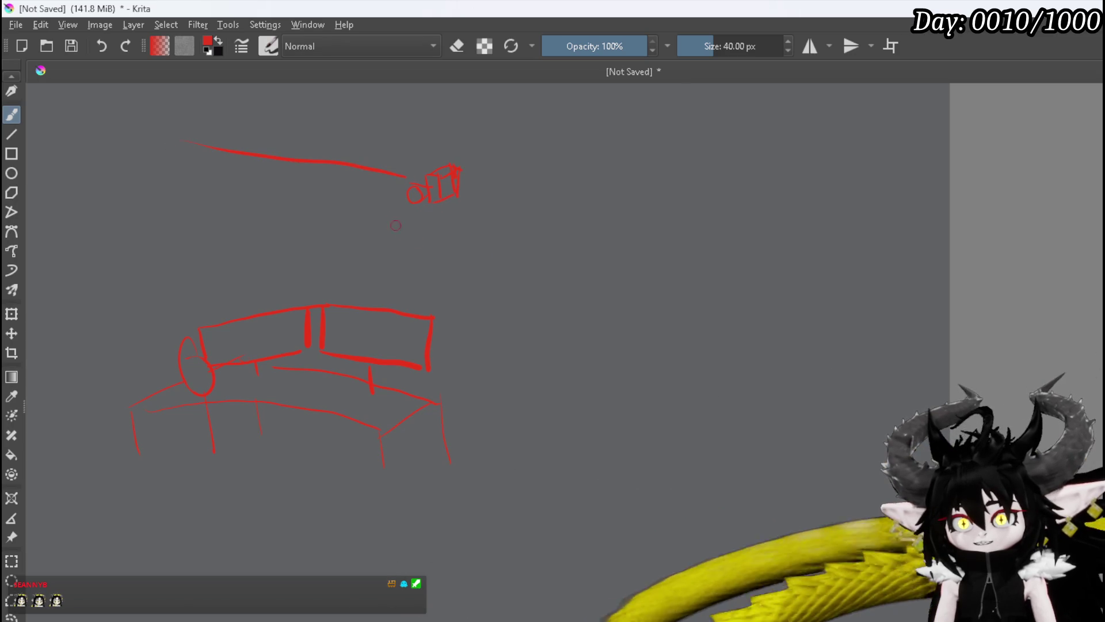
drag(412, 210, 371, 296)
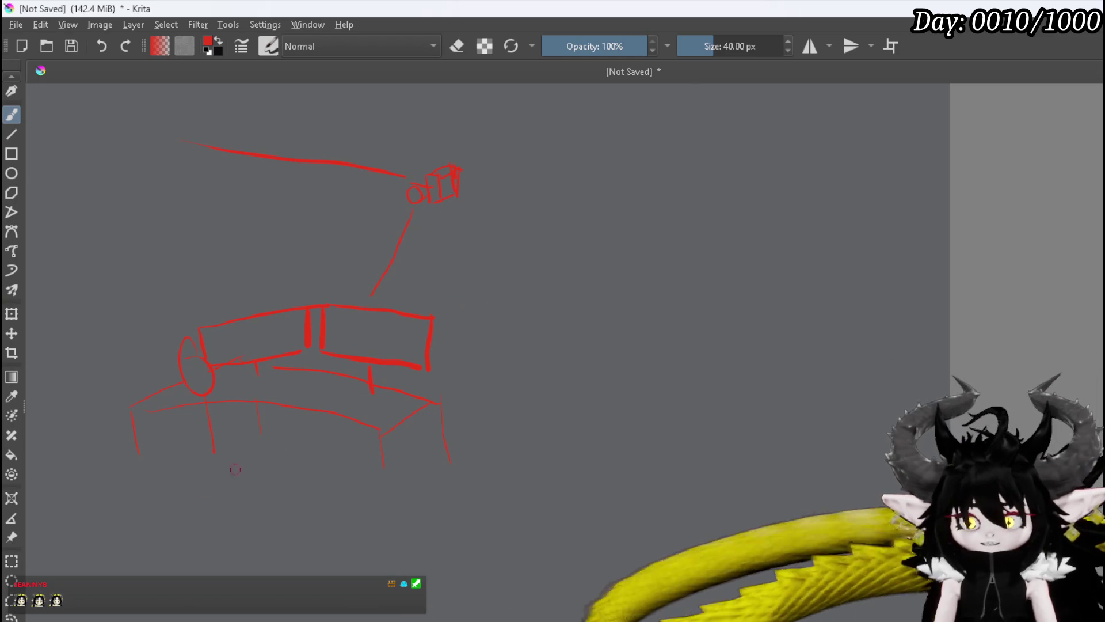
drag(190, 434, 265, 431)
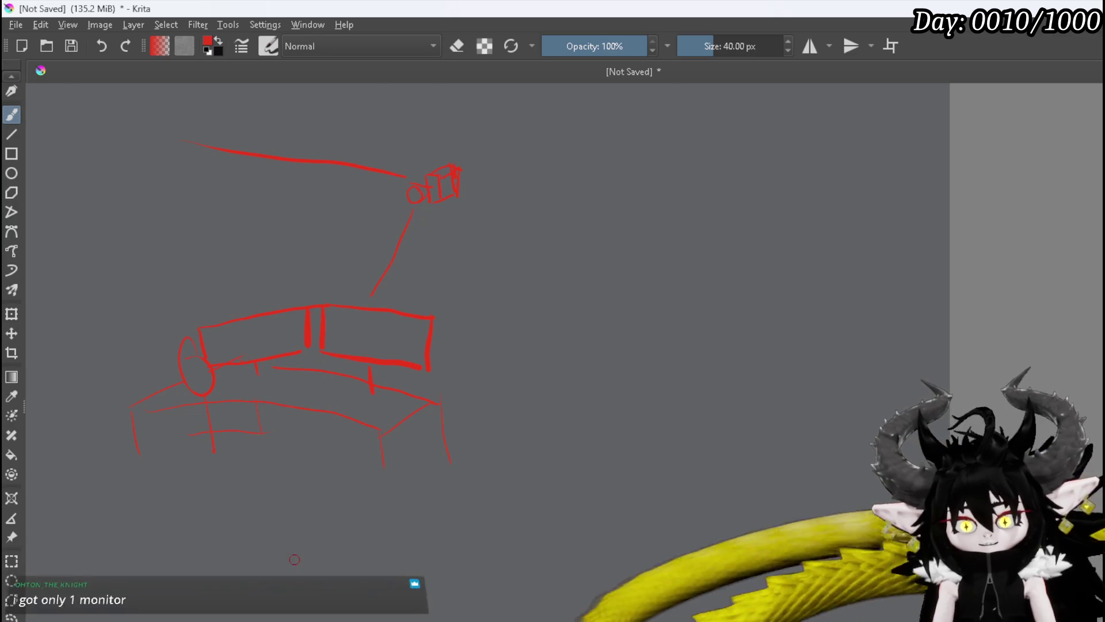
key(ctrl+z)
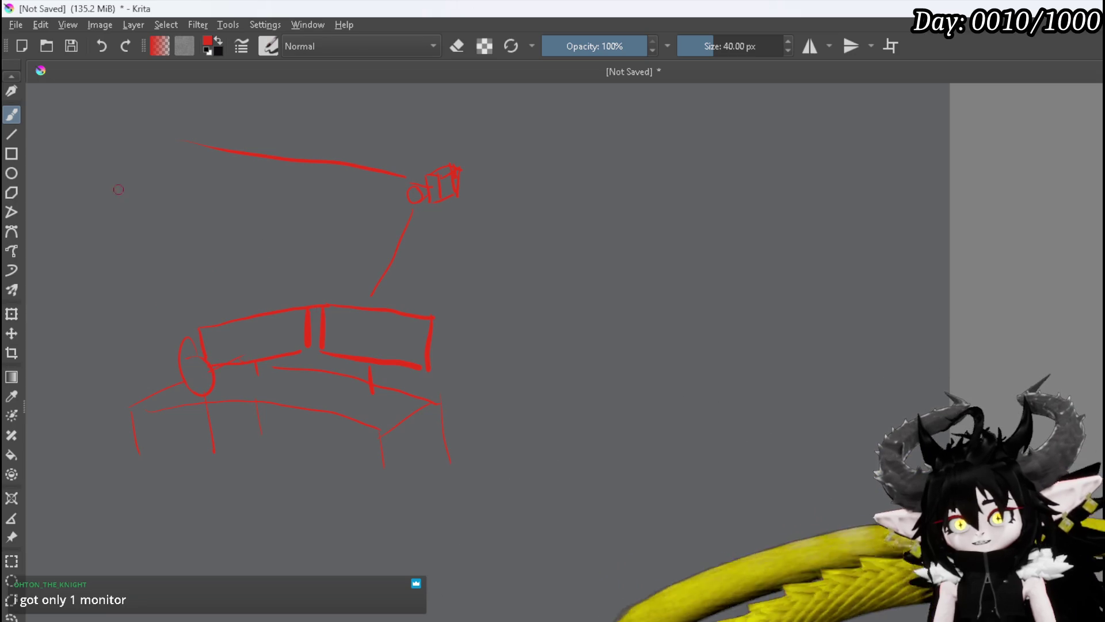
Rectangle-select the camera sketch, transform it, then clear the selection.
click(11, 561)
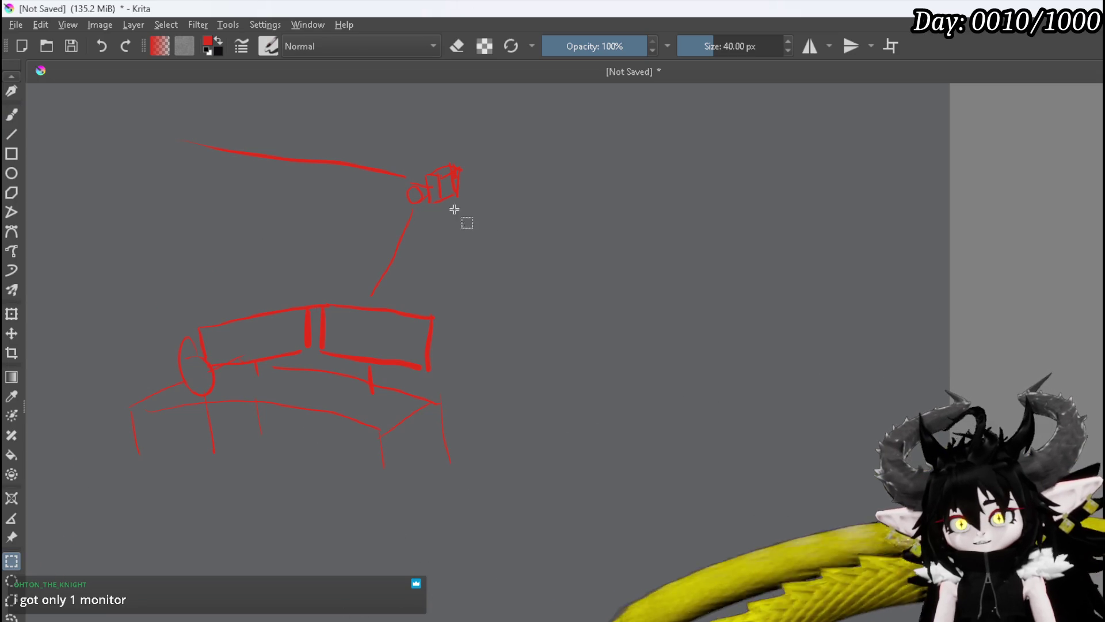
mouse_move(392, 142)
mouse_down()
mouse_move(450, 216)
mouse_move(508, 230)
mouse_up()
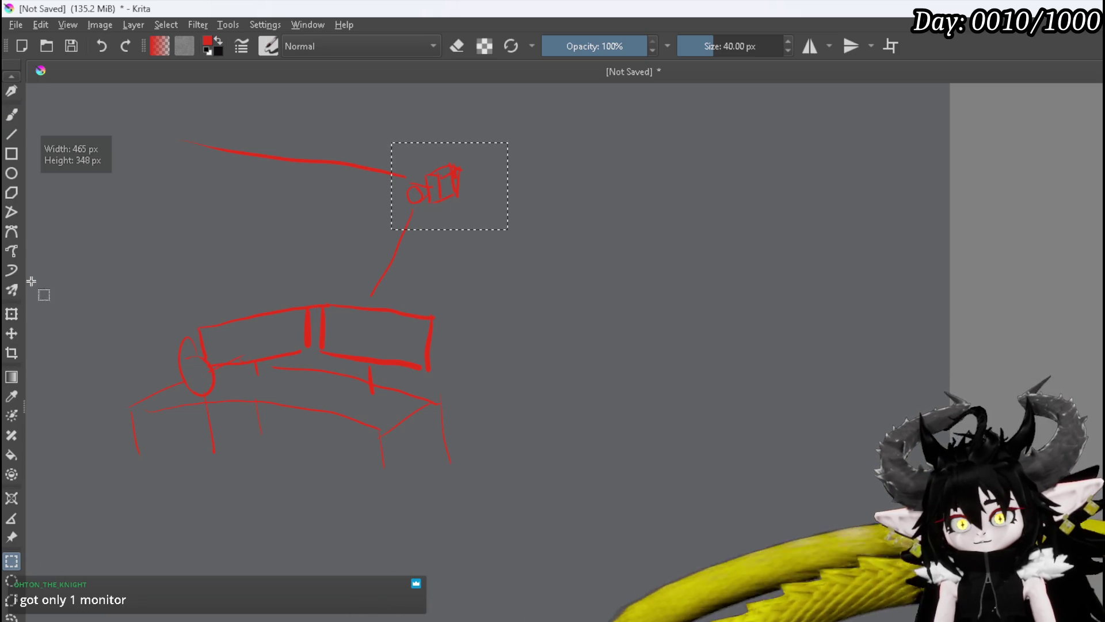
click(13, 314)
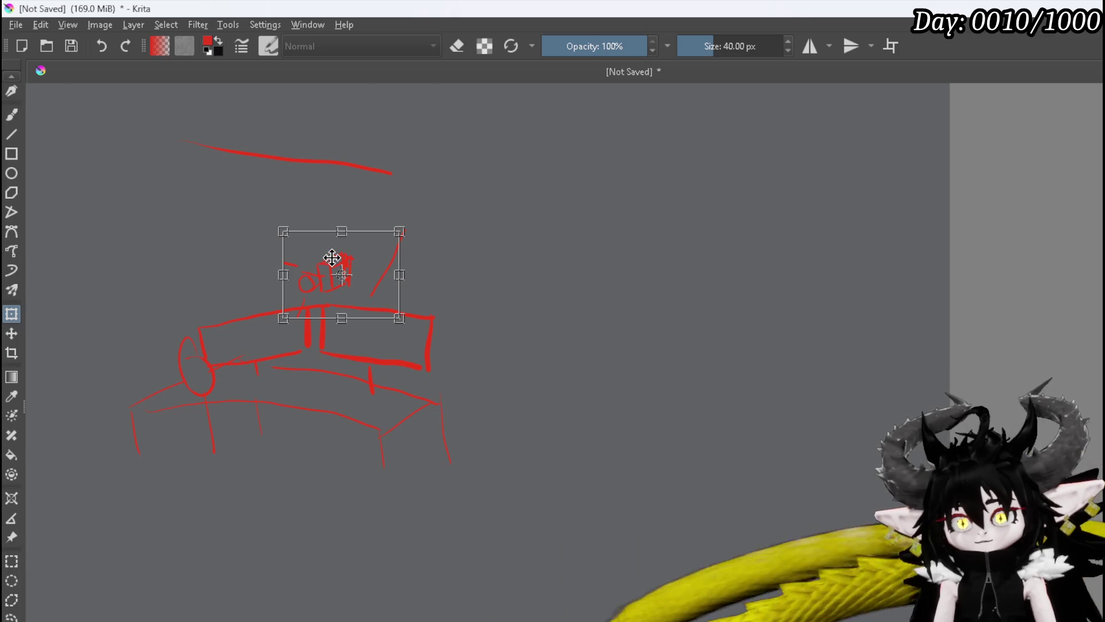
key(Return)
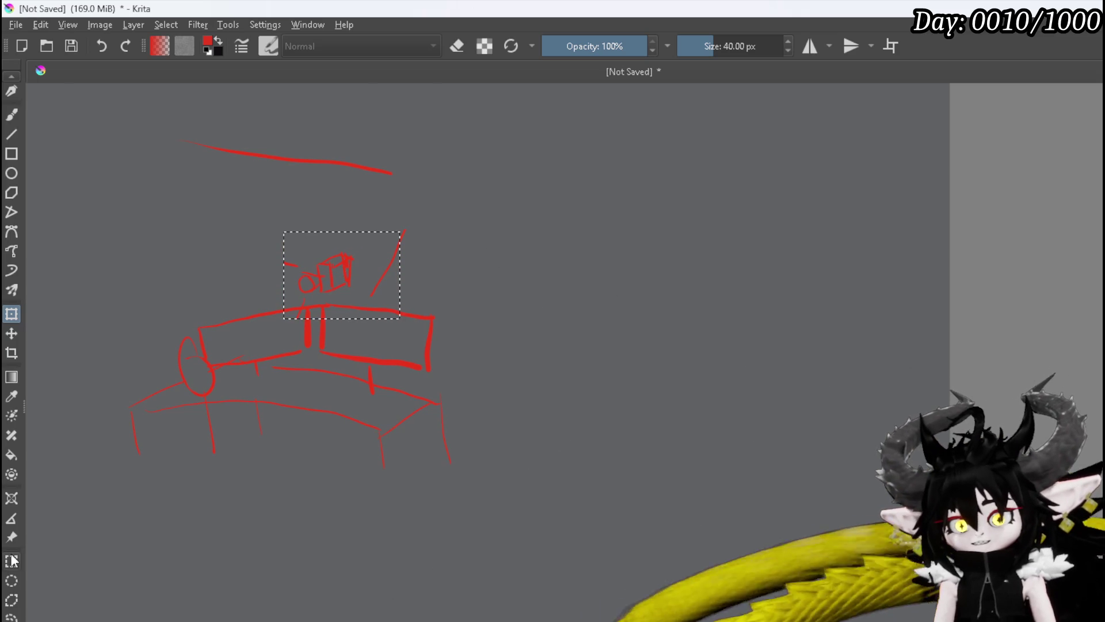
click(237, 536)
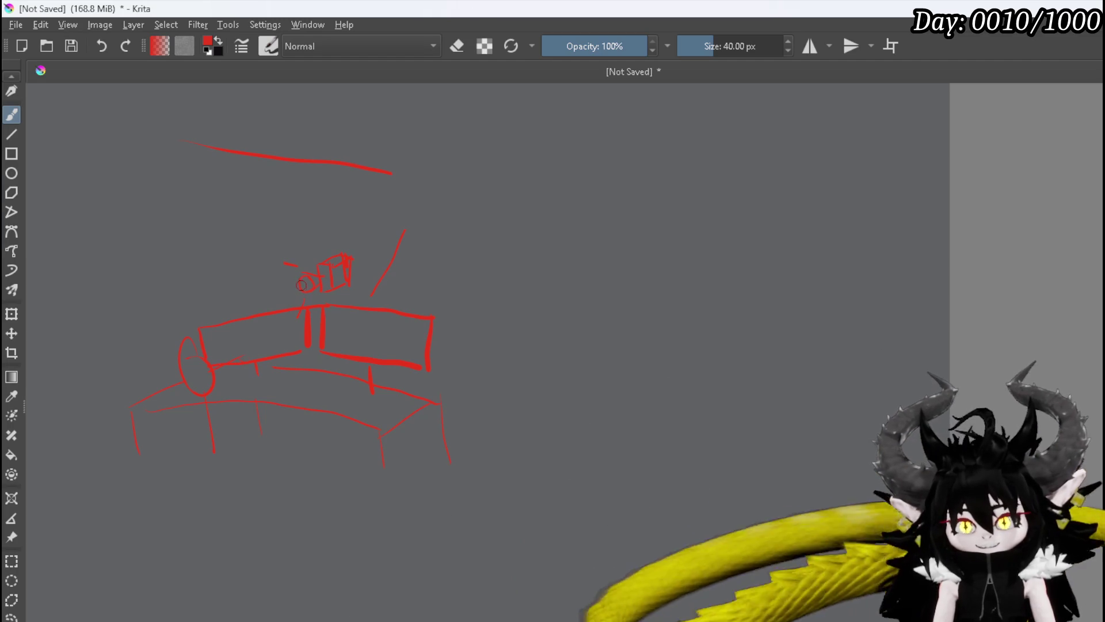
Draw an arrowed sight line into the camera and a long line dropping below the desk.
drag(279, 255, 298, 267)
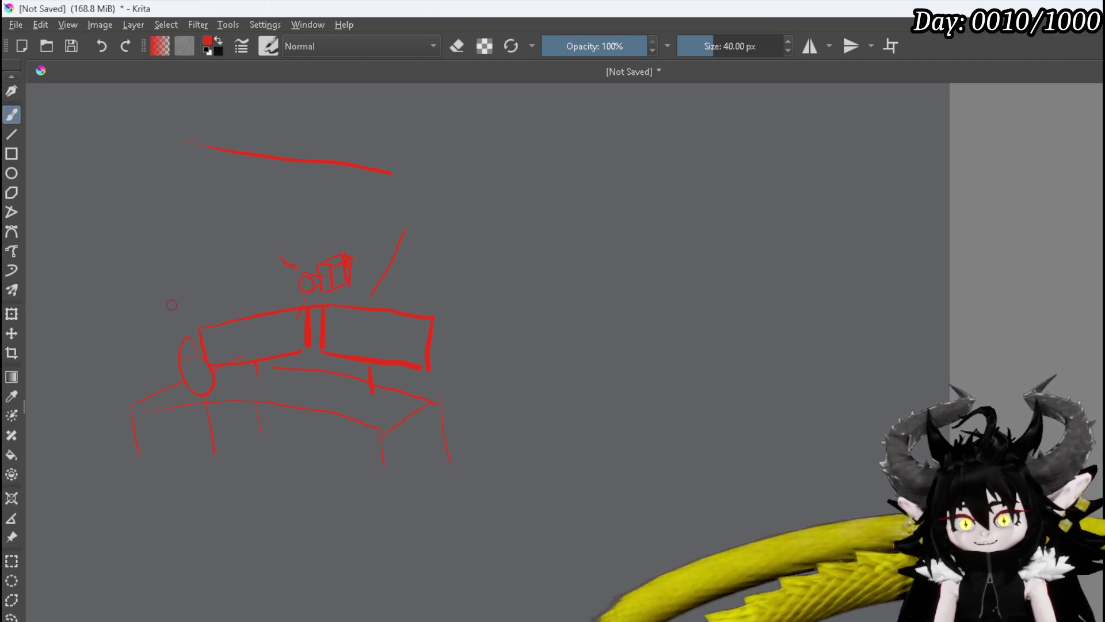
drag(145, 224, 297, 267)
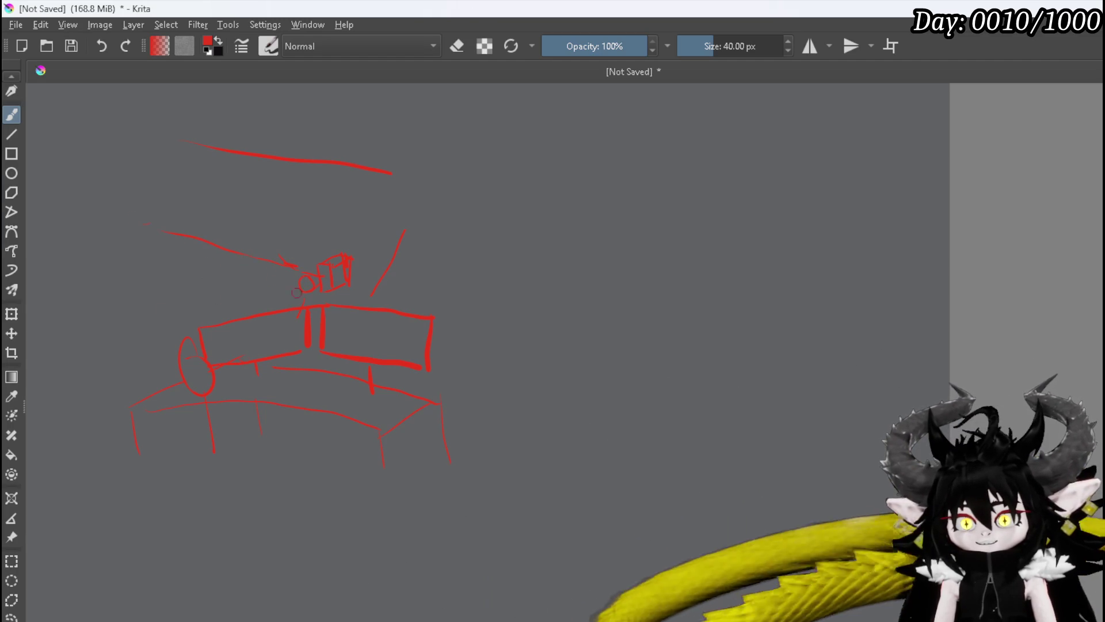
drag(305, 311, 238, 491)
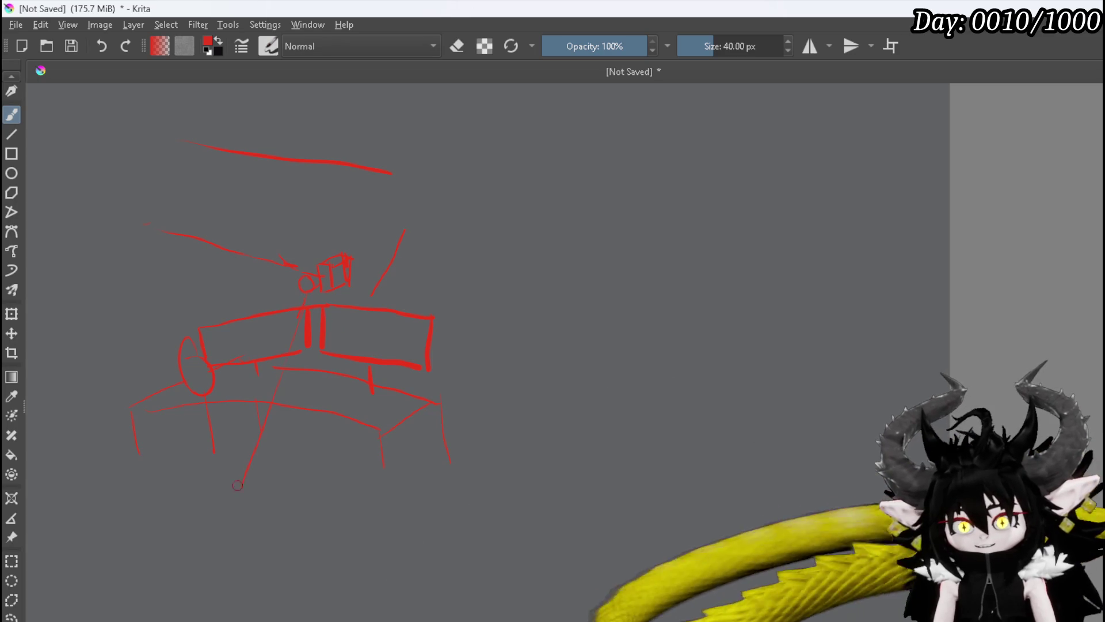
Add lines running left from the camera, pick the red colour, and undo two stray strokes.
drag(304, 284, 185, 300)
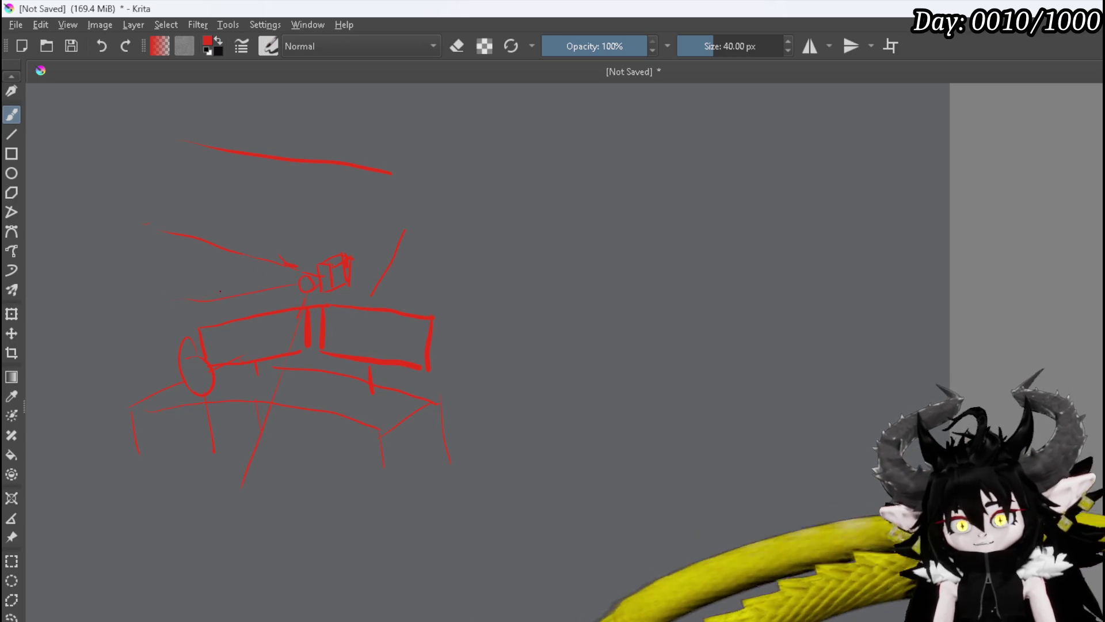
drag(141, 379, 203, 401)
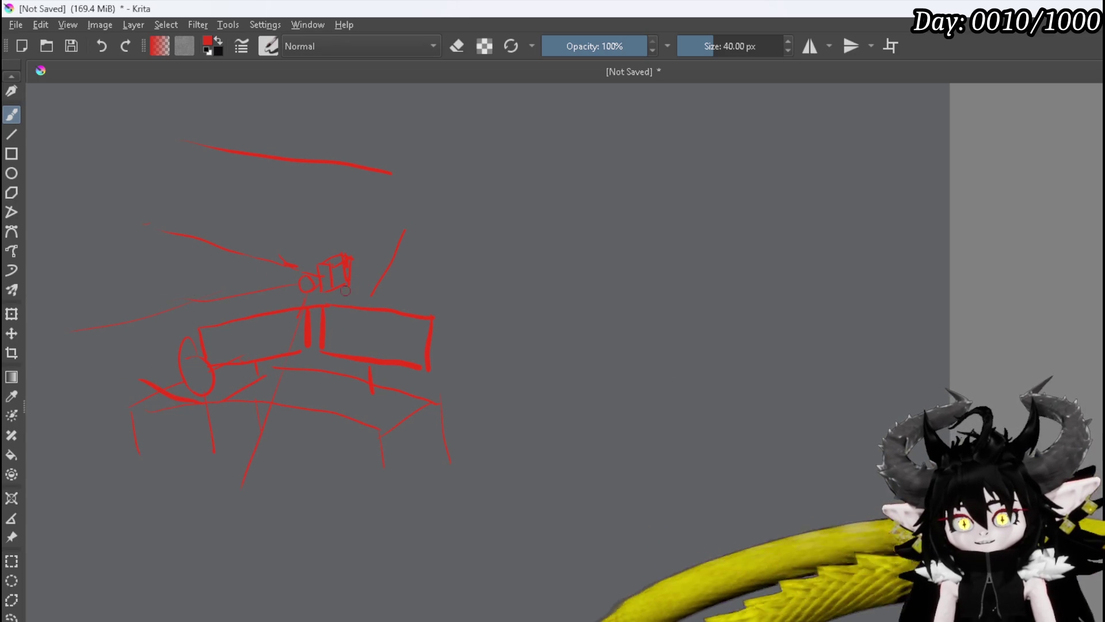
drag(304, 281, 94, 359)
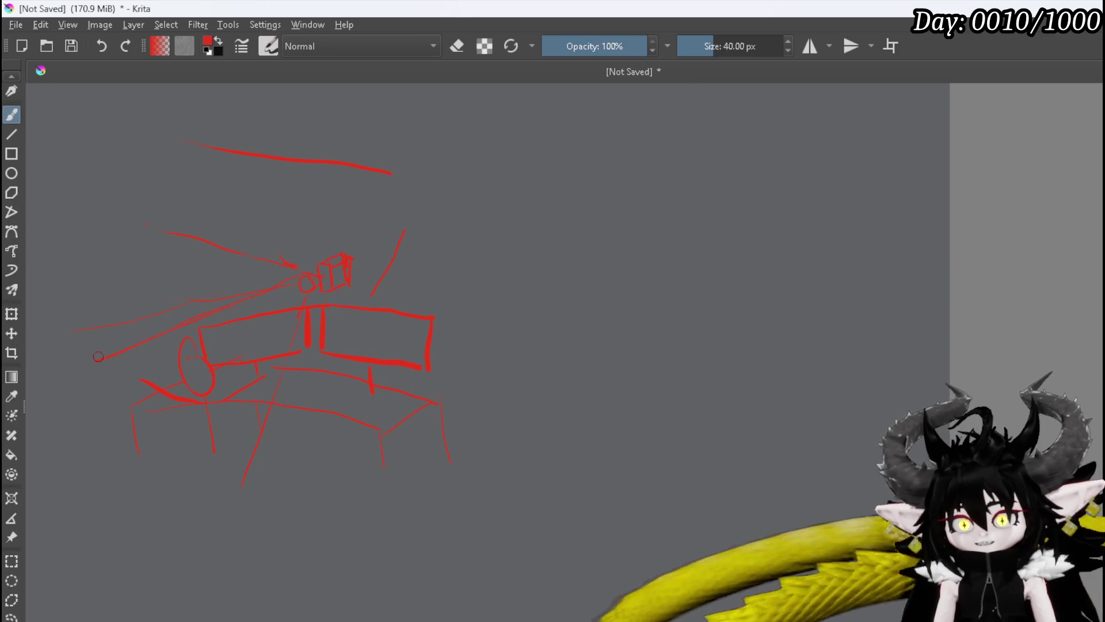
ctrl+click(253, 393)
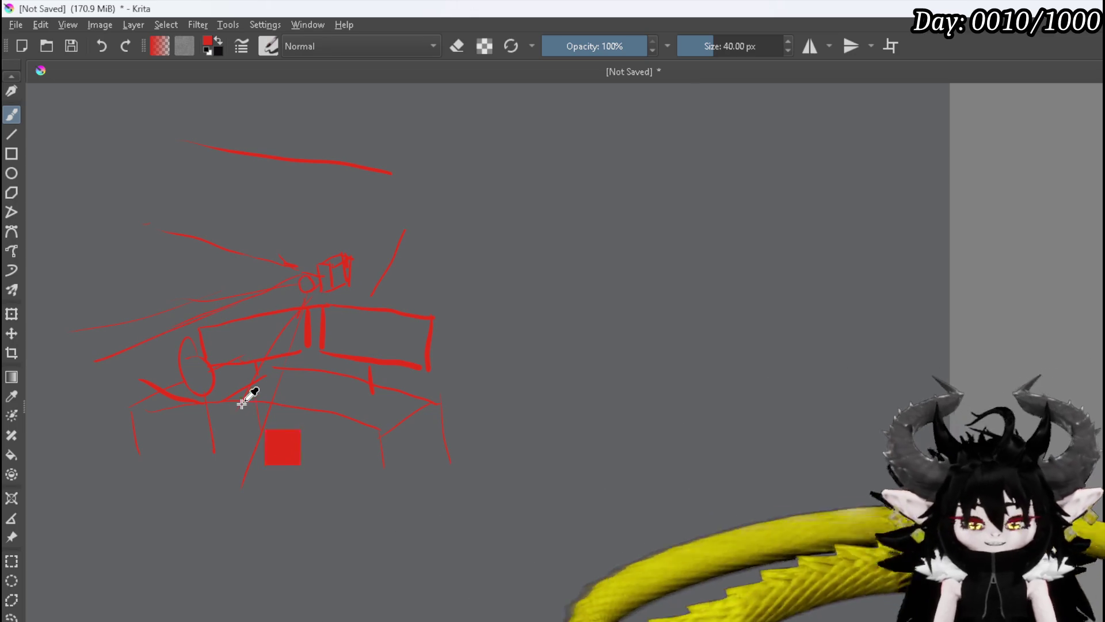
key(ctrl+z)
key(ctrl+z)
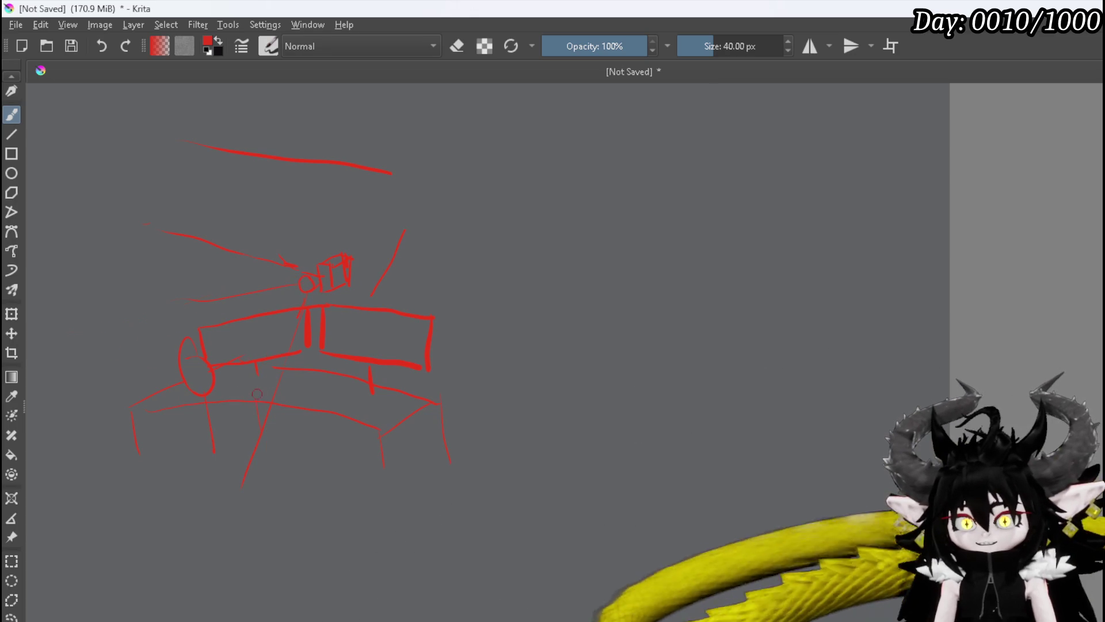
ctrl+click(259, 388)
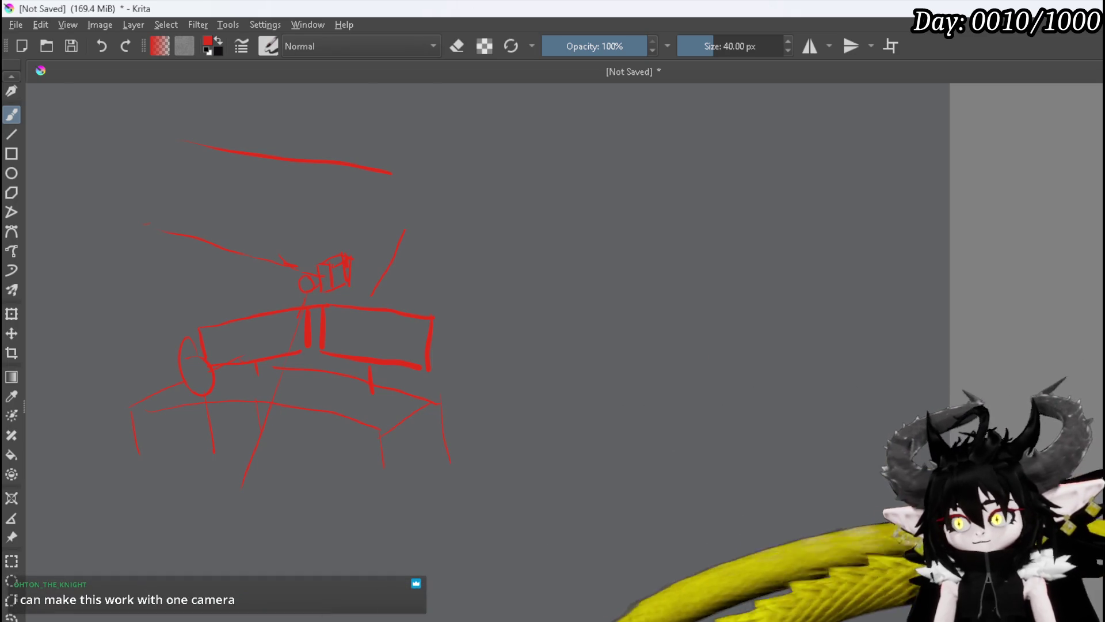
Erase the top and right stray strokes, paint a block by the ellipse, then bring up the helmet image search.
key(e)
drag(407, 229, 391, 255)
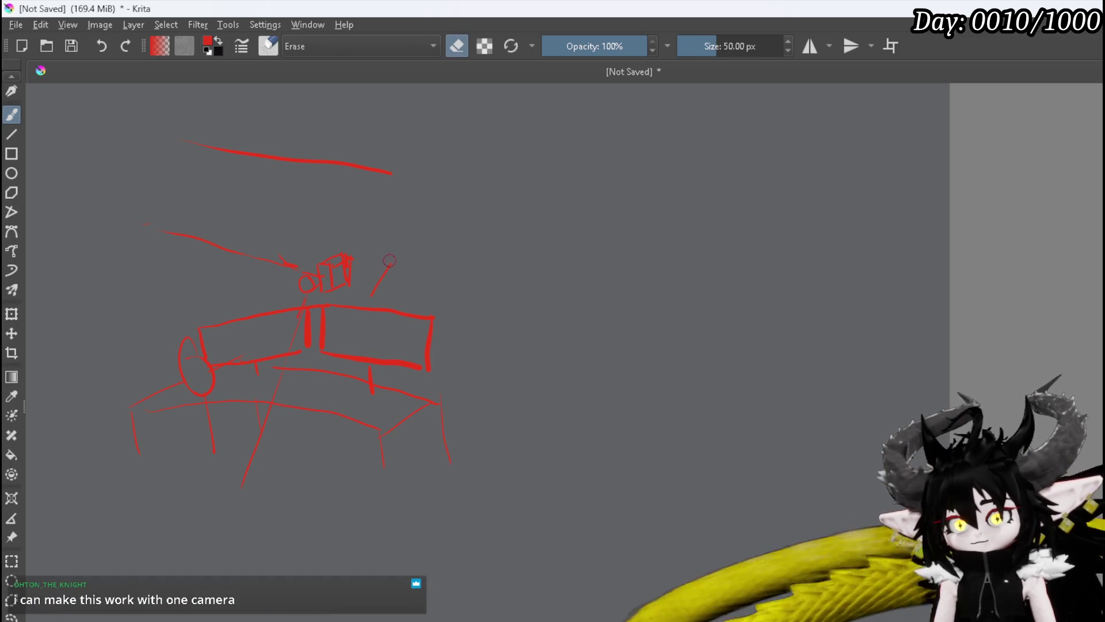
drag(392, 171, 175, 141)
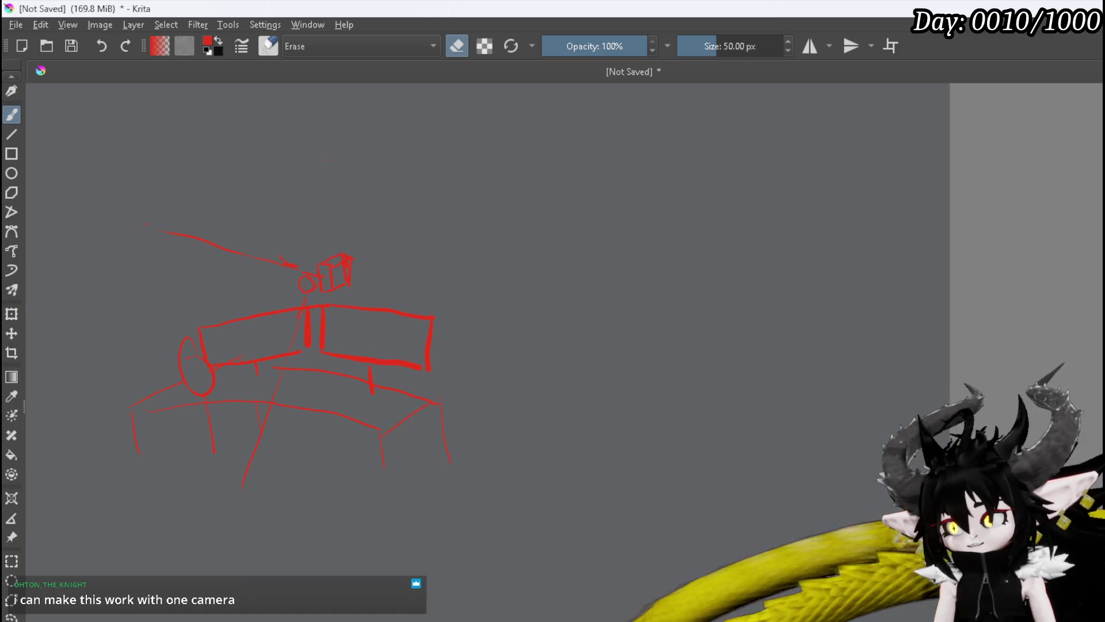
key(e)
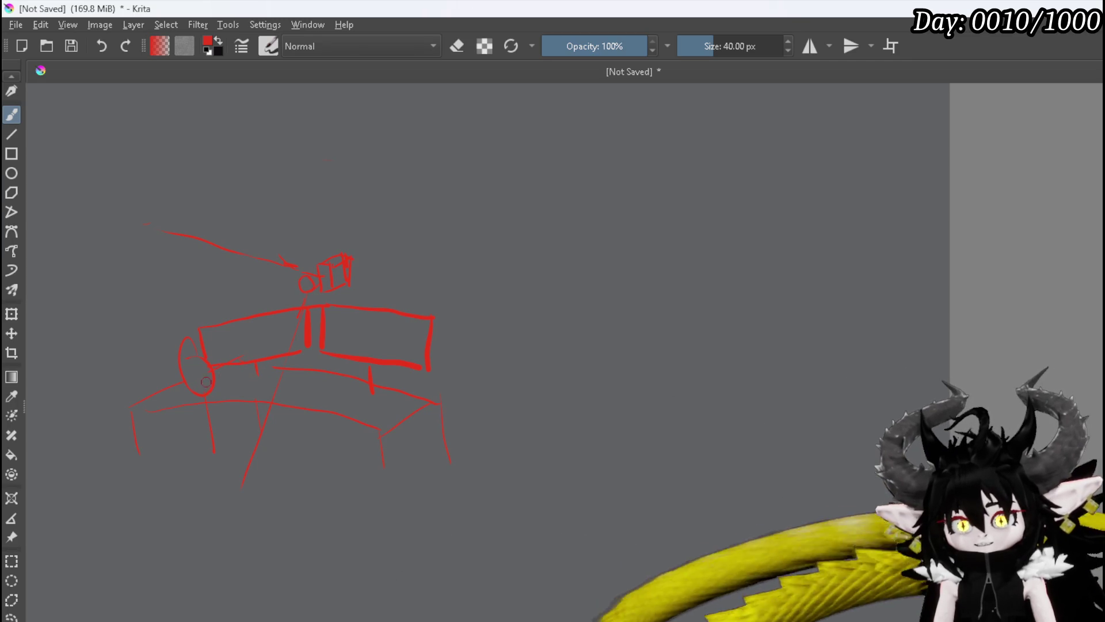
drag(207, 382, 230, 385)
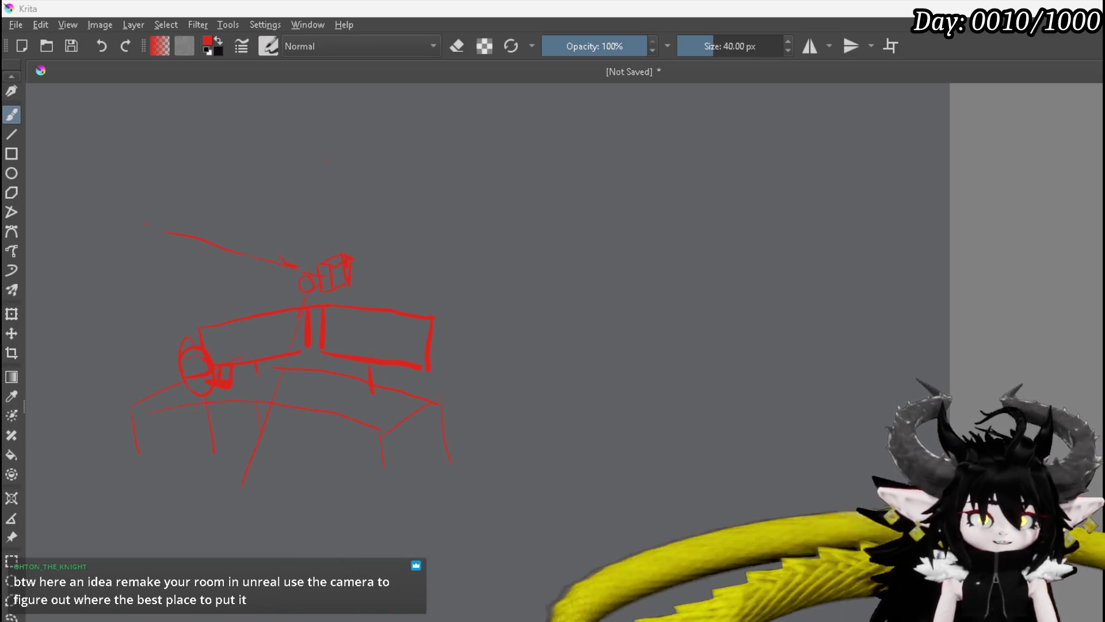
key(alt+Tab)
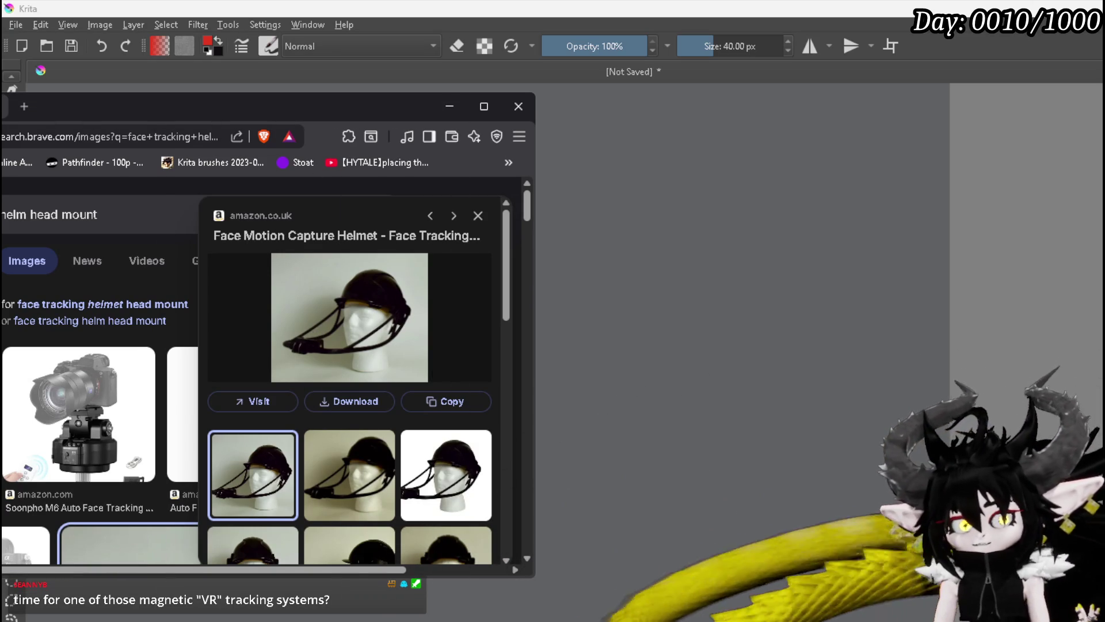
Minimize the Brave window to get back to the Krita desk sketch.
click(450, 106)
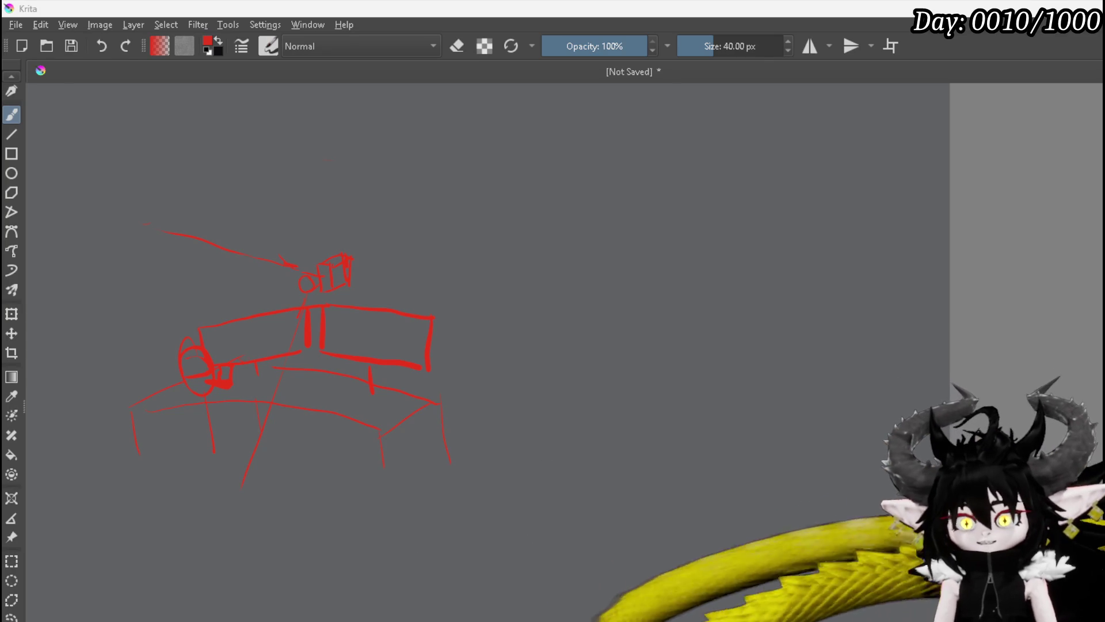
Erase the filled patch beside the ellipse.
key(e)
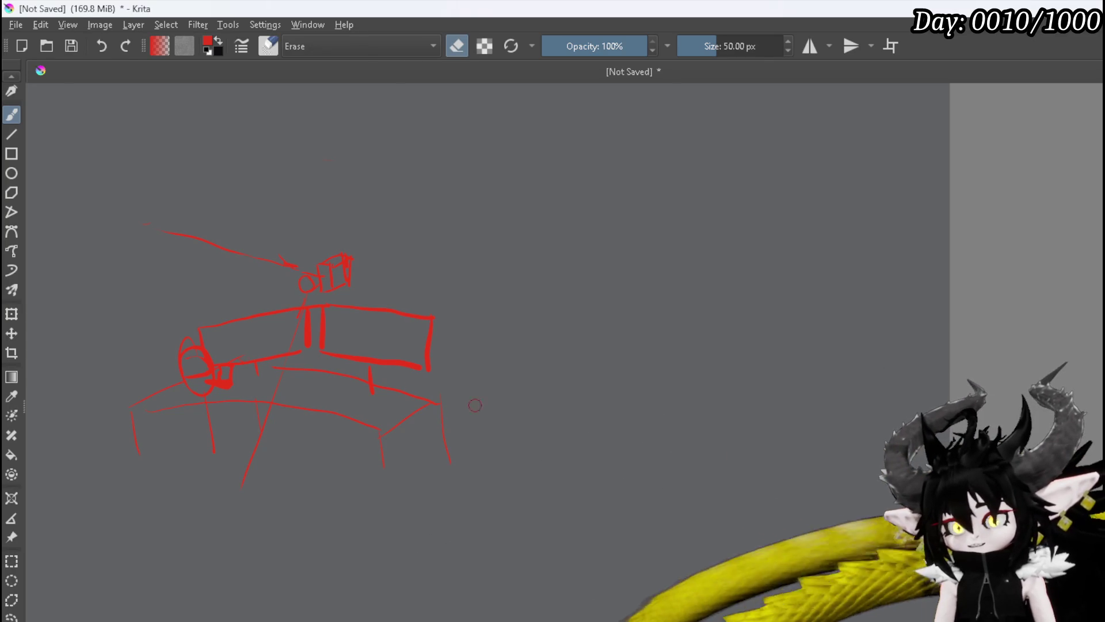
drag(230, 381, 201, 375)
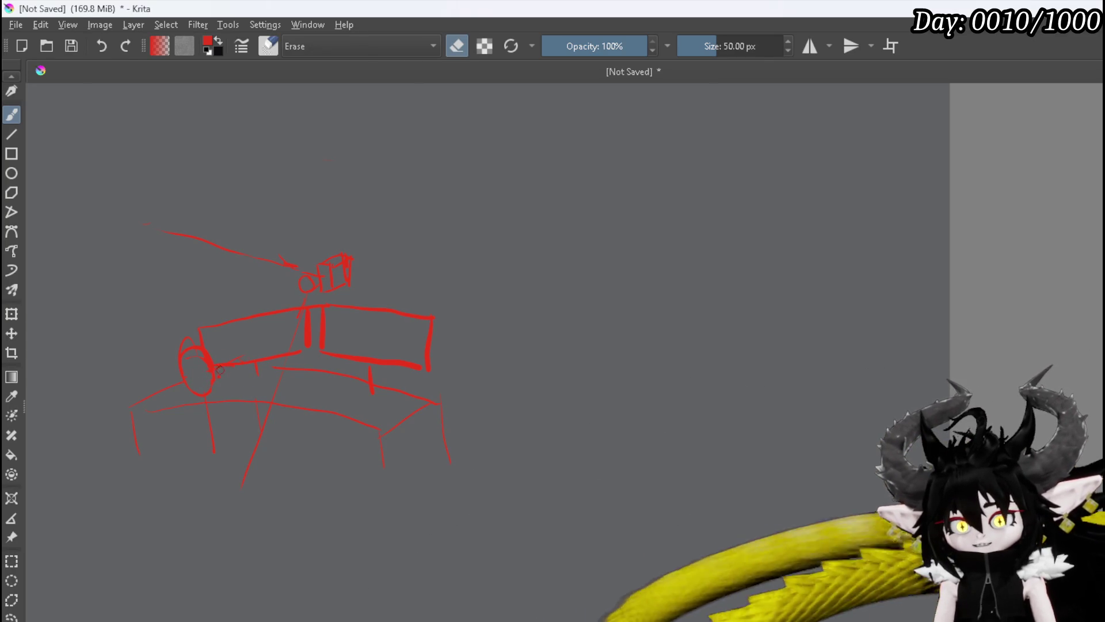
key(e)
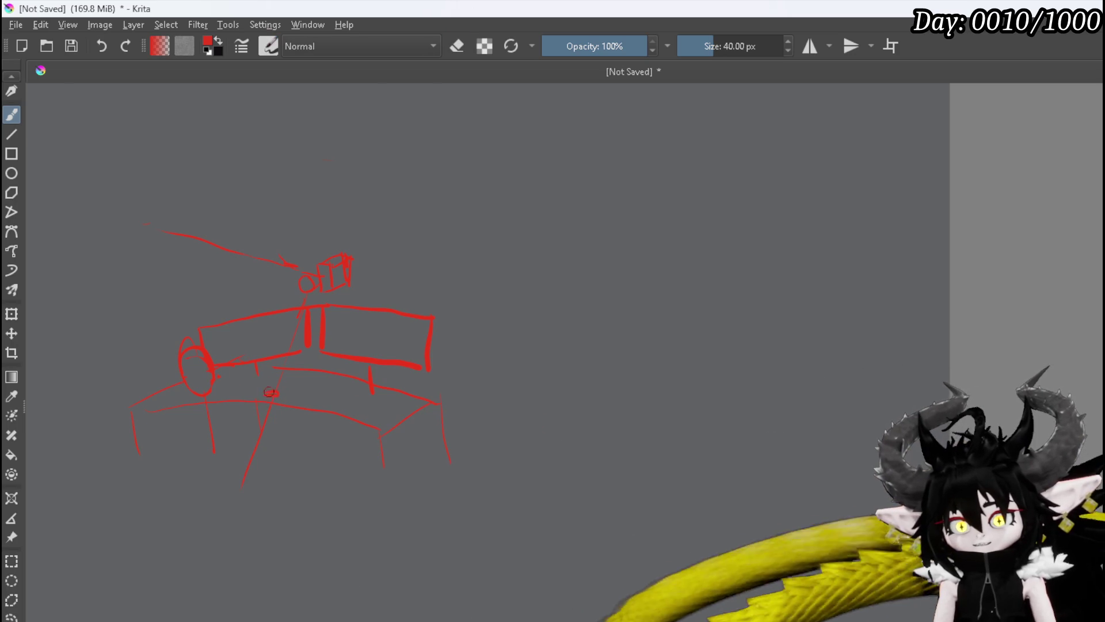
Sketch a monitor stand, keyboard and small pad on the desk.
drag(257, 365, 271, 394)
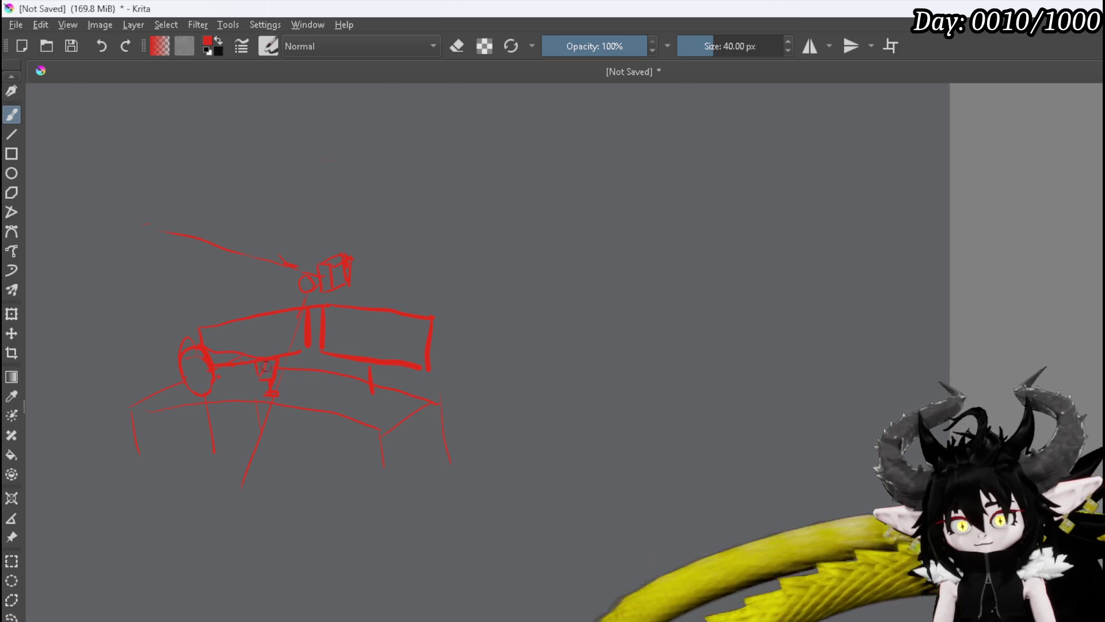
drag(258, 365, 216, 398)
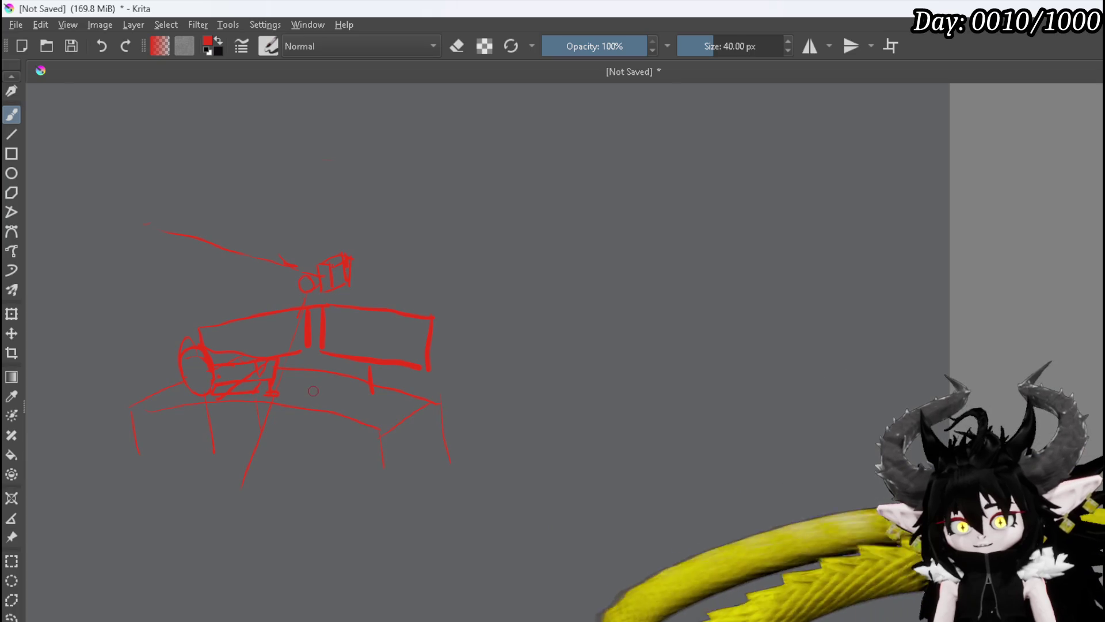
drag(295, 397, 334, 391)
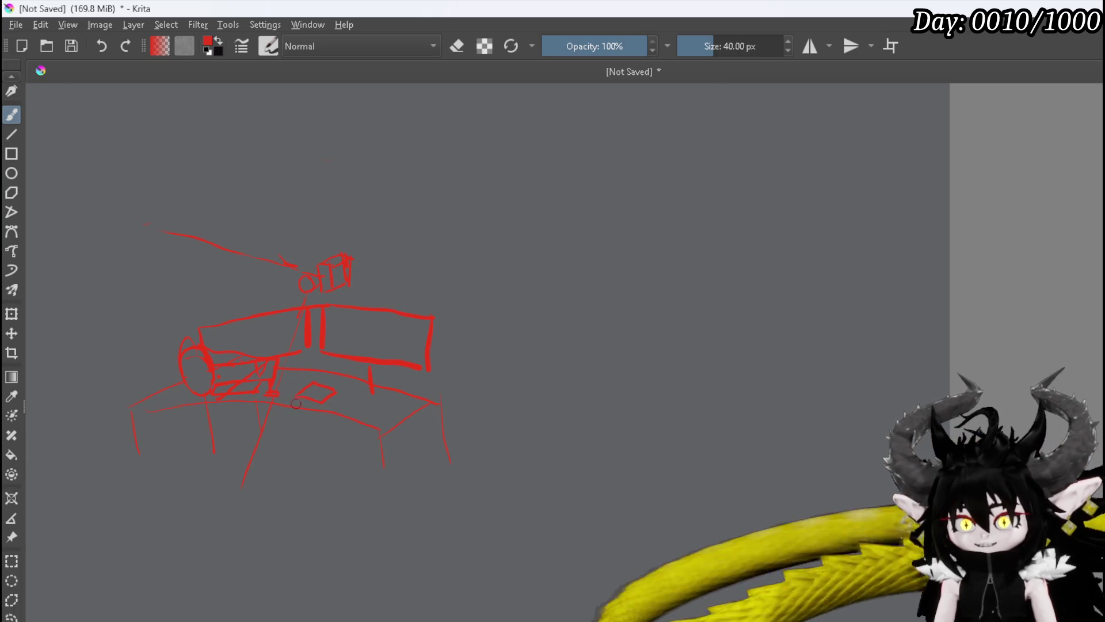
drag(301, 406, 297, 394)
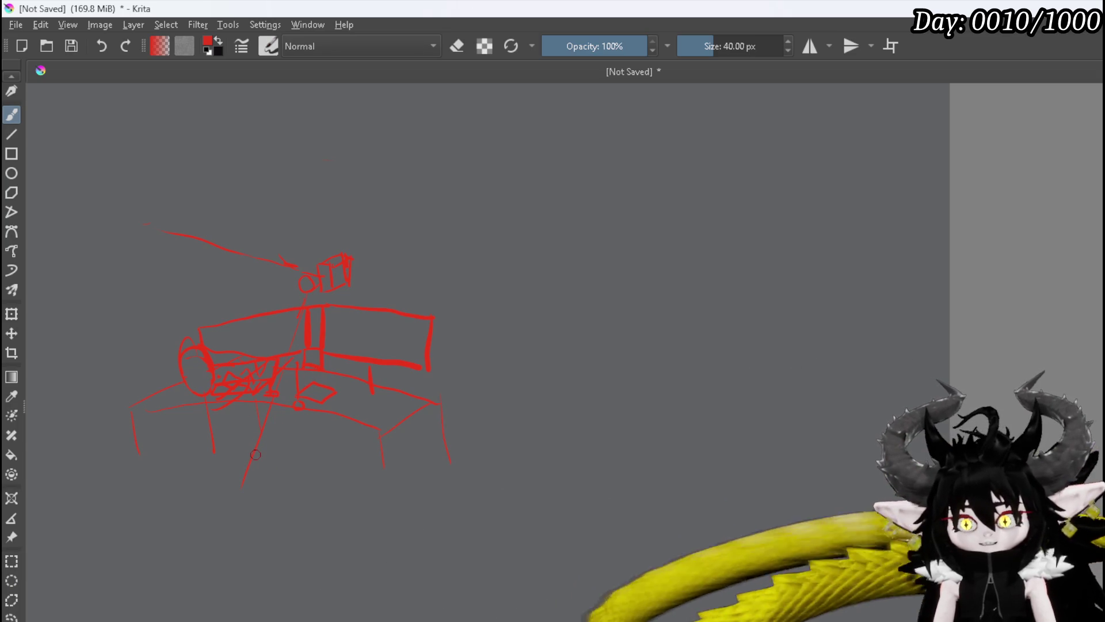
key(e)
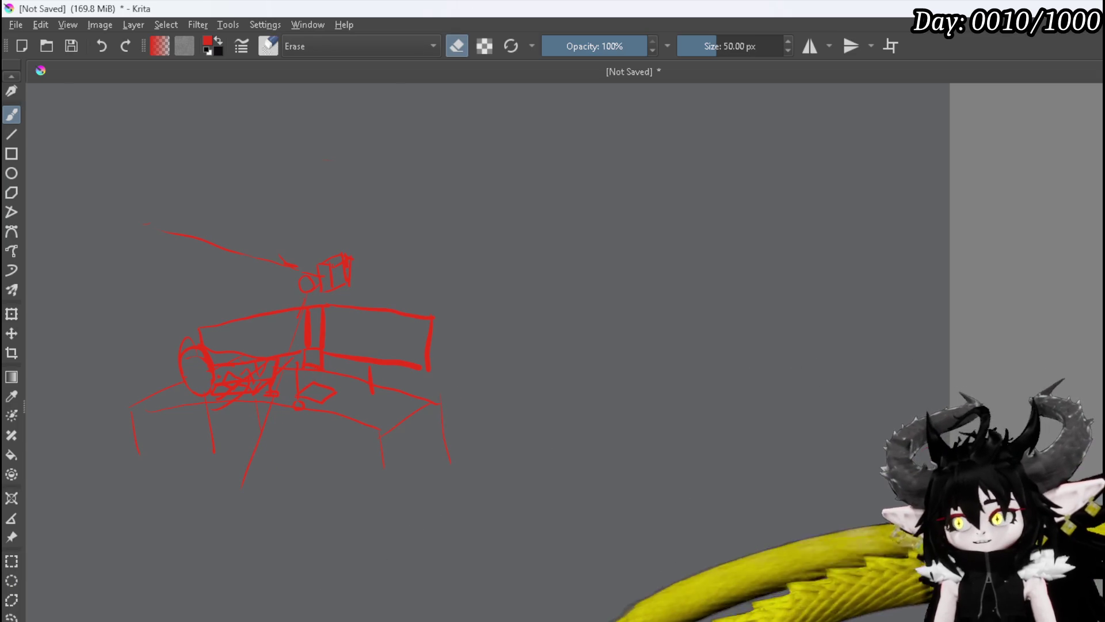
key(e)
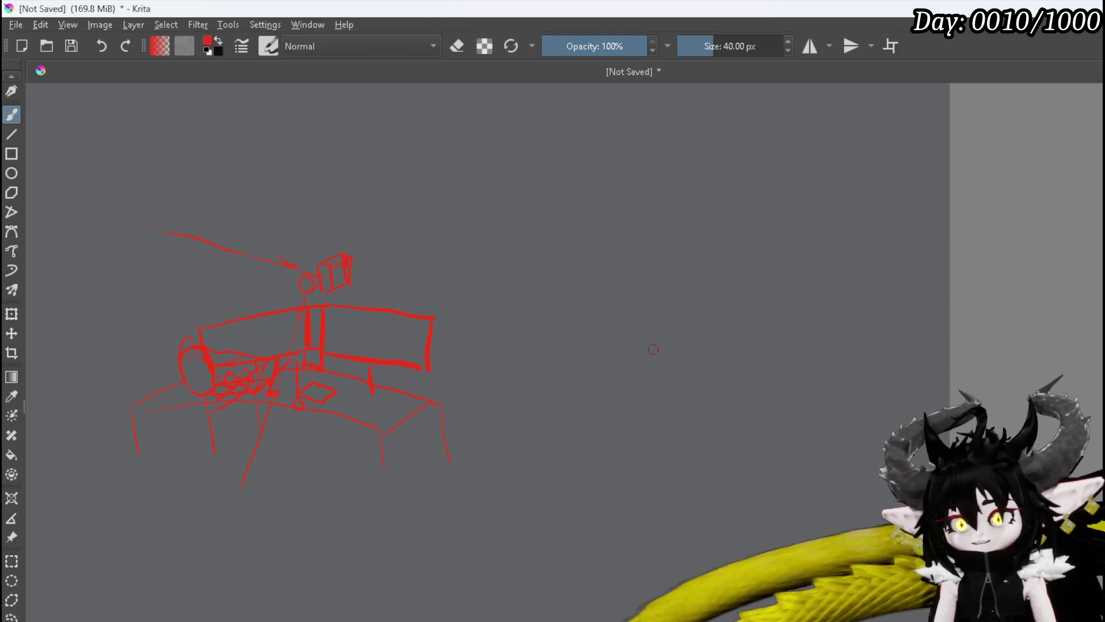
Sketch two wall lines, an L-shaped ledge, a small T and rectangle, and a tall far-right line.
mouse_move(603, 347)
mouse_down()
mouse_move(573, 351)
mouse_move(591, 432)
mouse_up()
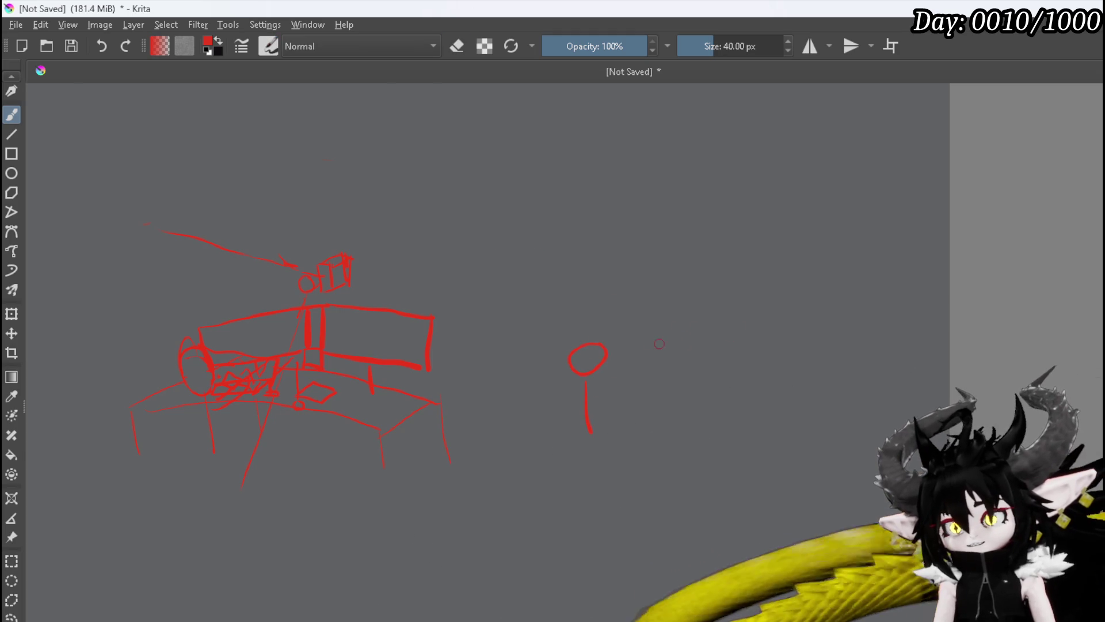
drag(618, 253, 619, 313)
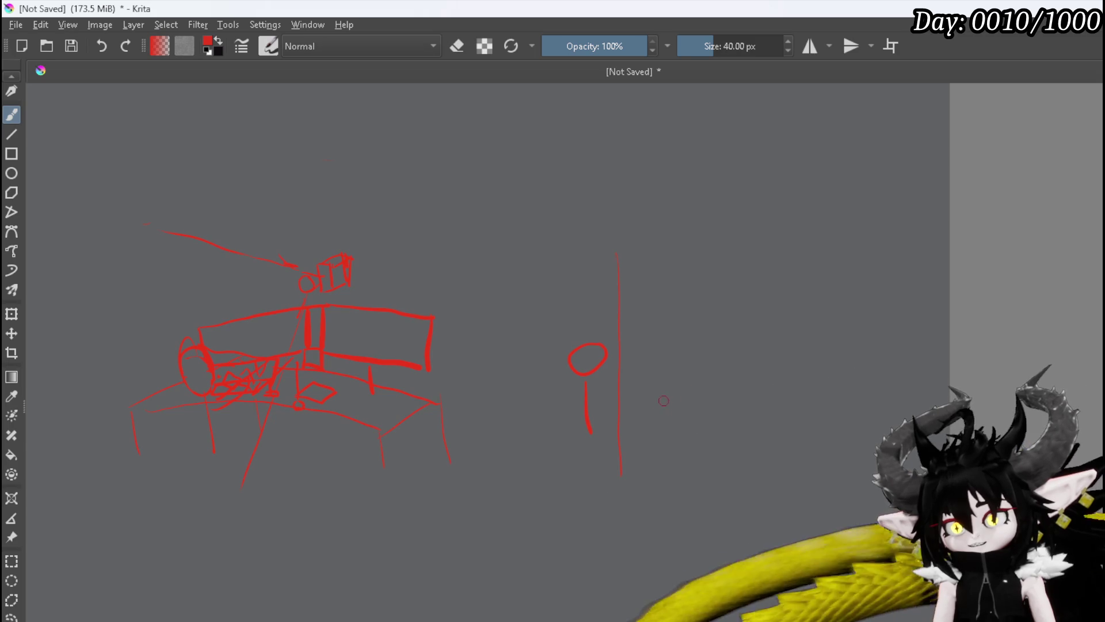
drag(652, 404, 707, 419)
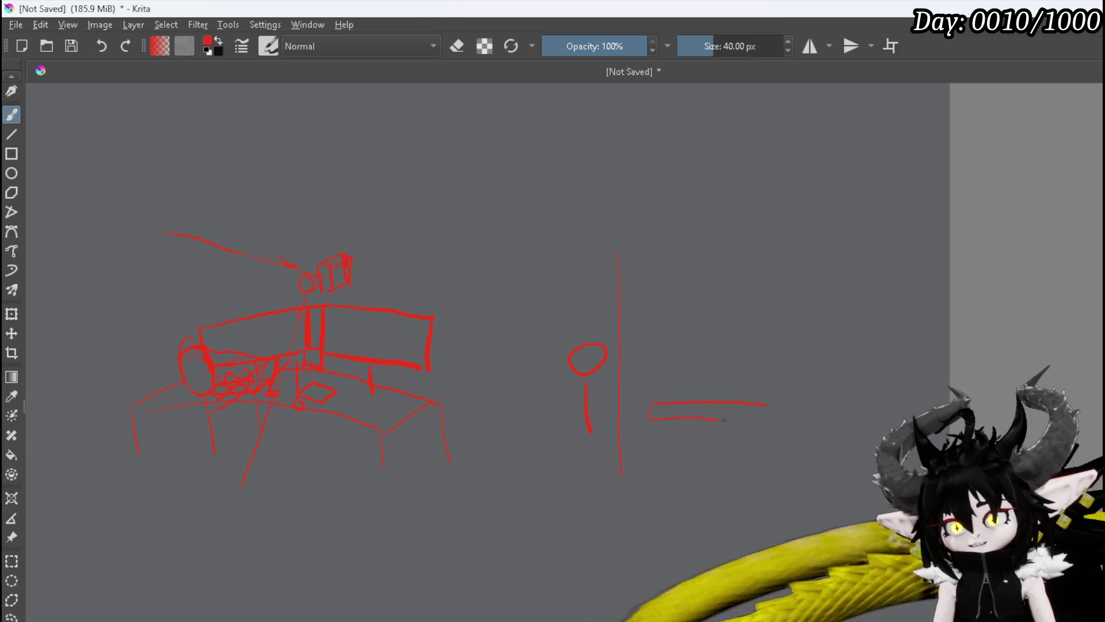
mouse_move(757, 228)
mouse_down()
mouse_move(758, 369)
mouse_move(800, 424)
mouse_up()
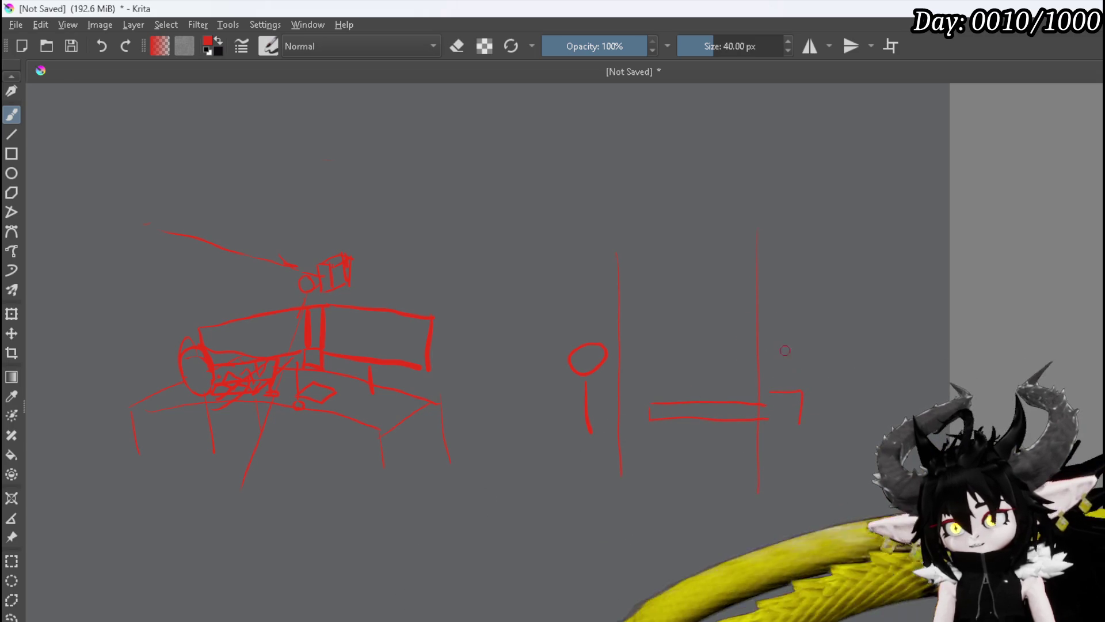
mouse_move(778, 375)
mouse_down()
mouse_move(778, 342)
mouse_move(793, 339)
mouse_up()
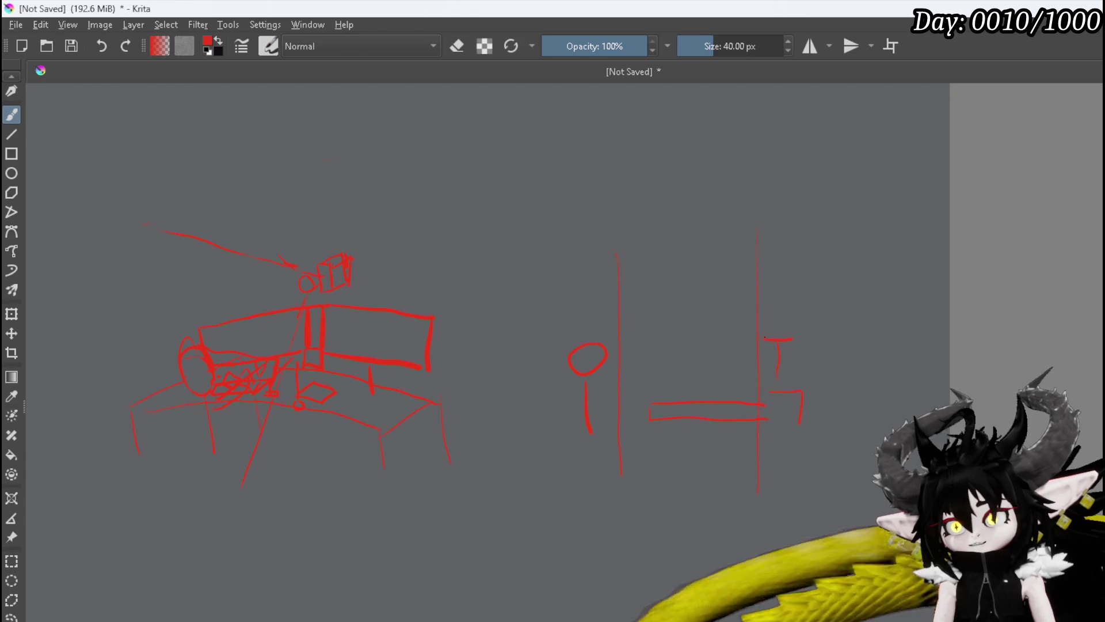
drag(764, 281, 794, 340)
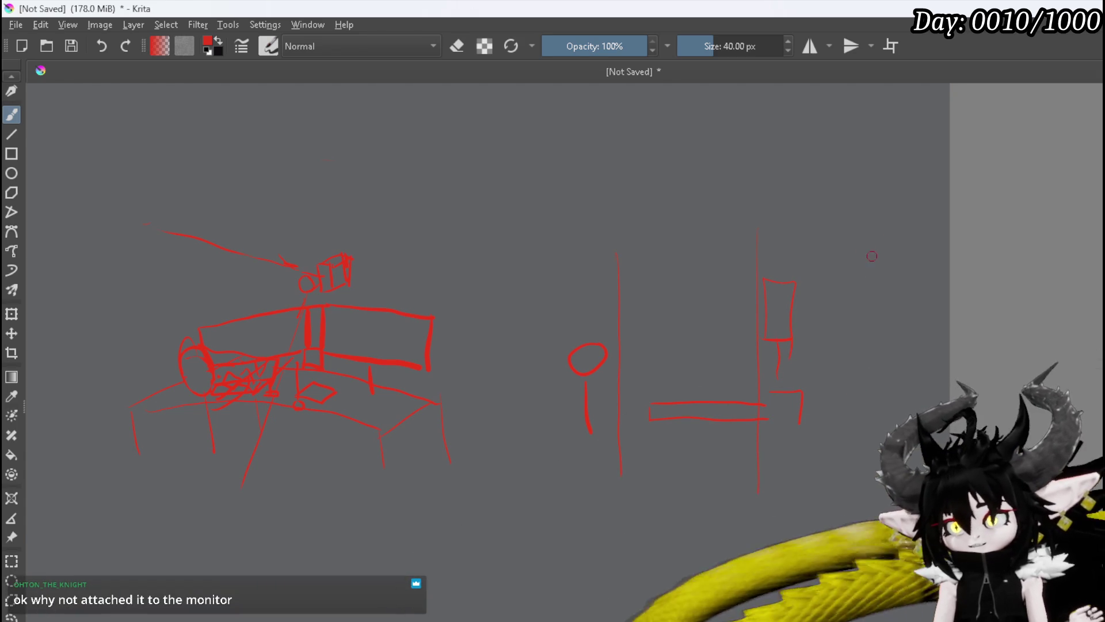
drag(875, 237, 869, 511)
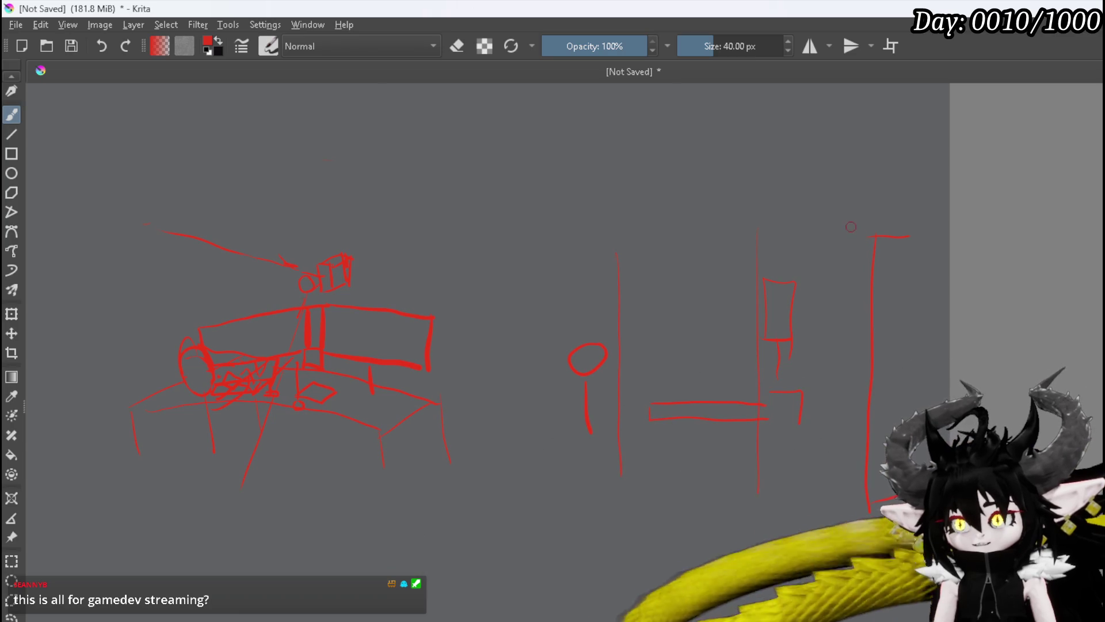
Mark an X above the far-right line and add arm, foot and body details to the stick figure.
drag(877, 194, 835, 242)
drag(830, 196, 869, 241)
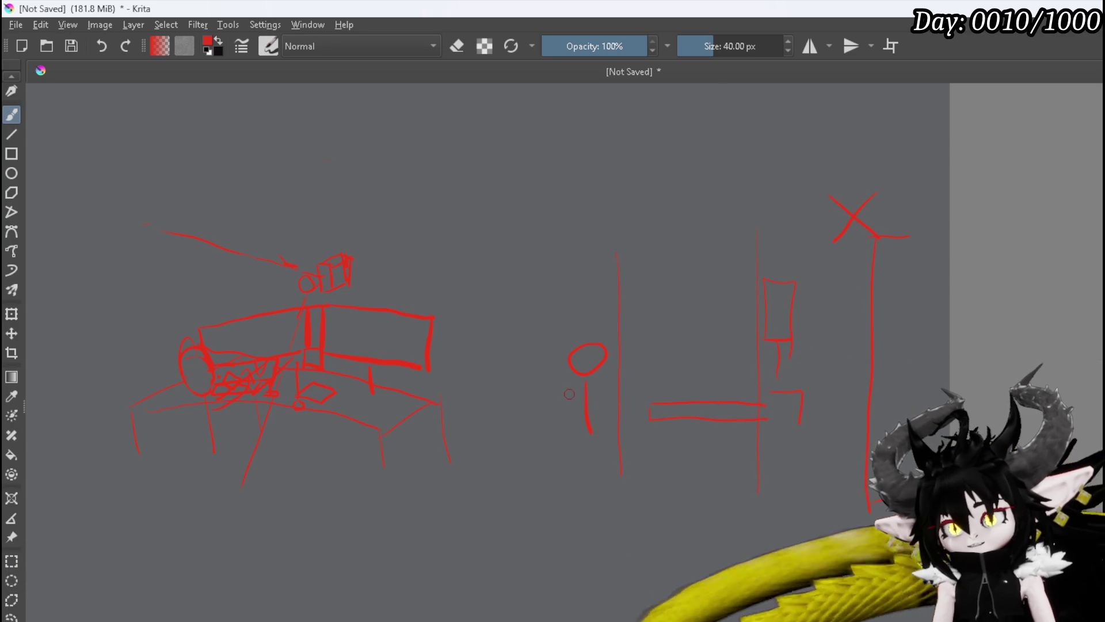
drag(566, 397, 586, 463)
drag(581, 450, 608, 460)
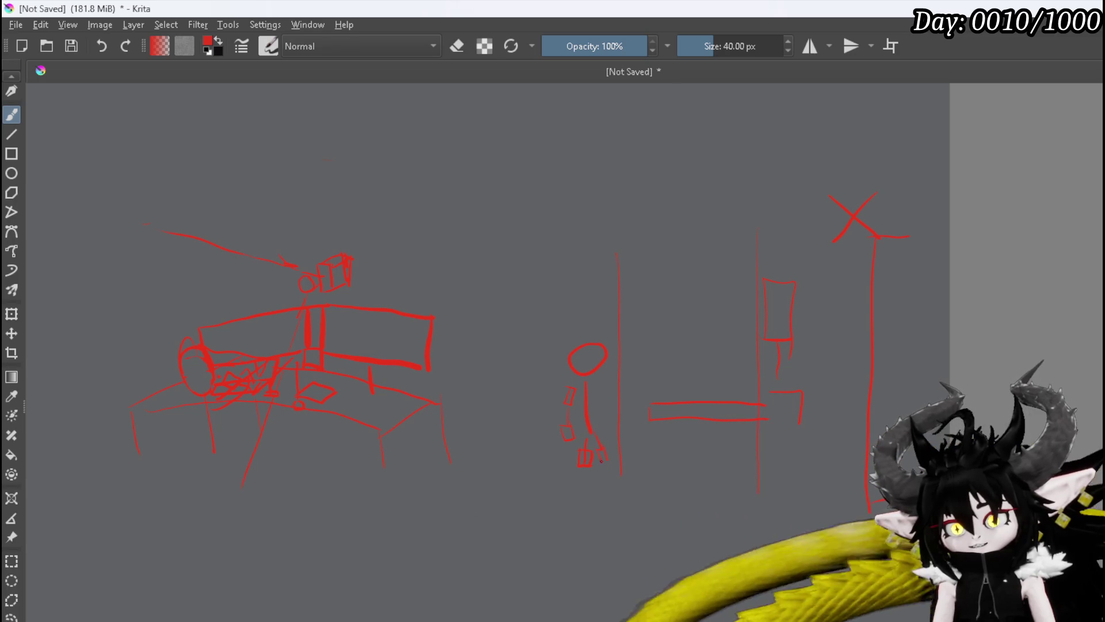
mouse_move(603, 411)
mouse_down()
mouse_move(596, 393)
mouse_move(604, 411)
mouse_up()
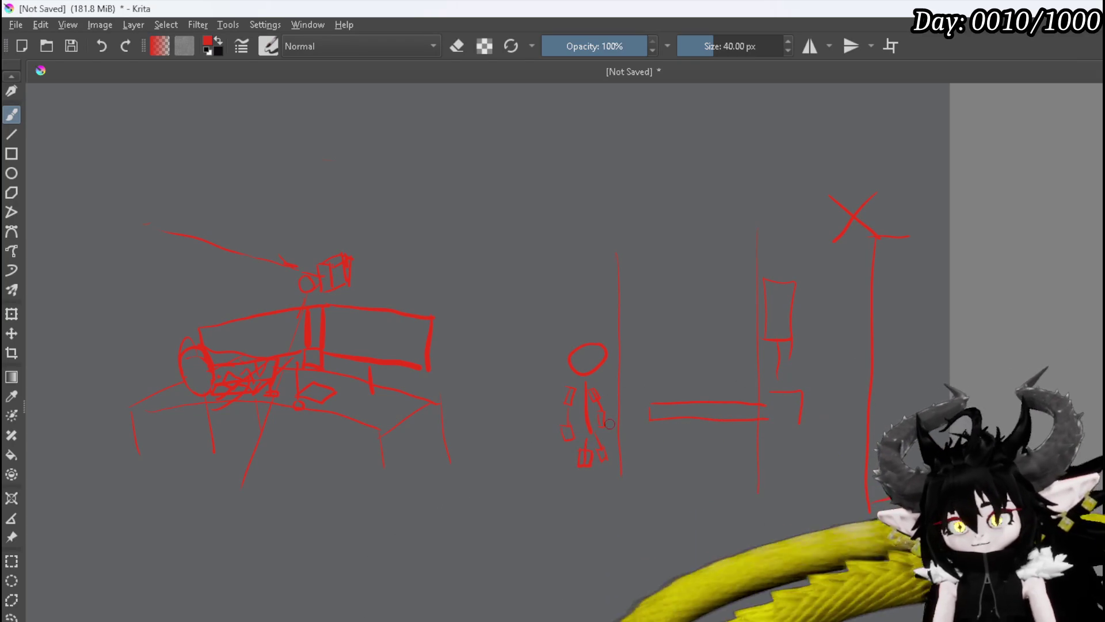
mouse_move(654, 385)
mouse_down()
mouse_move(654, 398)
mouse_move(655, 382)
mouse_up()
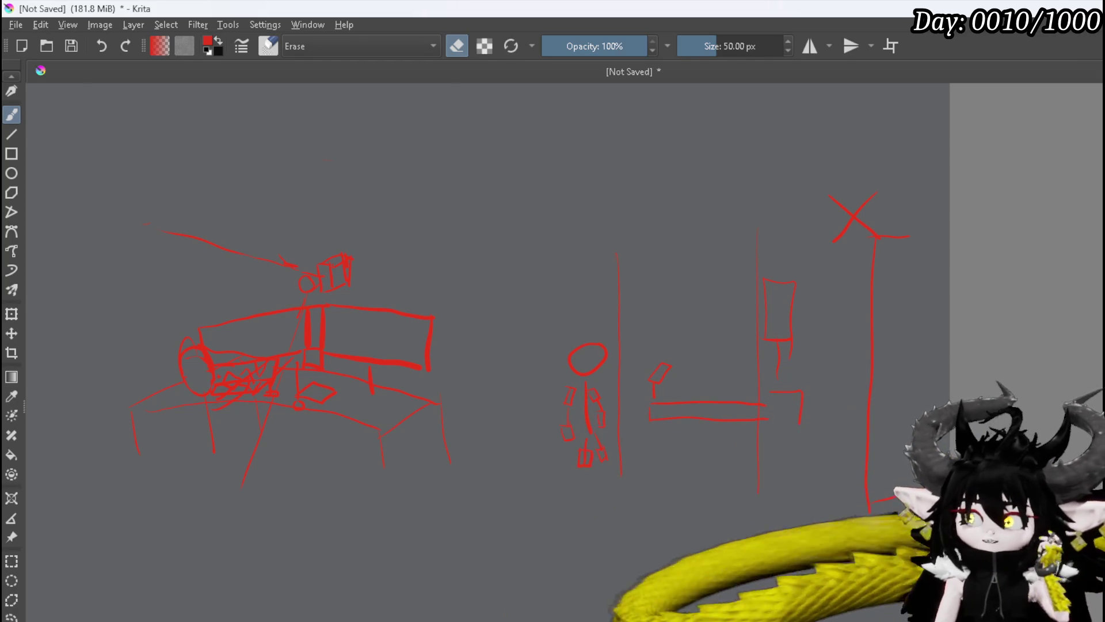
Draw a ceiling line joining the right walls and label it '4m'.
key(e)
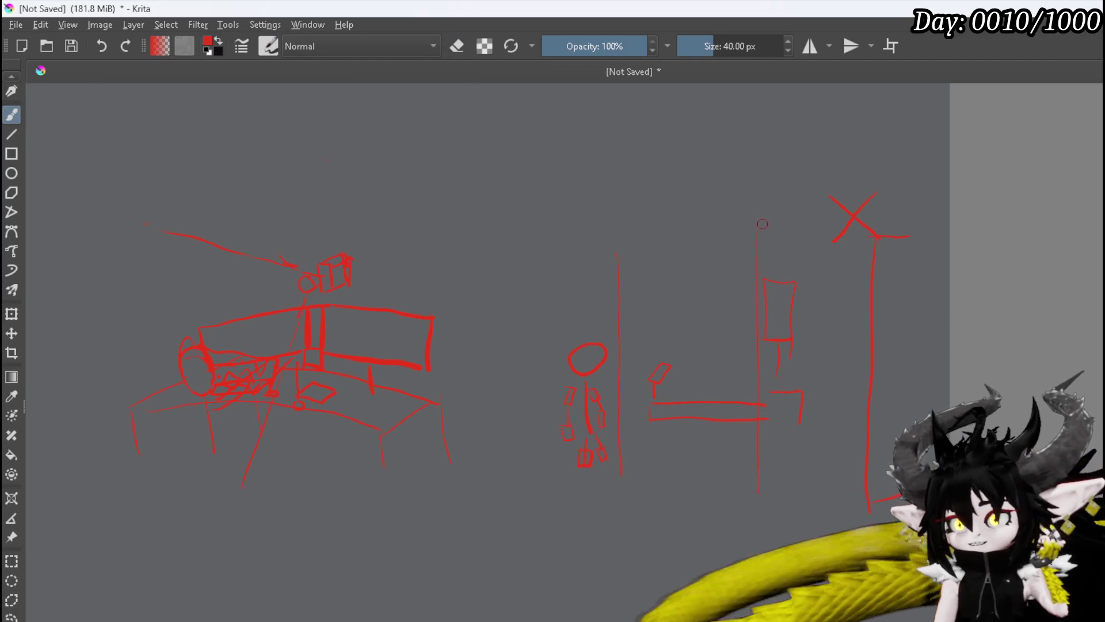
mouse_move(775, 245)
mouse_down()
mouse_move(774, 268)
mouse_move(845, 236)
mouse_up()
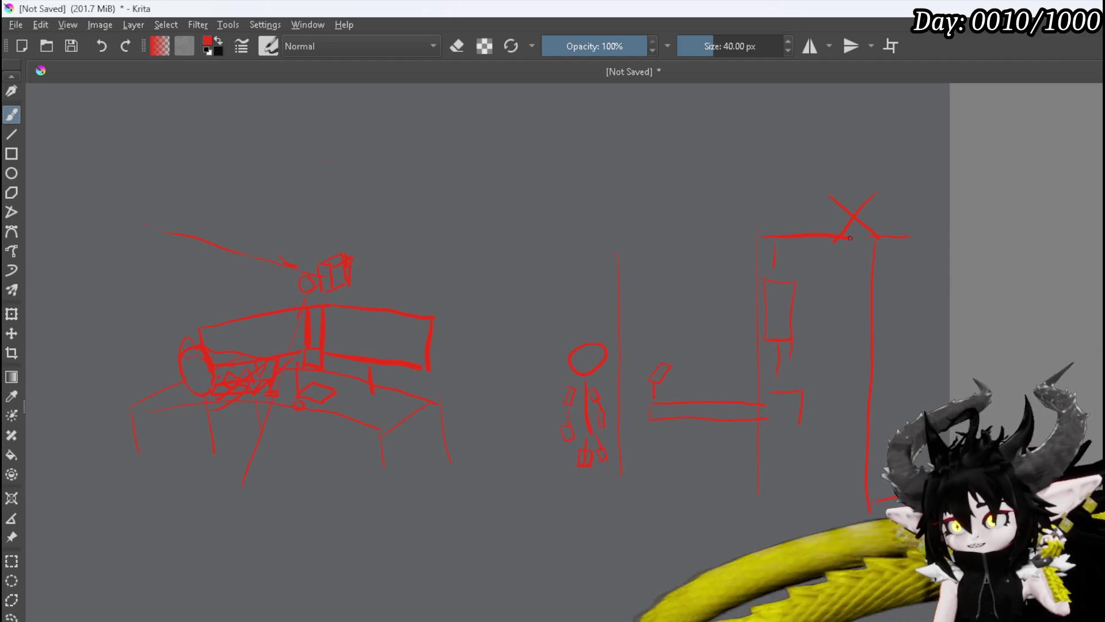
mouse_move(775, 189)
mouse_down()
mouse_move(789, 206)
mouse_move(781, 216)
mouse_up()
click(793, 211)
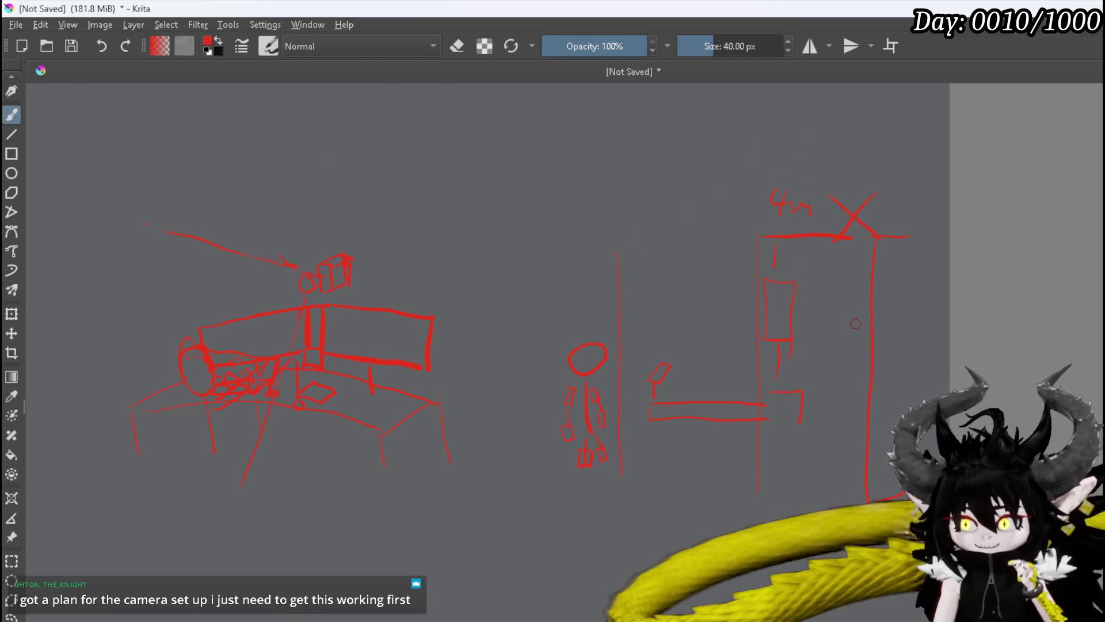
Draw a wall bracket, a camera at top right, a long line to the desk, and a down-left sight line.
drag(870, 298, 870, 316)
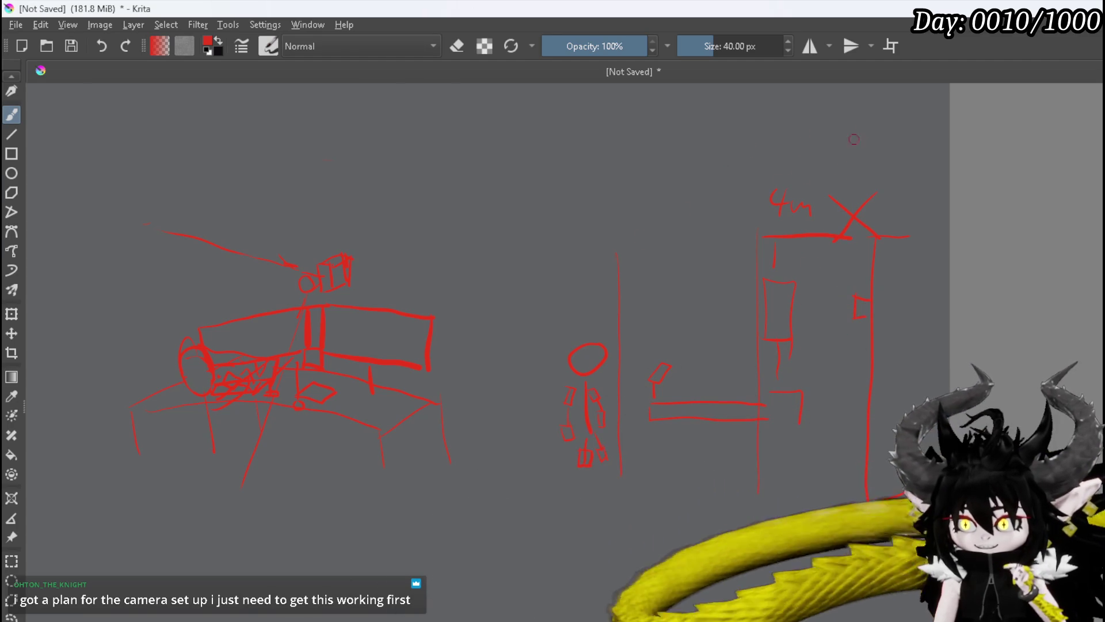
drag(887, 122, 878, 159)
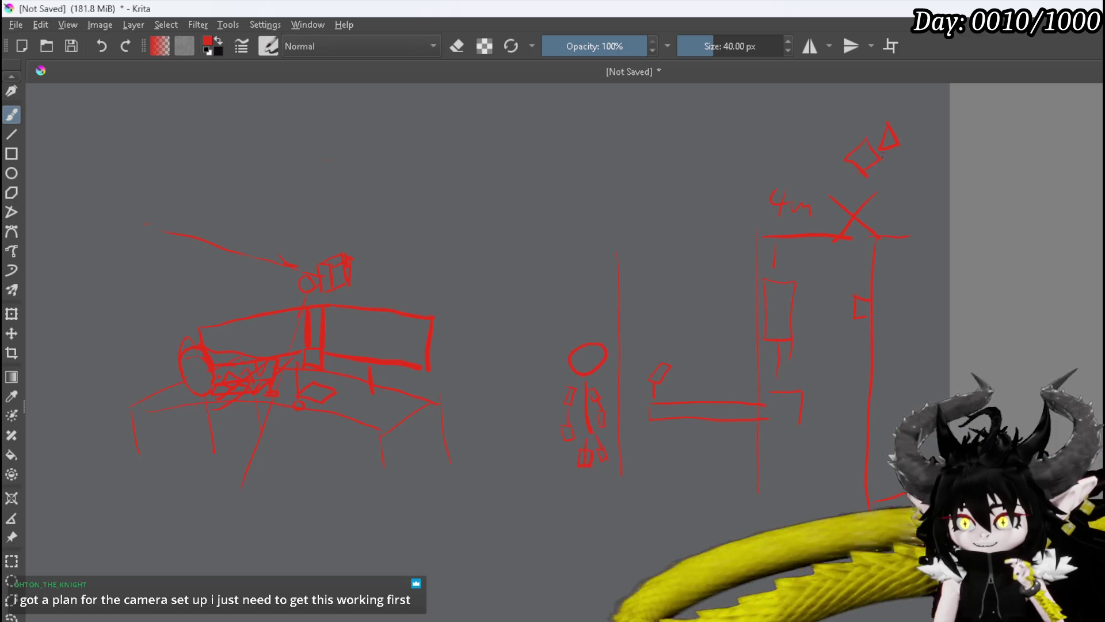
drag(428, 295, 840, 167)
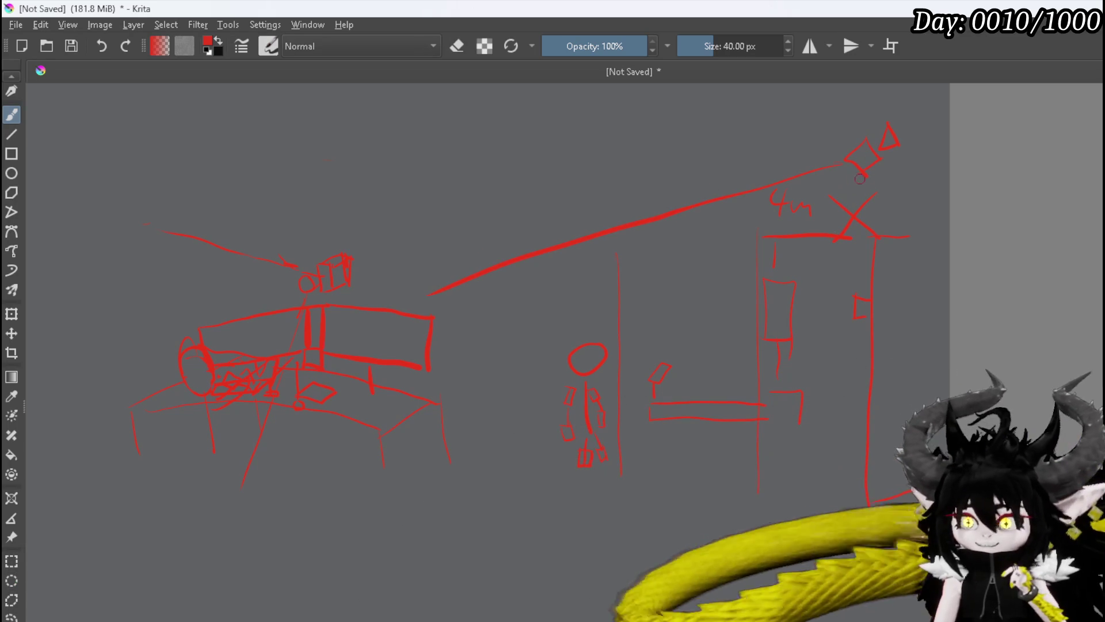
drag(851, 173, 633, 492)
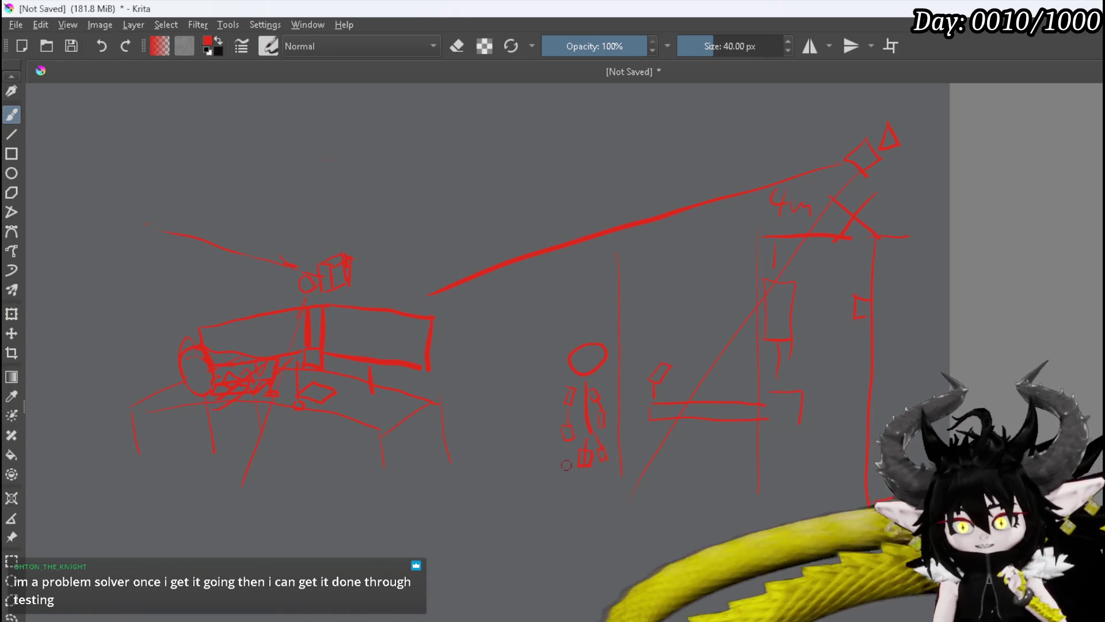
Sketch floor lines at the lower left, a small head, and strokes beside the stick figure.
drag(204, 593, 529, 460)
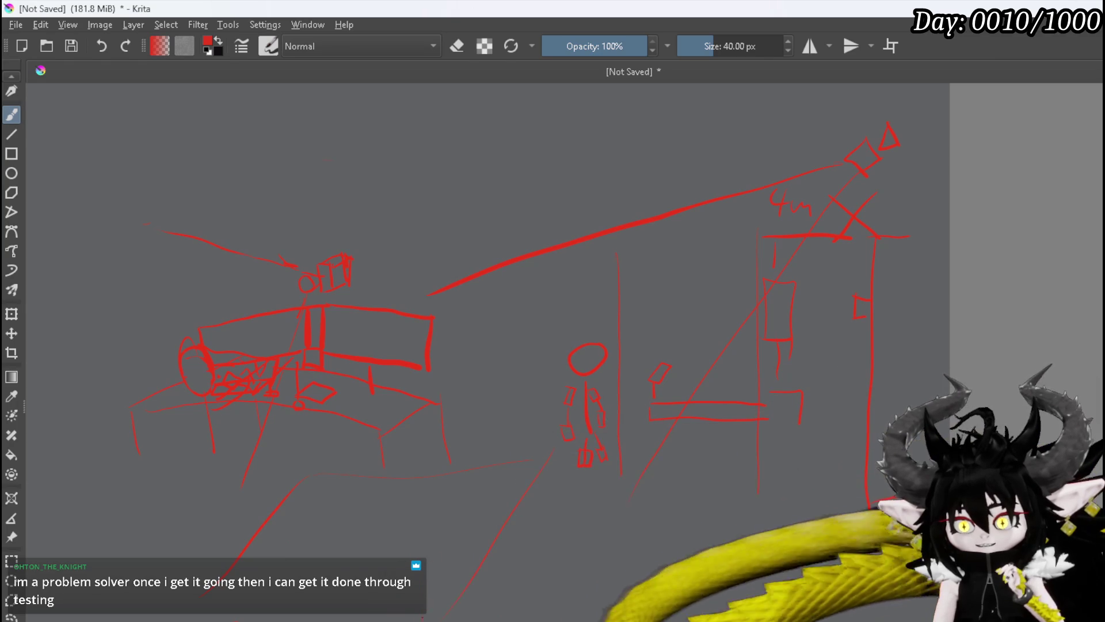
drag(415, 520, 412, 498)
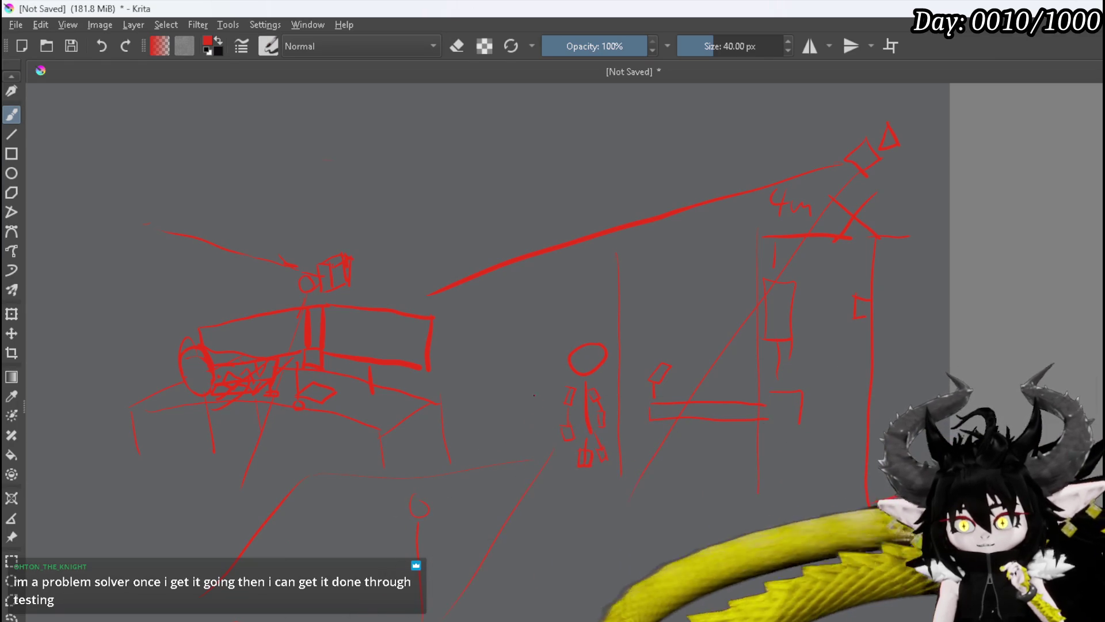
mouse_move(526, 357)
mouse_down()
mouse_move(522, 384)
mouse_move(480, 384)
mouse_up()
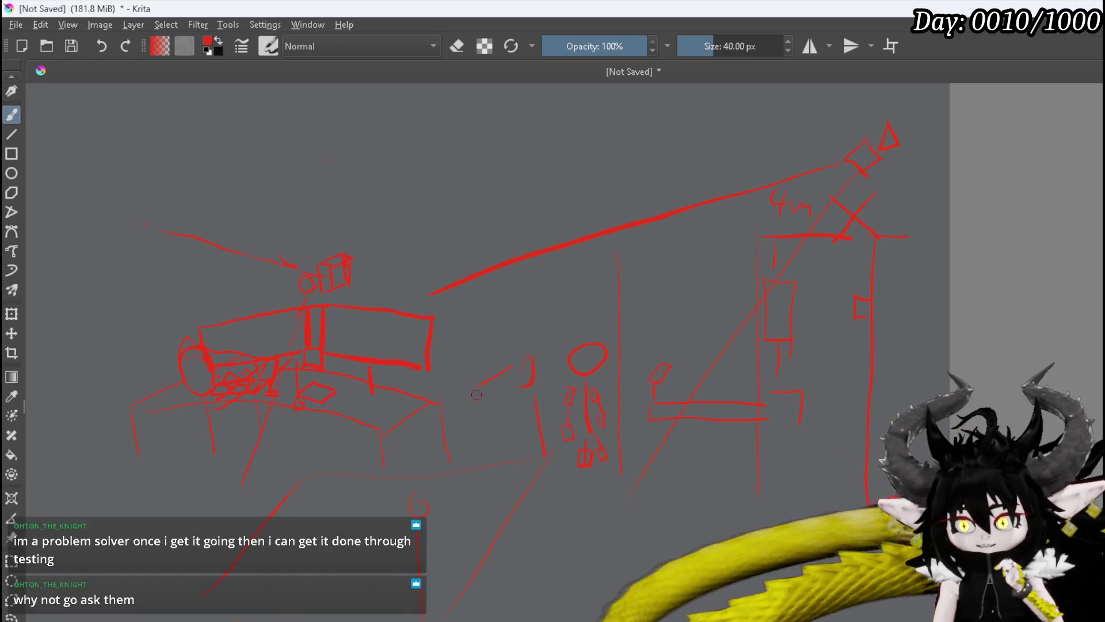
drag(377, 477, 410, 494)
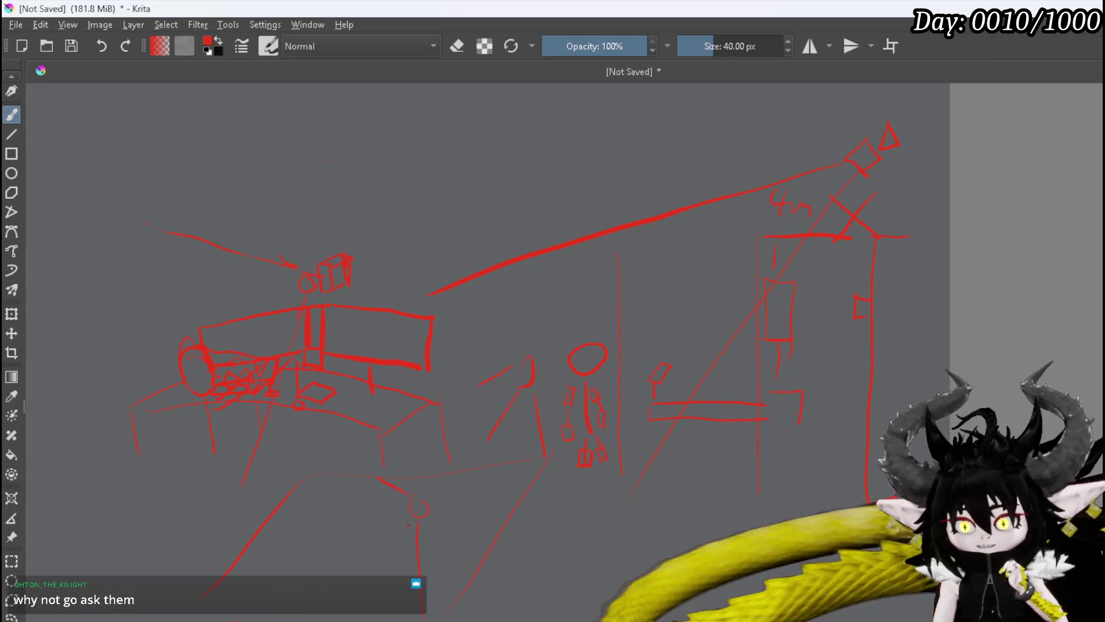
Draw a four-sided panel below the figure and a second small figure, then switch to the eraser.
mouse_move(552, 484)
mouse_down()
mouse_move(596, 485)
mouse_move(584, 551)
mouse_up()
drag(599, 486, 573, 553)
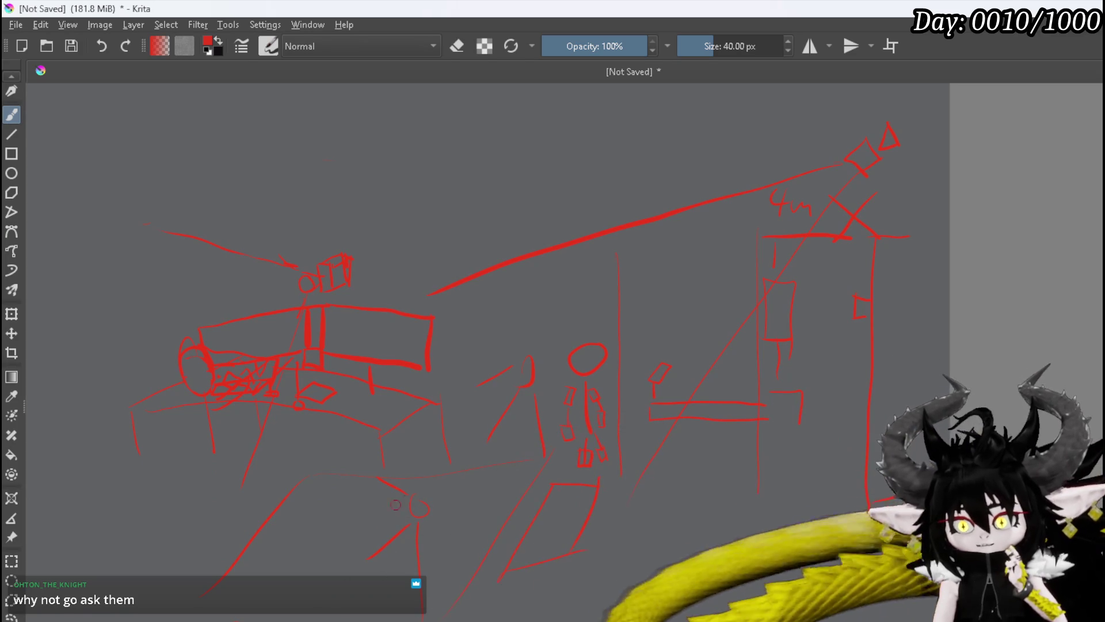
drag(361, 475, 364, 527)
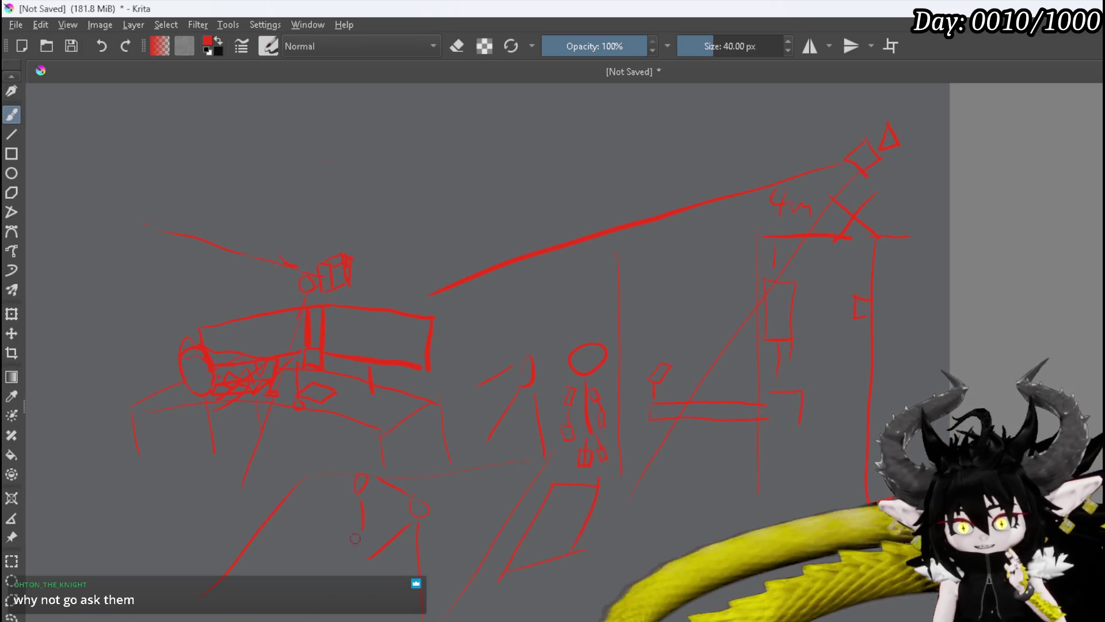
drag(483, 519, 521, 519)
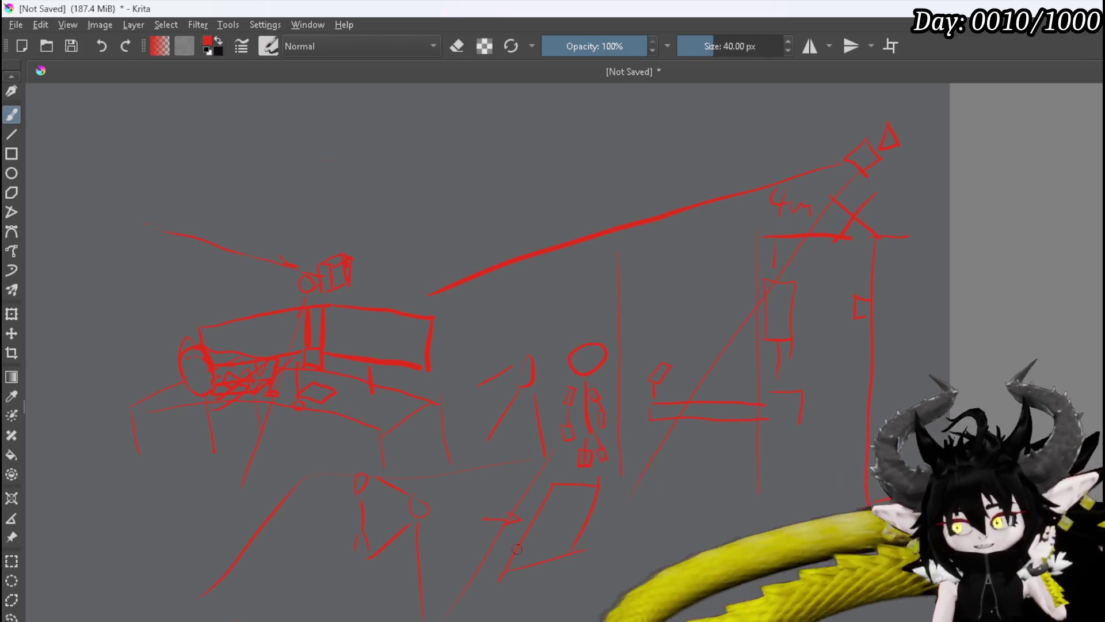
key(e)
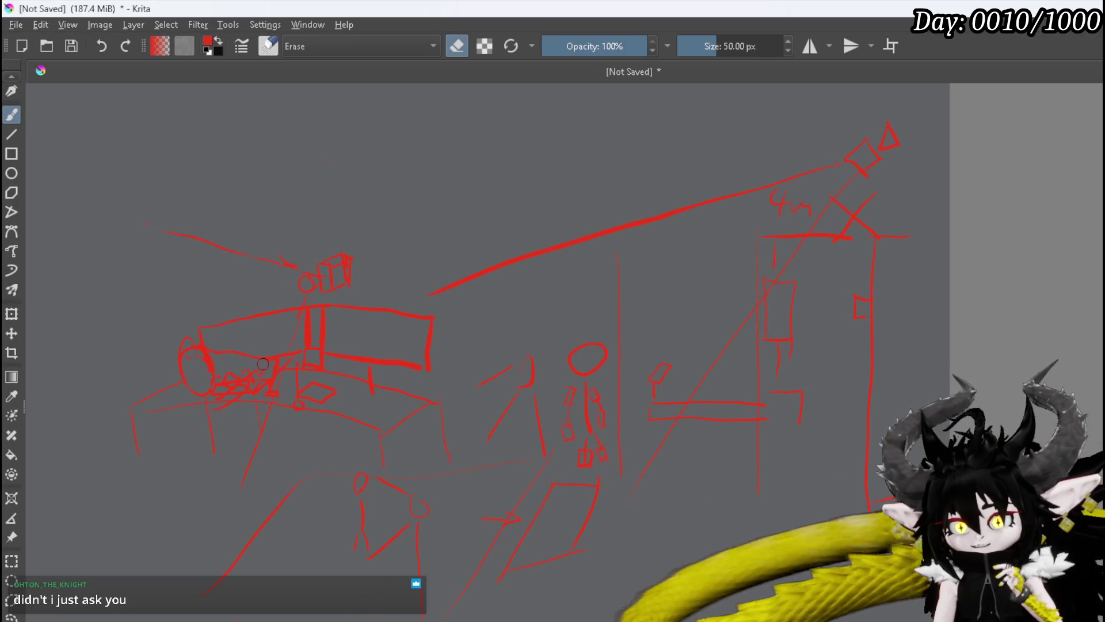
Erase stray scribbles at the desk's left end, then return the brush to normal painting.
drag(247, 378, 219, 387)
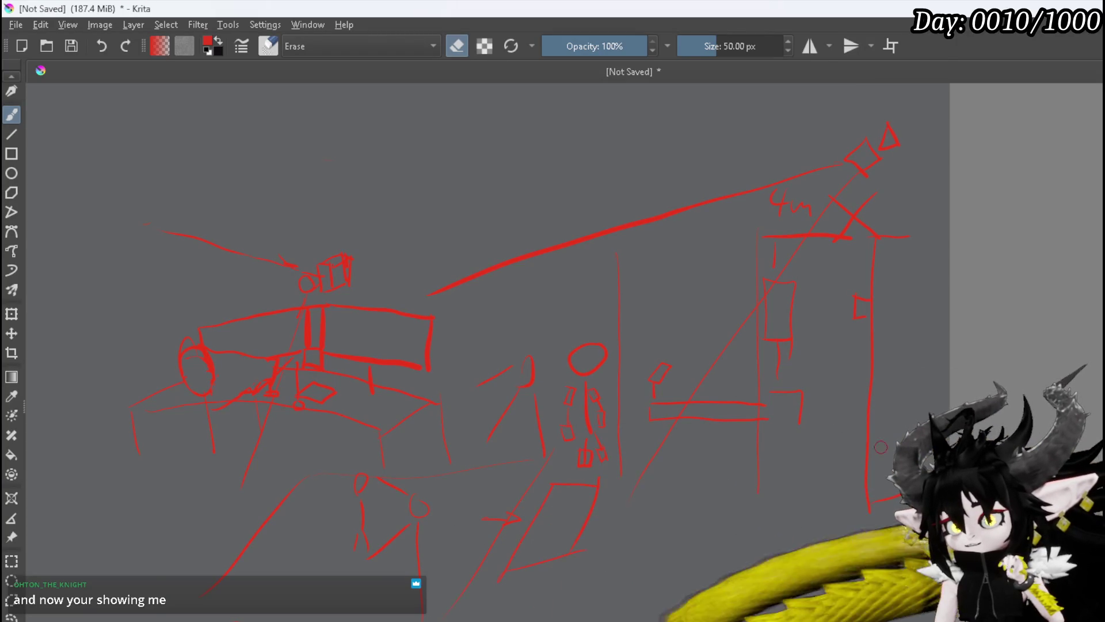
scroll(851, 448, down, 1)
scroll(851, 447, up, 1)
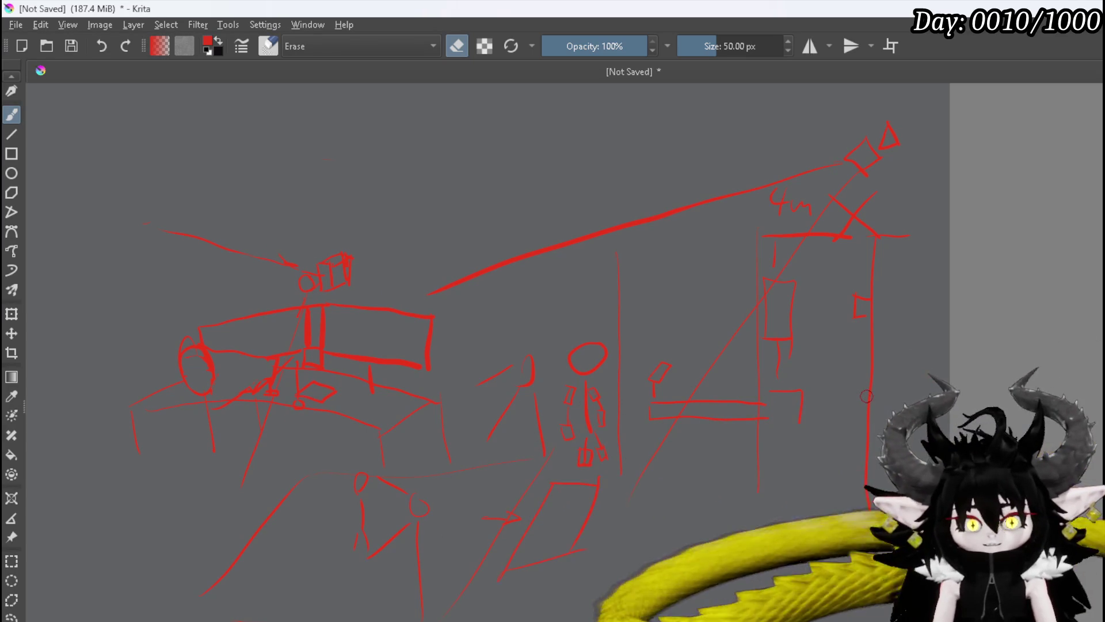
key(e)
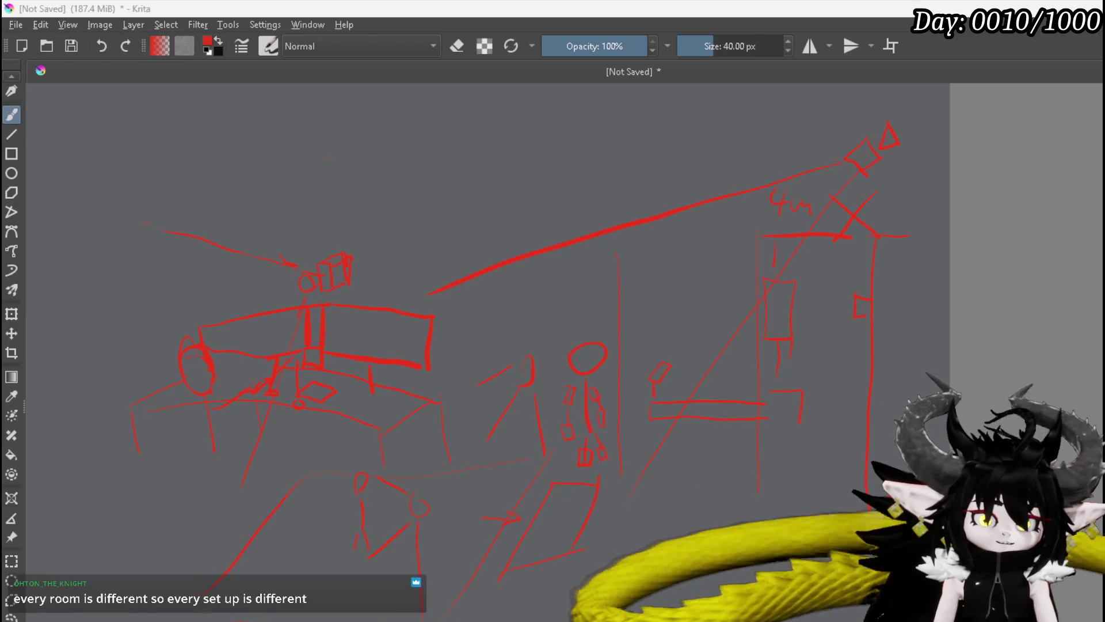
Bring the browser showing the Amazon Logitech C920 webcam listing over the Krita canvas.
mouse_move(1104, 109)
mouse_down()
mouse_move(595, 108)
mouse_move(431, 95)
mouse_up()
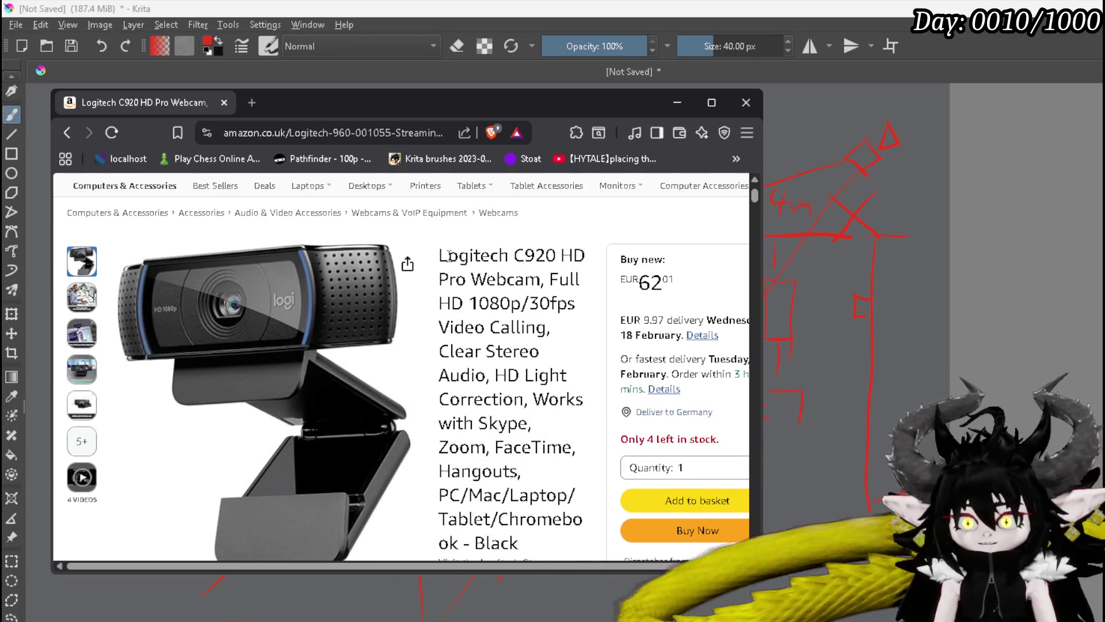
Highlight the 'Logitech C920' product name, then switch from the browser to Blender.
drag(439, 254, 550, 254)
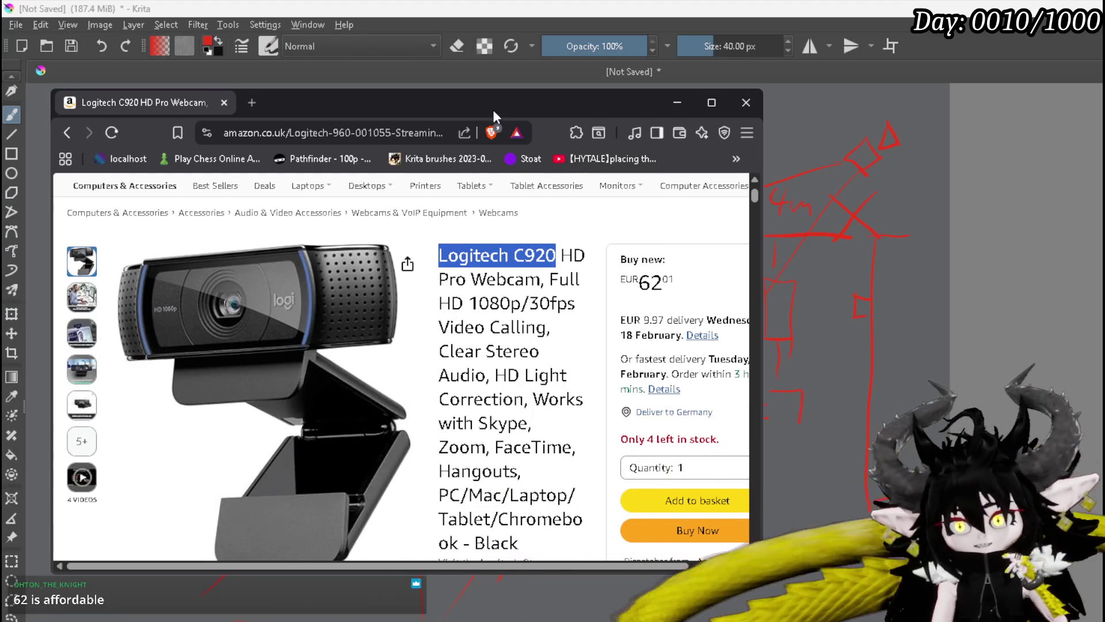
key(alt+Tab)
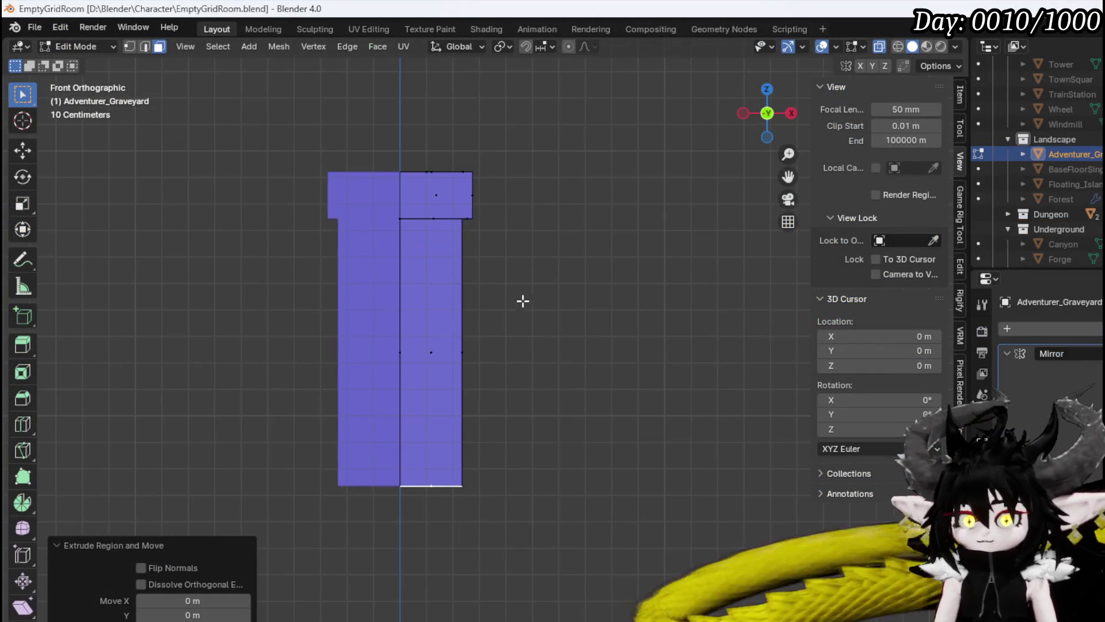
Extrude the post's bottom face downward and taper it to 0.131 scale.
drag(466, 511, 535, 380)
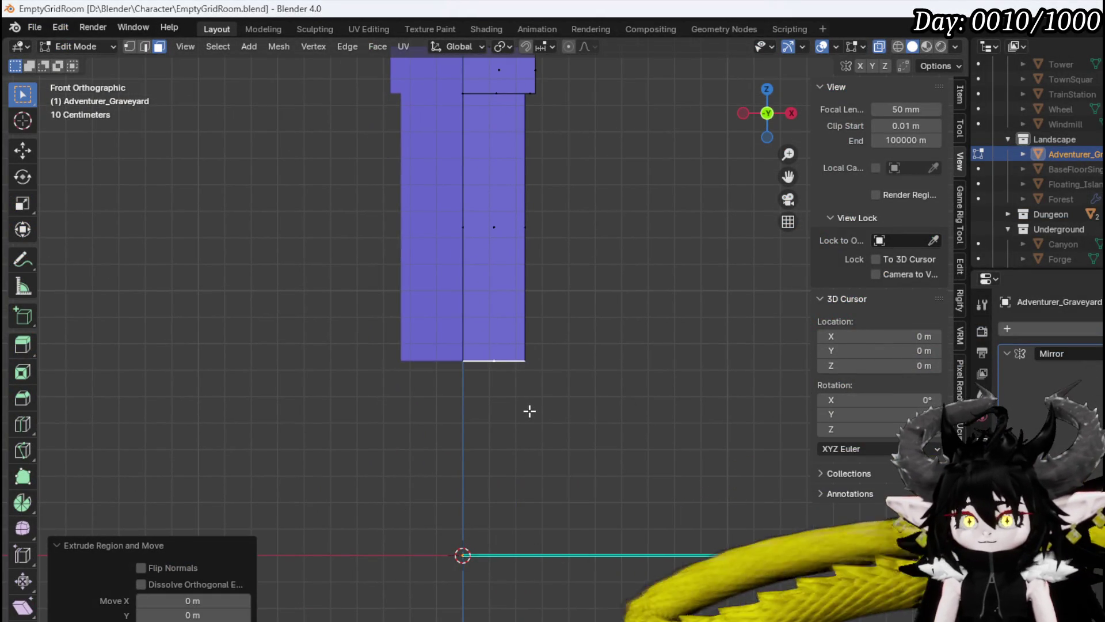
key(s)
click(530, 459)
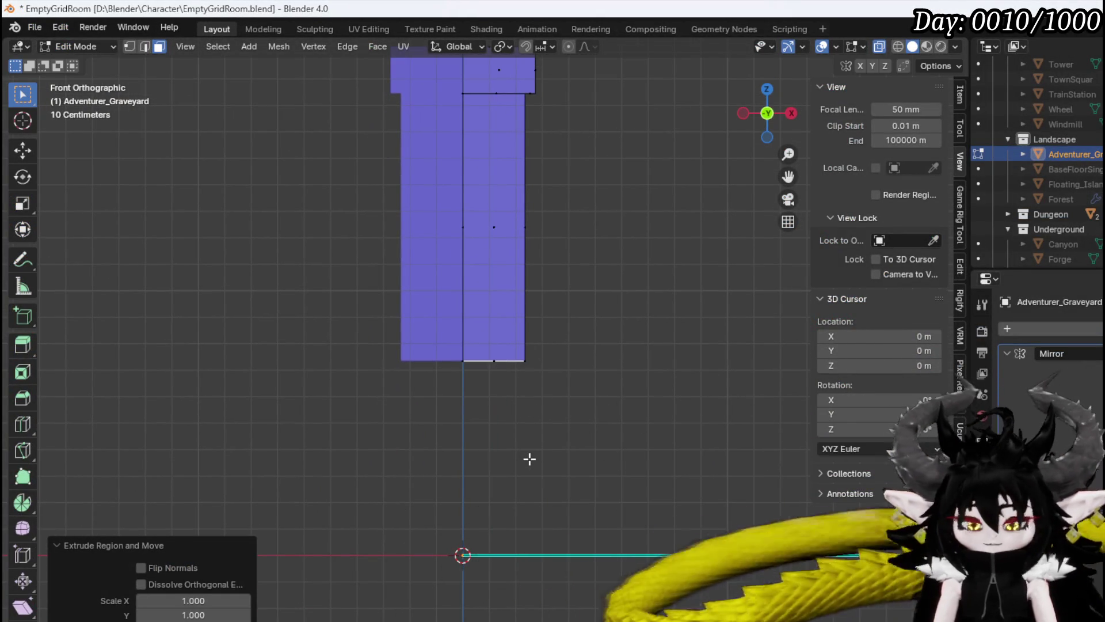
key(e)
click(513, 535)
key(s)
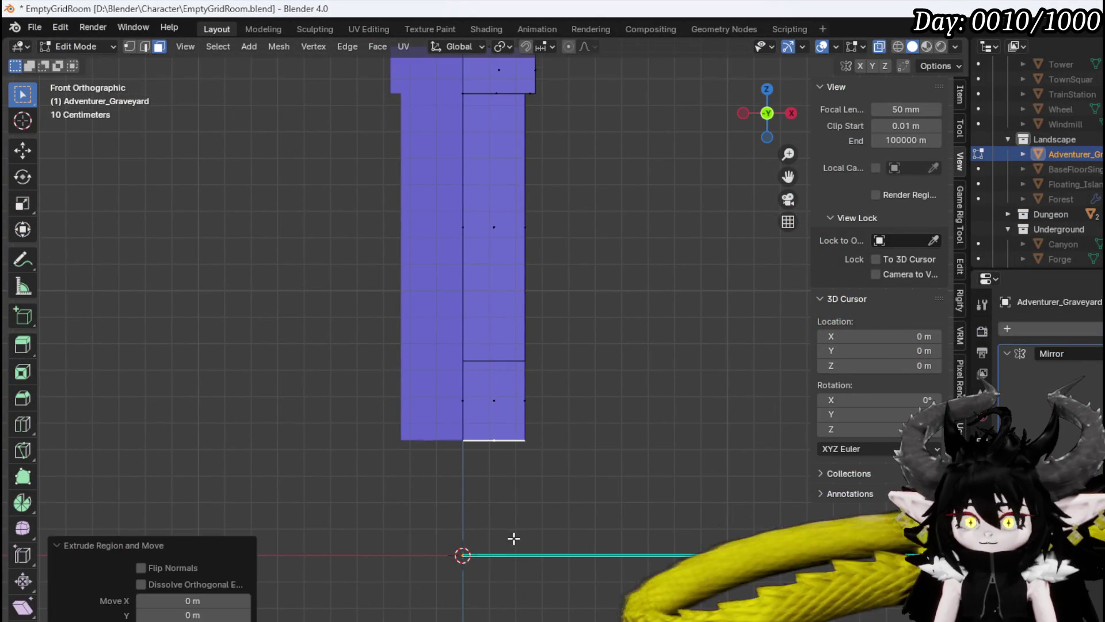
click(505, 468)
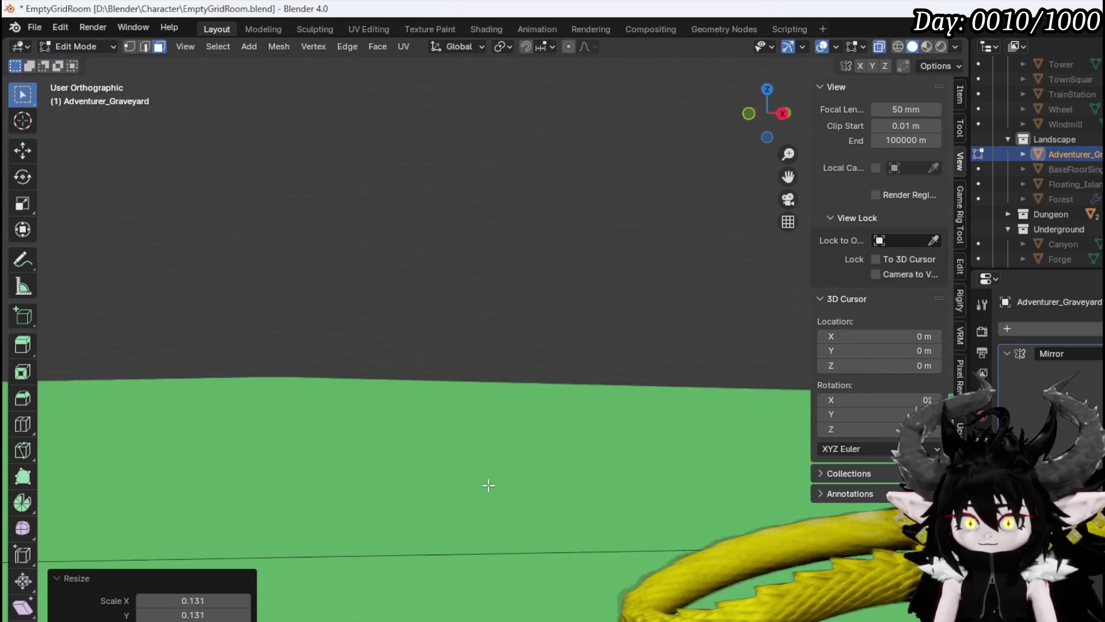
In edge select mode, select the vertical edge loop along the column's corner.
scroll(624, 434, down, 5)
drag(624, 434, 468, 445)
scroll(400, 382, up, 4)
key(2)
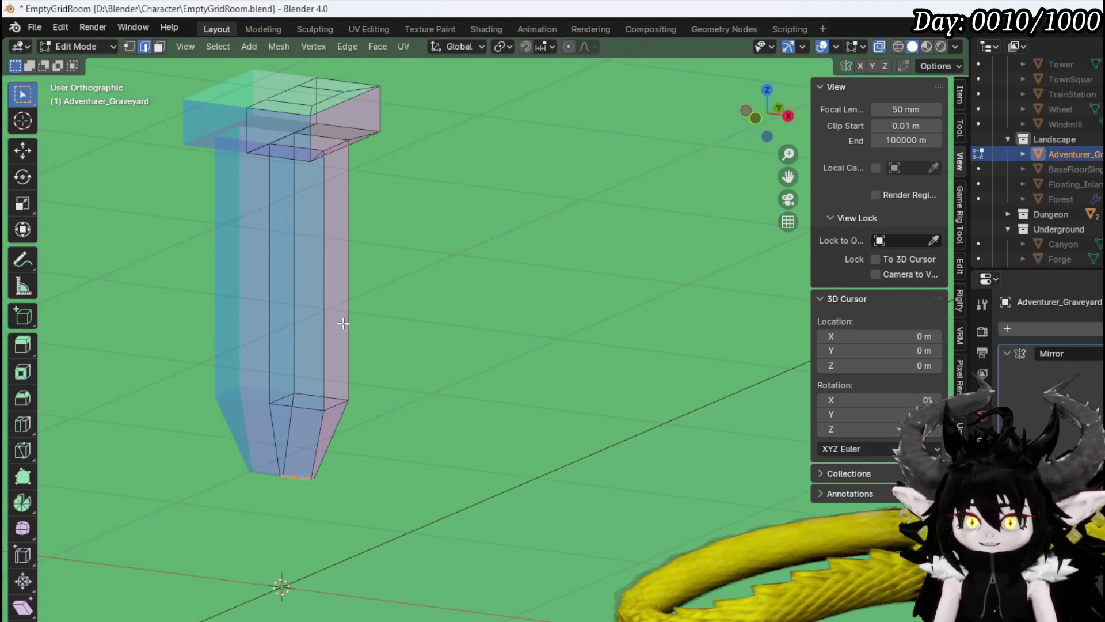
alt+click(315, 280)
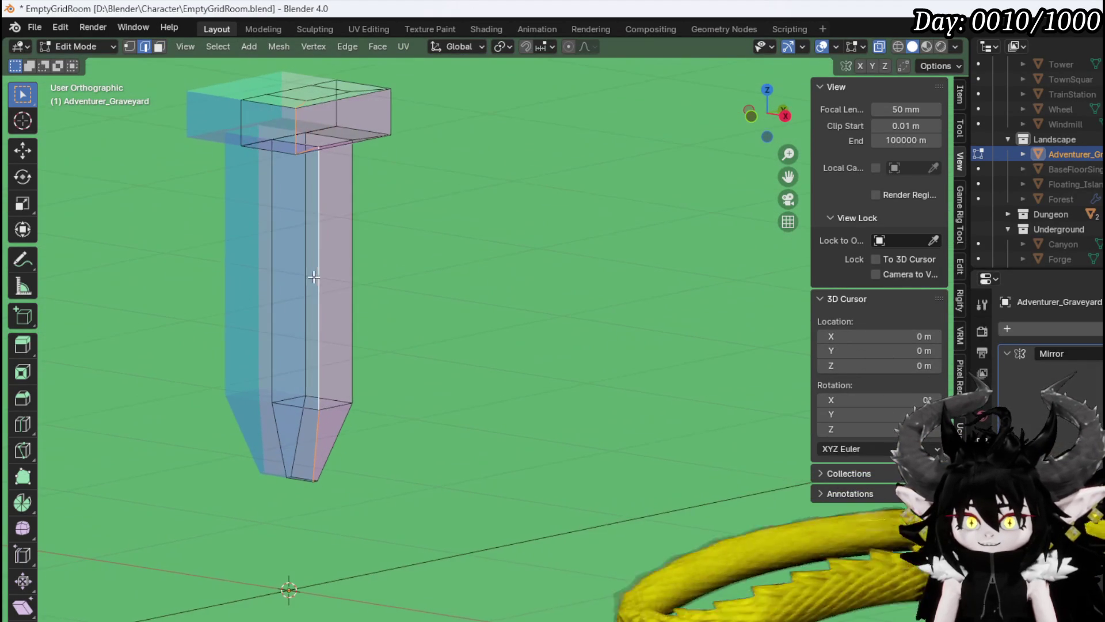
drag(375, 215, 578, 306)
Narrow the selected column edges along Y to 0.124 scale.
key(s)
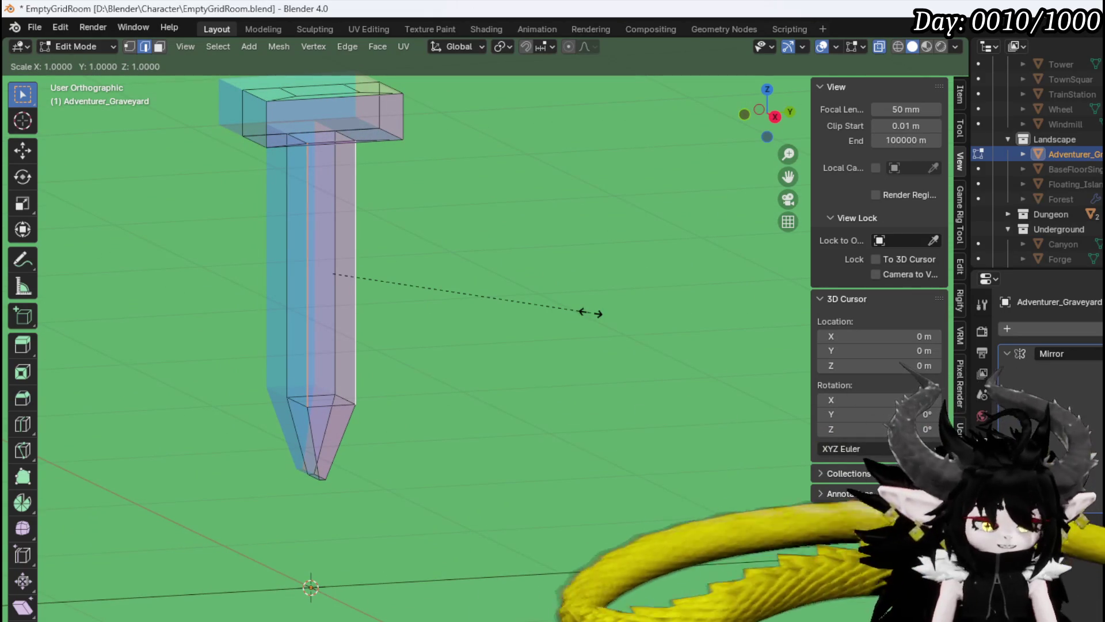
key(x)
key(y)
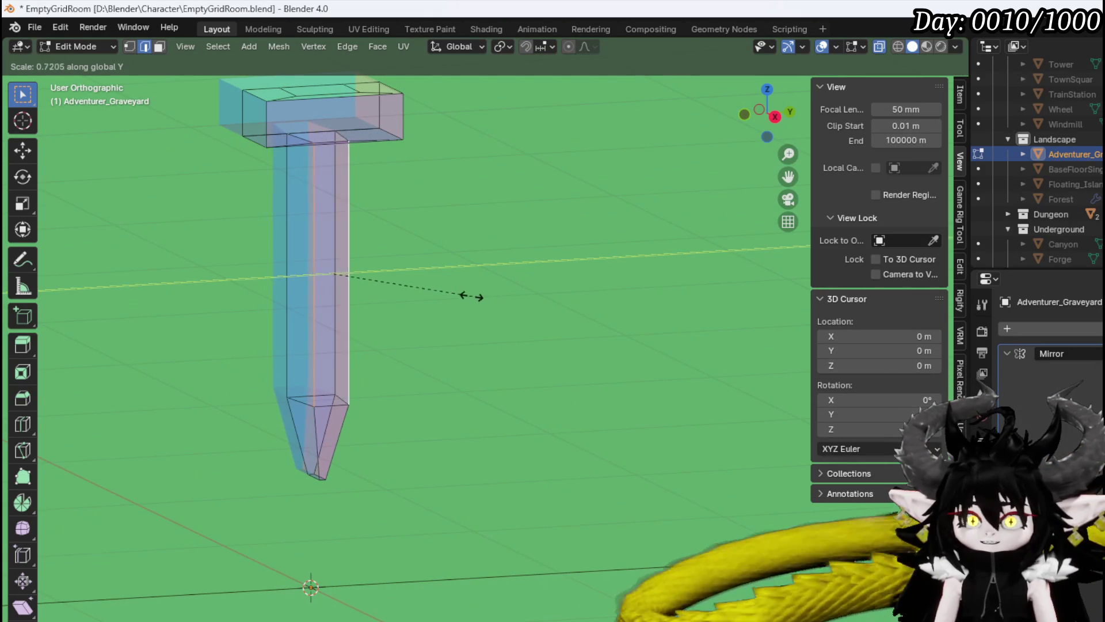
click(353, 271)
scroll(289, 365, up, 3)
scroll(420, 412, up, 5)
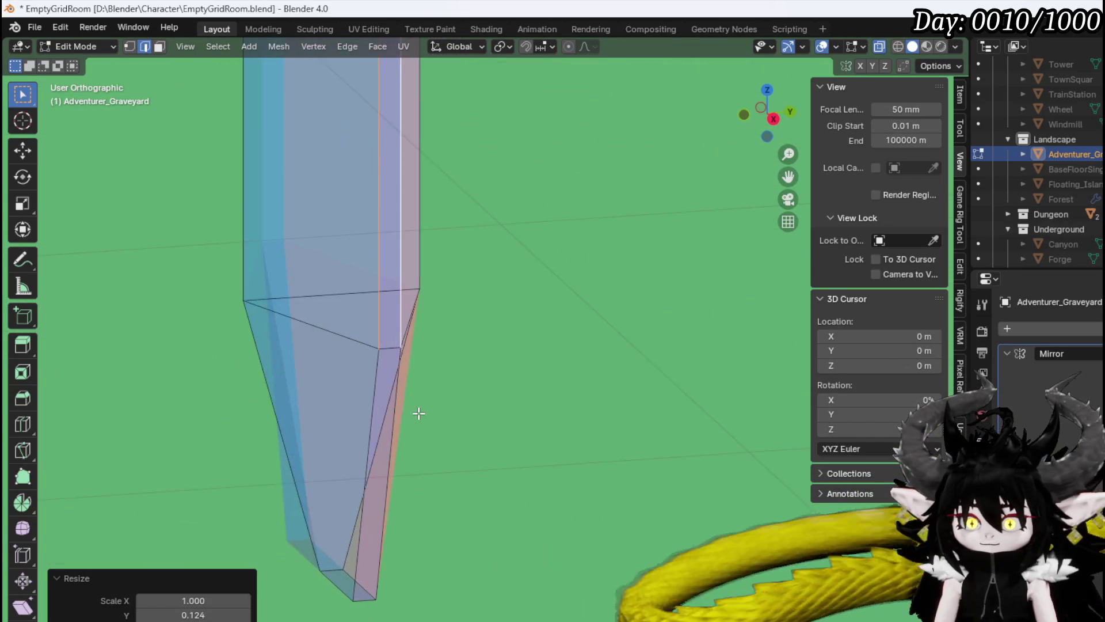
drag(477, 424, 226, 369)
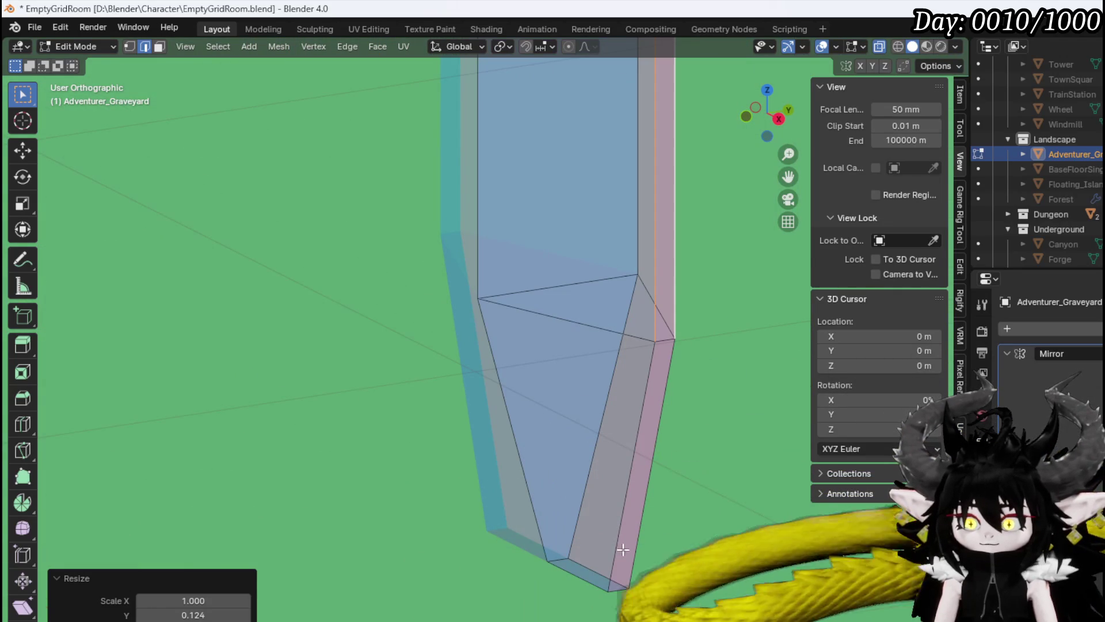
drag(599, 604, 566, 598)
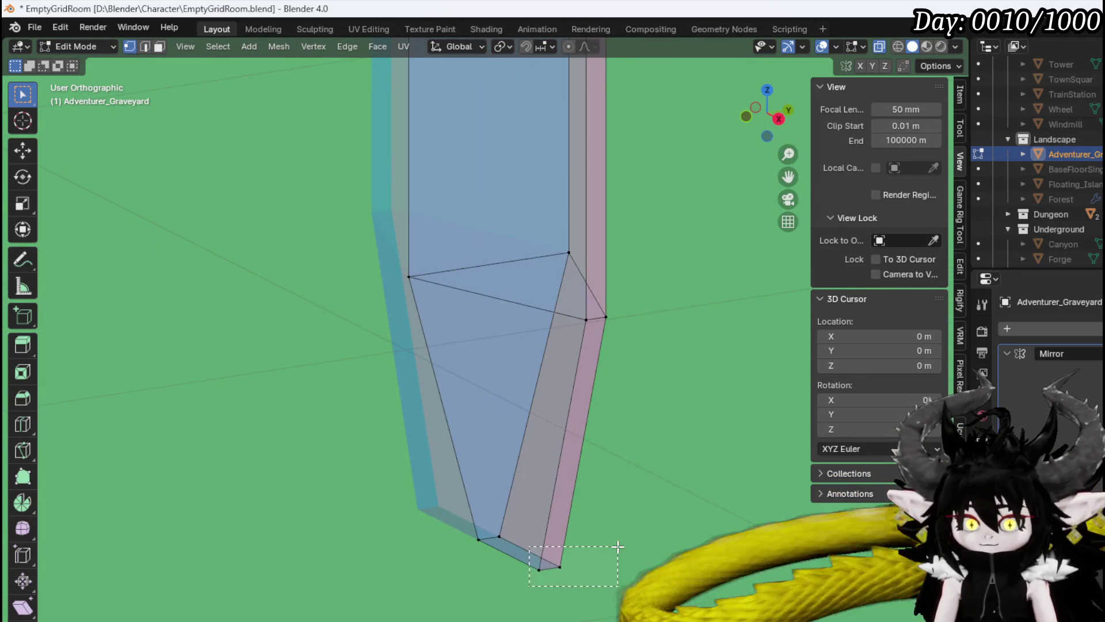
In front view, move the bottom-right tip vertex inward, then select the tip vertices in X-ray.
key(KP_1)
key(g)
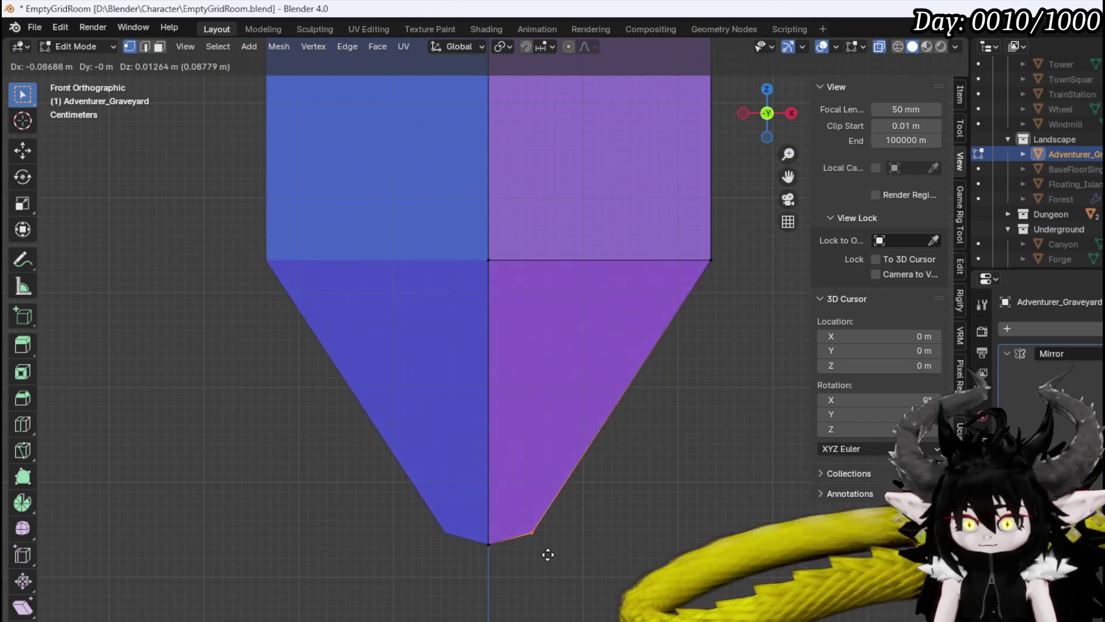
click(512, 566)
key(alt+z)
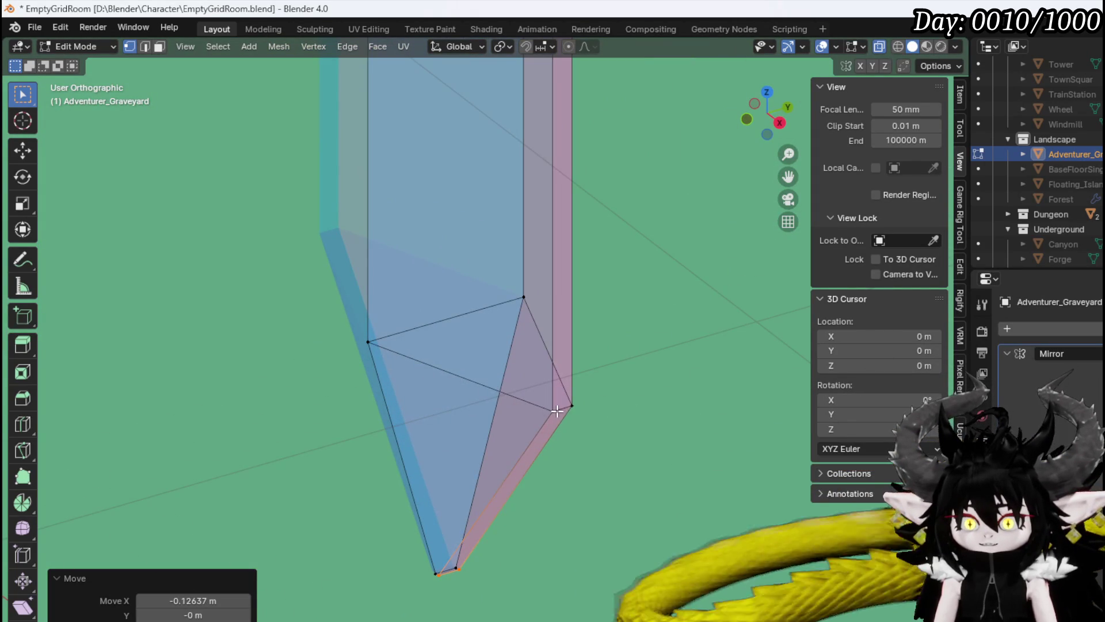
shift+click(554, 411)
scroll(588, 403, down, 3)
scroll(593, 403, up, 4)
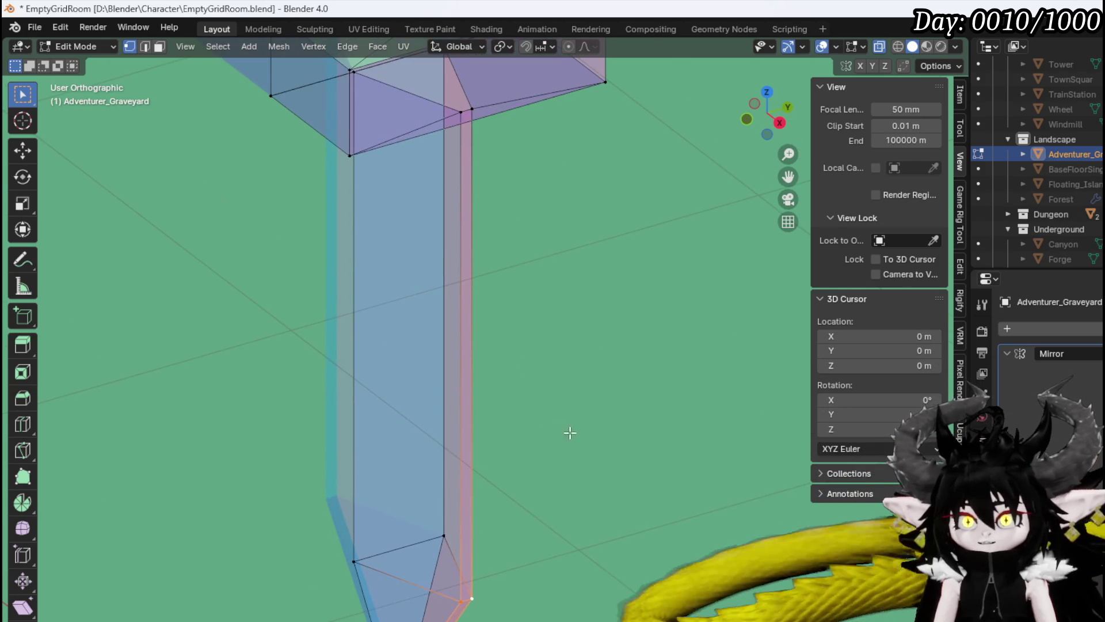
shift+scroll(616, 461, down, 3)
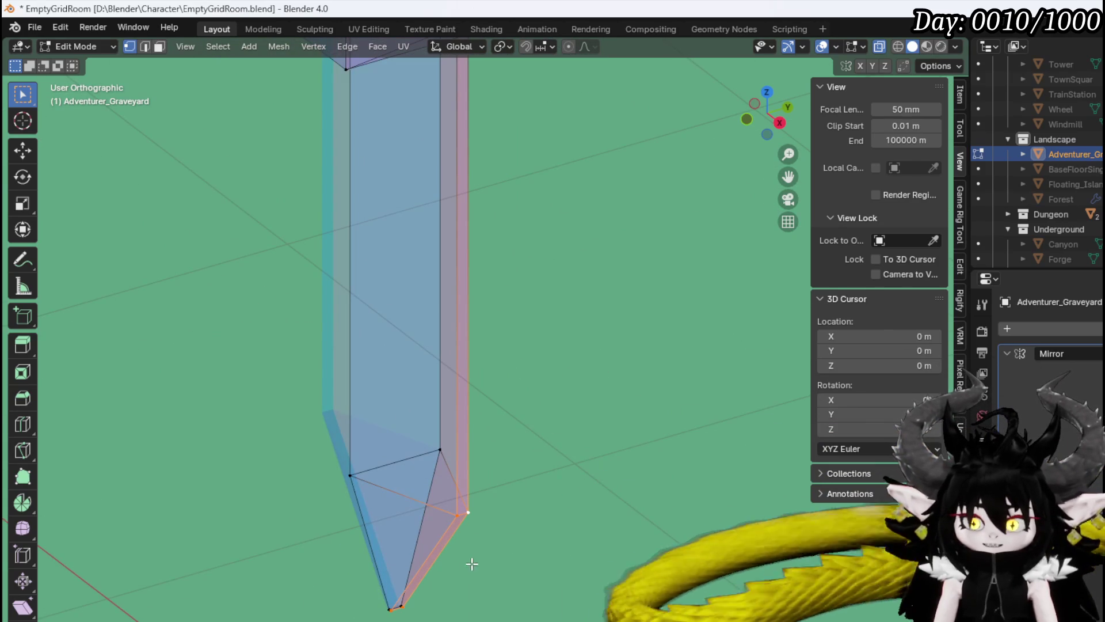
shift+click(387, 605)
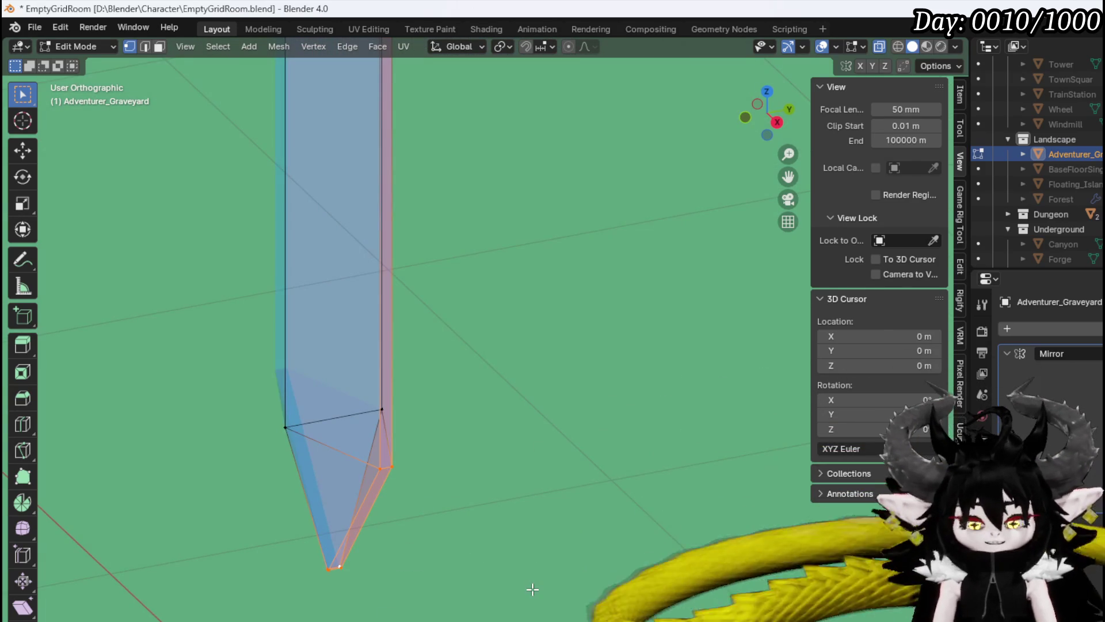
From the right side view, squeeze the tip vertices along Y to 0.367.
key(KP_3)
scroll(380, 368, up, 5)
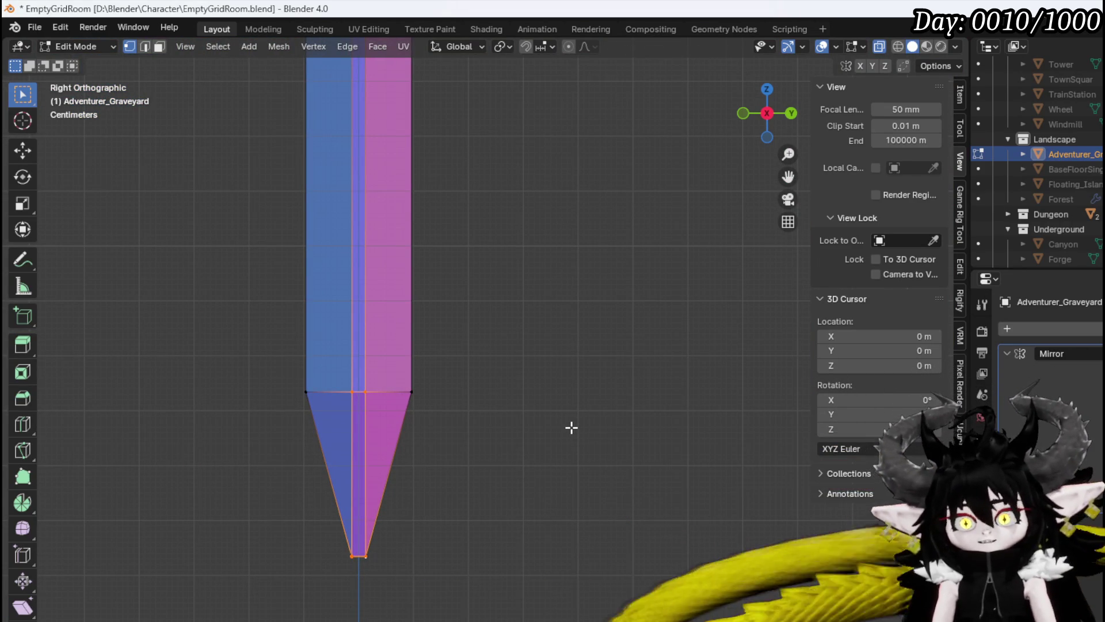
key(s)
key(Escape)
key(s)
key(y)
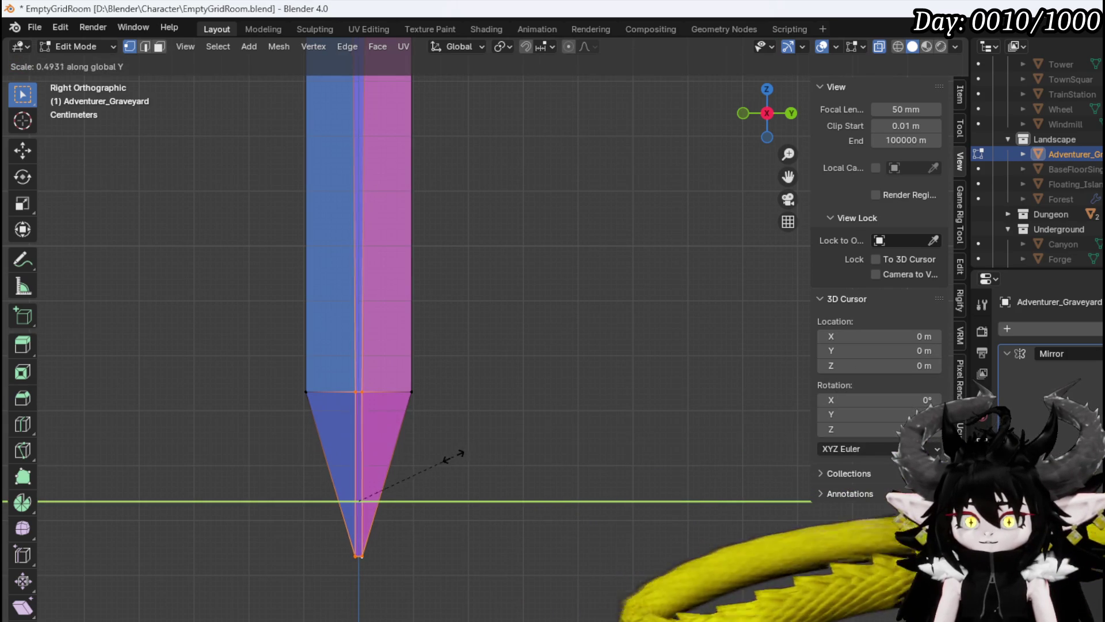
click(428, 467)
scroll(461, 420, down, 3)
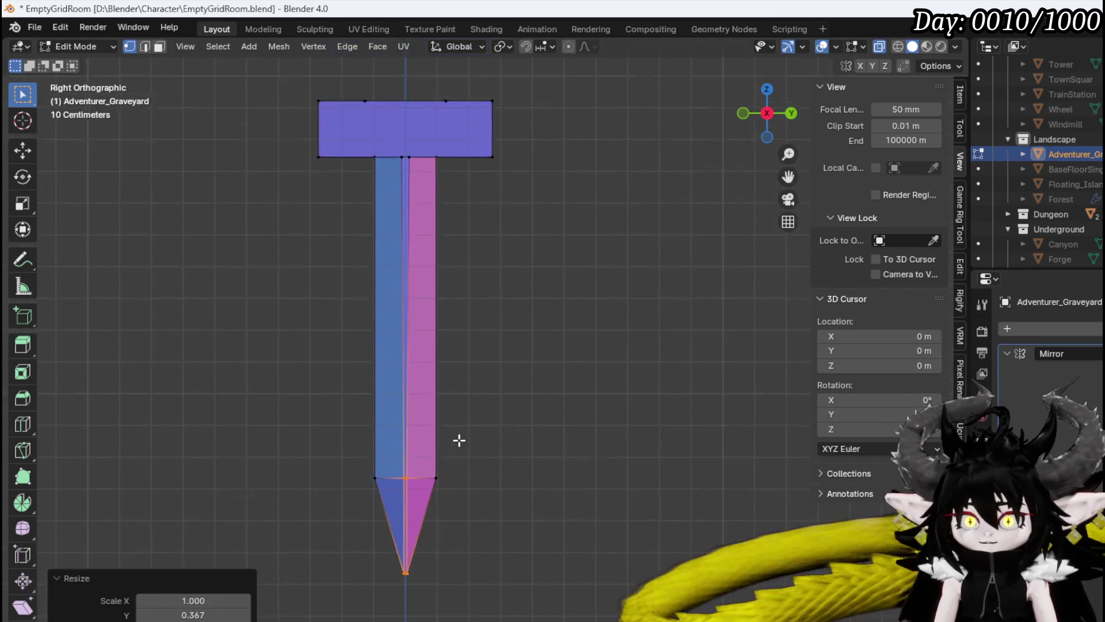
drag(462, 420, 447, 357)
scroll(573, 357, up, 2)
mouse_move(573, 358)
mouse_down()
mouse_move(541, 402)
mouse_move(374, 254)
mouse_up()
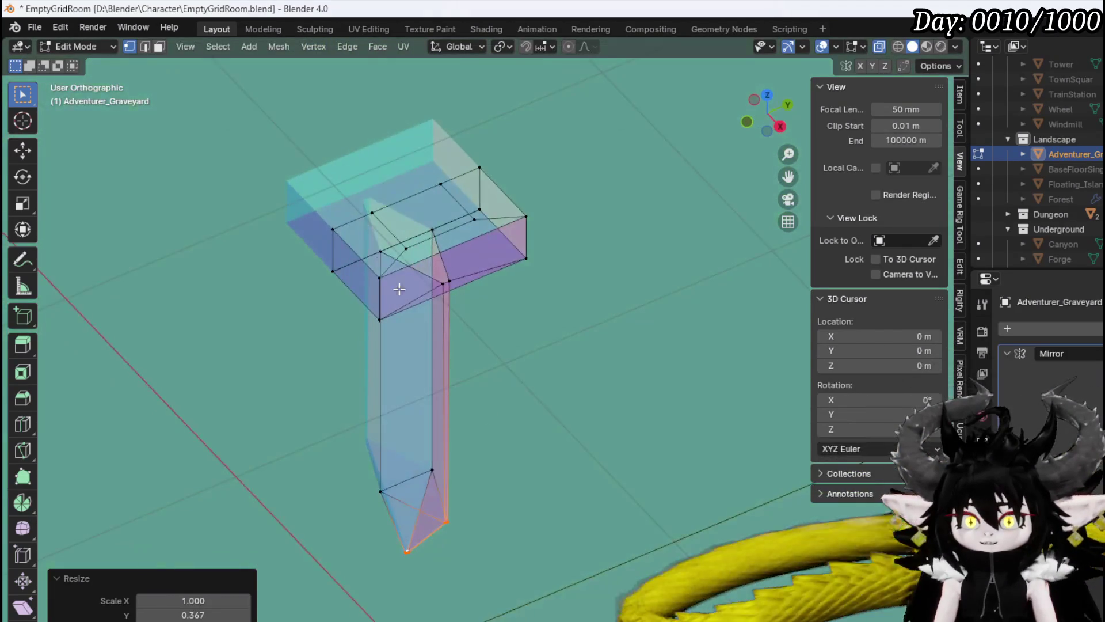
Select the corner vertices across the far end of the post's top box.
scroll(365, 247, up, 3)
shift+click(333, 298)
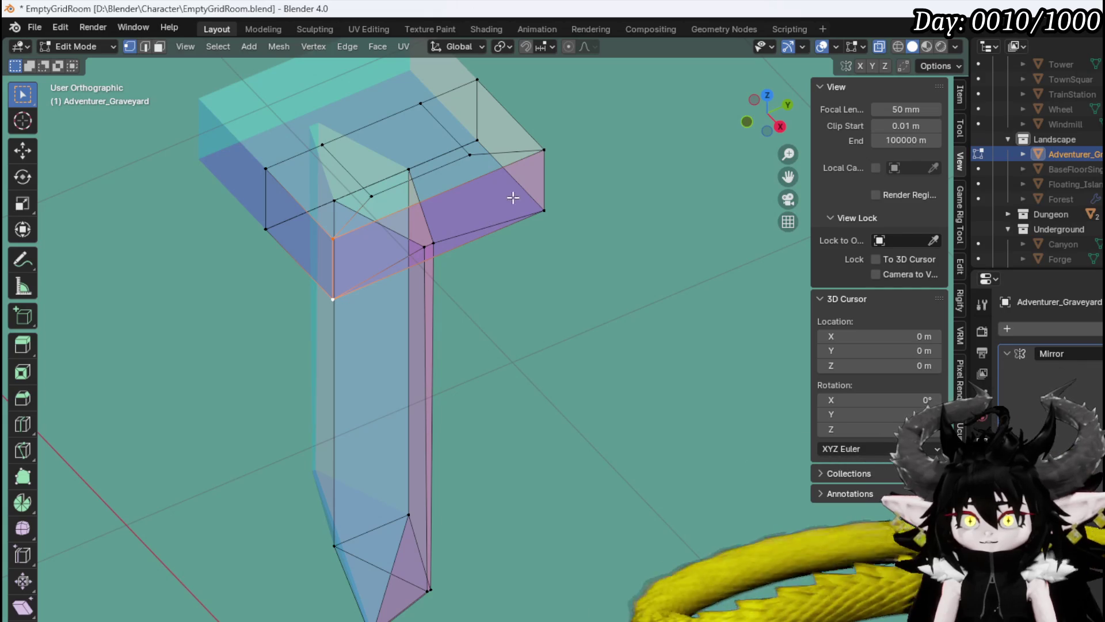
shift+click(477, 78)
shift+click(478, 140)
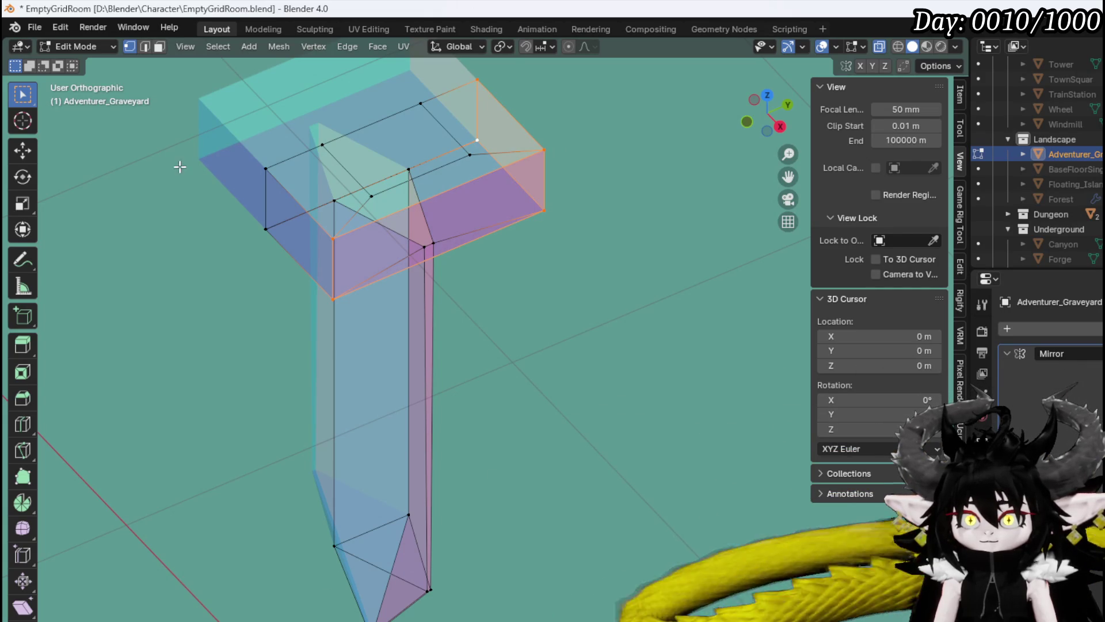
shift+click(266, 225)
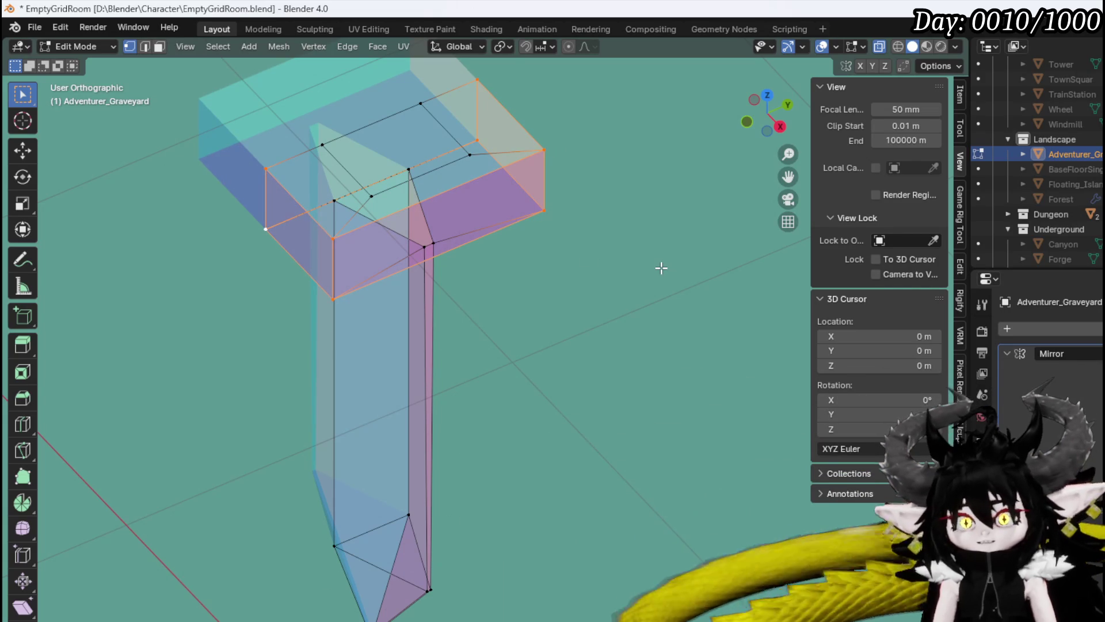
scroll(383, 263, up, 5)
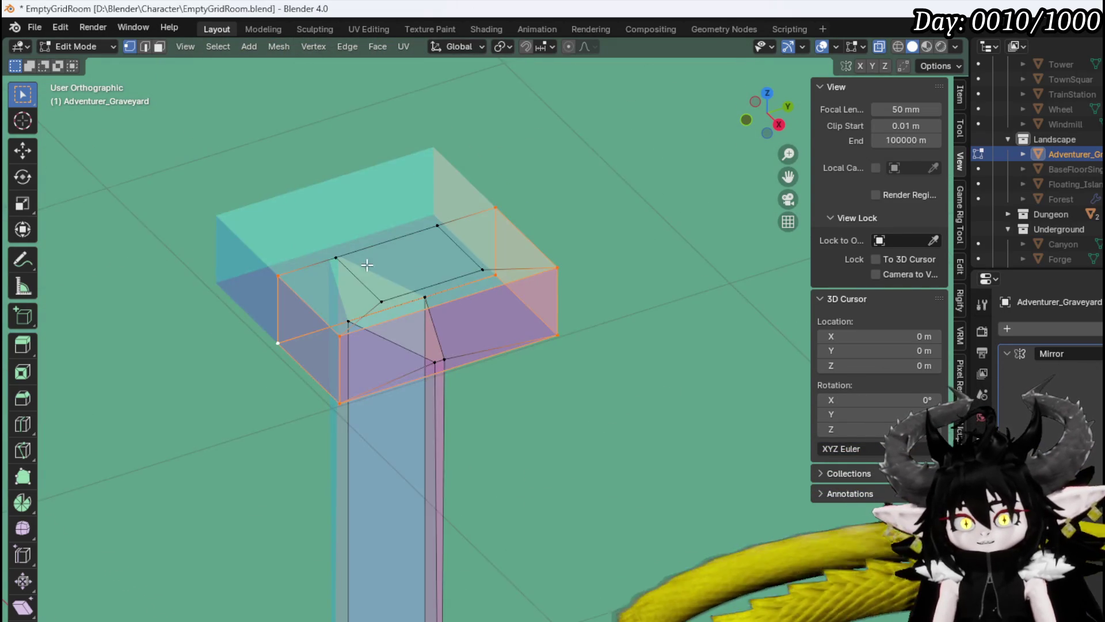
mouse_move(342, 276)
mouse_down()
mouse_move(432, 254)
mouse_move(392, 255)
mouse_up()
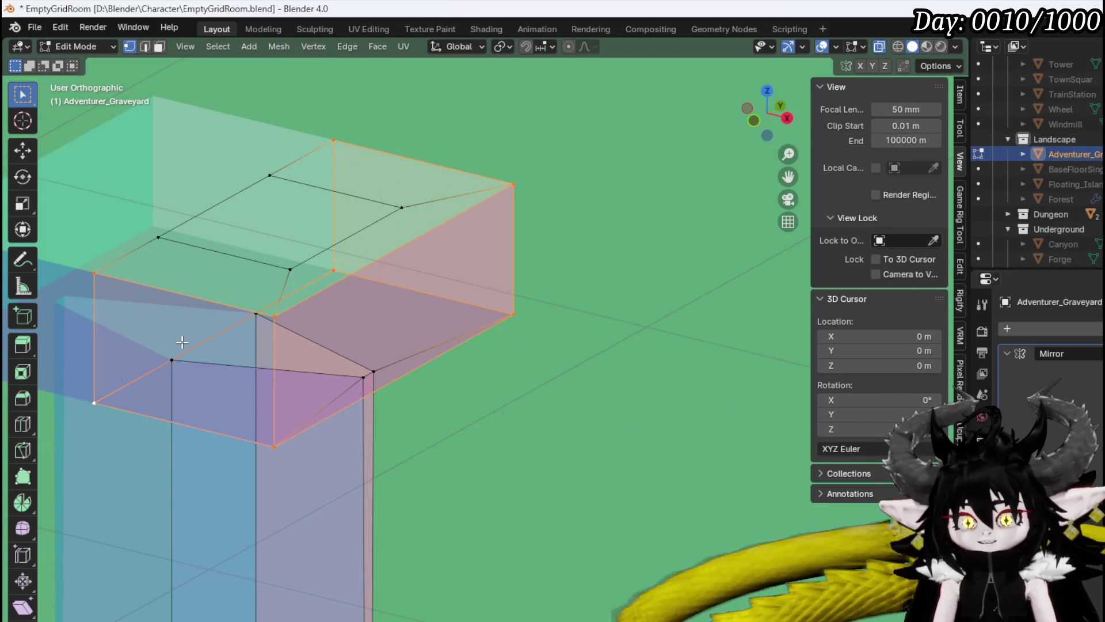
Delete the stray edge where the top slab meets the column.
key(alt+a)
key(k)
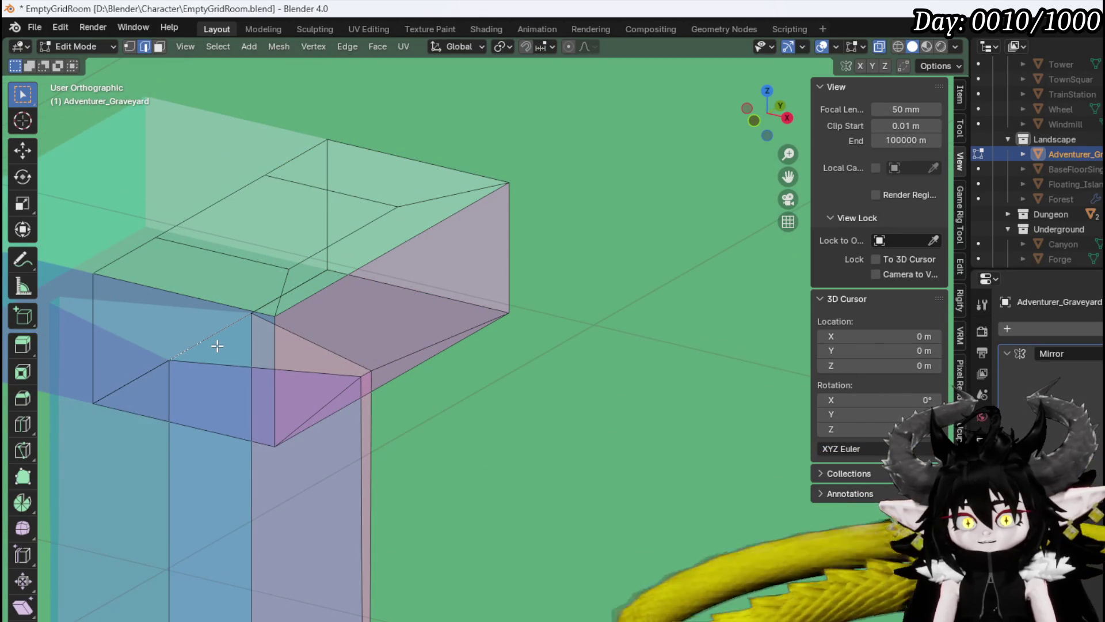
key(y)
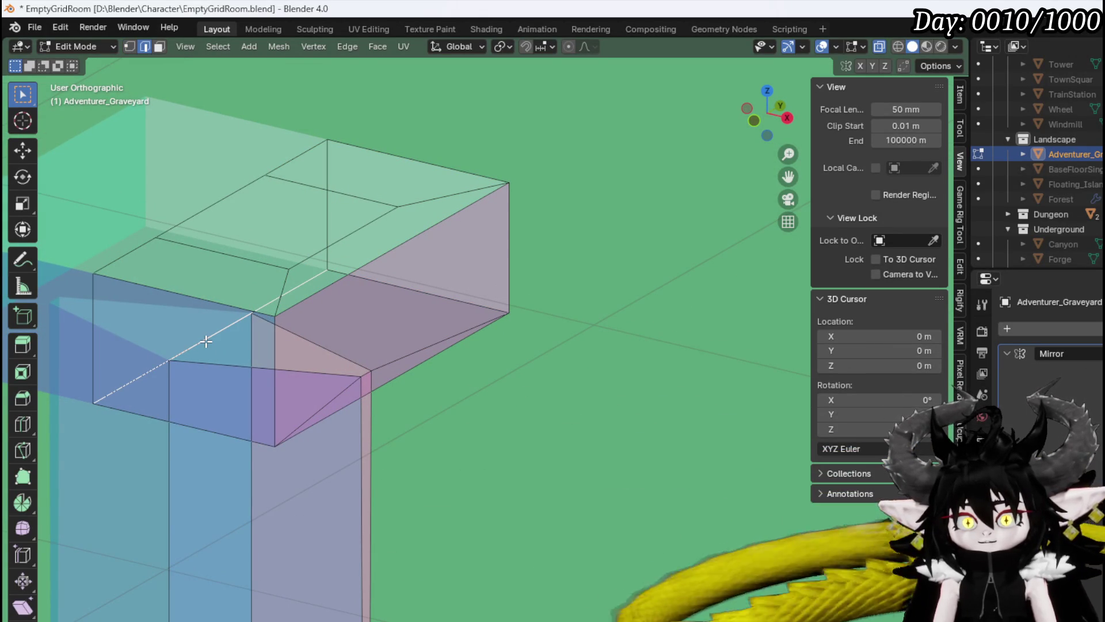
key(Return)
key(x)
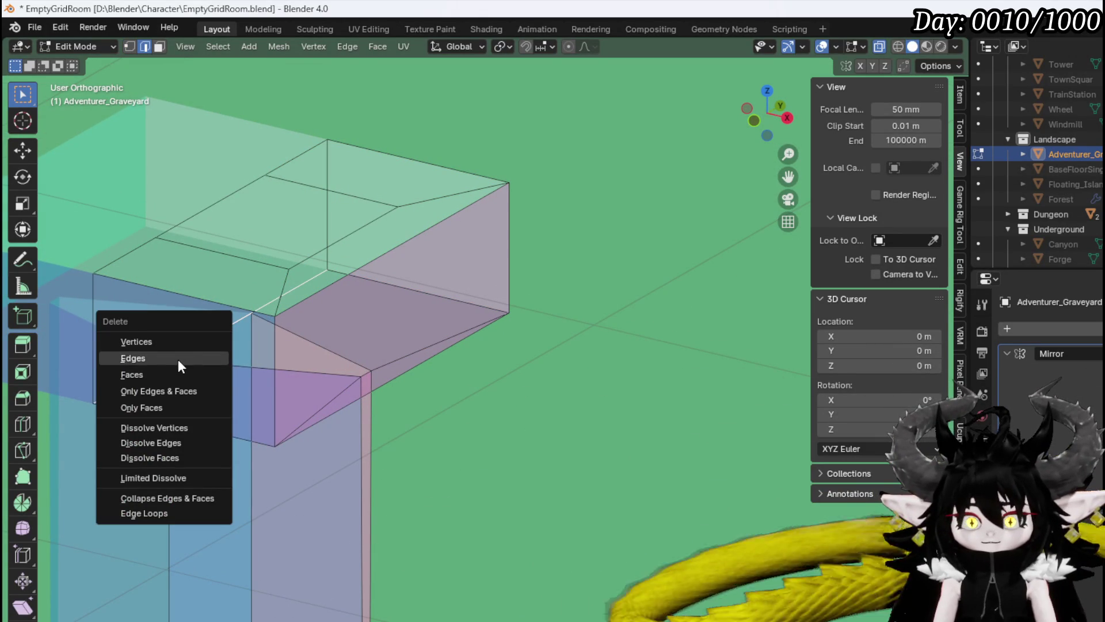
click(182, 358)
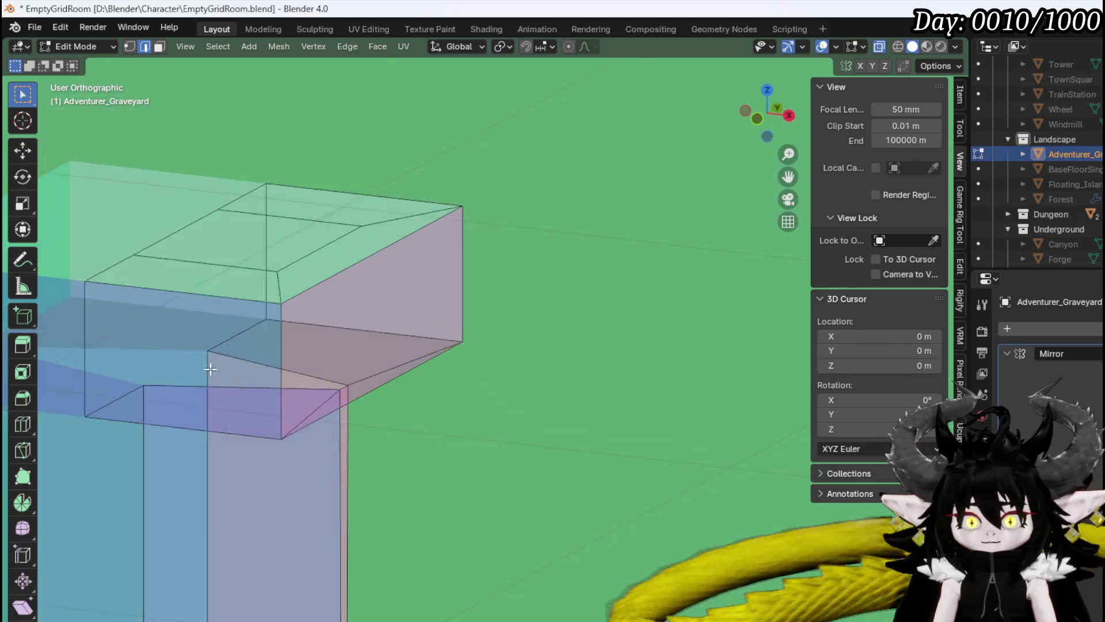
Select the left and right vertical edges at the top box's outer end.
mouse_move(267, 319)
mouse_down()
mouse_move(158, 348)
mouse_move(181, 394)
mouse_up()
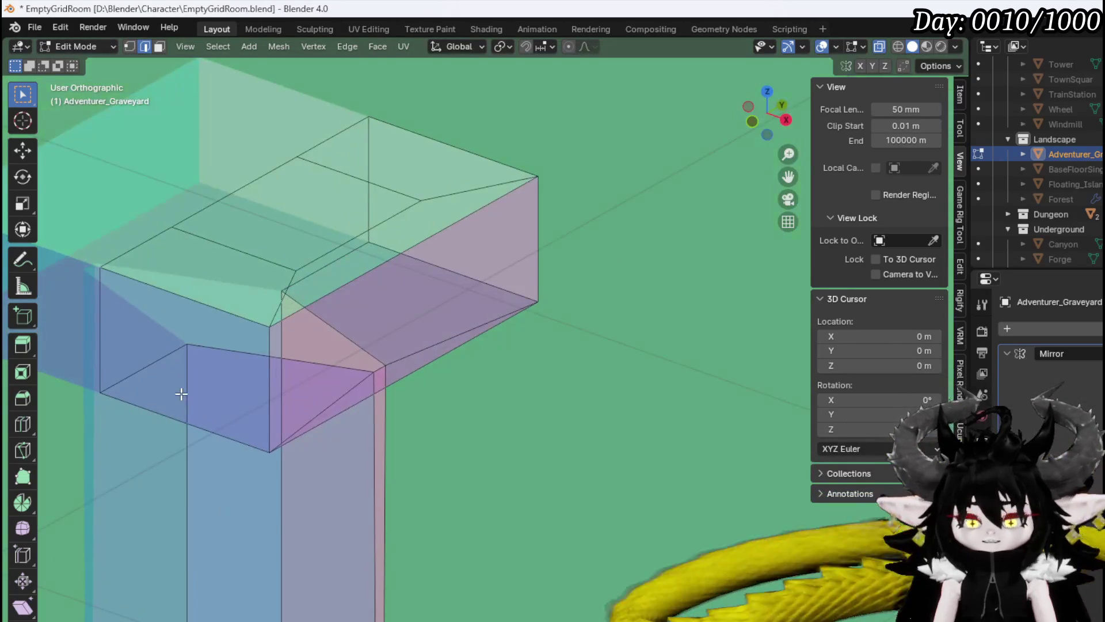
click(276, 338)
shift+click(611, 247)
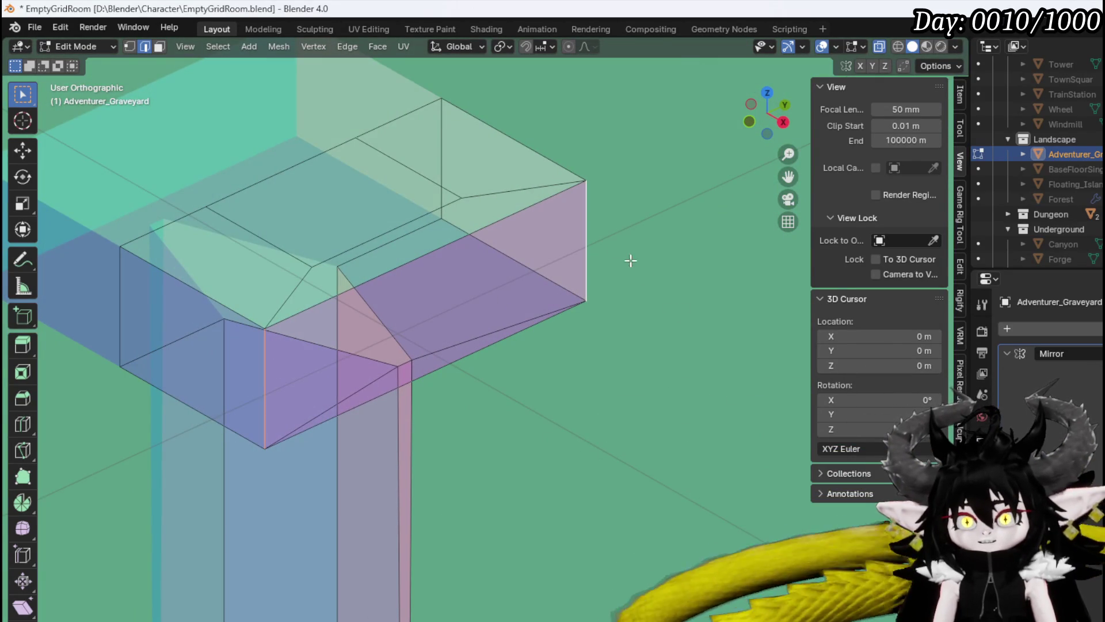
key(g)
key(Escape)
key(g)
key(Escape)
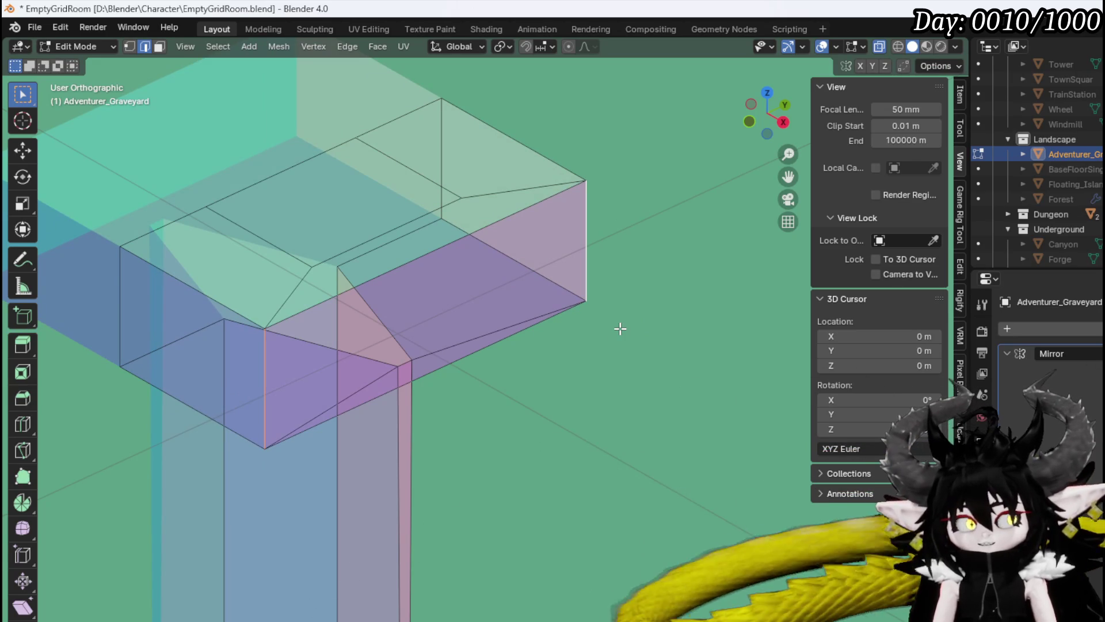
mouse_move(610, 323)
mouse_down()
mouse_move(450, 346)
mouse_move(588, 336)
mouse_up()
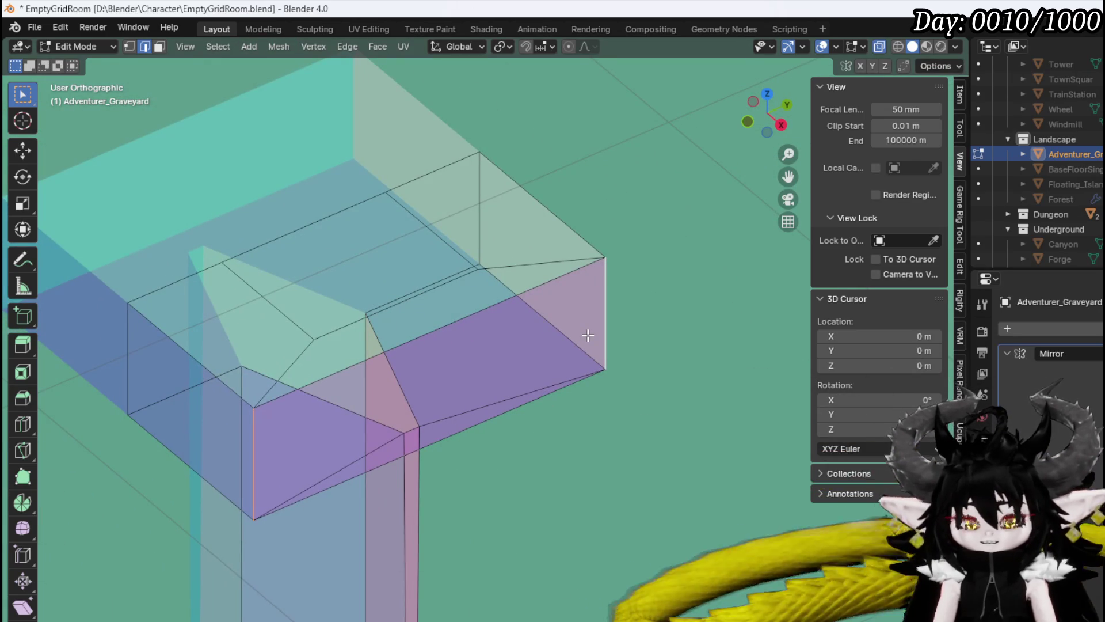
Pinch the box's outer end along Y to 0.268 scale.
key(s)
key(y)
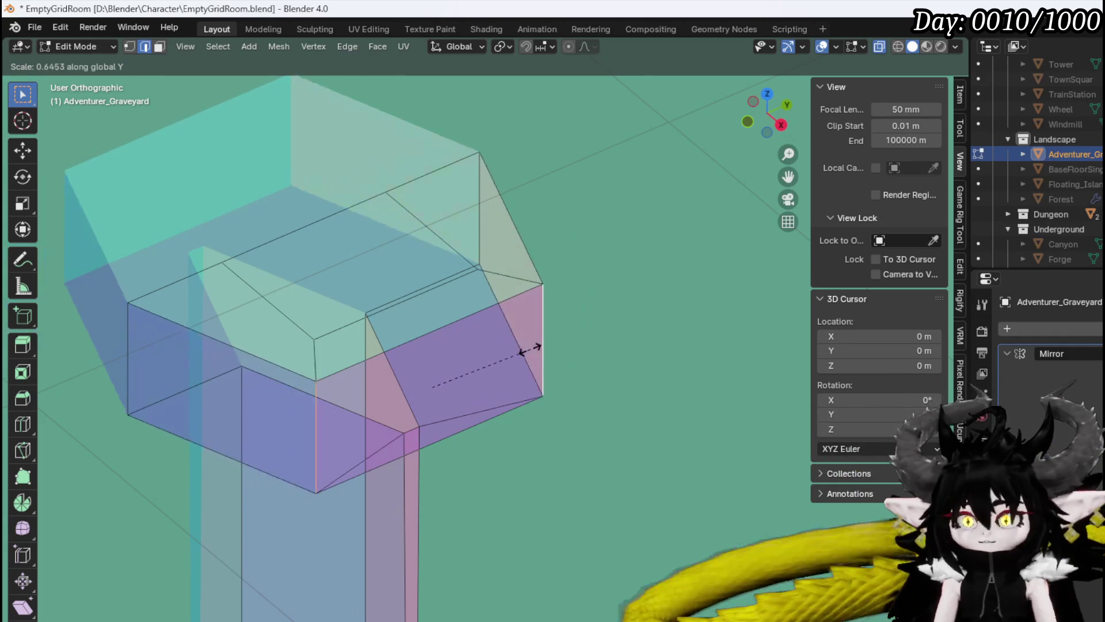
click(455, 361)
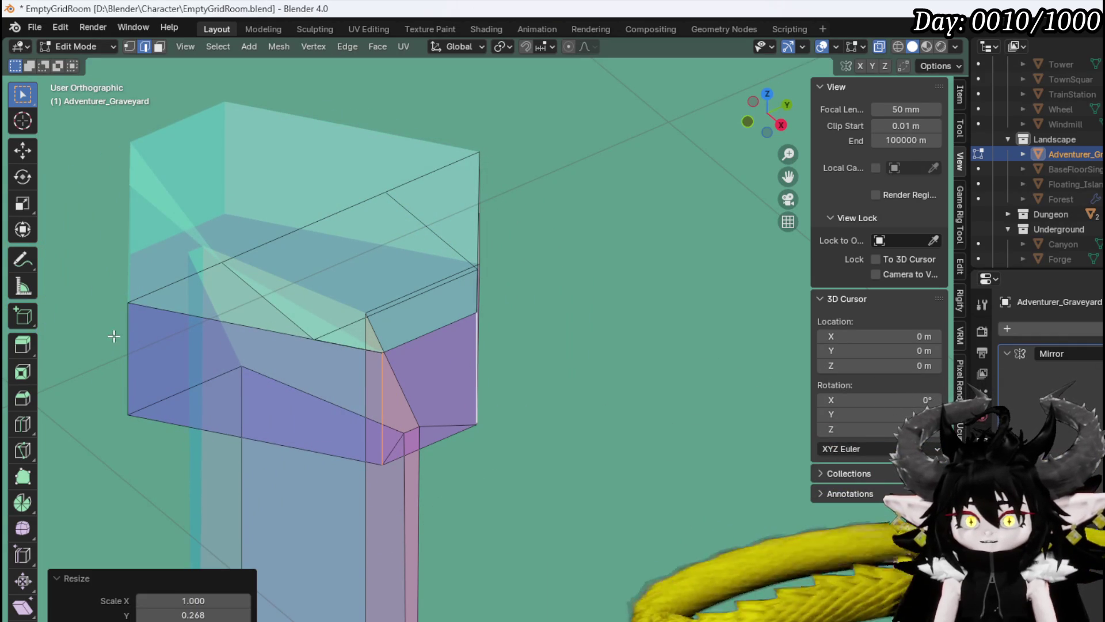
mouse_move(499, 175)
mouse_down()
mouse_move(461, 178)
mouse_move(495, 197)
mouse_up()
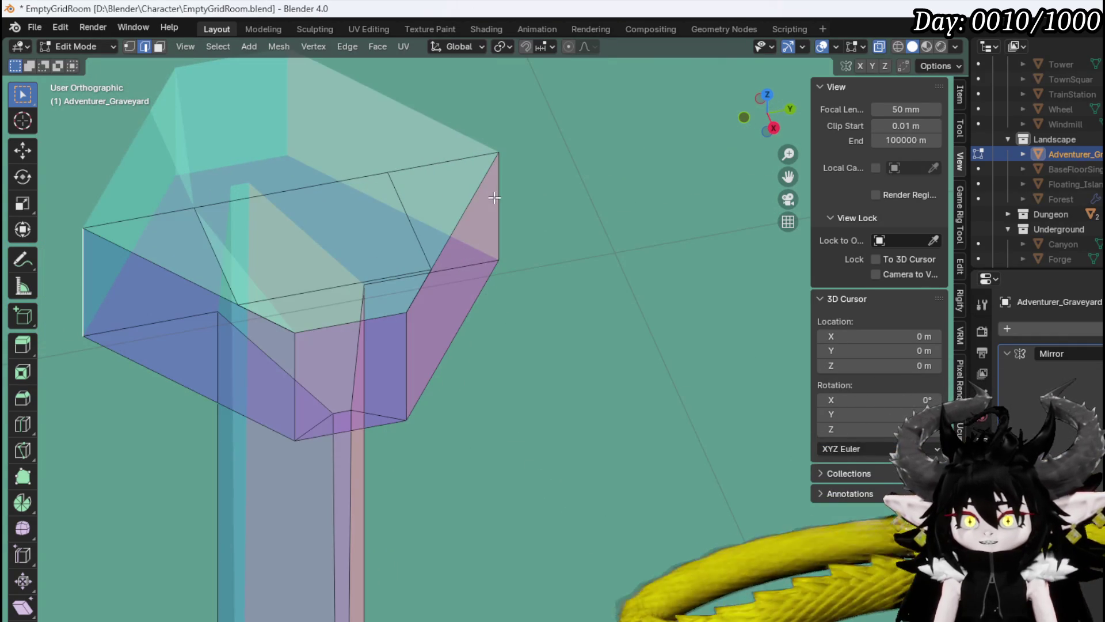
key(g)
key(y)
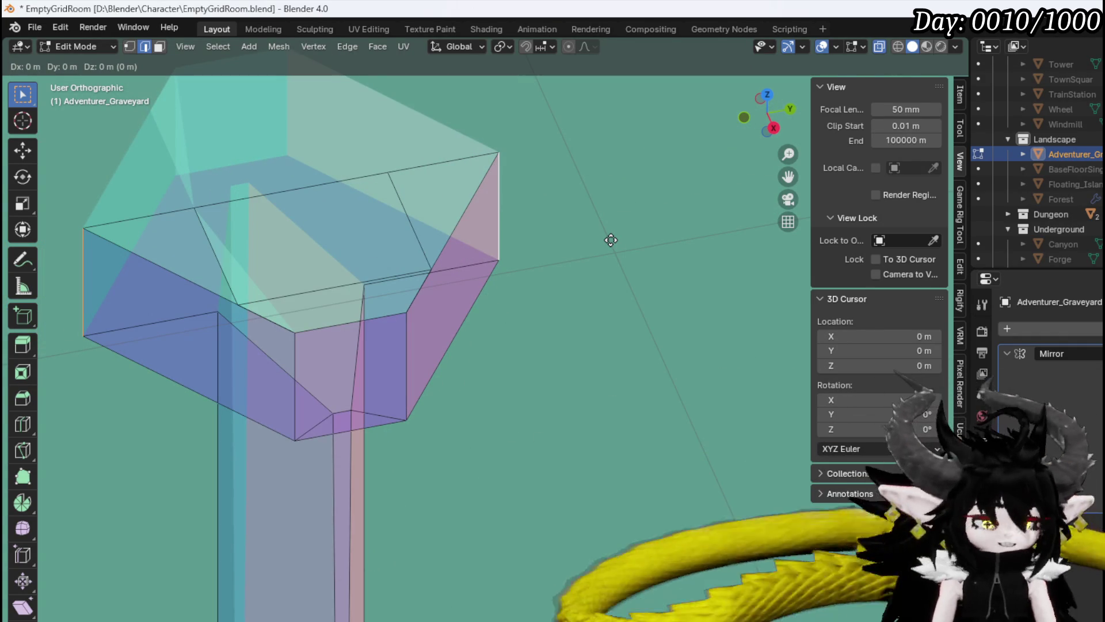
Scale the selected cap edge along Y to about 0.52.
key(Escape)
key(s)
key(Escape)
key(s)
key(y)
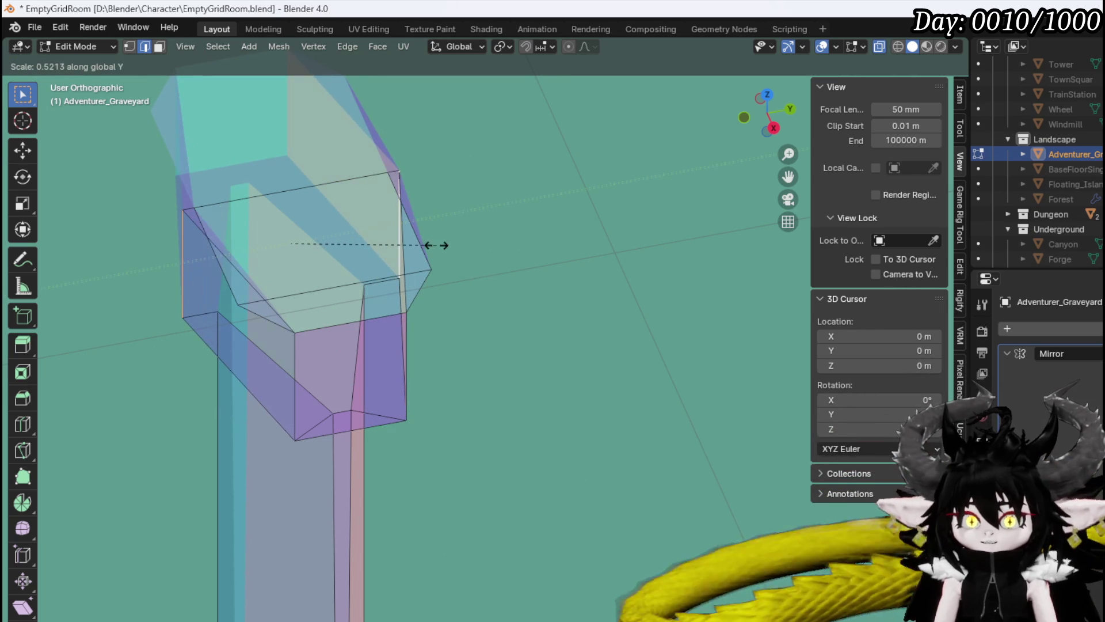
click(432, 244)
Squeeze the cap's diagonal edge along Y to about 0.26.
click(211, 247)
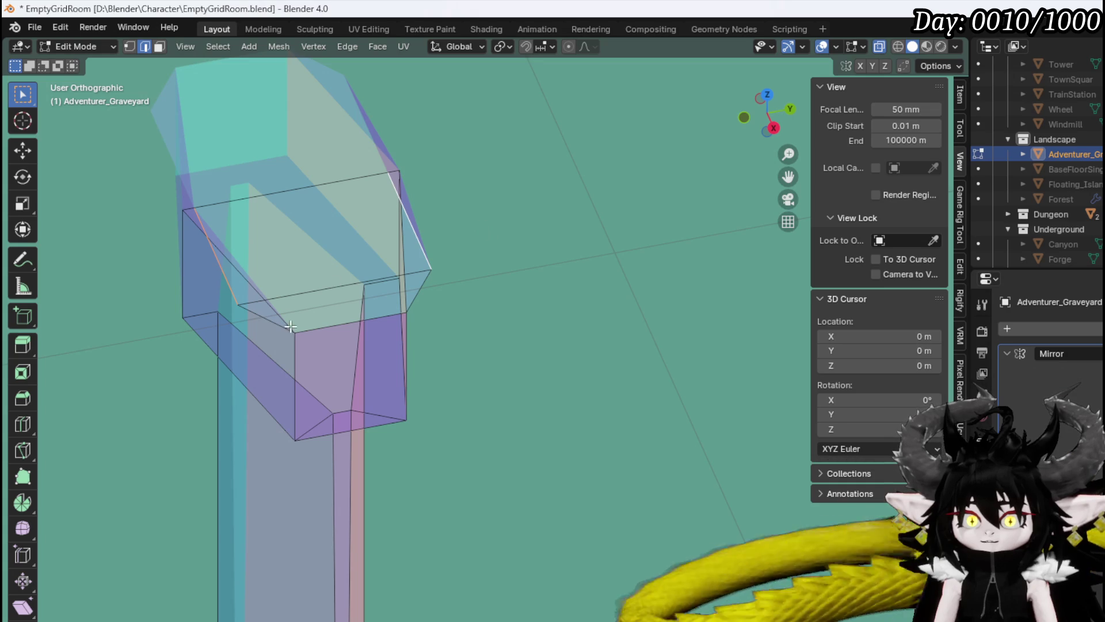
key(g)
key(x)
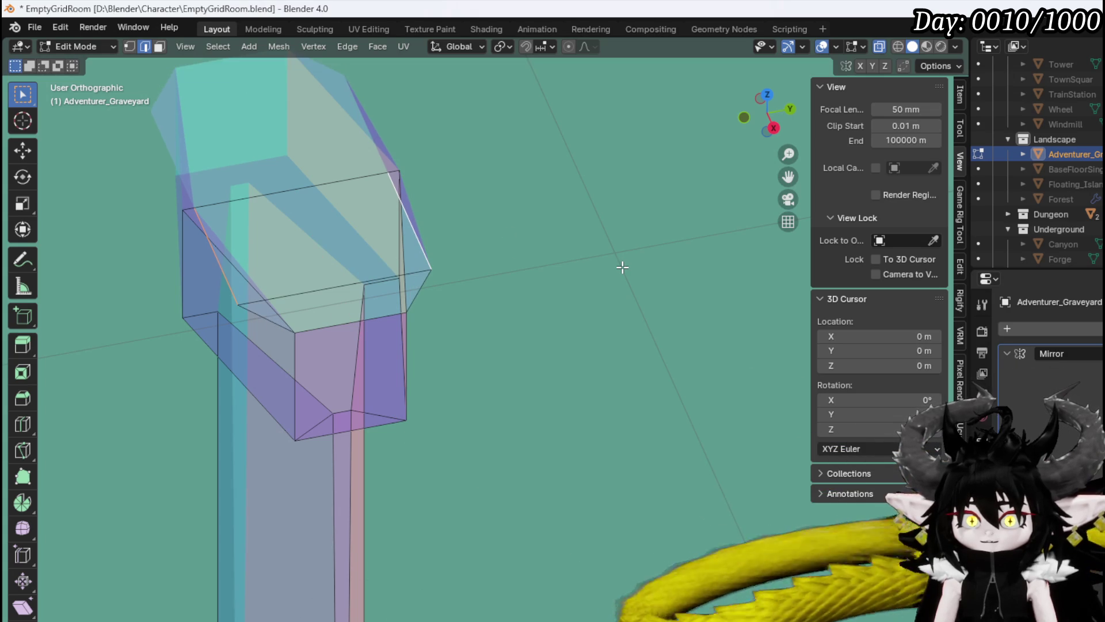
key(Escape)
key(s)
key(y)
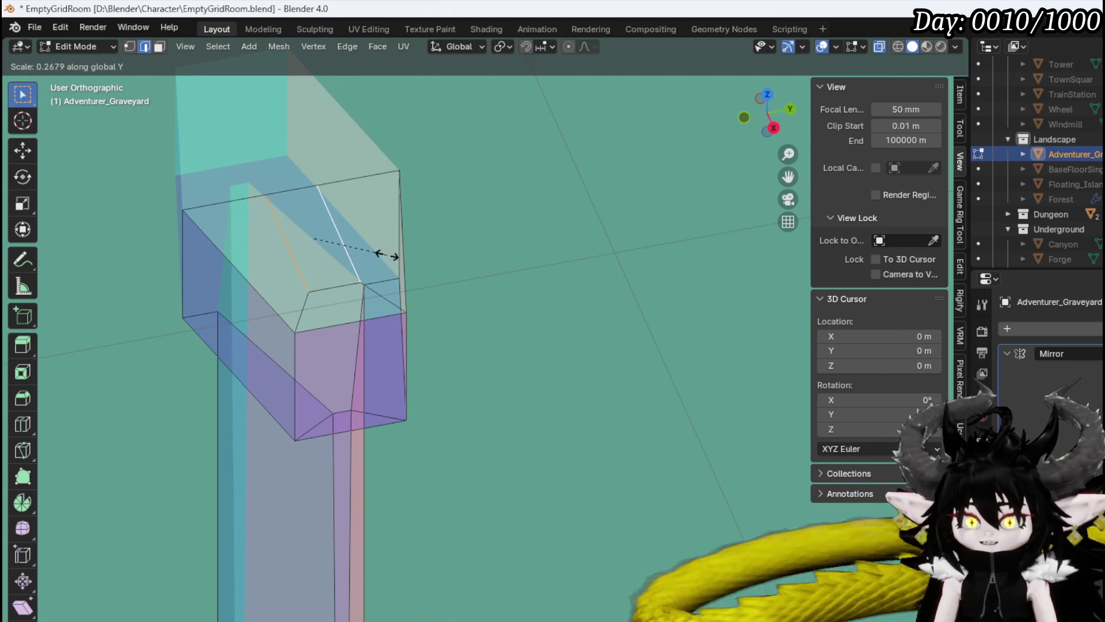
click(383, 254)
Knife-cut a new edge across the cap's top face.
drag(392, 253, 517, 238)
key(KP_Decimal)
key(KP_1)
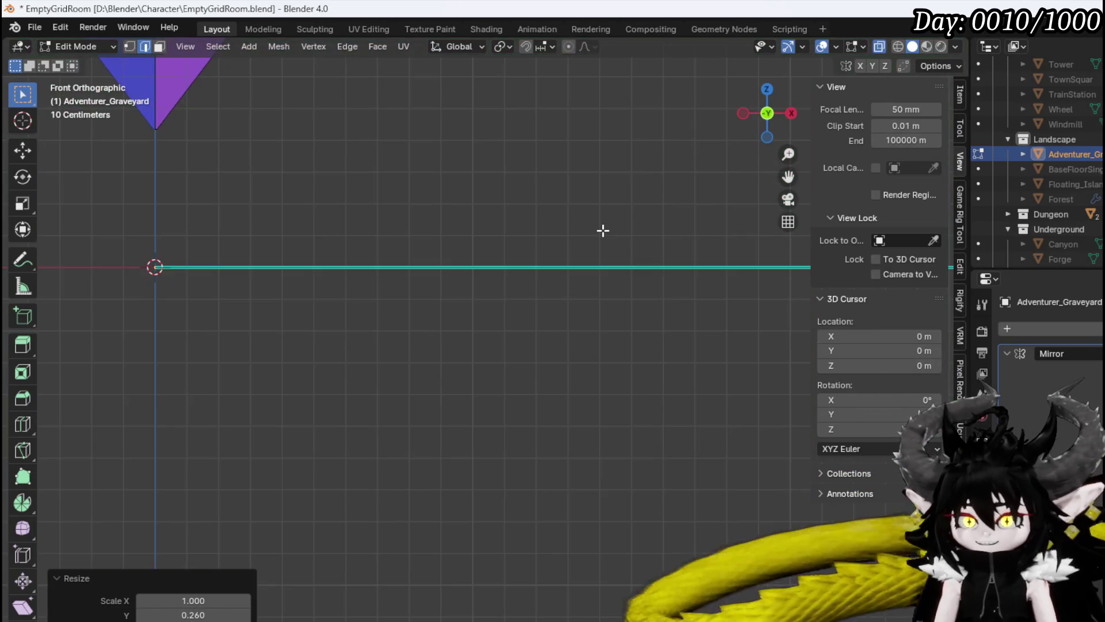
scroll(434, 234, up, 8)
mouse_move(382, 178)
mouse_down()
mouse_move(382, 202)
mouse_move(476, 259)
mouse_move(490, 297)
mouse_up()
scroll(383, 202, up, 5)
scroll(467, 252, up, 2)
click(490, 296)
key(Return)
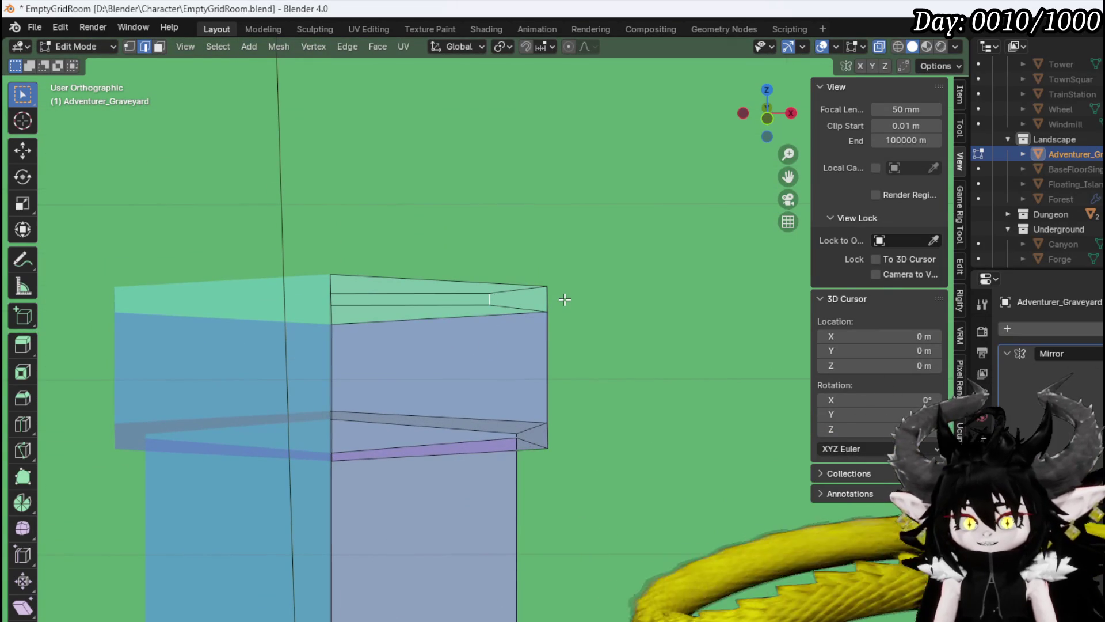
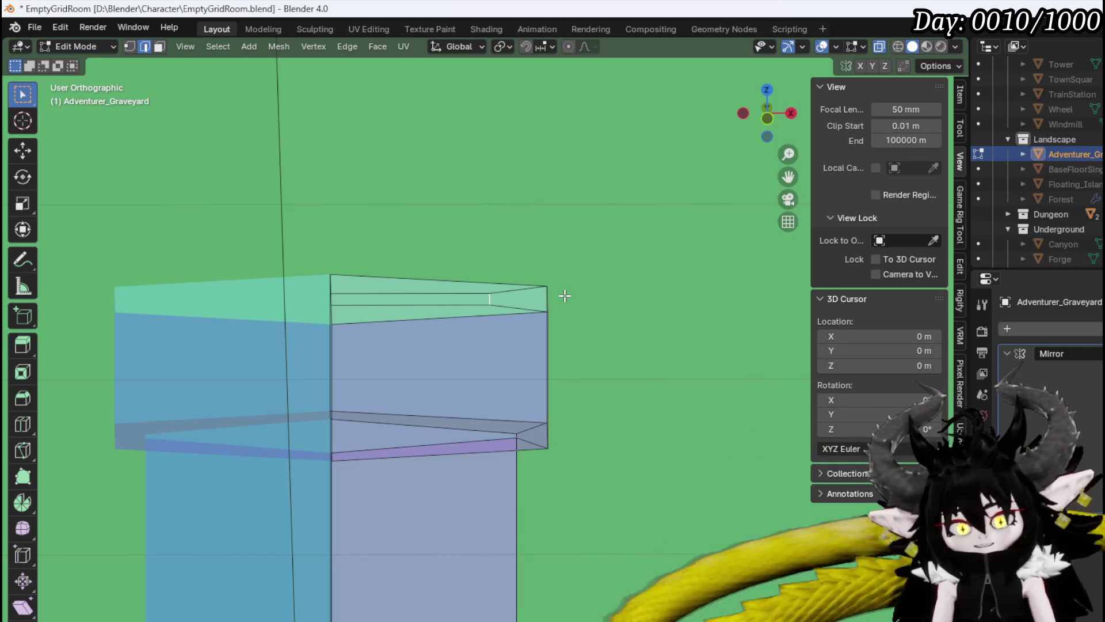
Hide and unhide the sword mesh, then frame the view on it.
key(h)
scroll(519, 264, down, 1)
key(alt+h)
key(KP_Decimal)
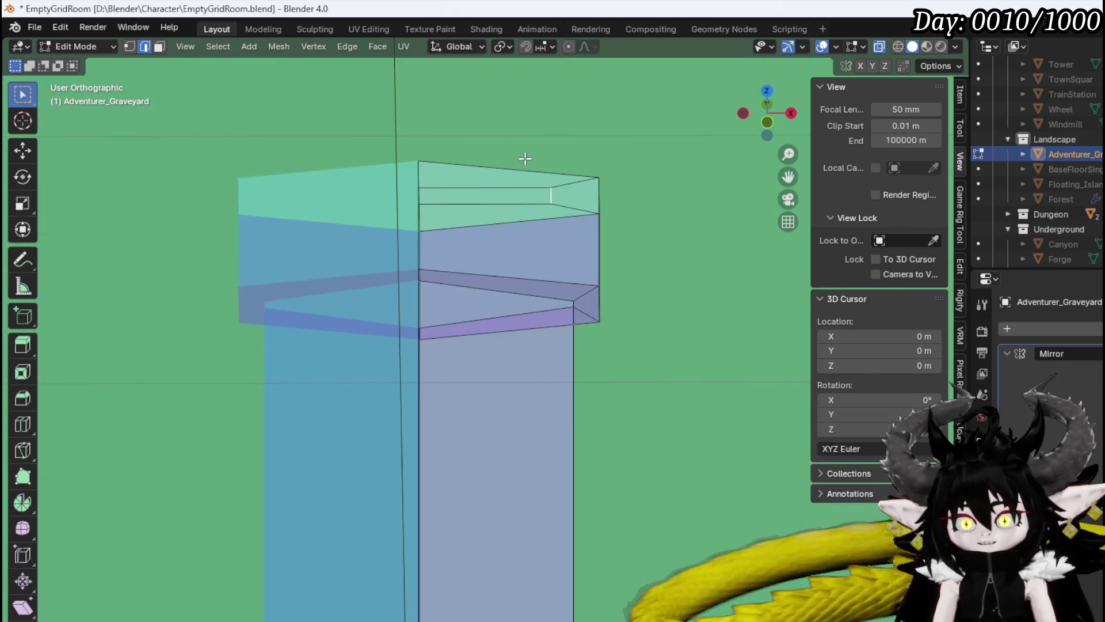
scroll(521, 171, up, 3)
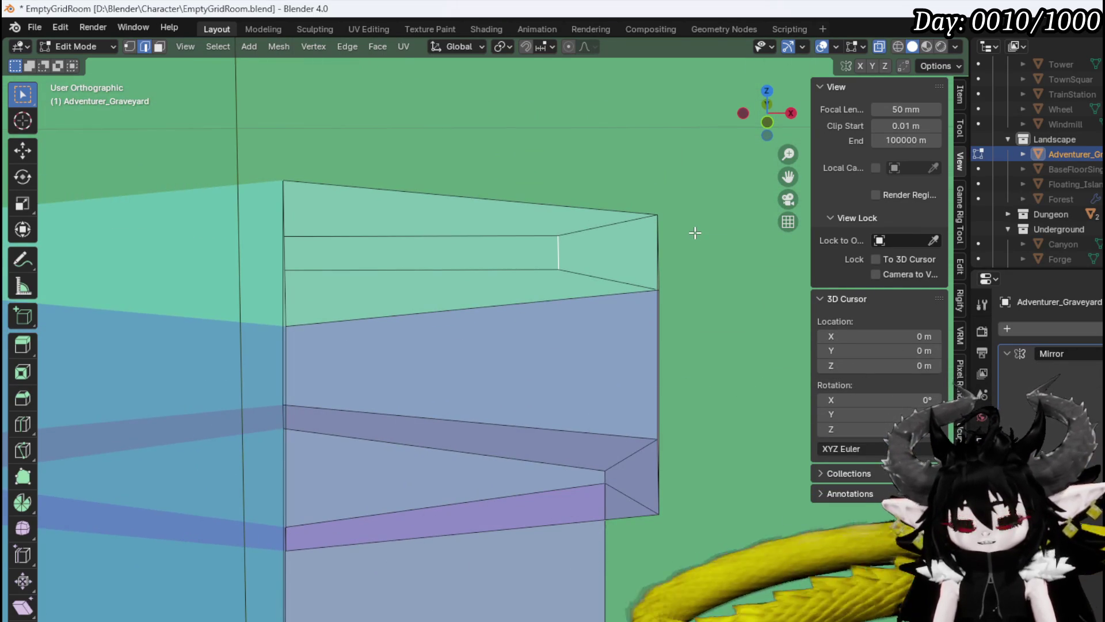
Move the top-edge vertex -0.087749 m along the X axis.
key(g)
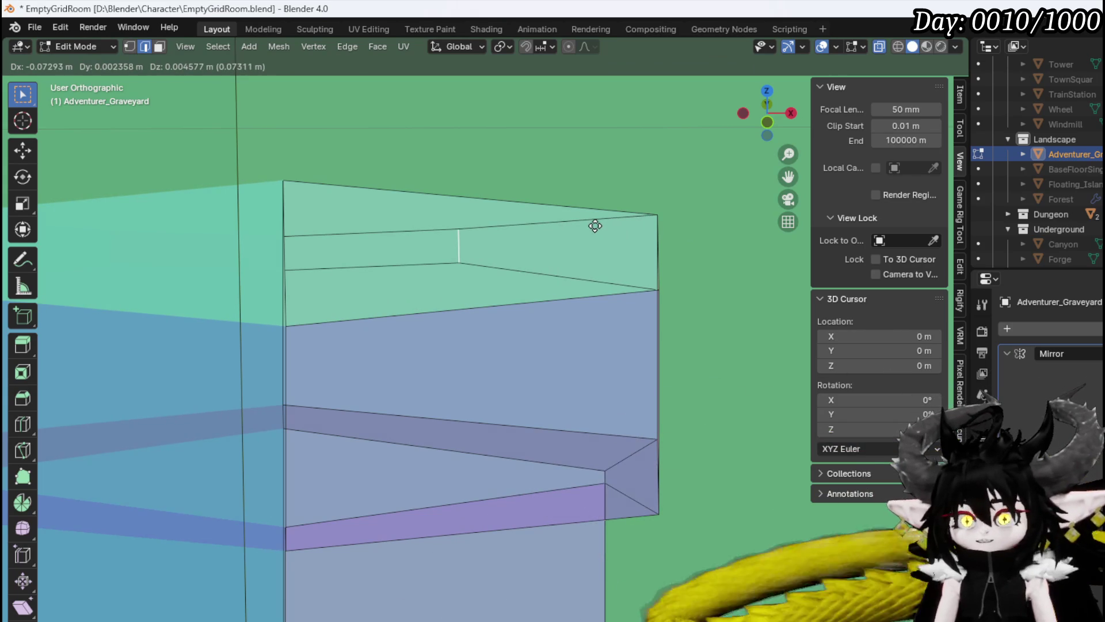
key(y)
key(Escape)
key(g)
key(Escape)
key(g)
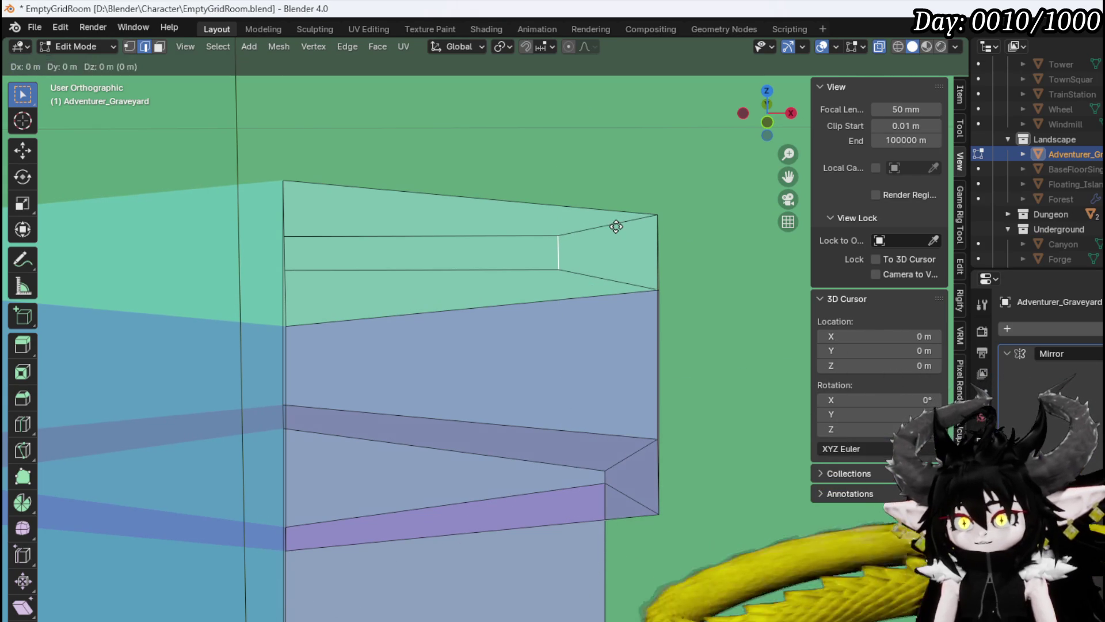
click(502, 223)
Select the sword's thin top face in face mode and view it from the front.
key(3)
click(389, 242)
scroll(504, 220, down, 3)
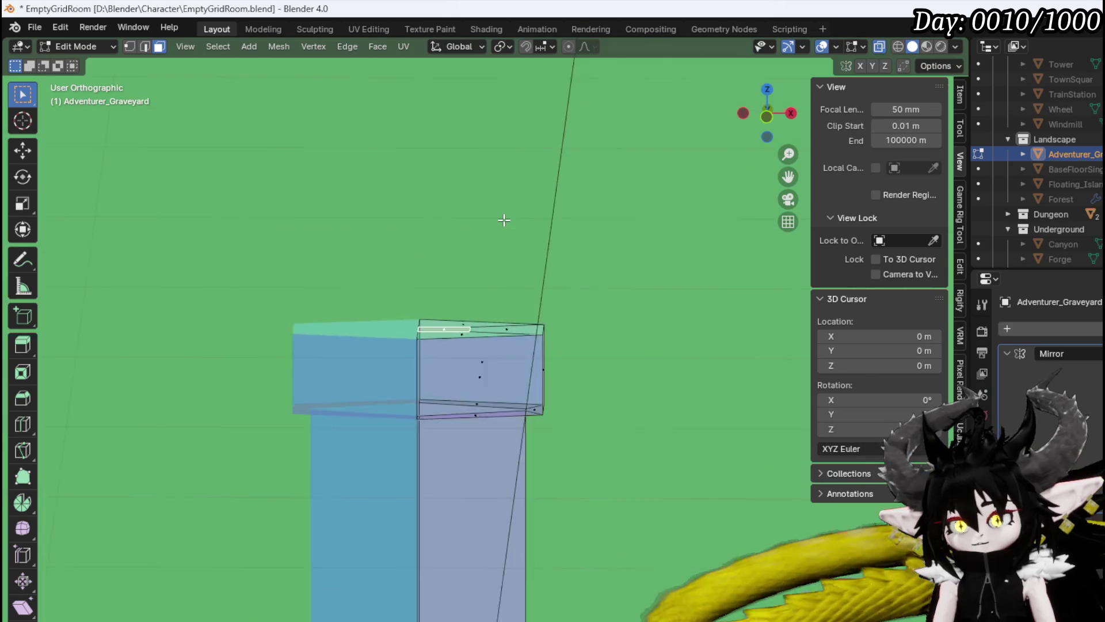
key(KP_1)
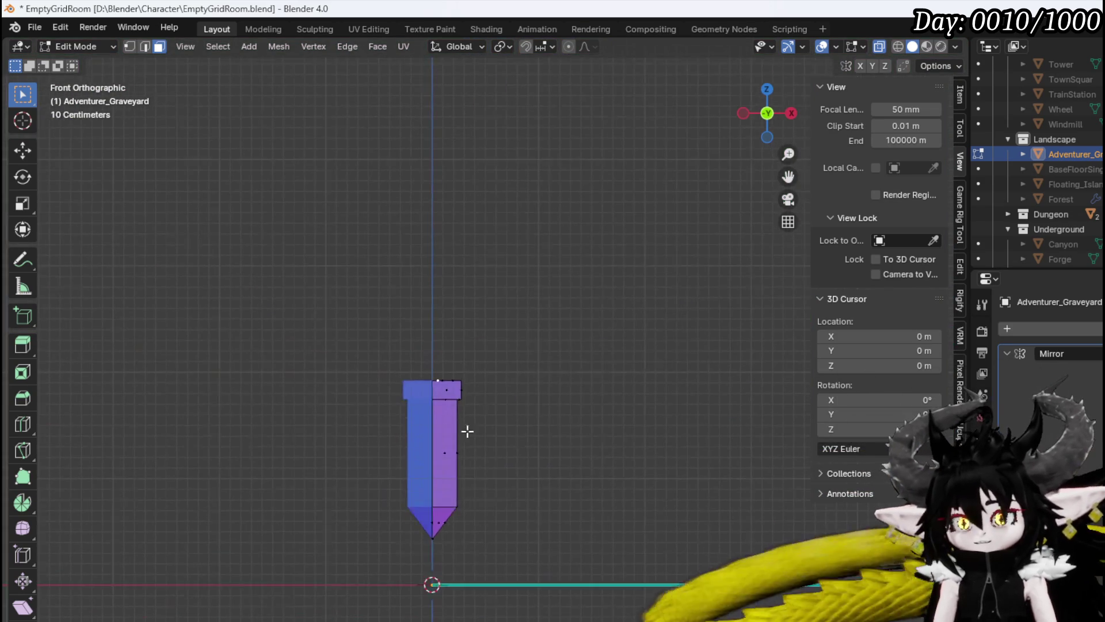
Extrude the sword's top face upward into a tall grip.
scroll(461, 466, up, 6)
key(e)
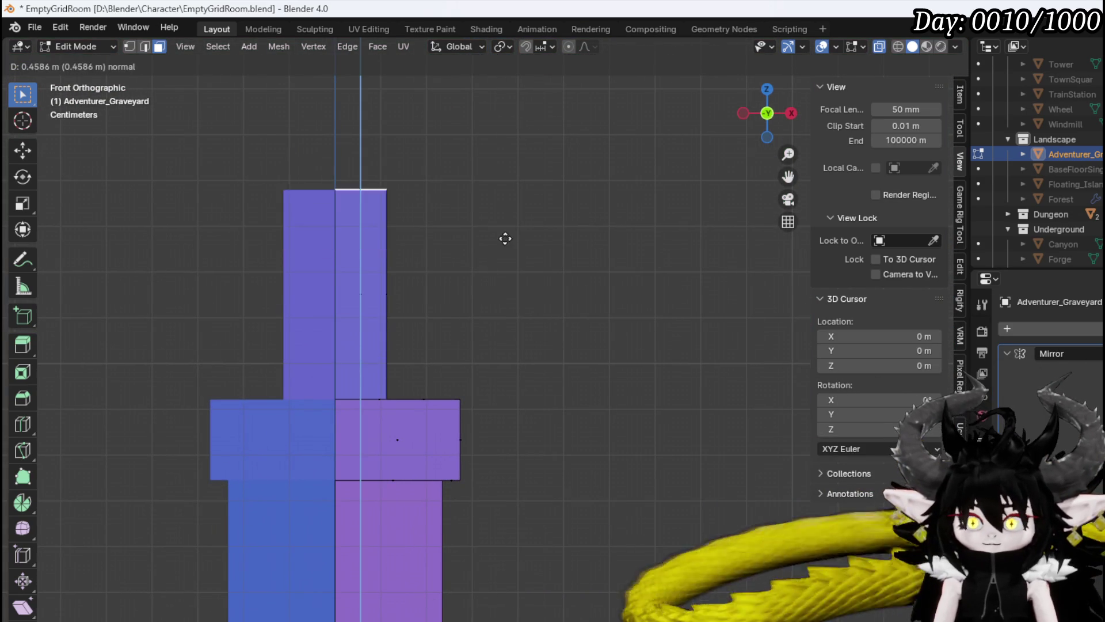
click(500, 126)
scroll(511, 352, down, 4)
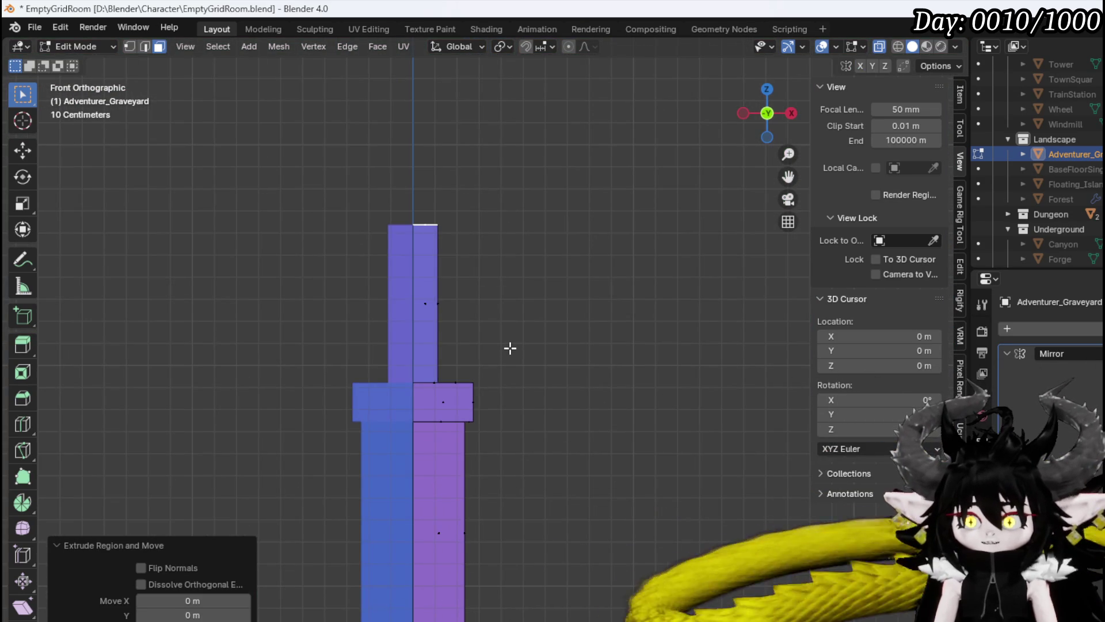
scroll(510, 345, down, 2)
Add an edge loop across the grip near its top.
mouse_move(510, 346)
mouse_down()
mouse_move(507, 366)
mouse_move(388, 365)
mouse_move(524, 363)
mouse_move(508, 358)
mouse_up()
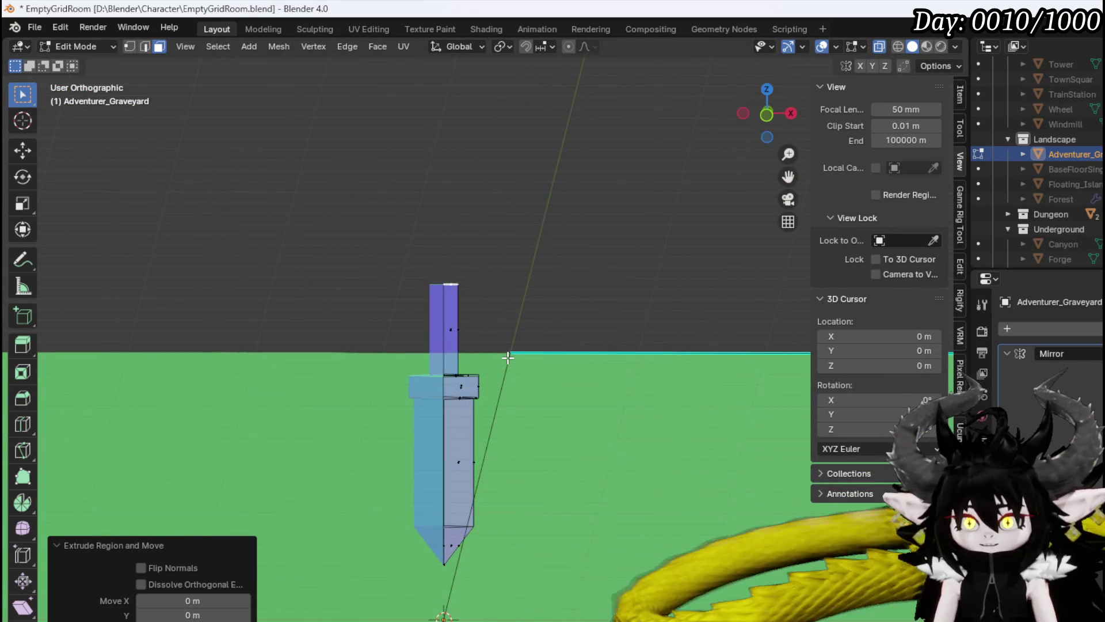
scroll(507, 357, up, 2)
mouse_move(469, 306)
mouse_down()
mouse_move(453, 395)
mouse_move(482, 431)
mouse_move(448, 412)
mouse_up()
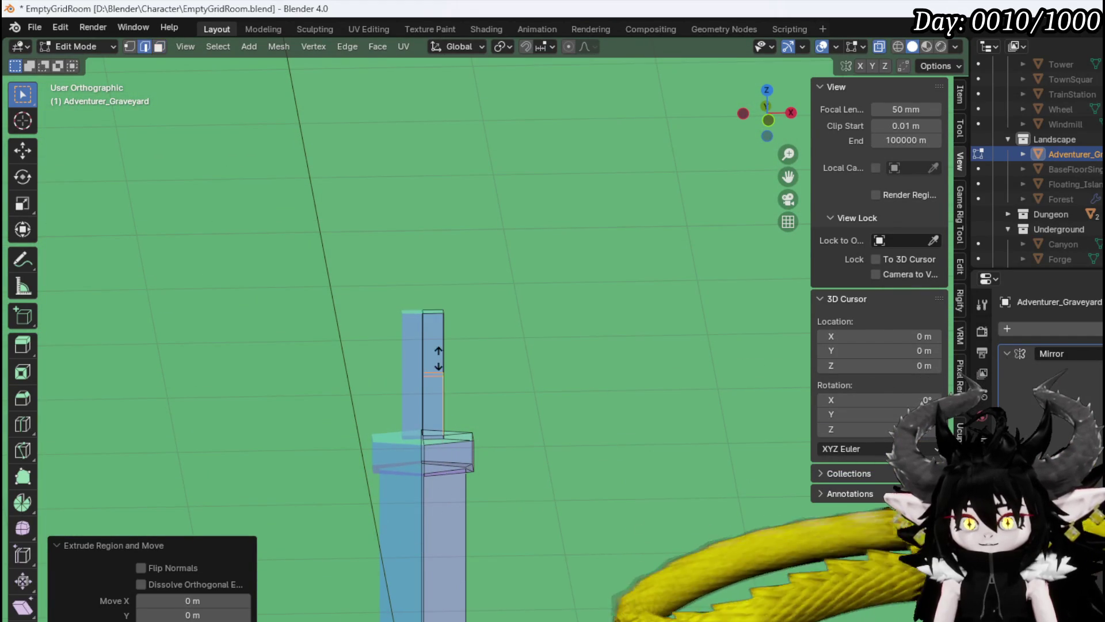
click(438, 358)
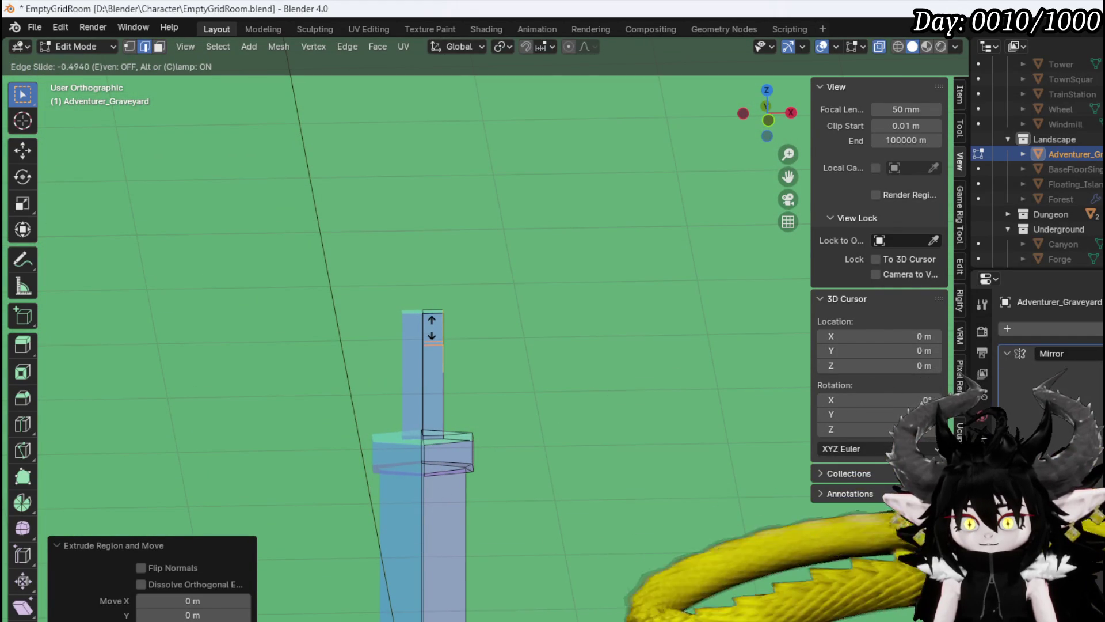
click(465, 344)
Add a second loop cut across the grip's upper section.
mouse_move(486, 354)
mouse_down()
mouse_move(445, 345)
mouse_move(344, 368)
mouse_move(355, 312)
mouse_up()
scroll(355, 313, up, 3)
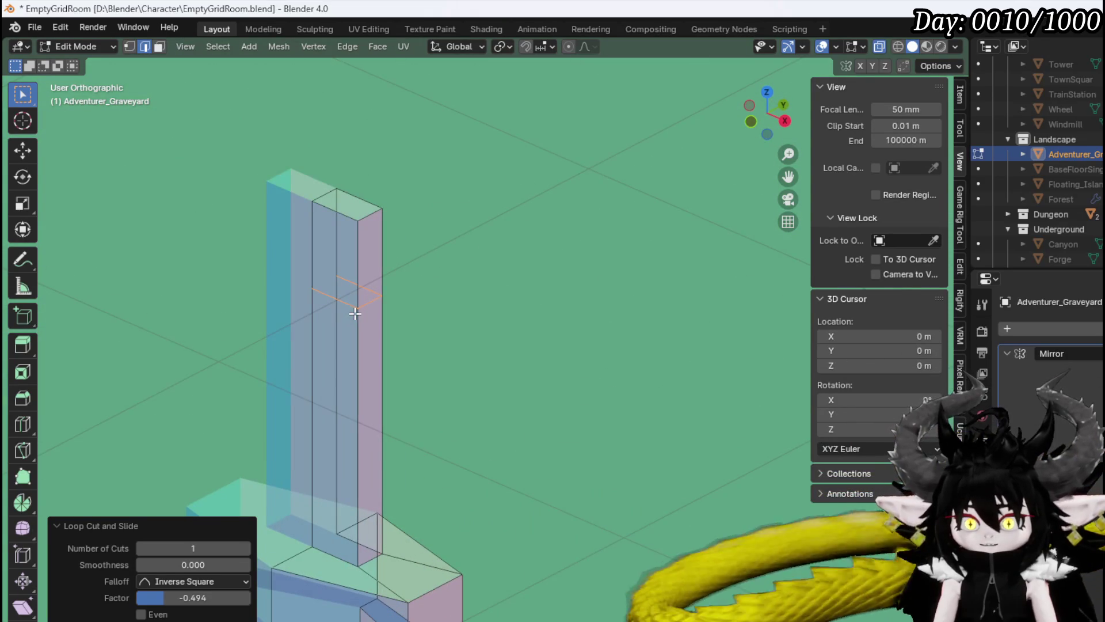
click(349, 291)
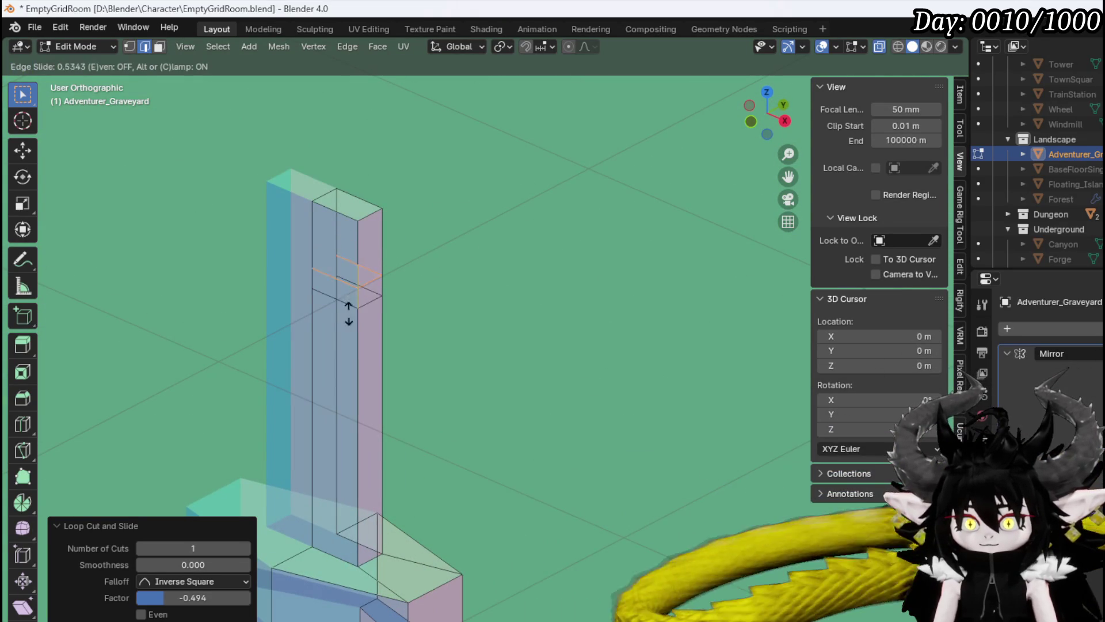
click(347, 334)
Select the grip's top face ring and scale it up about 1.04 times.
key(3)
alt+click(357, 282)
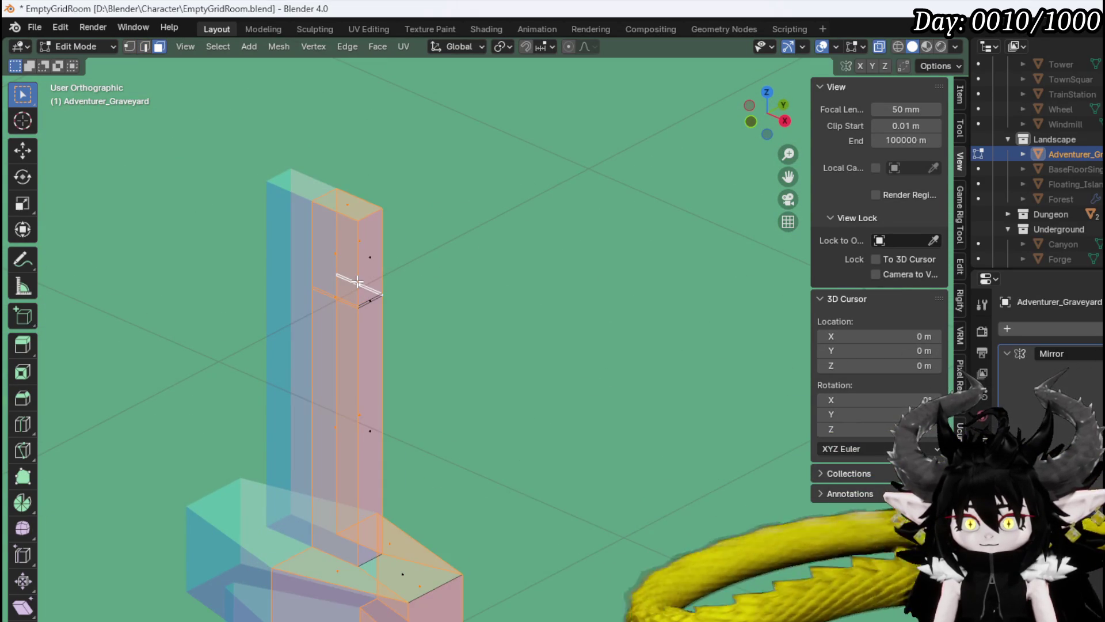
alt+click(360, 265)
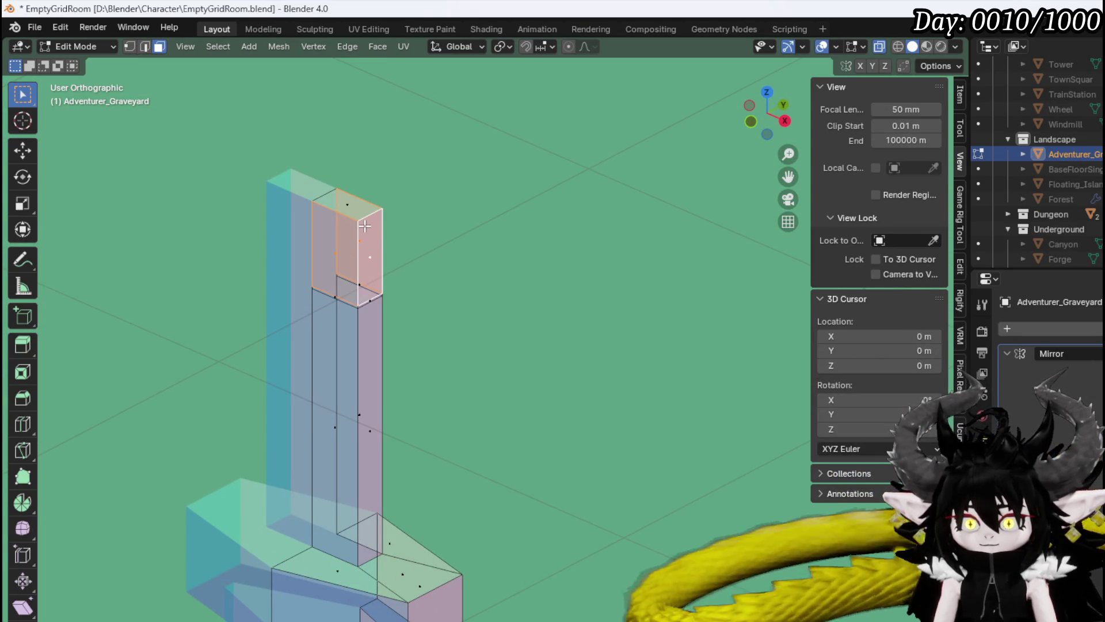
key(s)
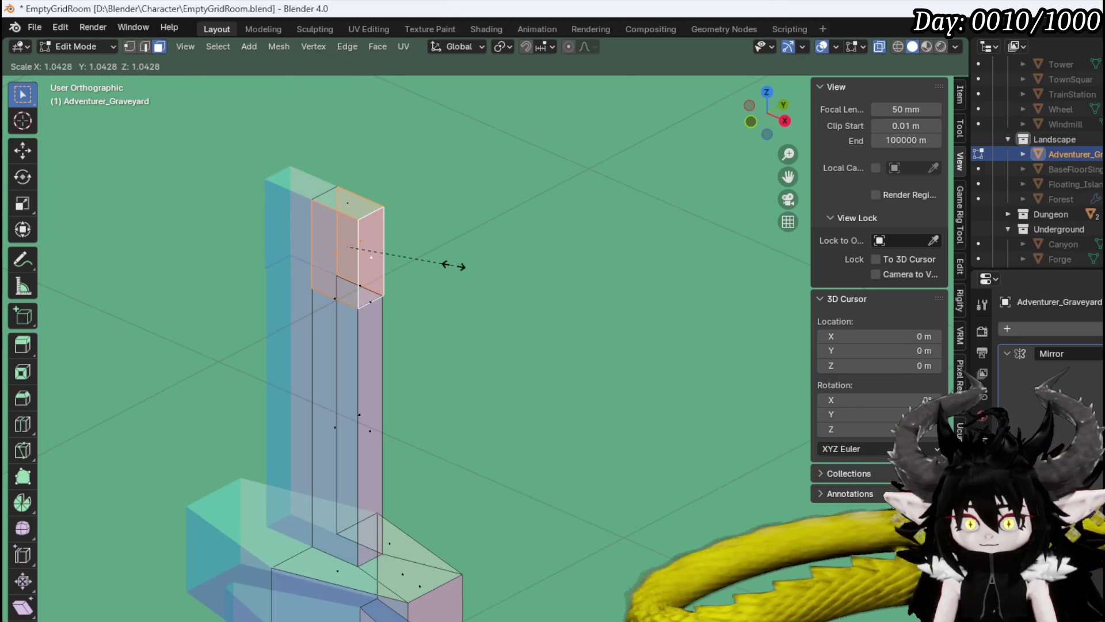
click(455, 265)
key(KP_1)
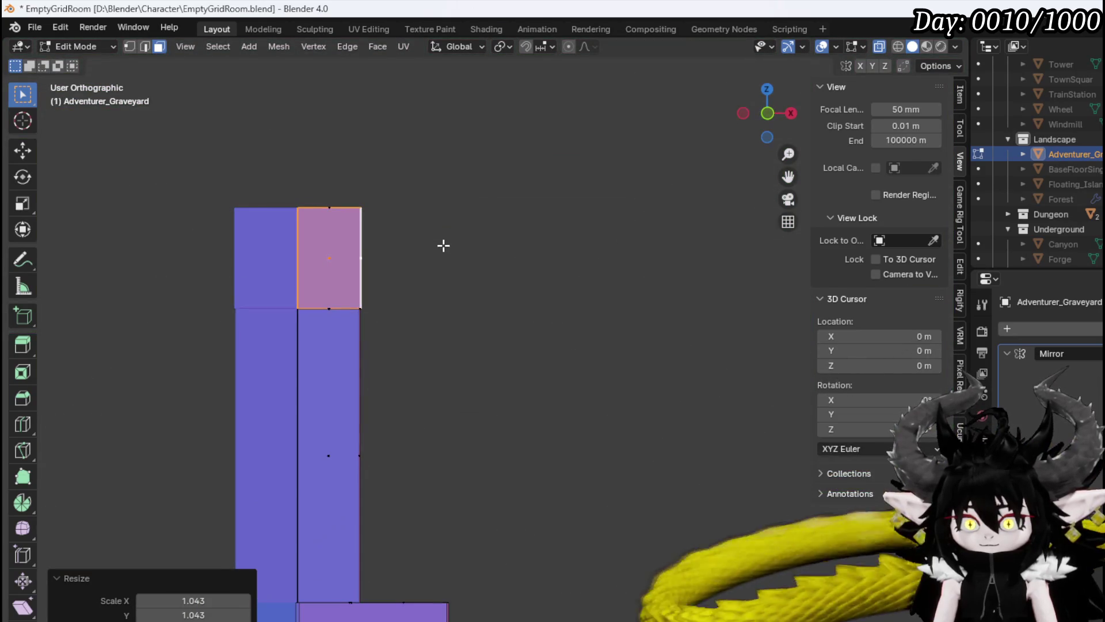
Raise the enlarged top section slightly to form a pommel cap.
key(g)
click(444, 243)
scroll(431, 257, down, 5)
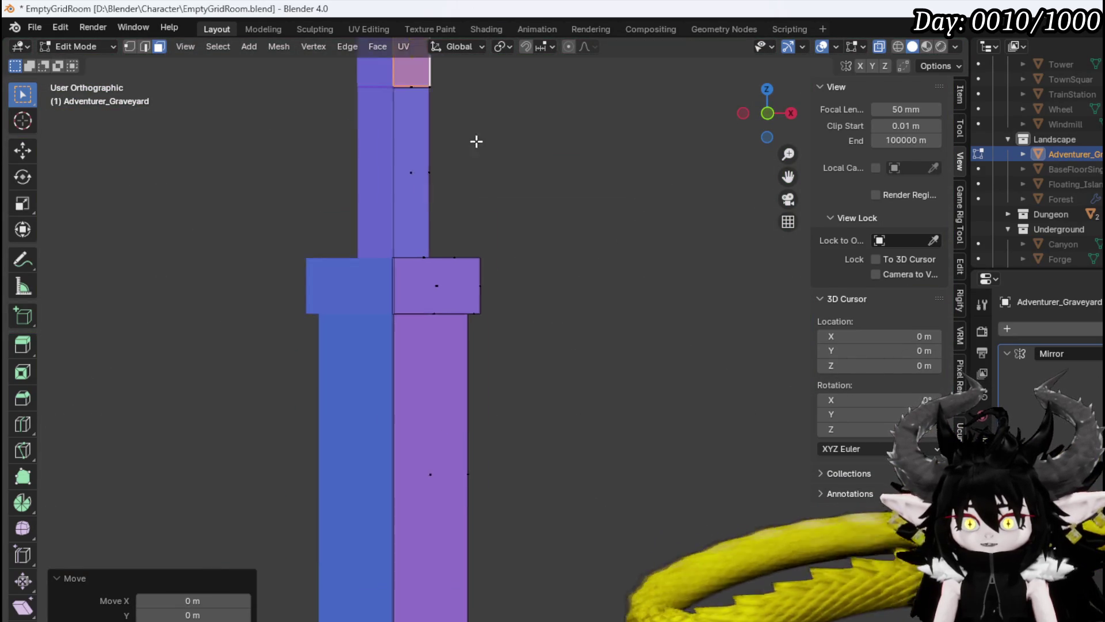
scroll(457, 380, down, 3)
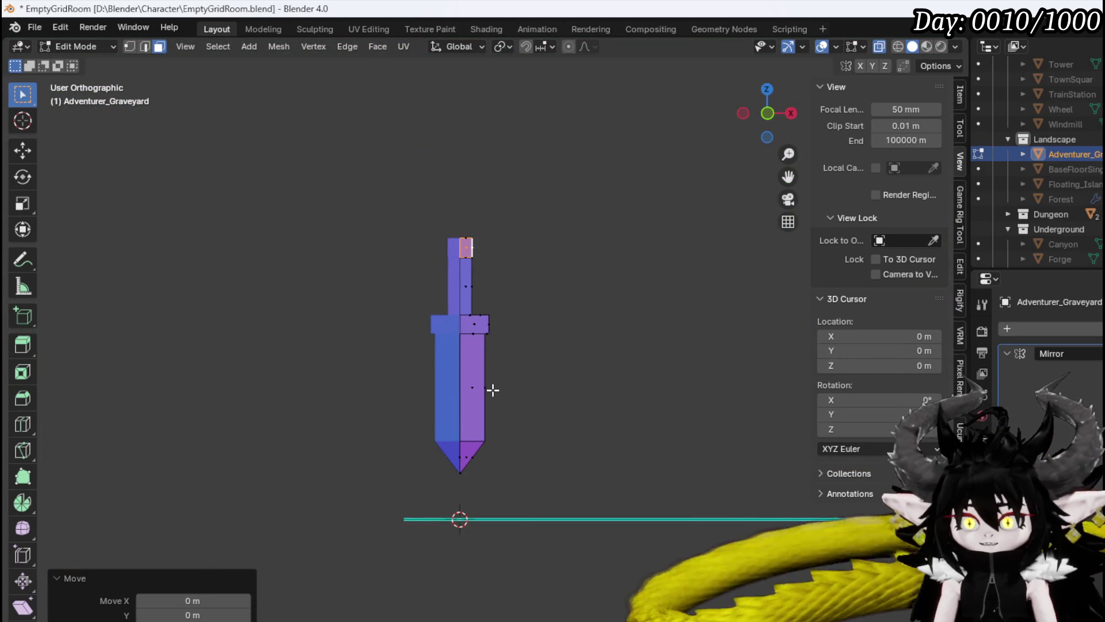
key(KP_1)
In vertex mode, lower the blade tip vertices along Z.
key(1)
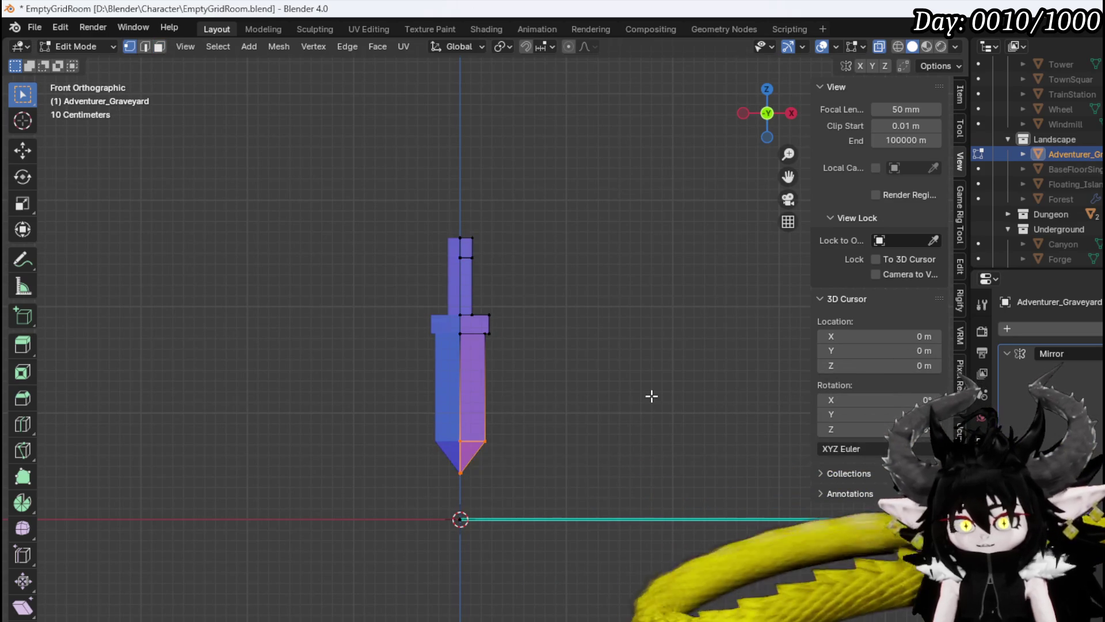
key(g)
key(z)
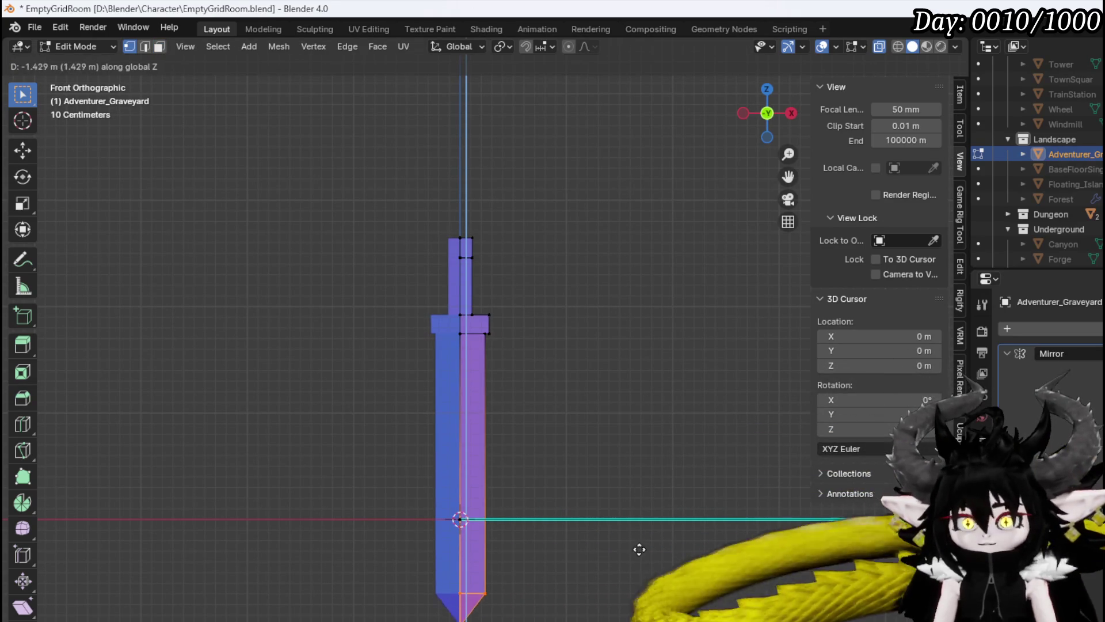
key(Return)
scroll(575, 455, down, 2)
scroll(537, 493, up, 3)
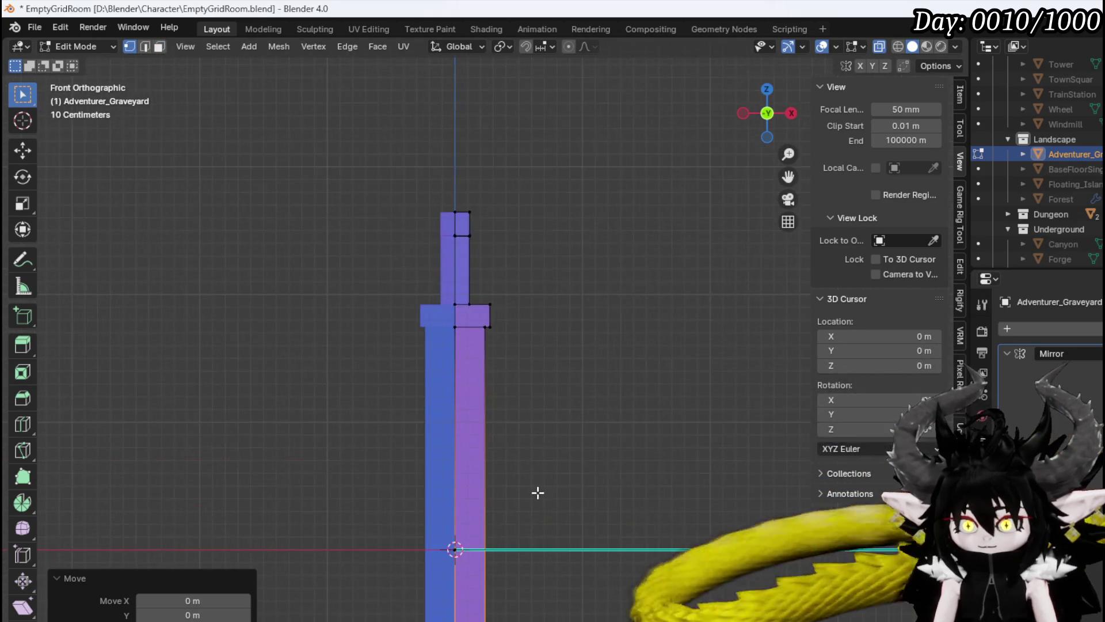
Select the whole connected sword and raise it vertically about 1.19 m.
key(a)
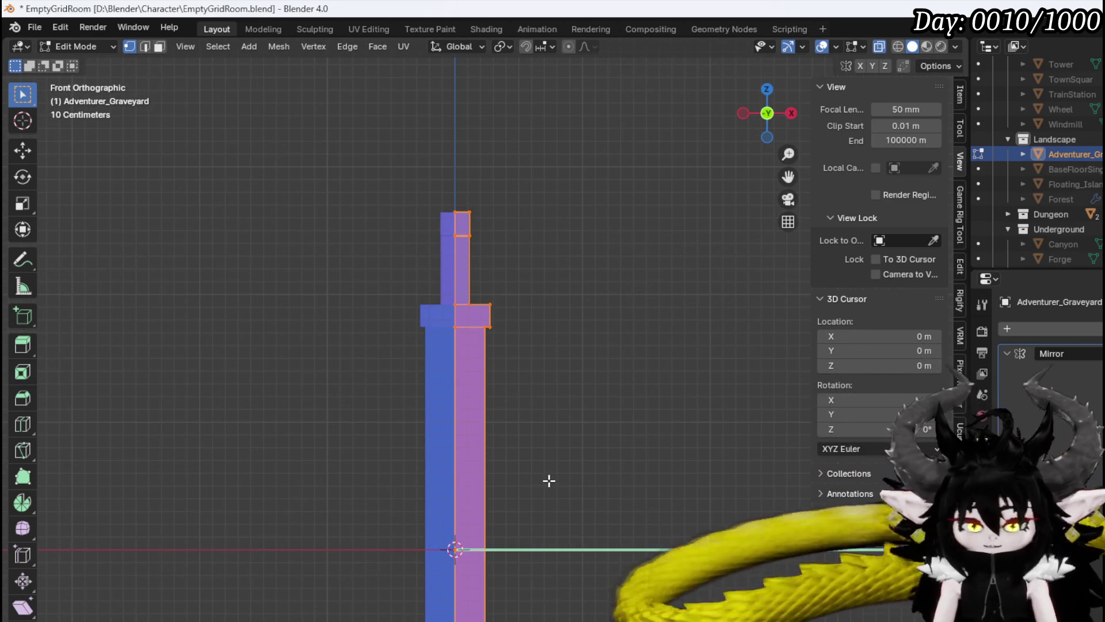
key(g)
key(z)
key(Escape)
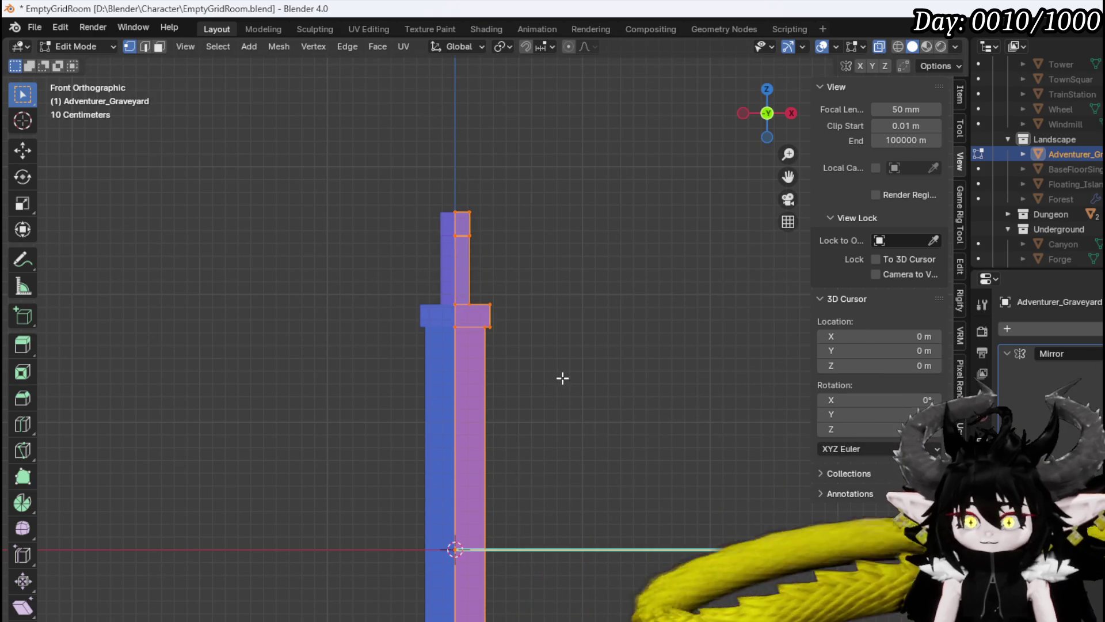
ctrl+drag(437, 199, 546, 292)
key(ctrl+l)
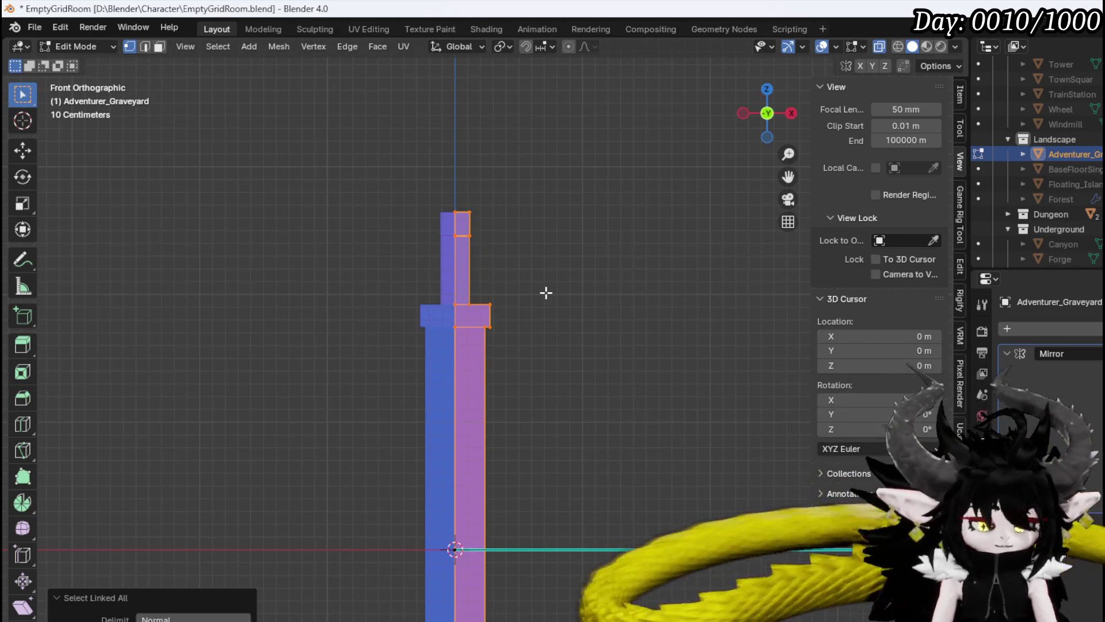
key(g)
key(z)
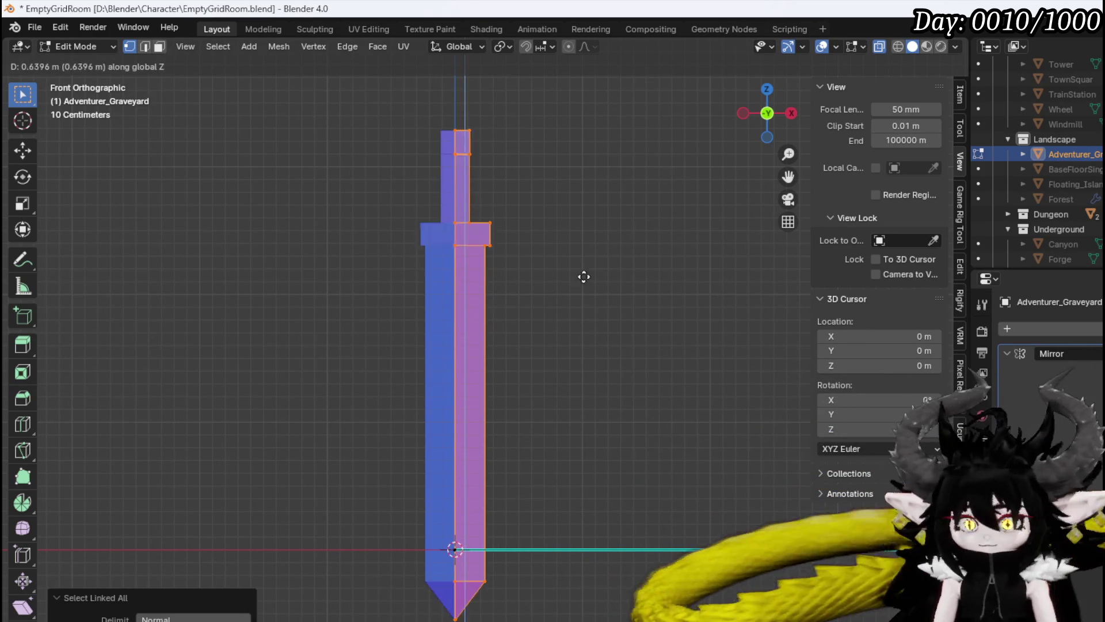
click(584, 196)
Reposition the blade tip vertically, then view the mesh in X-ray at a tilt.
drag(550, 464, 581, 464)
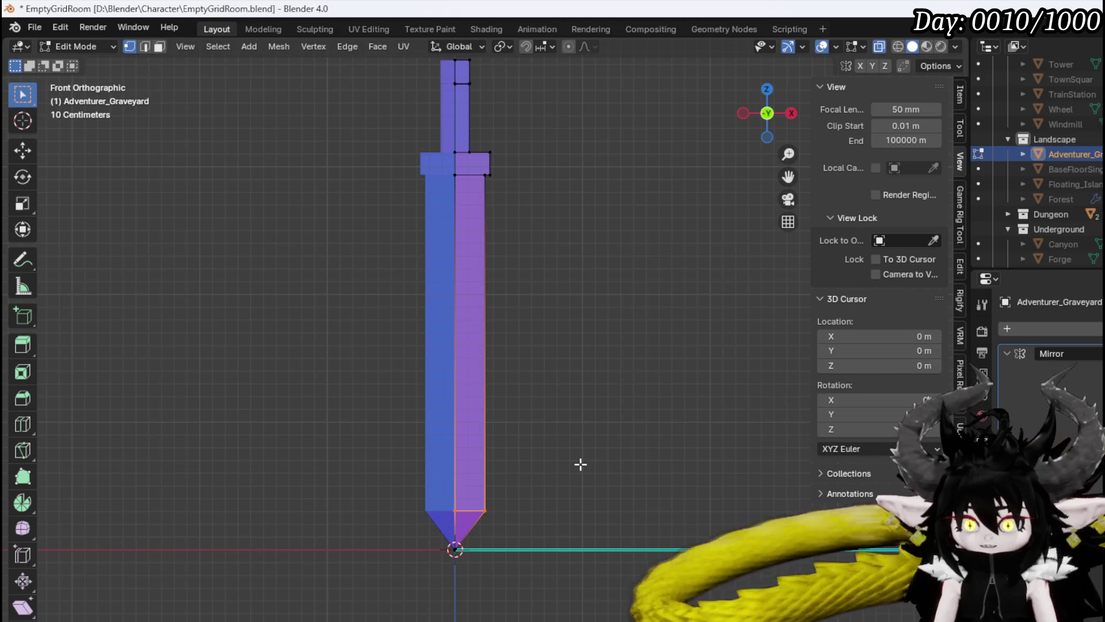
key(g)
key(z)
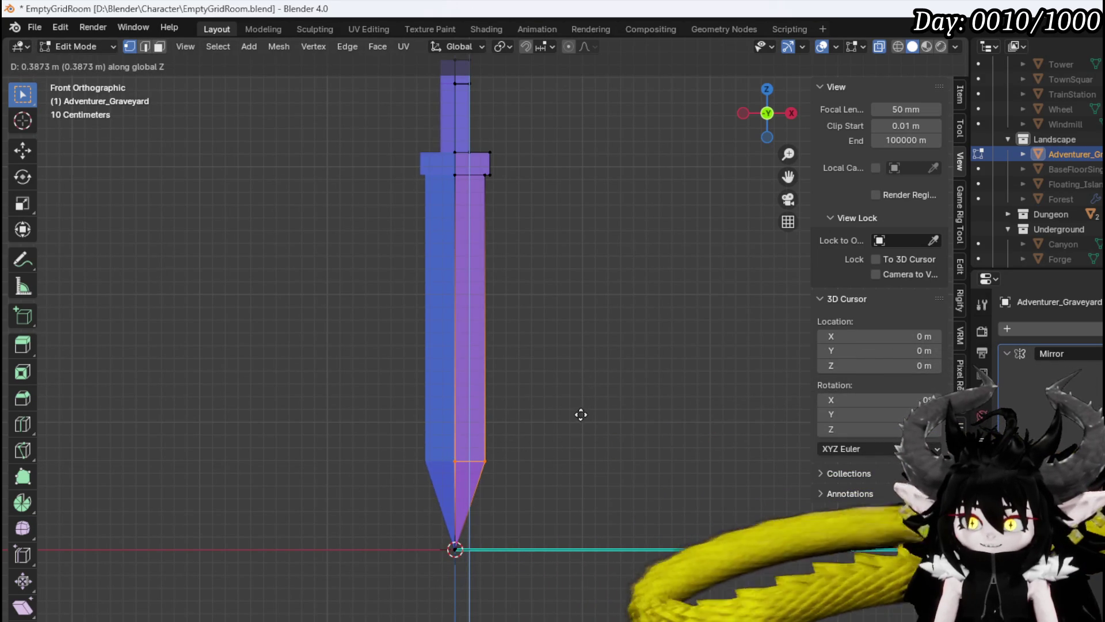
click(581, 402)
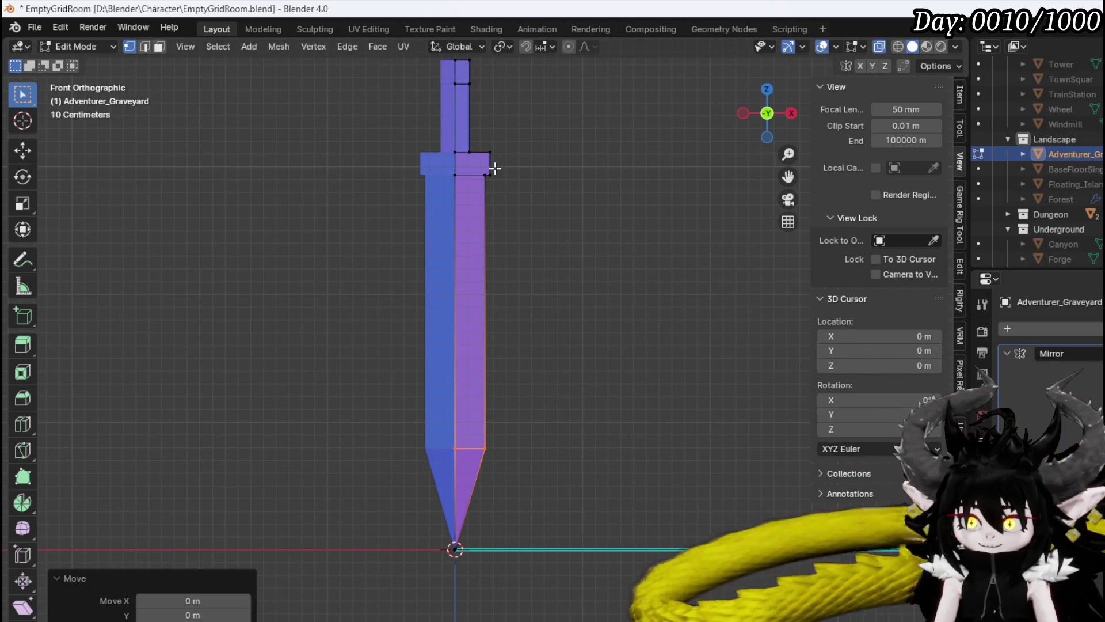
key(alt+z)
drag(495, 169, 490, 197)
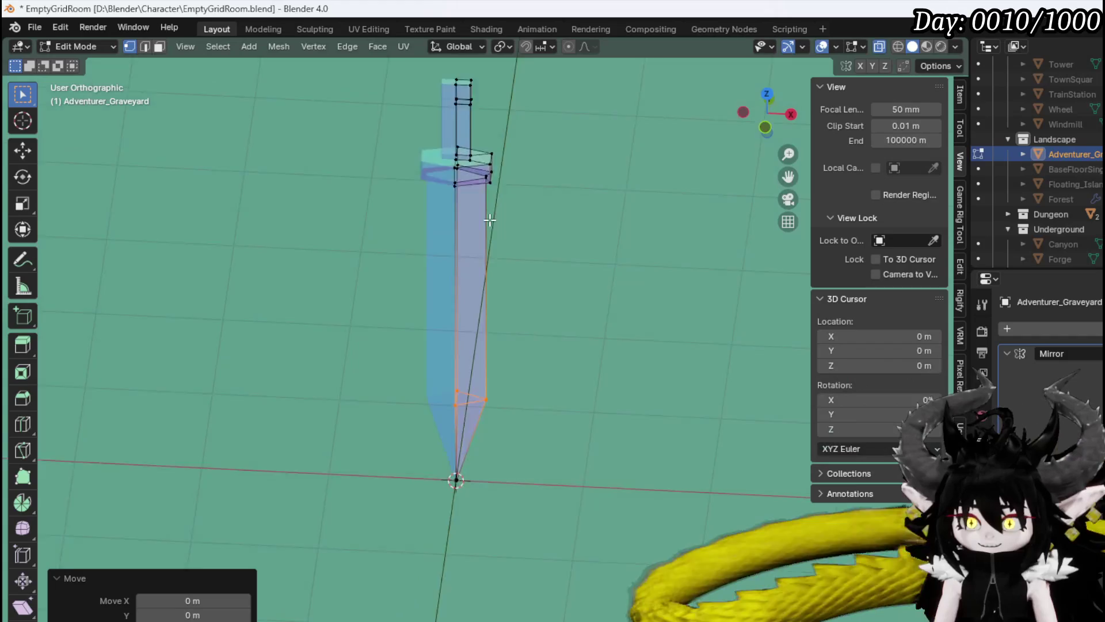
Select a hilt corner vertex, frame it, and zoom in on the handle's top block in front view.
scroll(474, 299, up, 3)
mouse_move(474, 299)
mouse_down()
mouse_move(483, 269)
mouse_move(408, 319)
mouse_move(340, 313)
mouse_move(513, 345)
mouse_move(617, 340)
mouse_move(479, 313)
mouse_move(511, 390)
mouse_move(461, 296)
mouse_move(304, 342)
mouse_move(309, 402)
mouse_move(387, 363)
mouse_move(493, 276)
mouse_move(474, 240)
mouse_move(472, 350)
mouse_up()
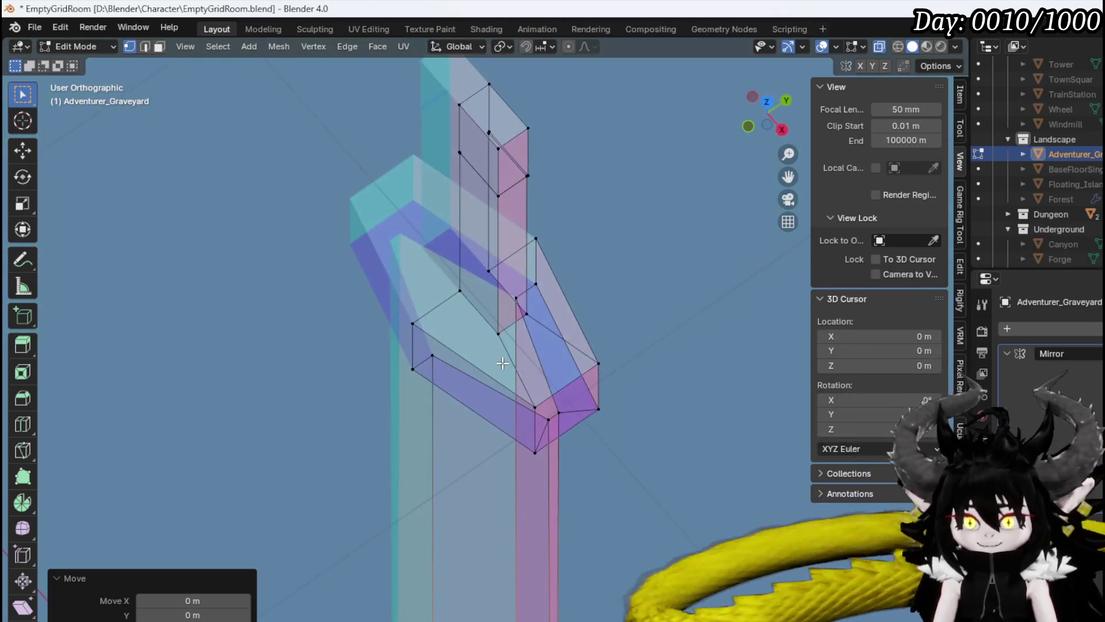
click(496, 336)
mouse_move(533, 312)
mouse_down()
mouse_move(565, 305)
mouse_move(526, 325)
mouse_move(557, 173)
mouse_move(483, 430)
mouse_up()
scroll(556, 173, up, 3)
key(KP_Decimal)
key(KP_1)
scroll(444, 203, up, 10)
scroll(403, 432, up, 3)
scroll(473, 385, up, 2)
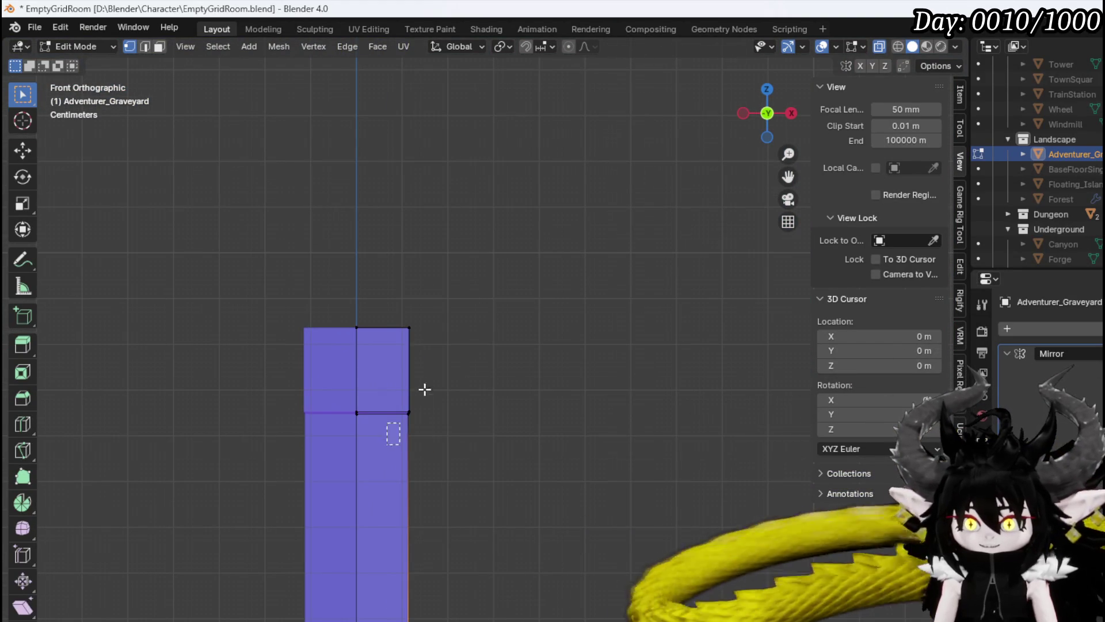
Pull the top block's right corner vertices inward along X to narrow it.
shift+click(408, 327)
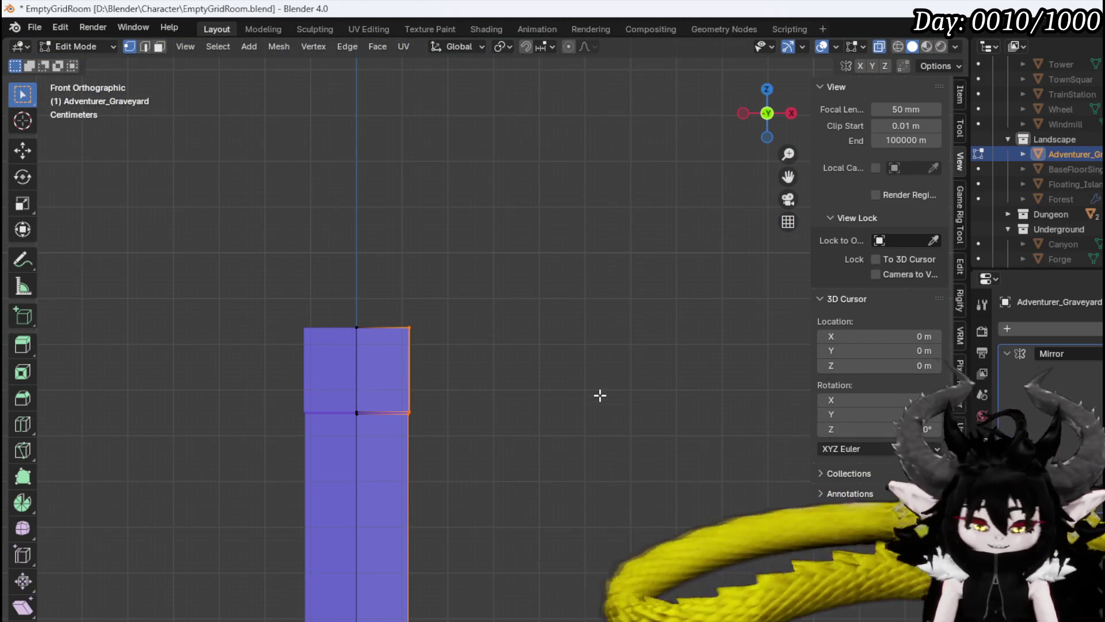
key(g)
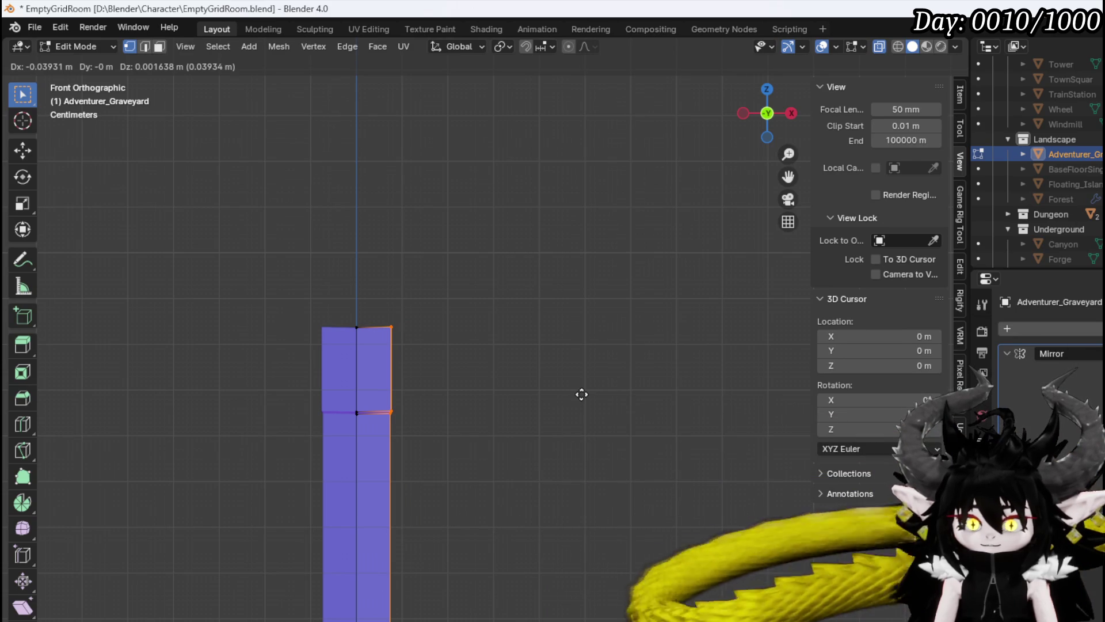
key(x)
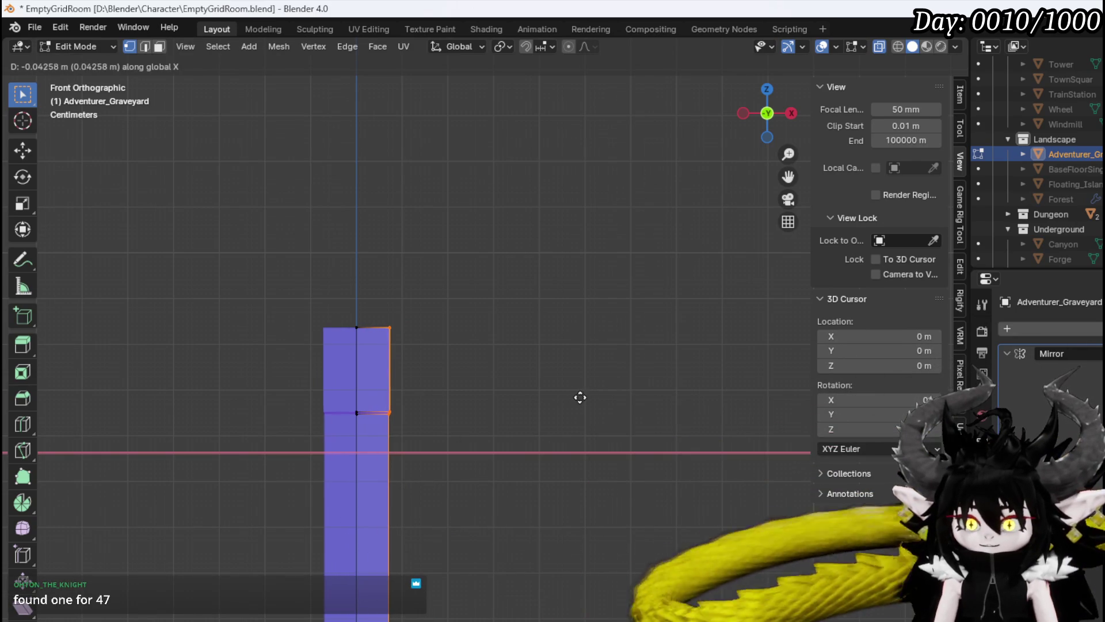
click(582, 397)
mouse_move(582, 397)
mouse_down()
mouse_move(514, 438)
mouse_move(614, 474)
mouse_move(654, 452)
mouse_move(534, 456)
mouse_up()
scroll(374, 382, up, 3)
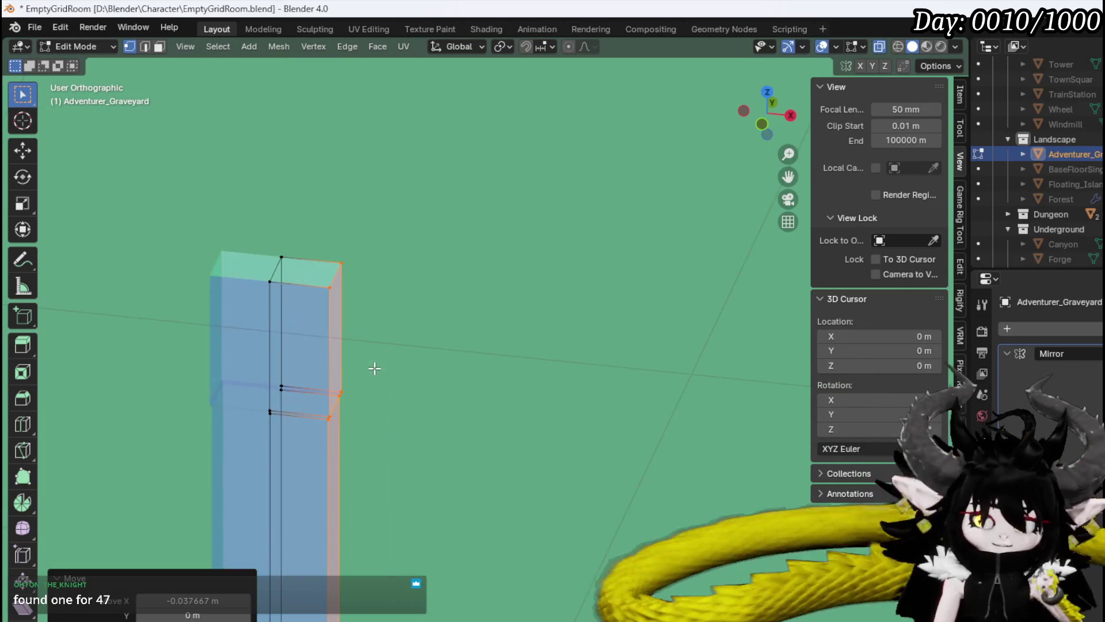
scroll(388, 363, left, 5)
key(KP_1)
scroll(466, 353, down, 3)
scroll(455, 322, up, 6)
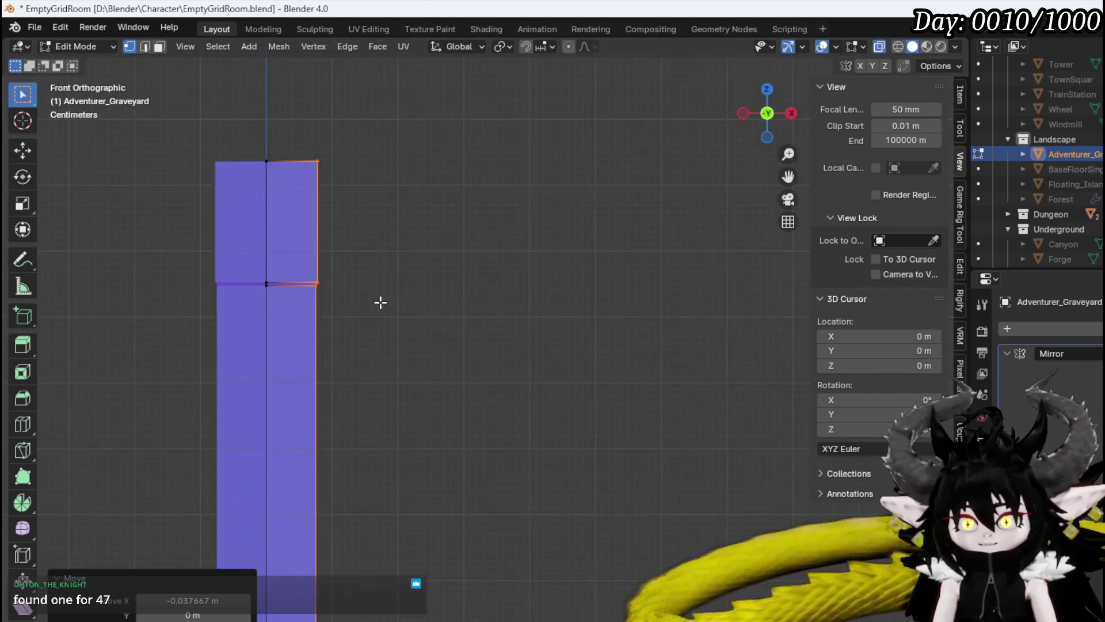
scroll(397, 346, left, 3)
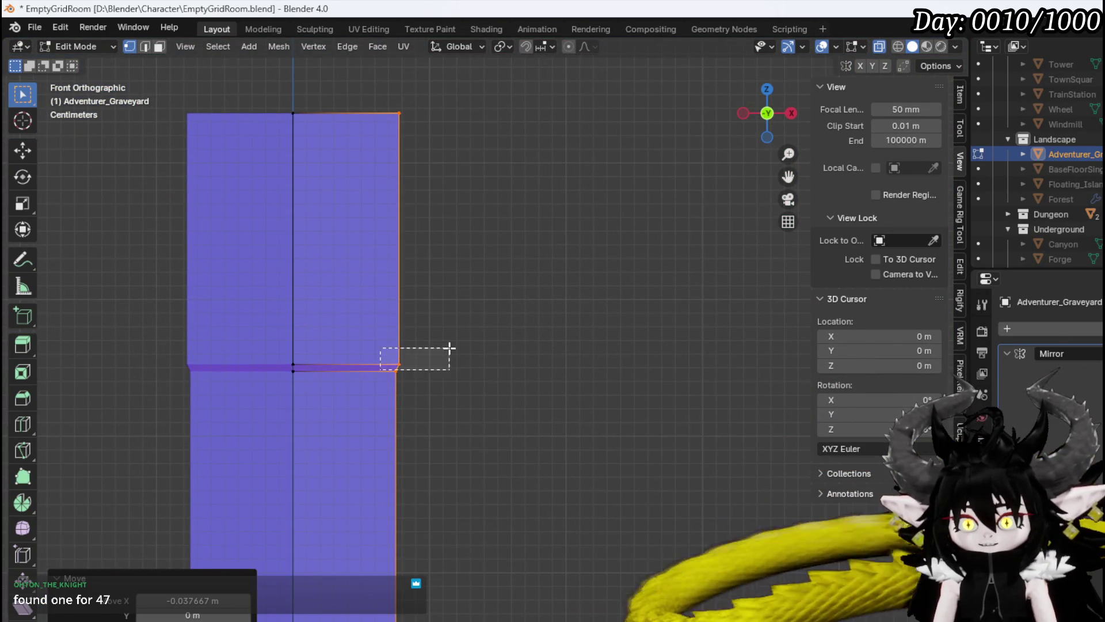
Widen the top block's lower right edge 0.015357 m along X, past the grip.
drag(450, 348, 446, 341)
scroll(437, 337, up, 3)
scroll(438, 337, left, 1)
mouse_move(391, 265)
mouse_down()
mouse_move(569, 111)
mouse_move(514, 249)
mouse_up()
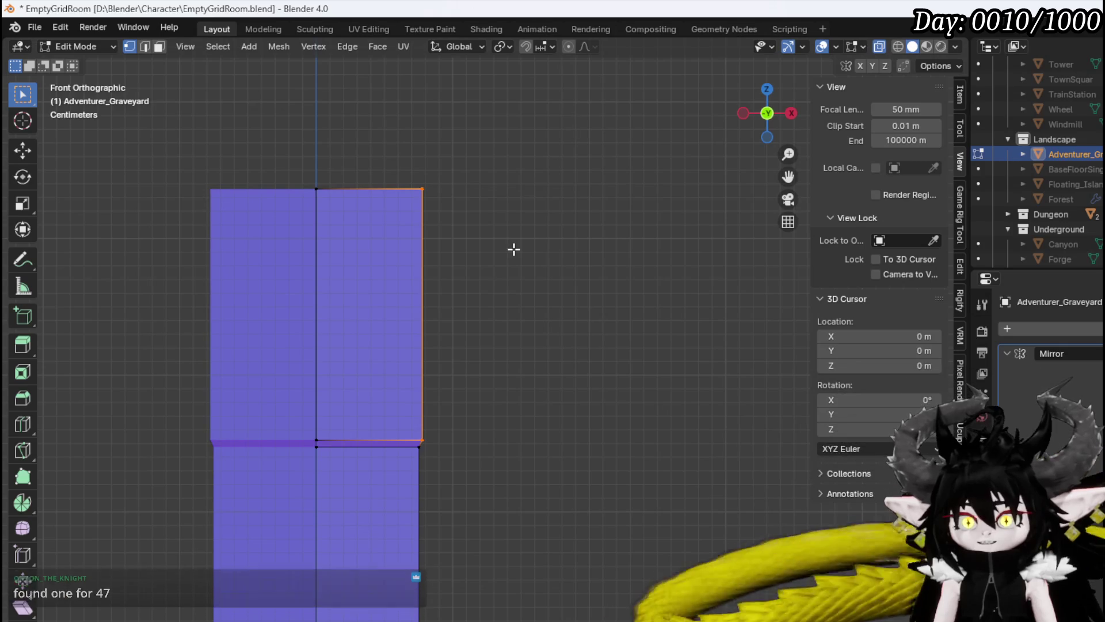
key(g)
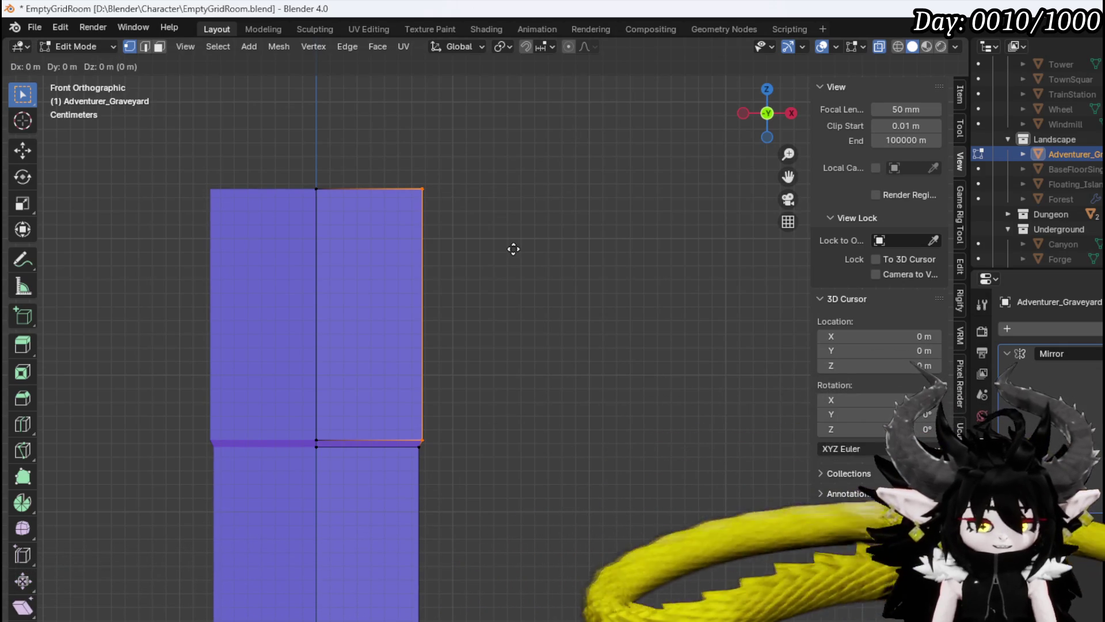
key(x)
click(527, 249)
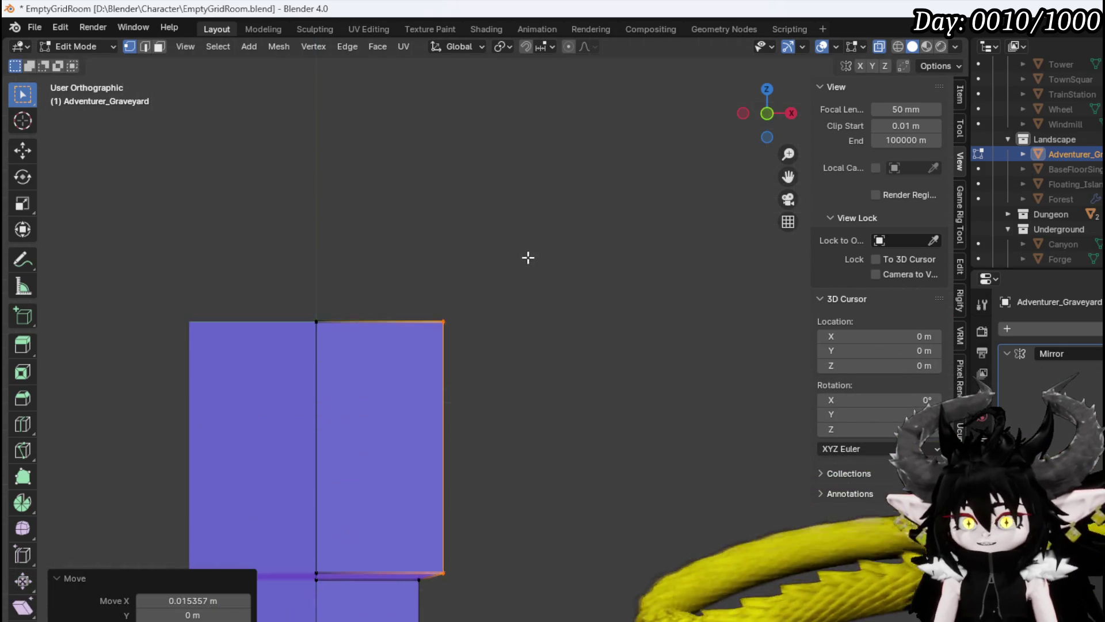
Select the pommel block's front face in face select mode.
scroll(438, 567, down, 3)
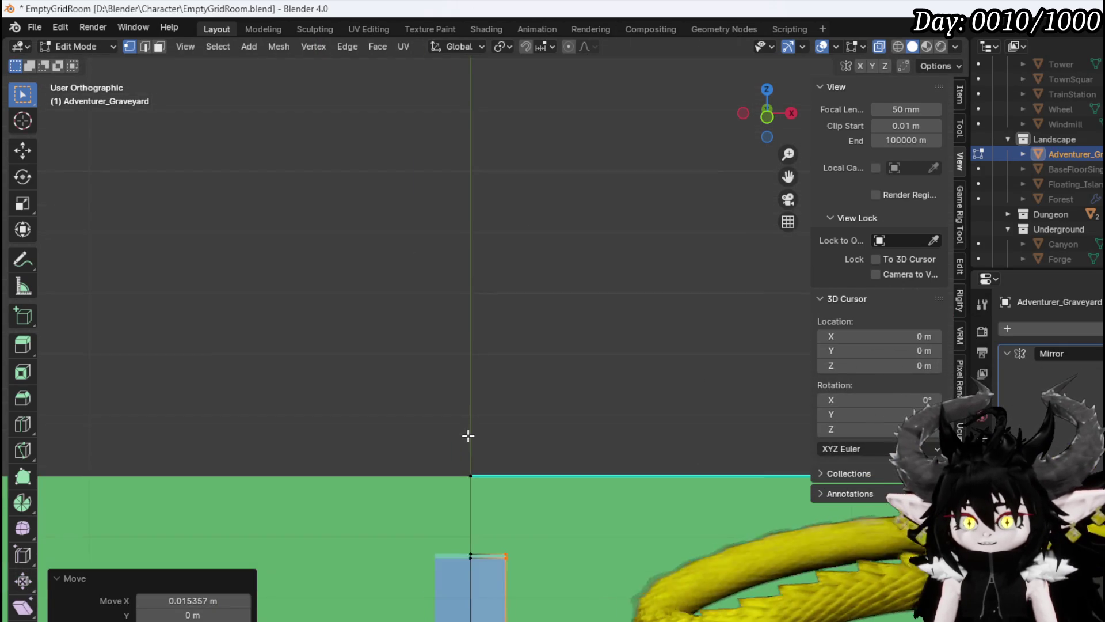
mouse_move(468, 431)
mouse_down()
mouse_move(469, 503)
mouse_move(369, 511)
mouse_up()
scroll(369, 511, up, 5)
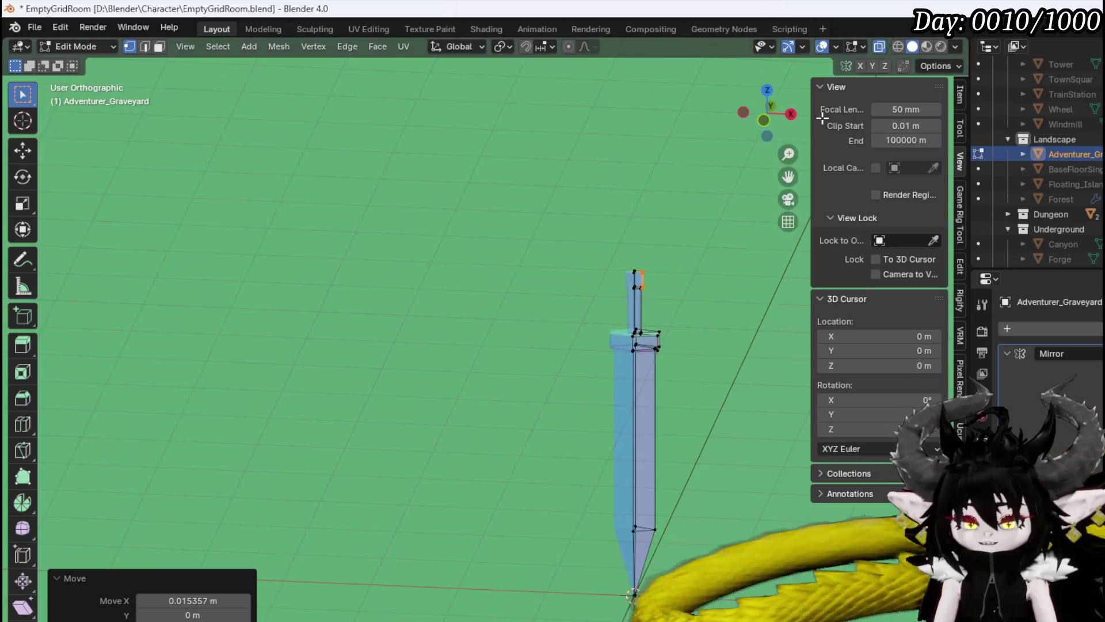
scroll(622, 261, up, 3)
scroll(595, 271, right, 5)
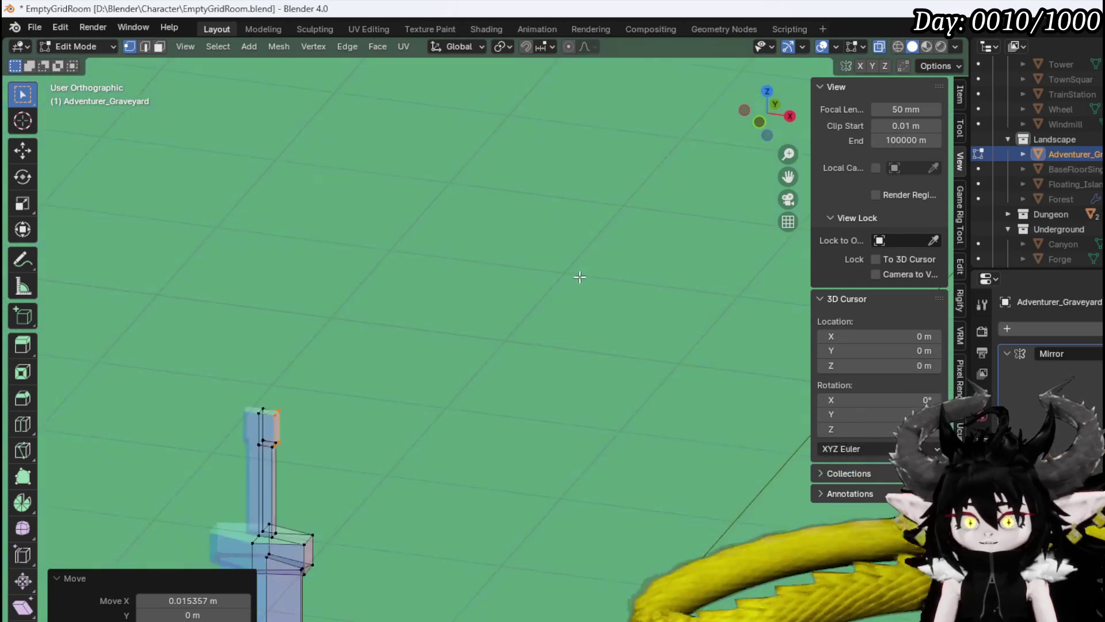
scroll(403, 287, left, 3)
scroll(469, 246, up, 3)
scroll(489, 217, down, 3)
scroll(437, 392, up, 3)
scroll(403, 403, up, 3)
key(3)
click(375, 400)
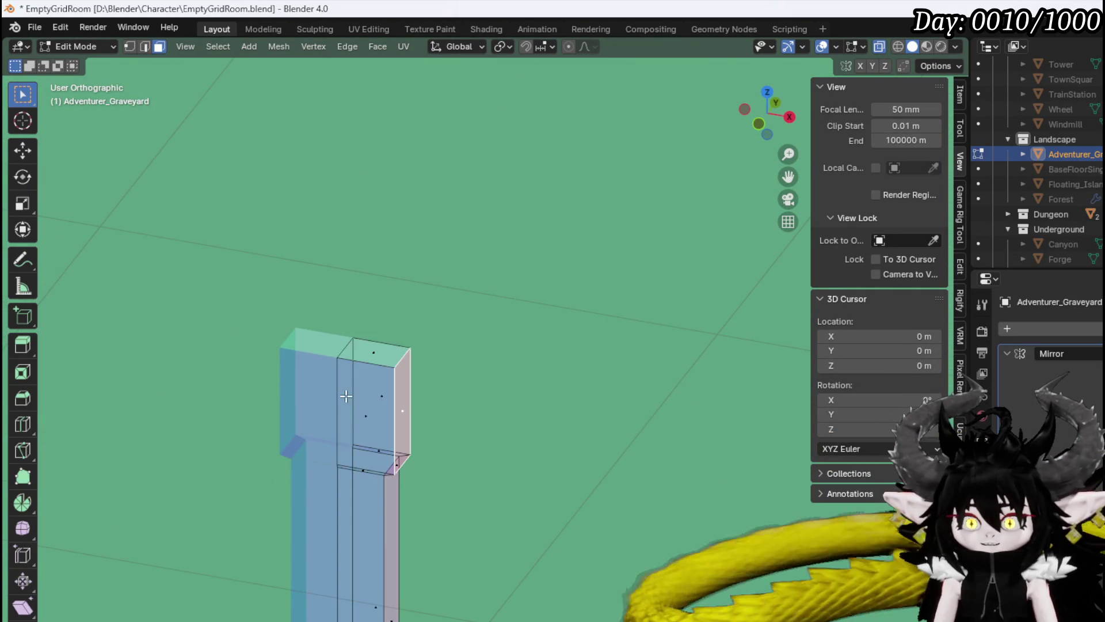
Add the pommel's side face and scale both faces 1.387 along Y.
scroll(382, 402, left, 3)
shift+click(423, 401)
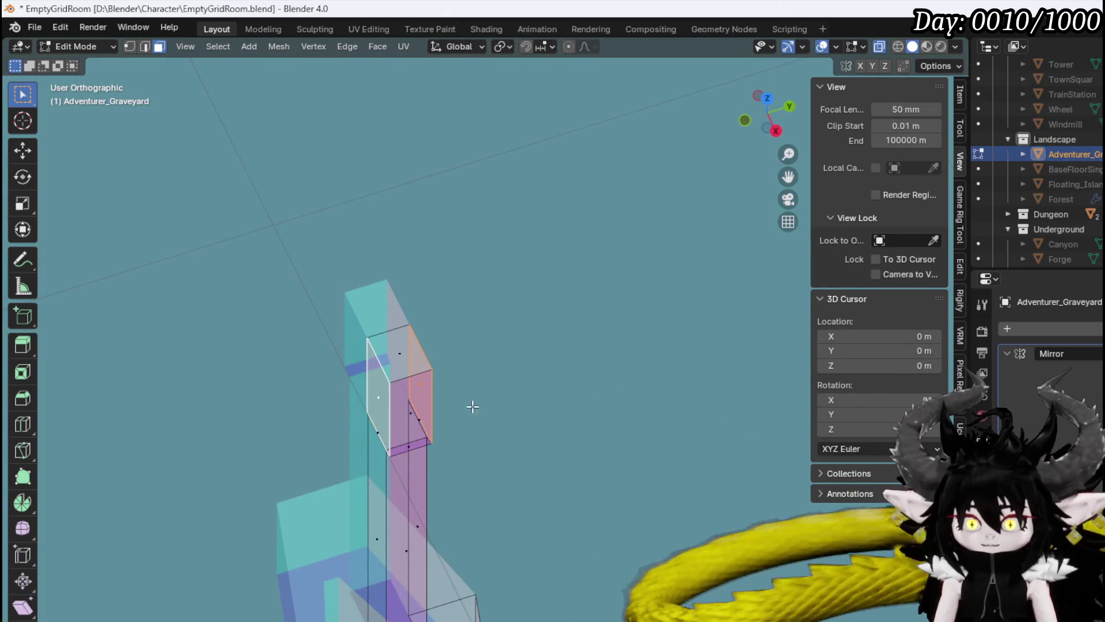
key(g)
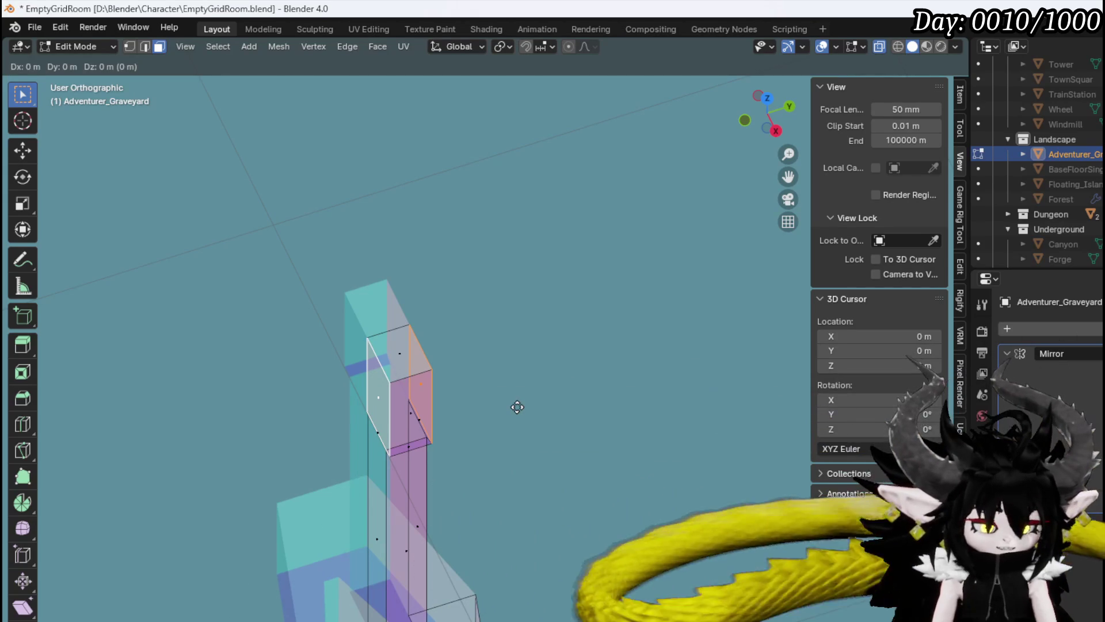
key(y)
key(Escape)
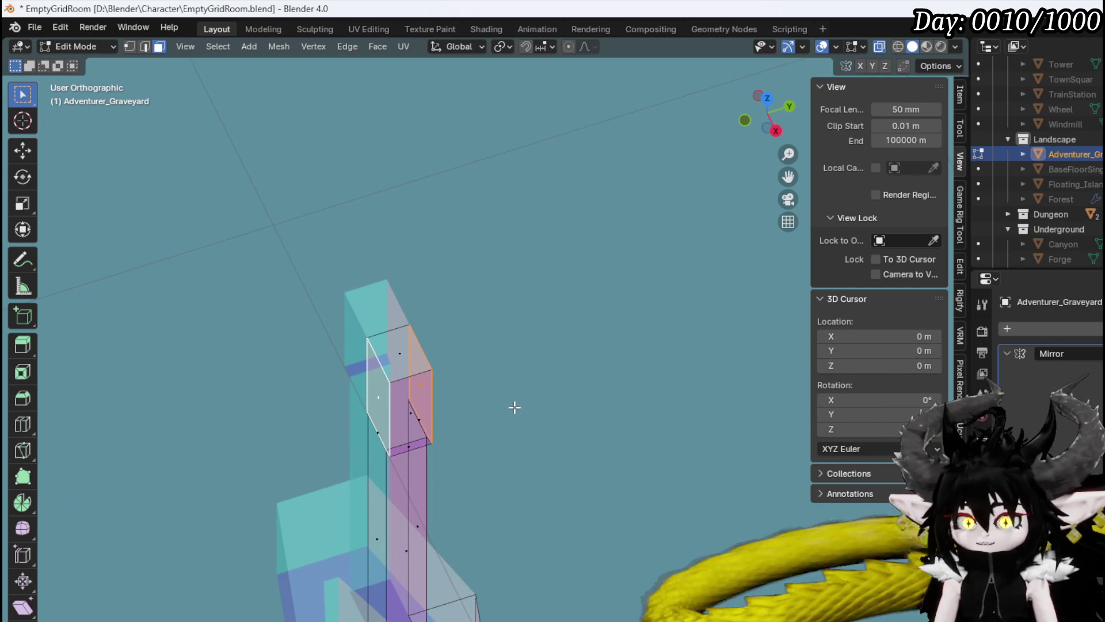
key(y)
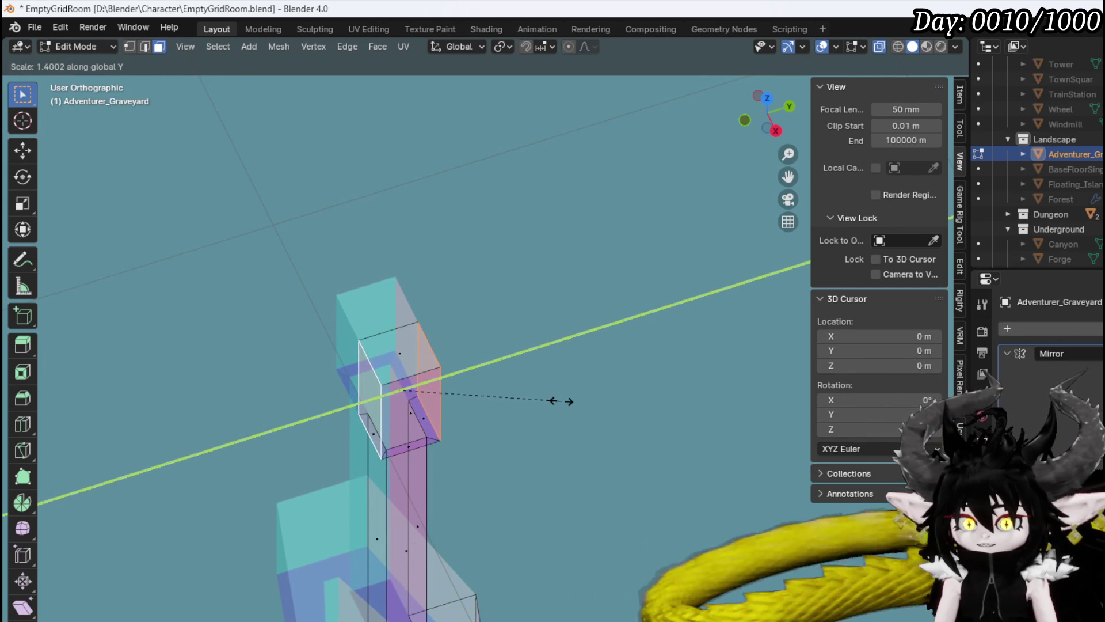
click(535, 399)
Zoom and orbit out to view the whole sword from the front and a tilted angle.
scroll(491, 395, up, 3)
scroll(491, 395, down, 3)
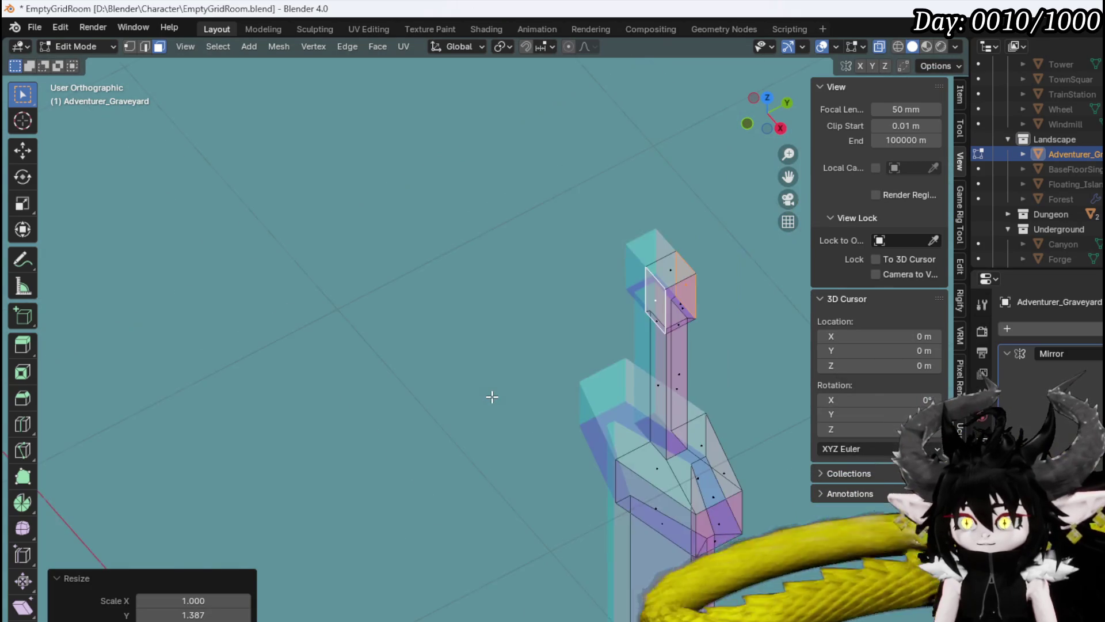
scroll(432, 438, down, 4)
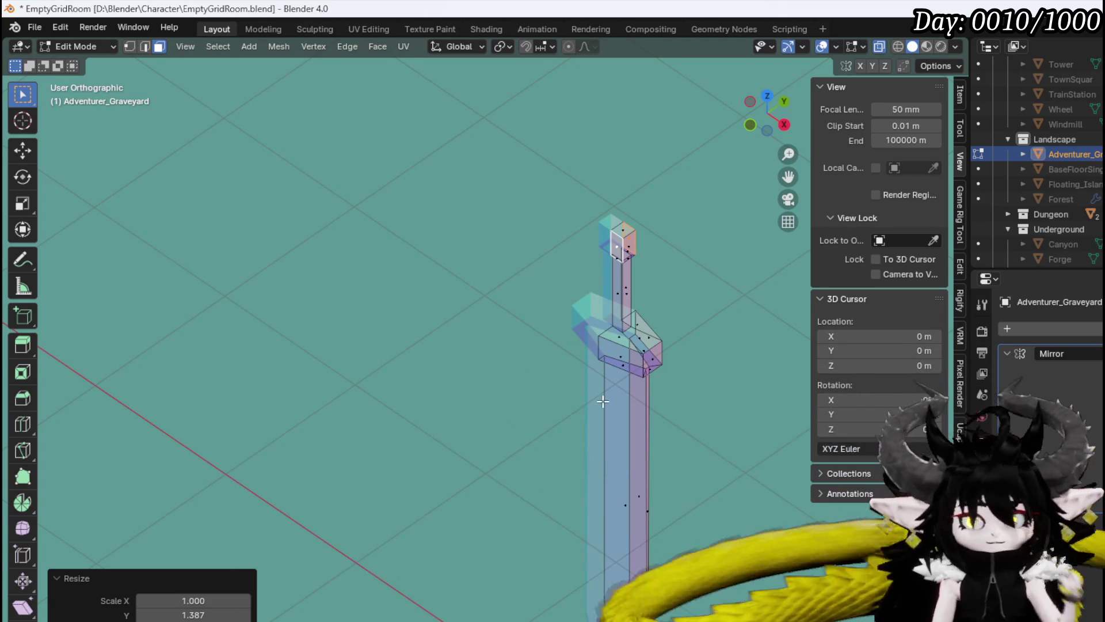
scroll(458, 342, down, 3)
mouse_move(459, 342)
mouse_down()
mouse_move(634, 335)
mouse_move(431, 429)
mouse_move(451, 420)
mouse_move(395, 407)
mouse_up()
scroll(395, 407, up, 5)
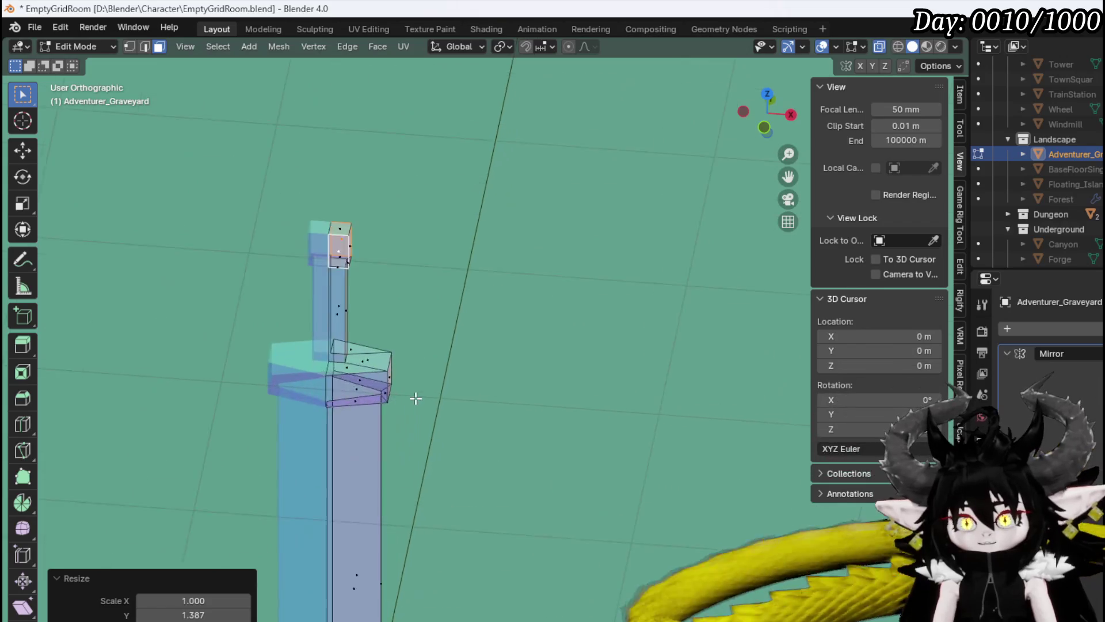
scroll(443, 401, up, 6)
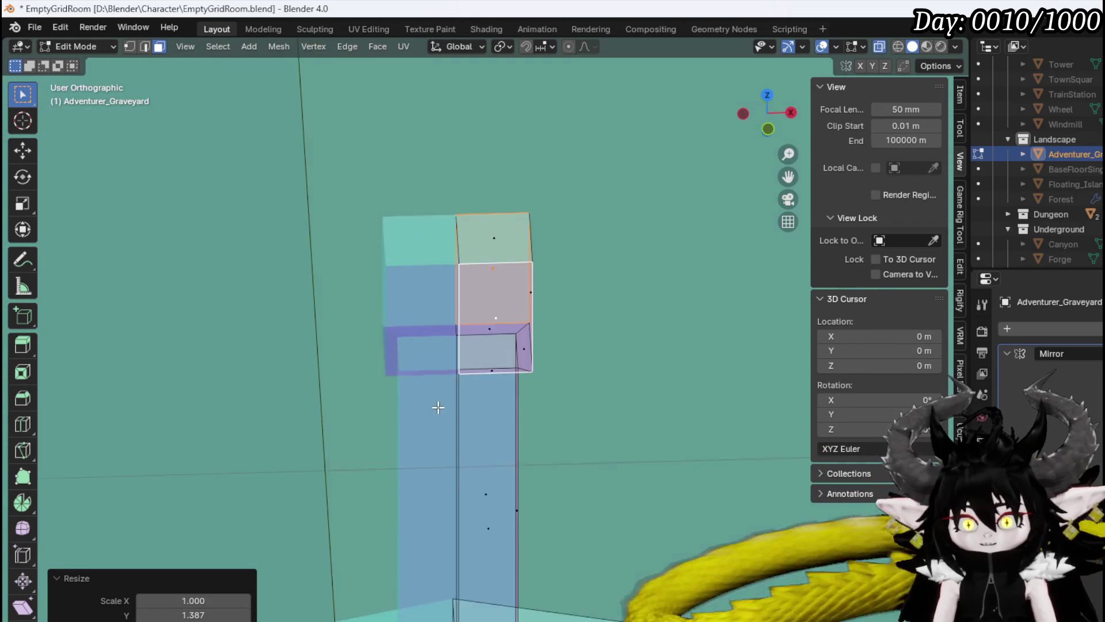
scroll(441, 405, down, 4)
key(KP_1)
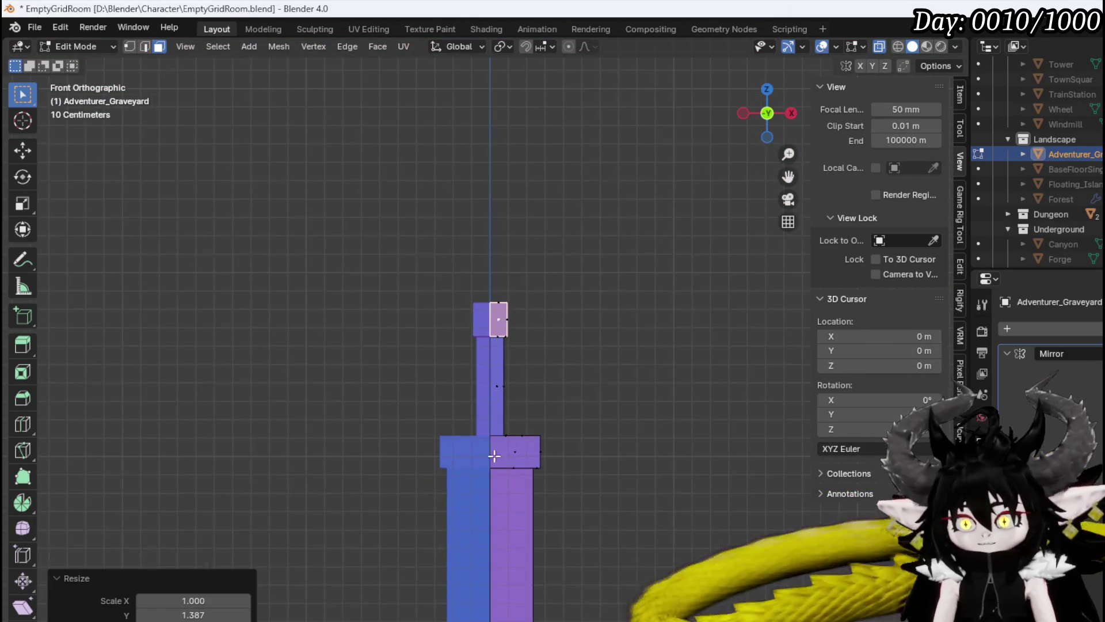
mouse_move(504, 507)
mouse_down()
mouse_move(502, 322)
mouse_move(501, 420)
mouse_move(500, 406)
mouse_move(452, 443)
mouse_move(331, 486)
mouse_move(262, 491)
mouse_move(345, 501)
mouse_move(461, 492)
mouse_move(419, 513)
mouse_move(326, 461)
mouse_move(351, 415)
mouse_move(395, 447)
mouse_move(456, 296)
mouse_move(476, 296)
mouse_move(478, 403)
mouse_move(422, 424)
mouse_move(469, 420)
mouse_move(519, 394)
mouse_move(642, 397)
mouse_up()
scroll(517, 485, down, 2)
key(KP_1)
mouse_move(448, 388)
mouse_down()
mouse_move(516, 388)
mouse_move(257, 365)
mouse_move(348, 356)
mouse_up()
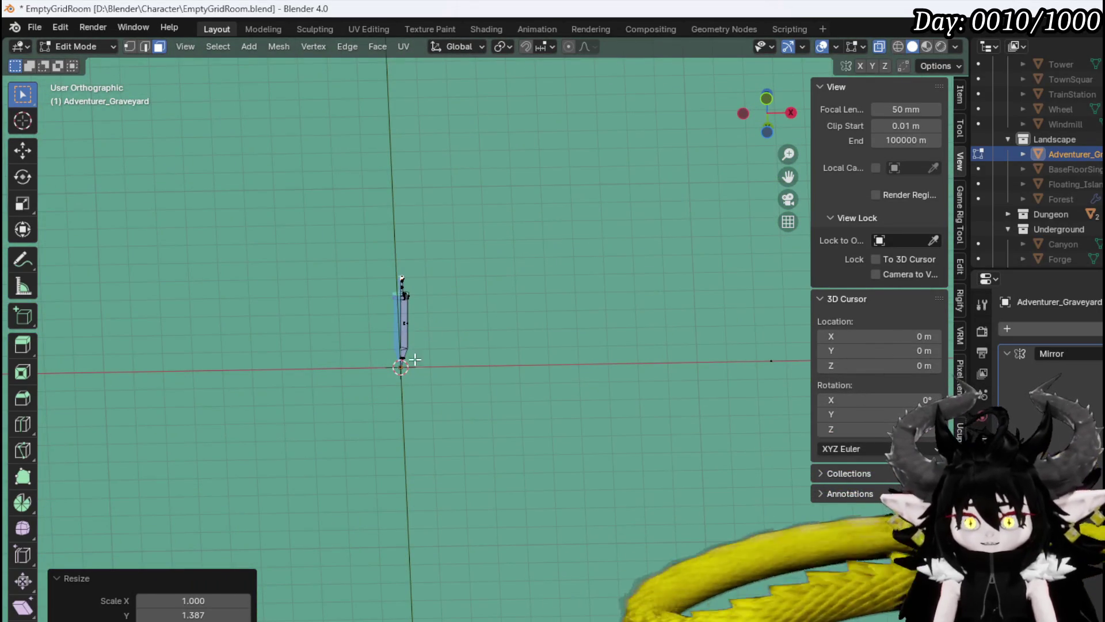
Select the whole connected sword mesh and separate it into its own object.
click(394, 314)
key(ctrl+l)
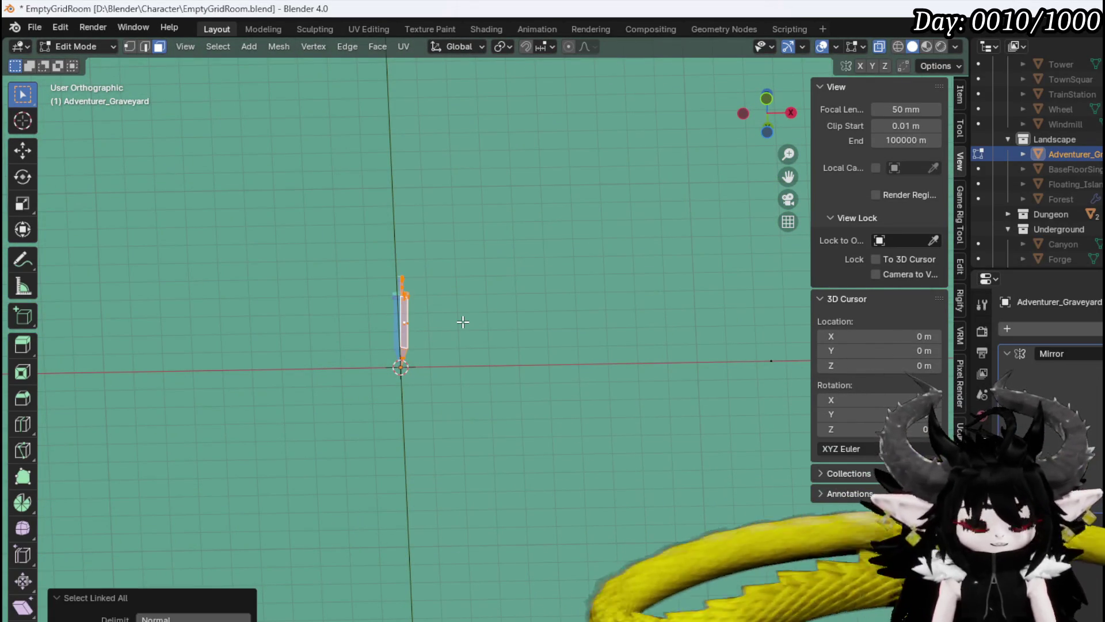
key(KP_7)
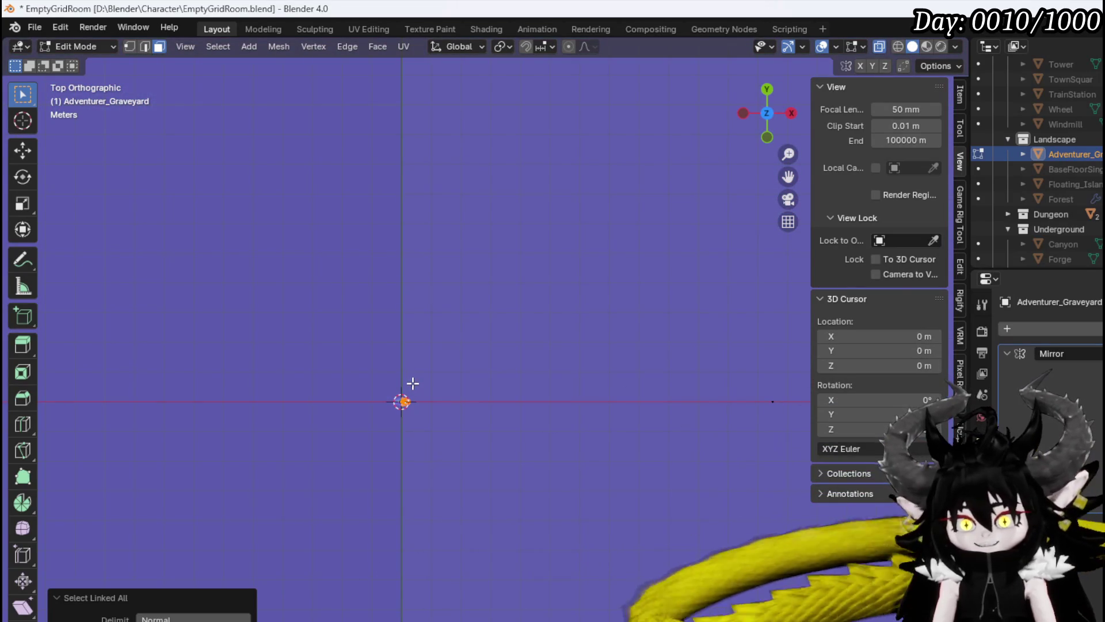
mouse_move(427, 397)
mouse_down()
mouse_move(435, 291)
mouse_move(432, 309)
mouse_move(403, 301)
mouse_up()
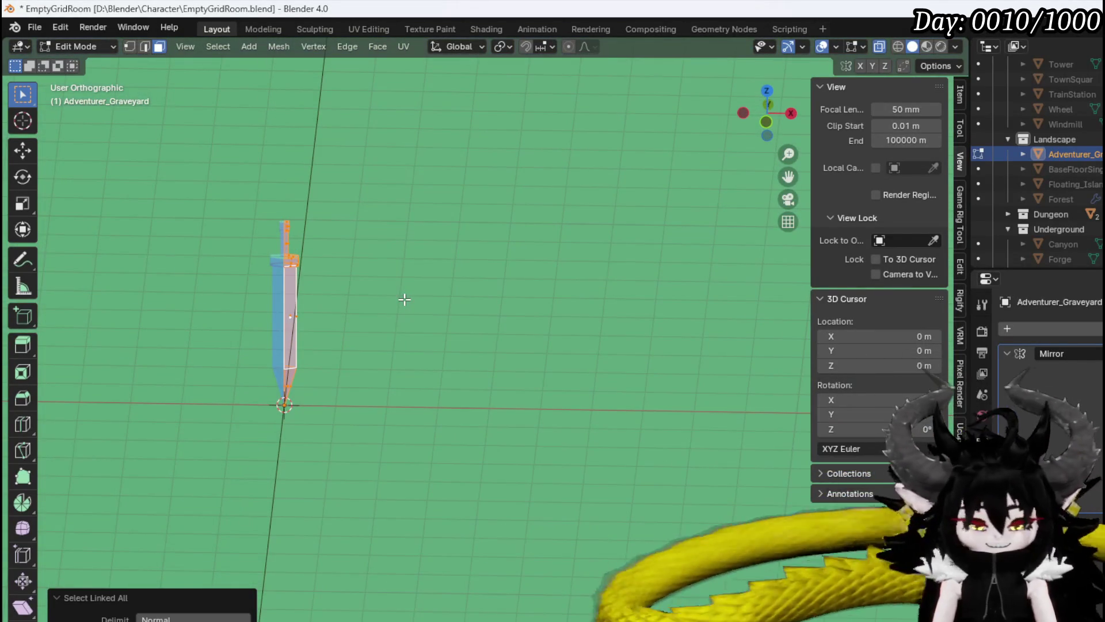
key(p)
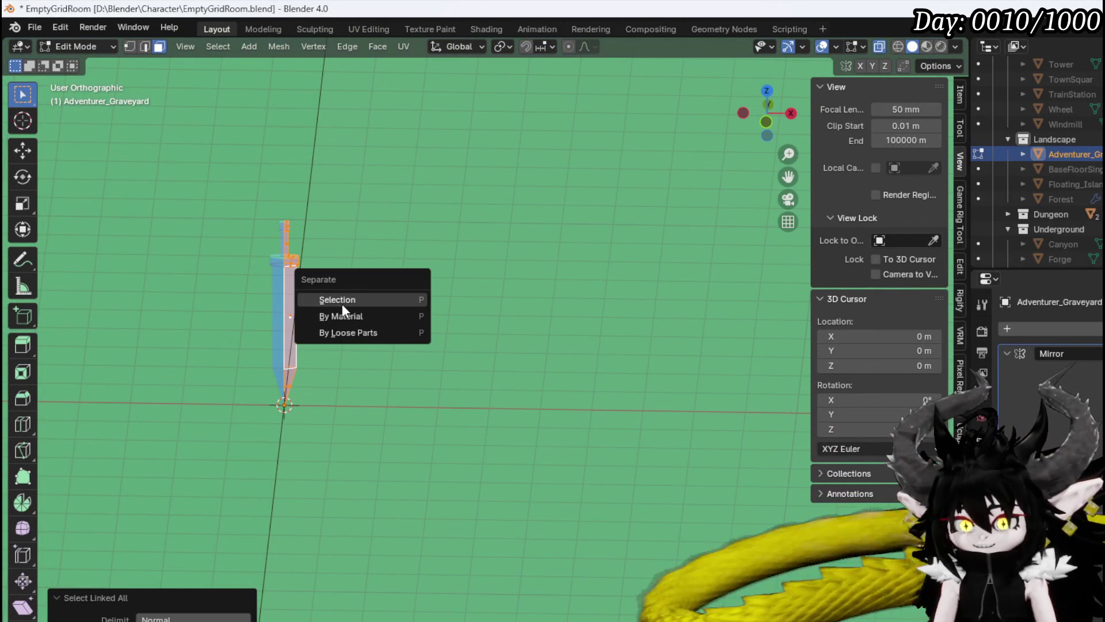
click(342, 299)
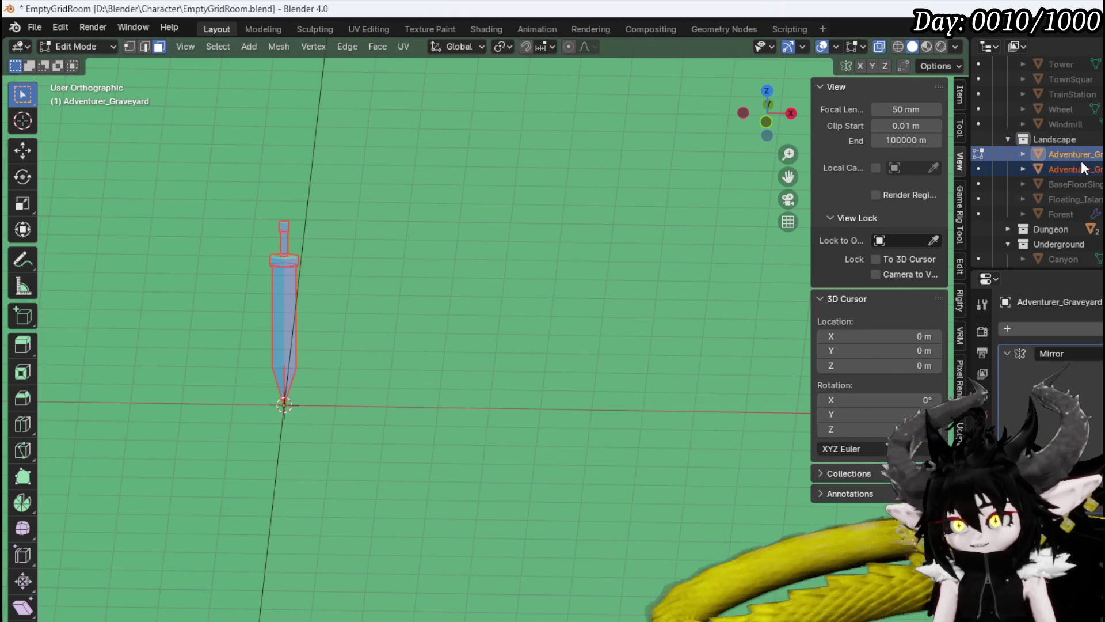
Back in Object Mode, remove the Mirror modifier from the separated sword.
click(53, 47)
click(69, 65)
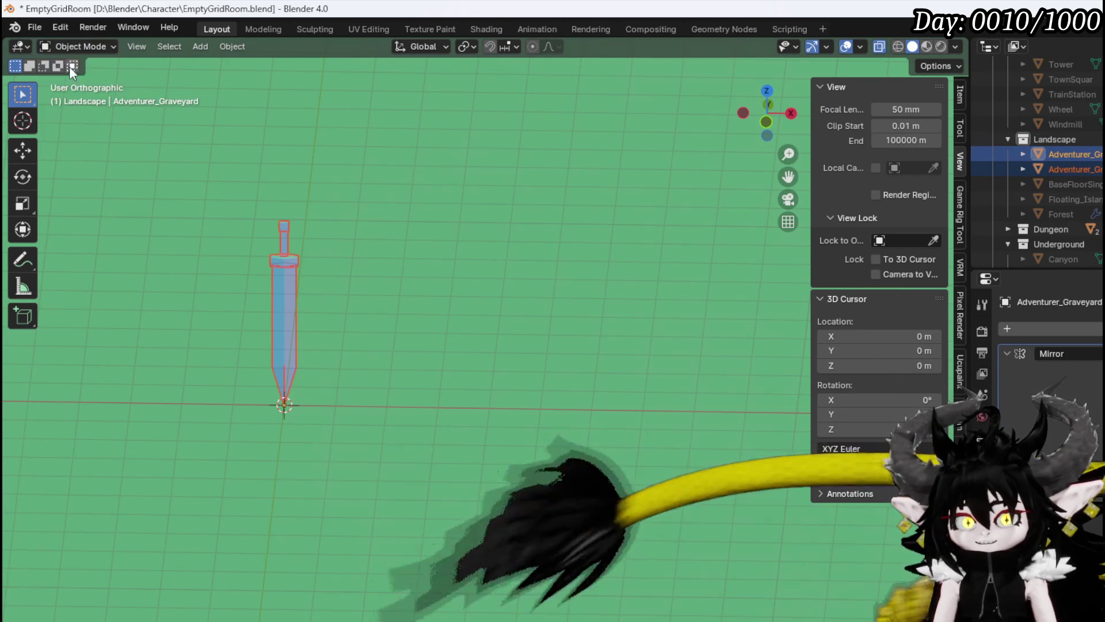
click(284, 262)
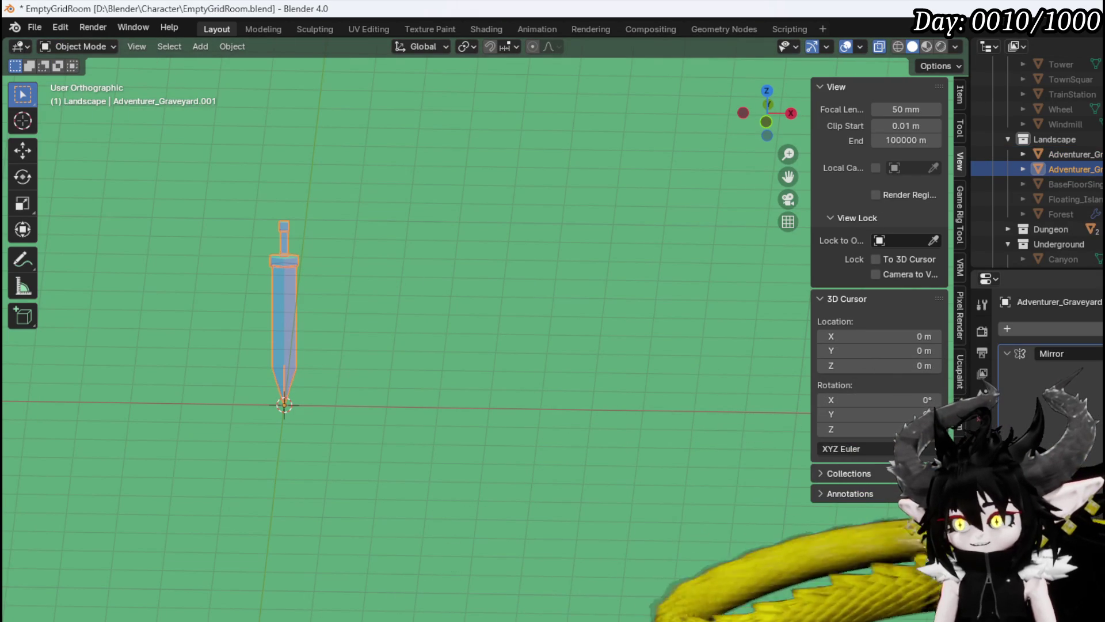
key(ctrl+a)
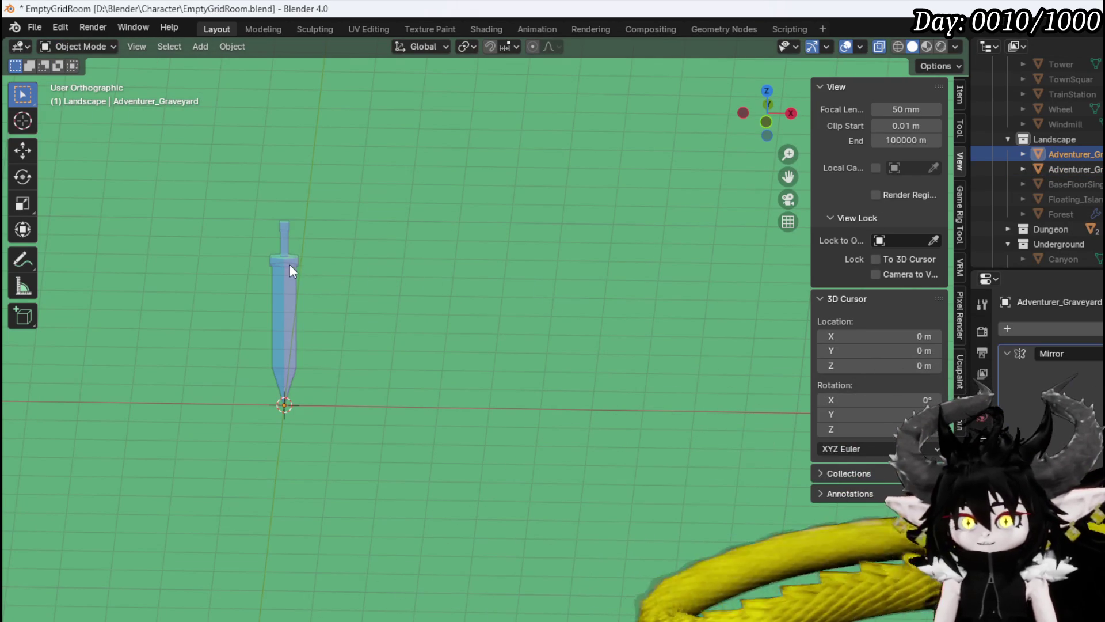
Move the sword object to the right of the origin in top view.
key(KP_7)
key(g)
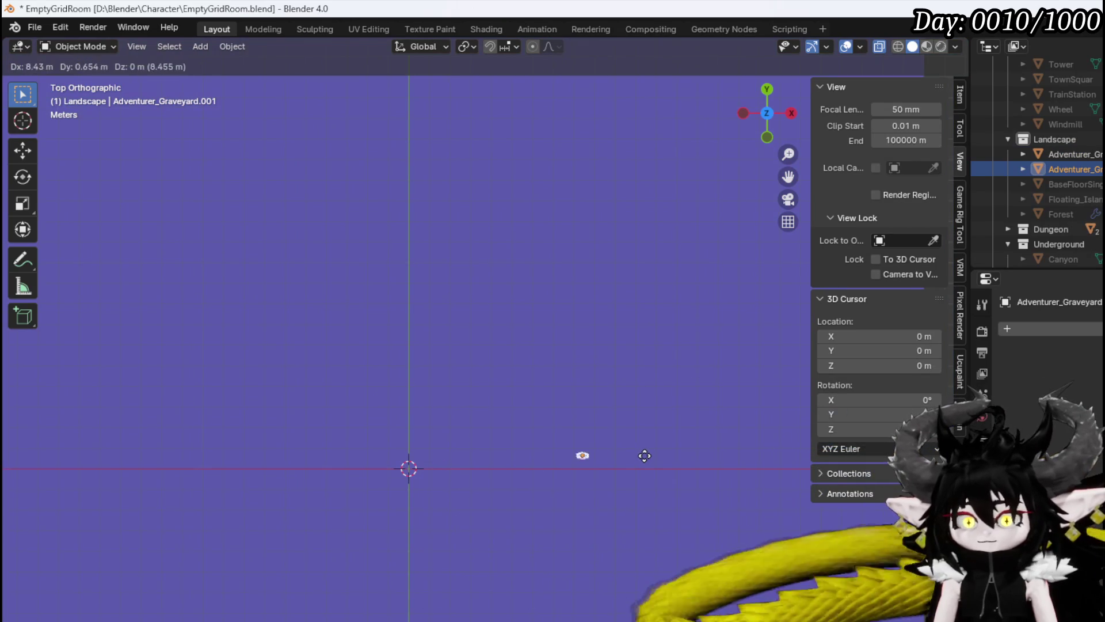
click(604, 470)
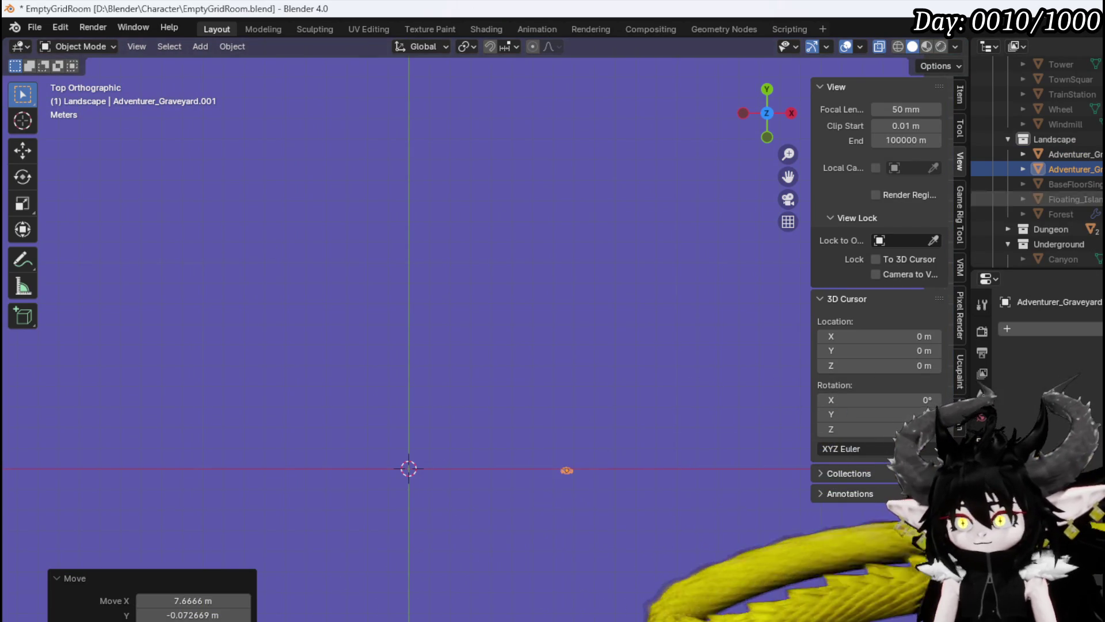
Join the sword back into the Adventurer_Graveyard object with Ctrl+J.
ctrl+click(1070, 154)
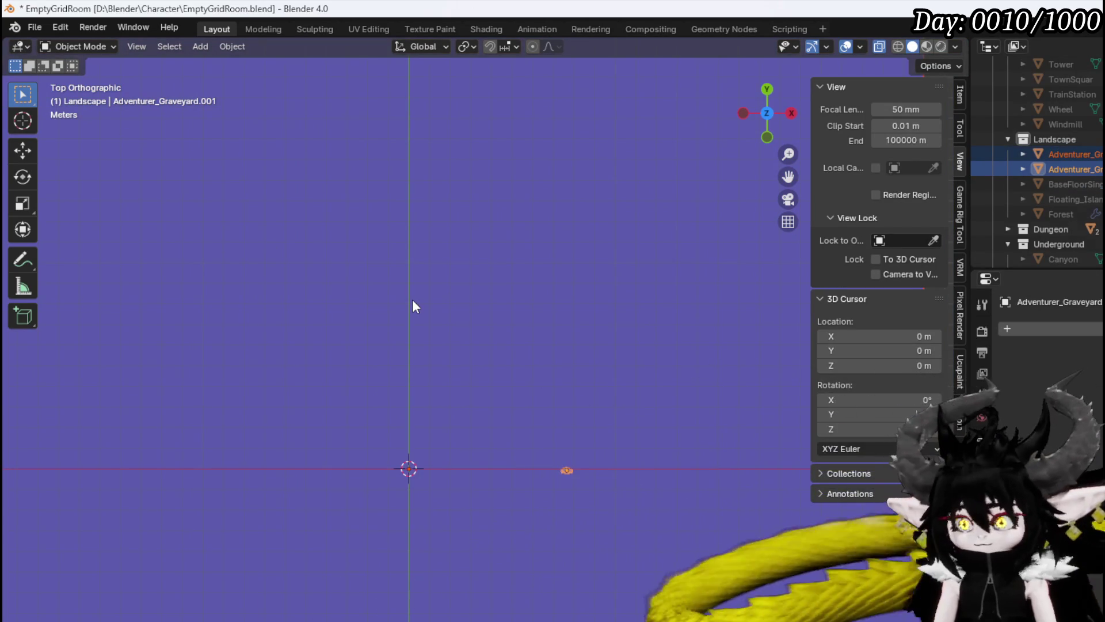
key(ctrl+j)
key(ctrl+z)
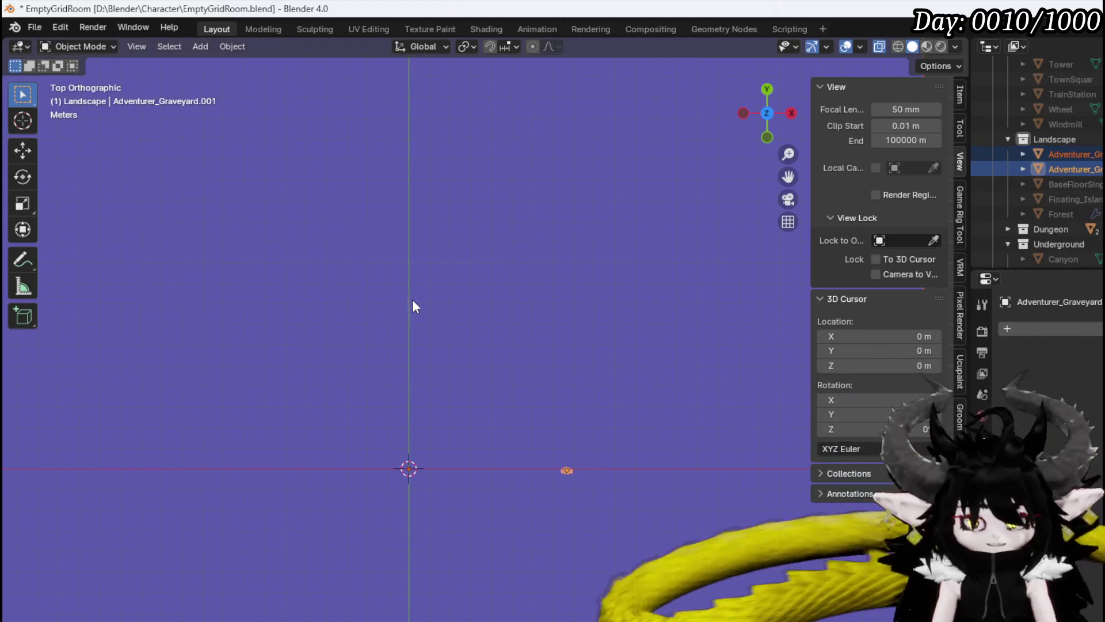
ctrl+click(1099, 155)
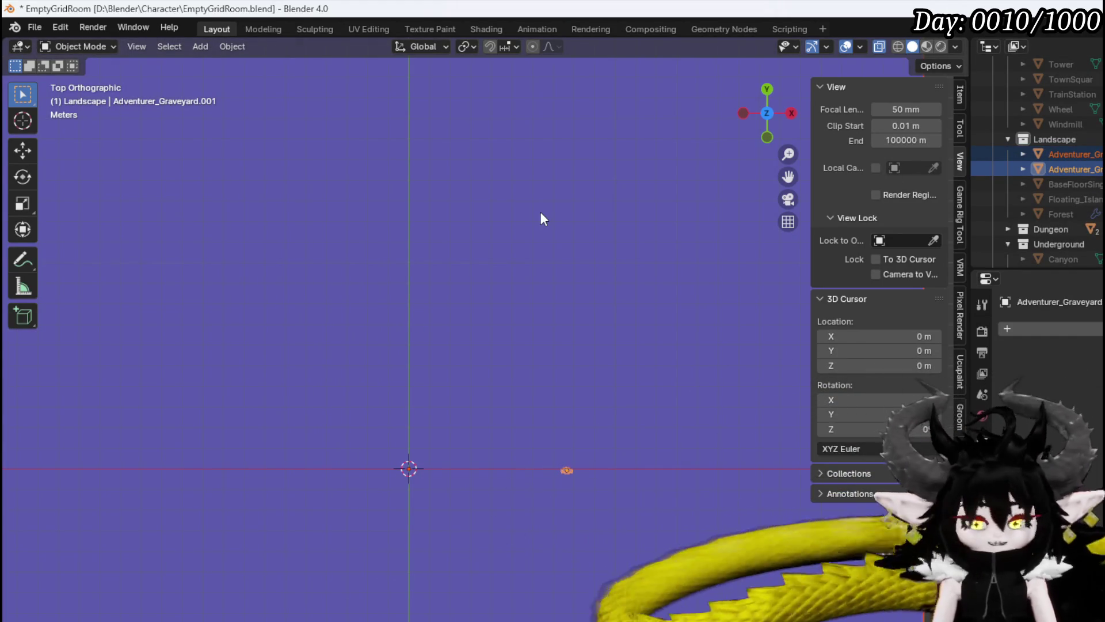
key(ctrl+j)
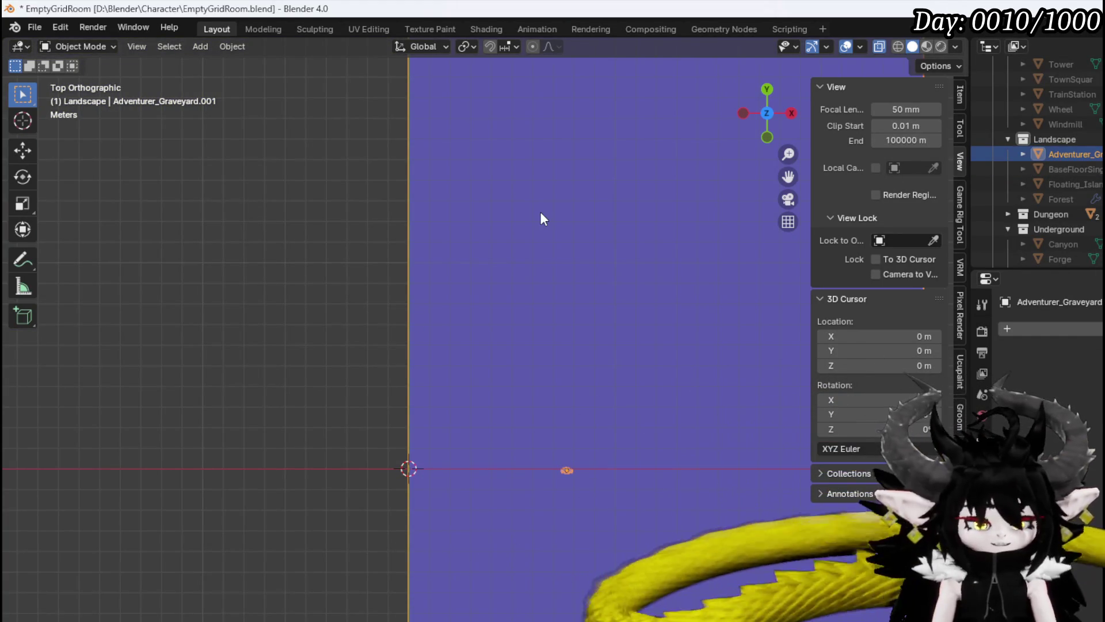
key(ctrl+z)
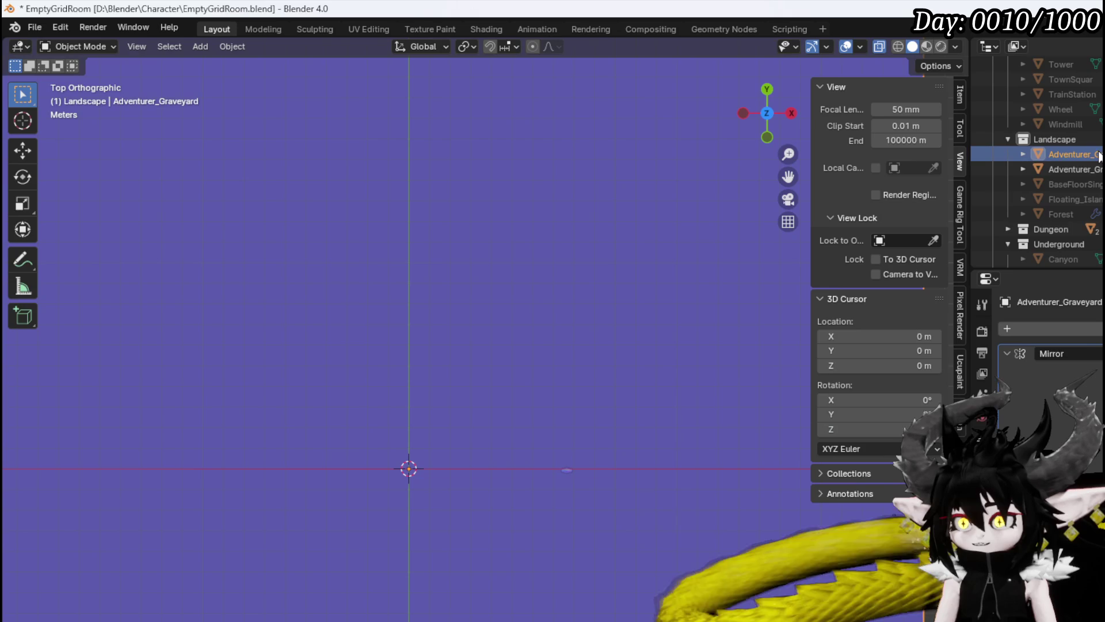
ctrl+click(1090, 173)
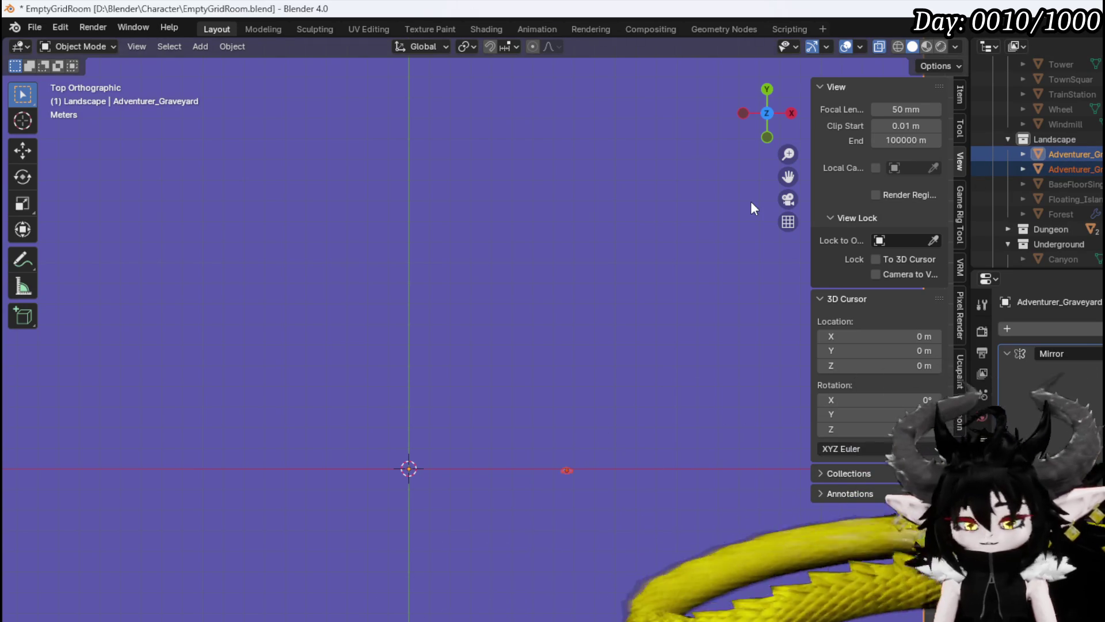
key(ctrl+j)
mouse_move(611, 340)
mouse_down()
mouse_move(617, 271)
mouse_move(654, 333)
mouse_up()
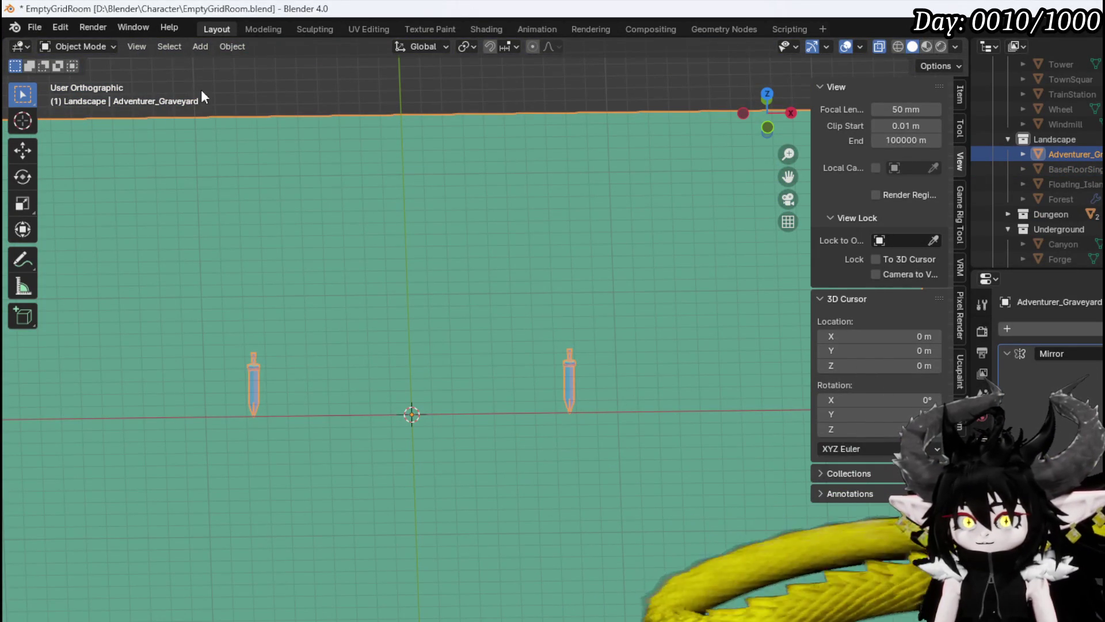
Enter Edit Mode and select the whole sword mesh, viewed from the top.
click(108, 49)
click(73, 79)
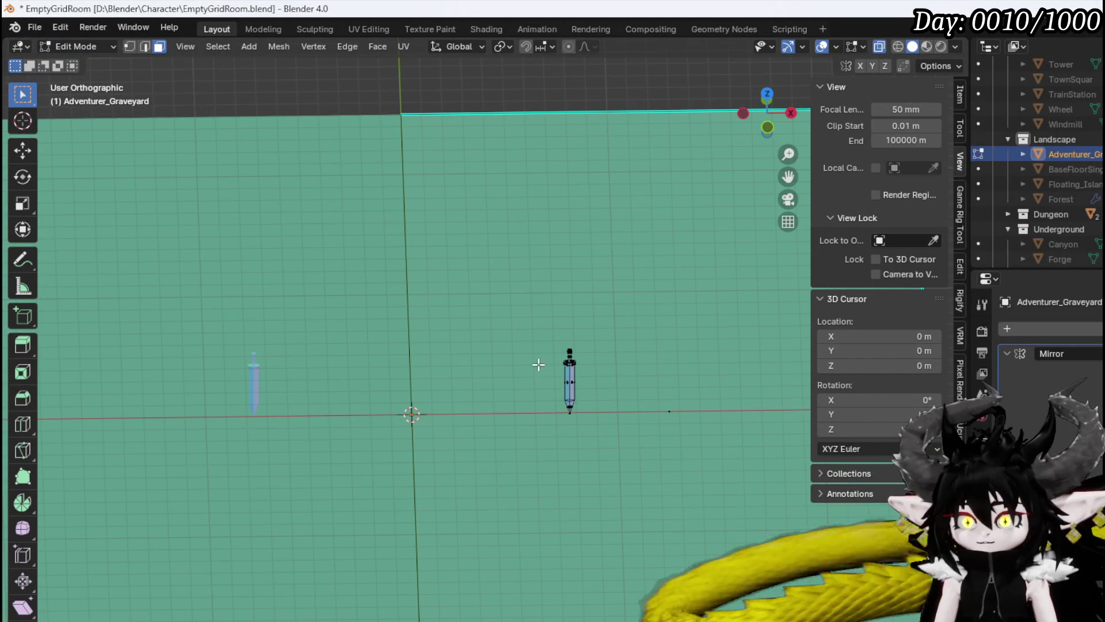
key(ctrl+l)
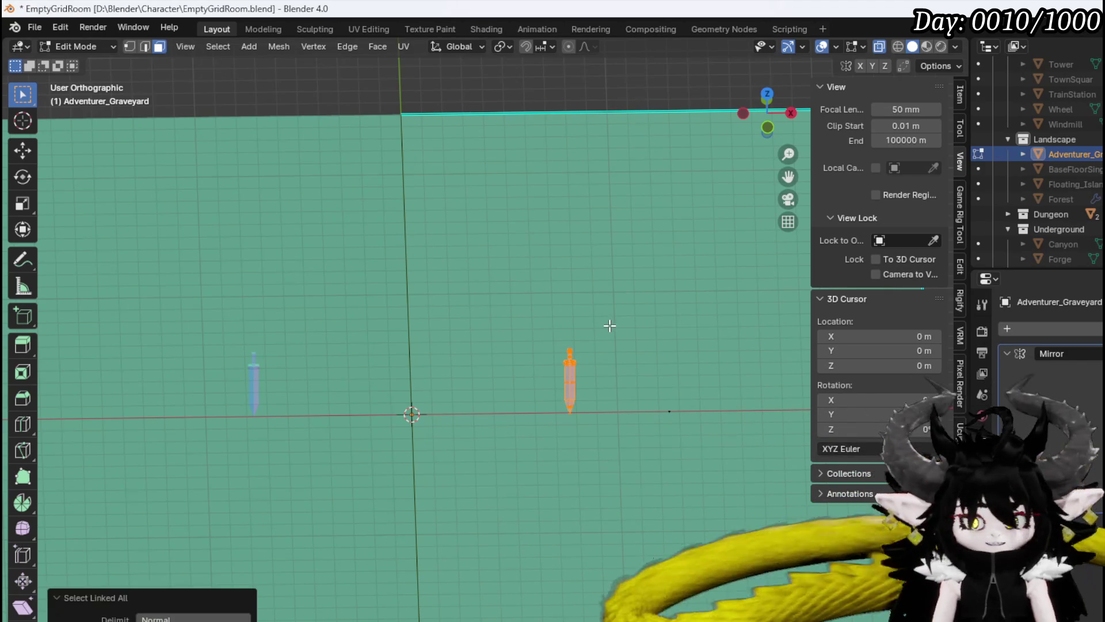
key(KP_7)
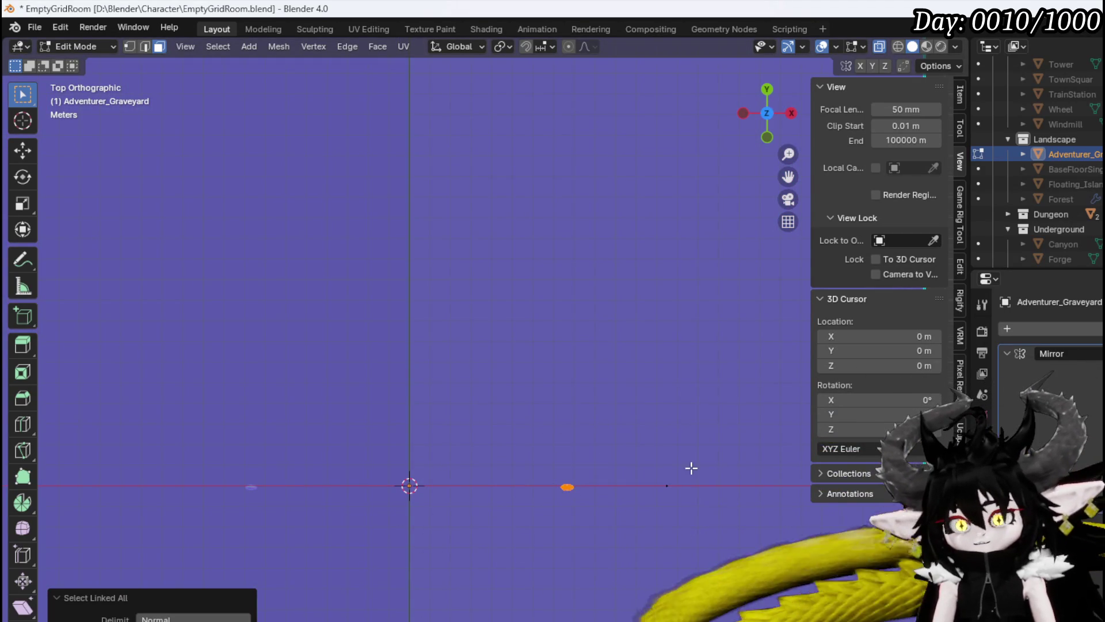
Move the sword mesh and rotate it 28.5°.
scroll(538, 213, down, 2)
key(g)
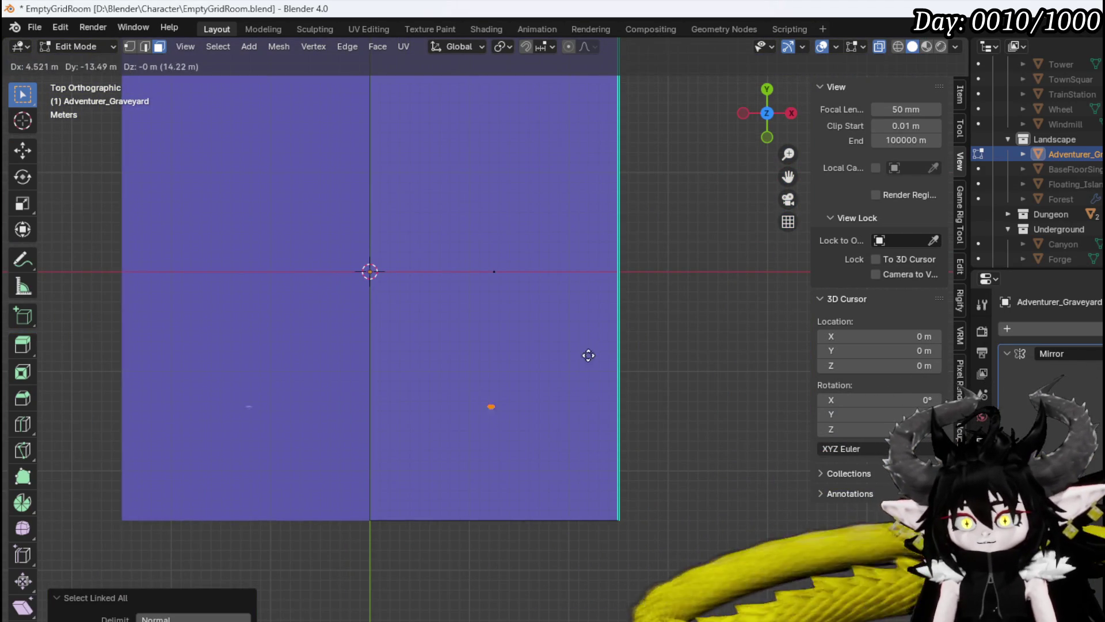
click(617, 426)
key(r)
click(587, 459)
Scatter five copies of the rotated piece across the ground with Shift+D.
scroll(587, 458, up, 3)
key(g)
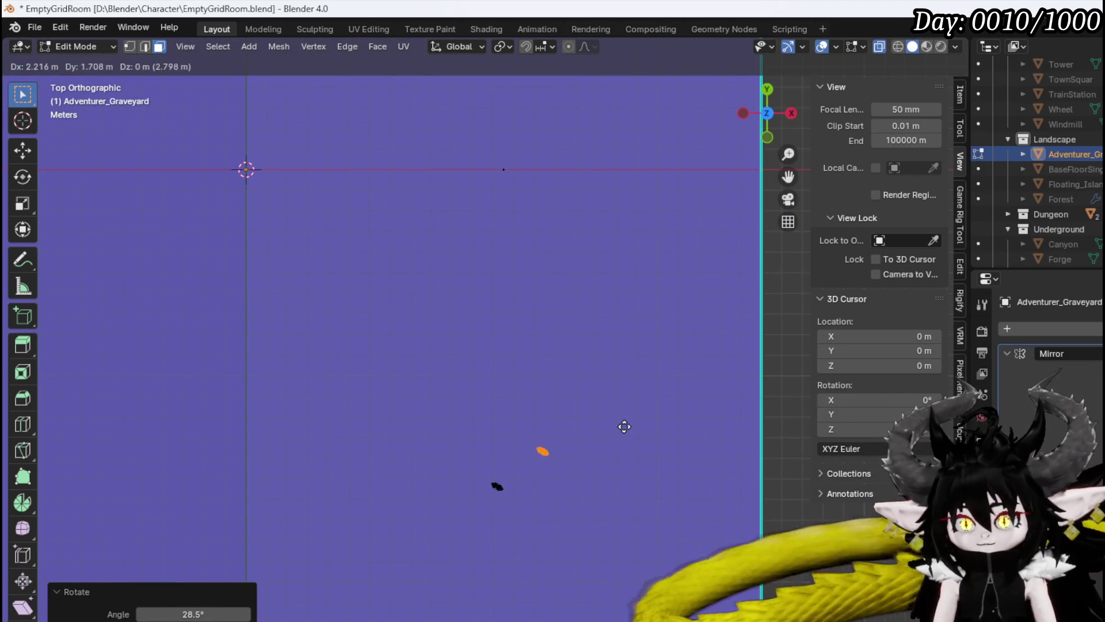
click(616, 422)
key(shift+d)
click(669, 524)
key(shift+d)
click(496, 562)
key(shift+d)
click(405, 461)
key(shift+d)
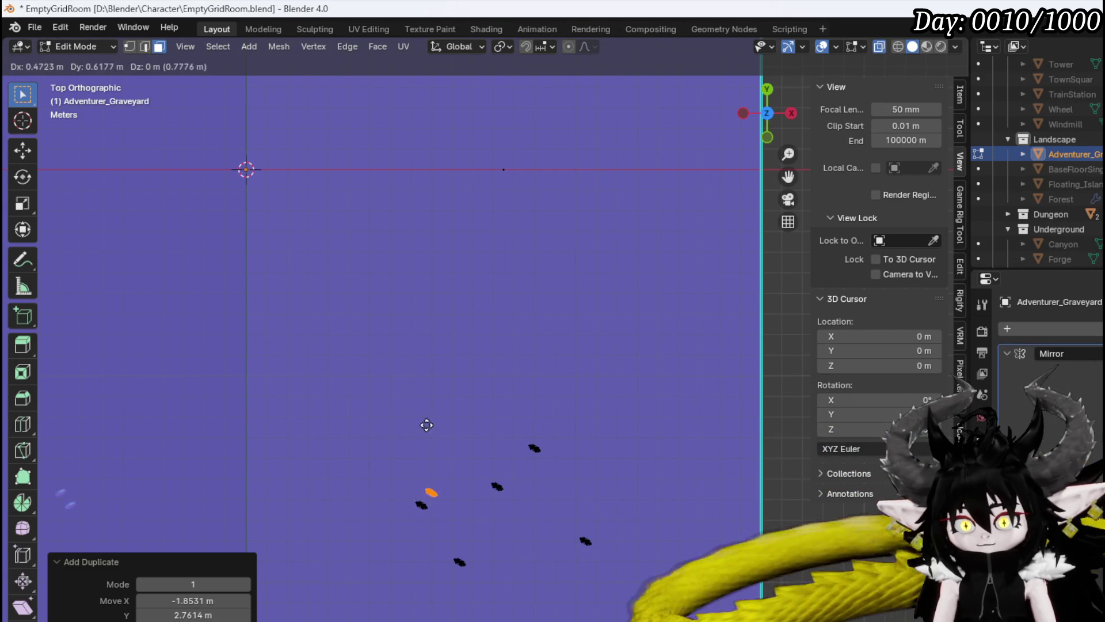
click(453, 373)
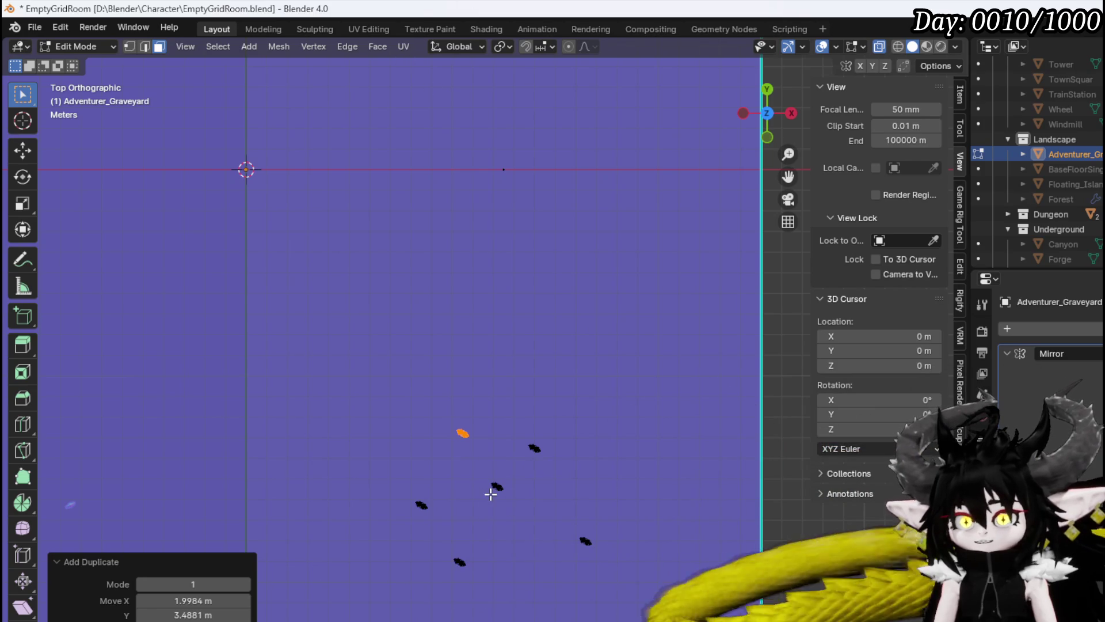
Box-select the scattered copies and delete their vertices.
drag(517, 396, 554, 372)
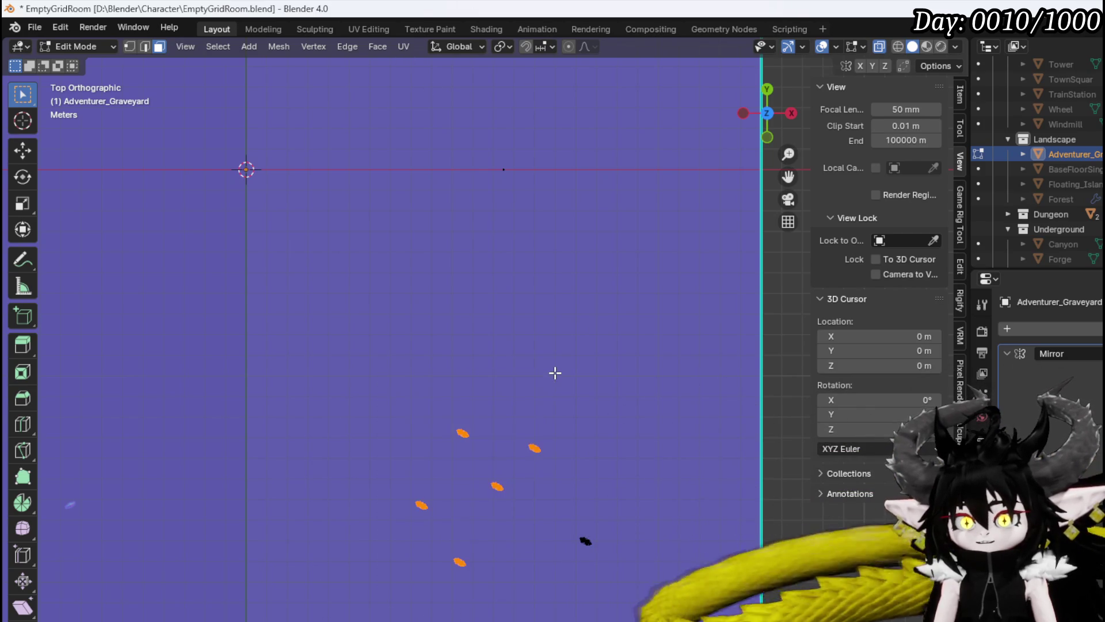
key(x)
click(545, 357)
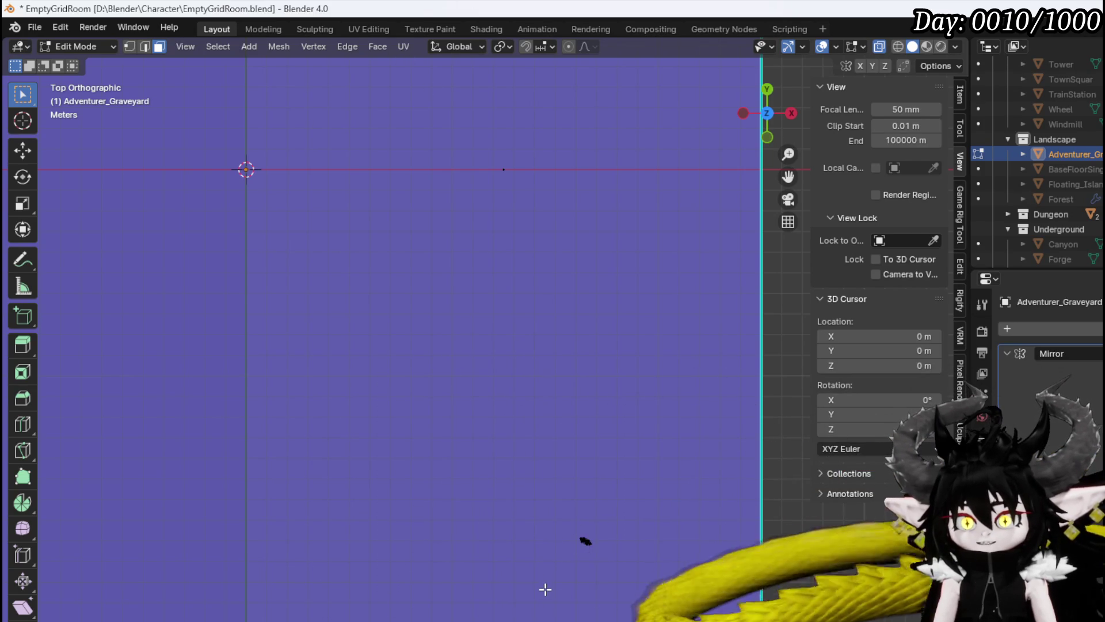
click(383, 32)
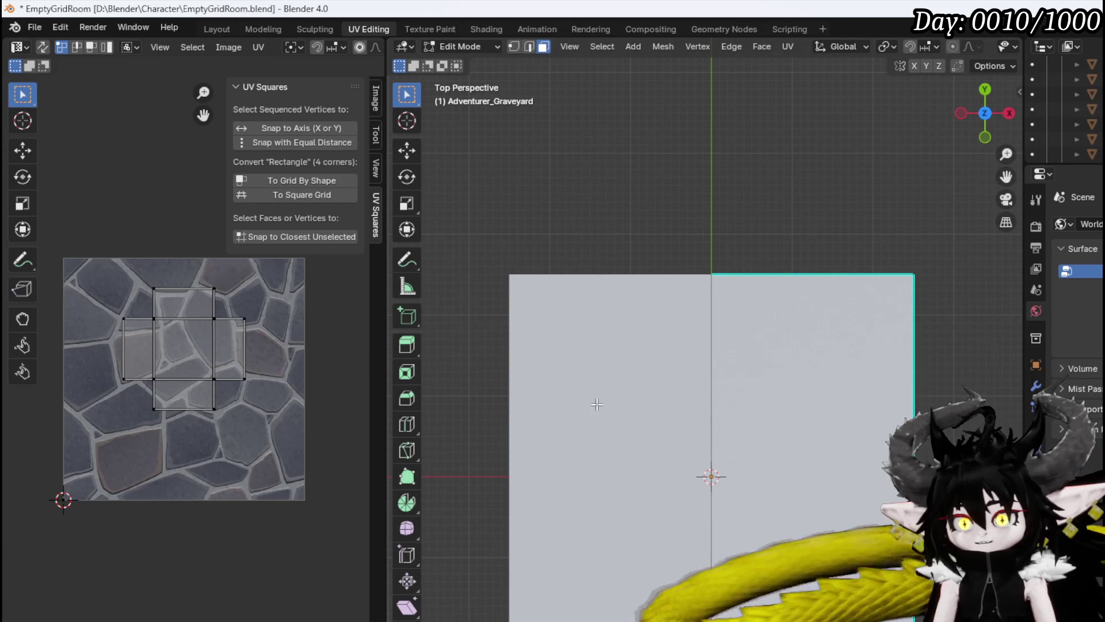
Select all UVs and apply UV > Reset so they cover the full cobblestone texture square.
click(788, 48)
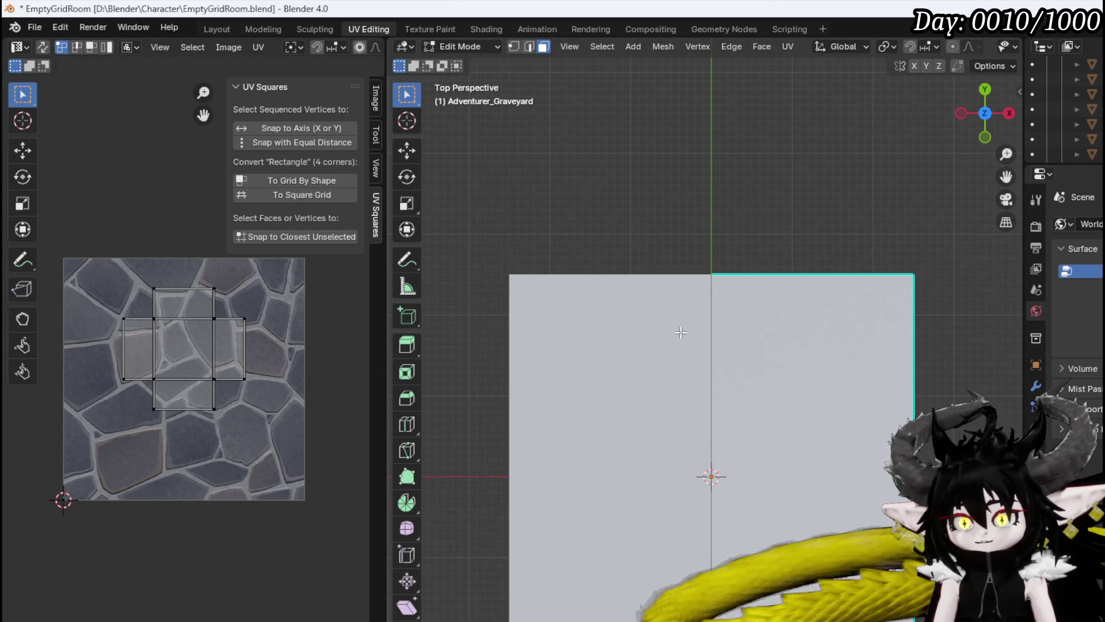
click(790, 46)
click(813, 69)
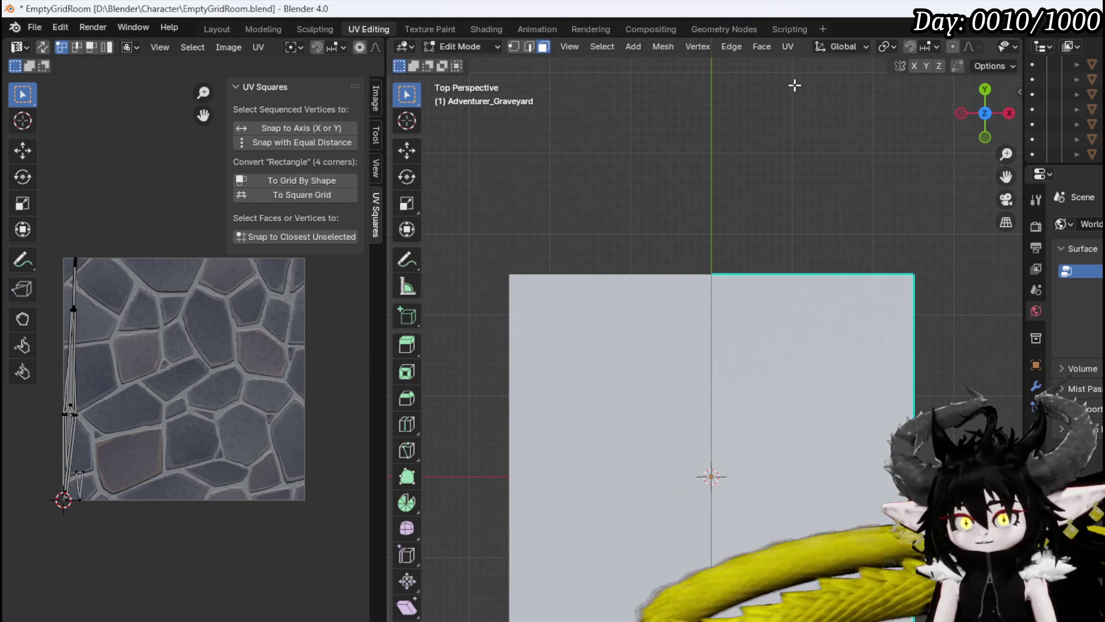
click(788, 47)
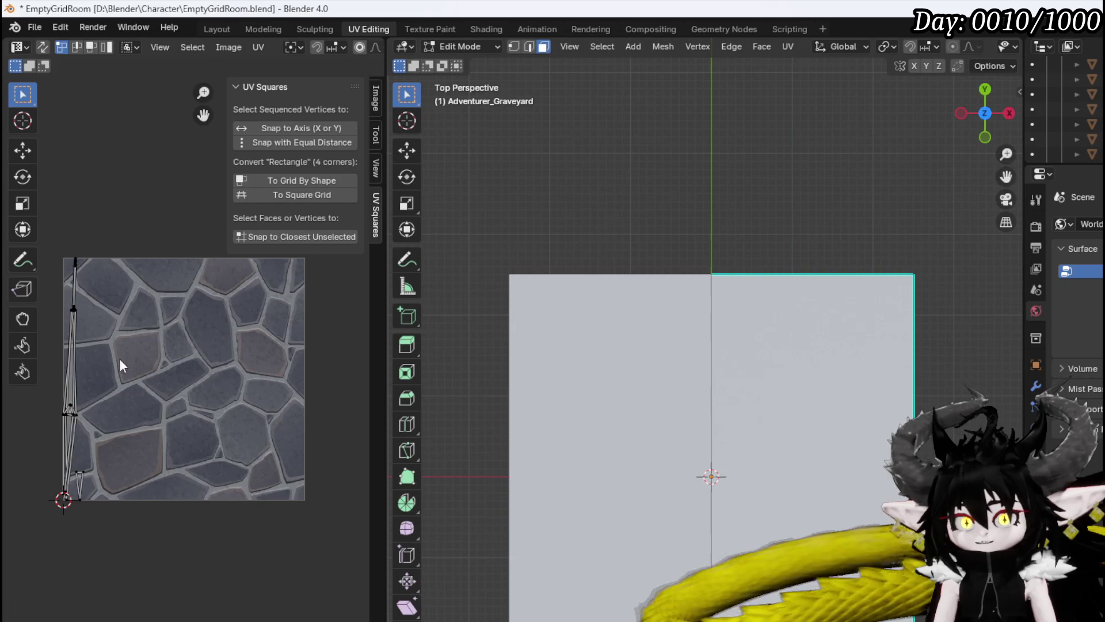
key(a)
click(786, 46)
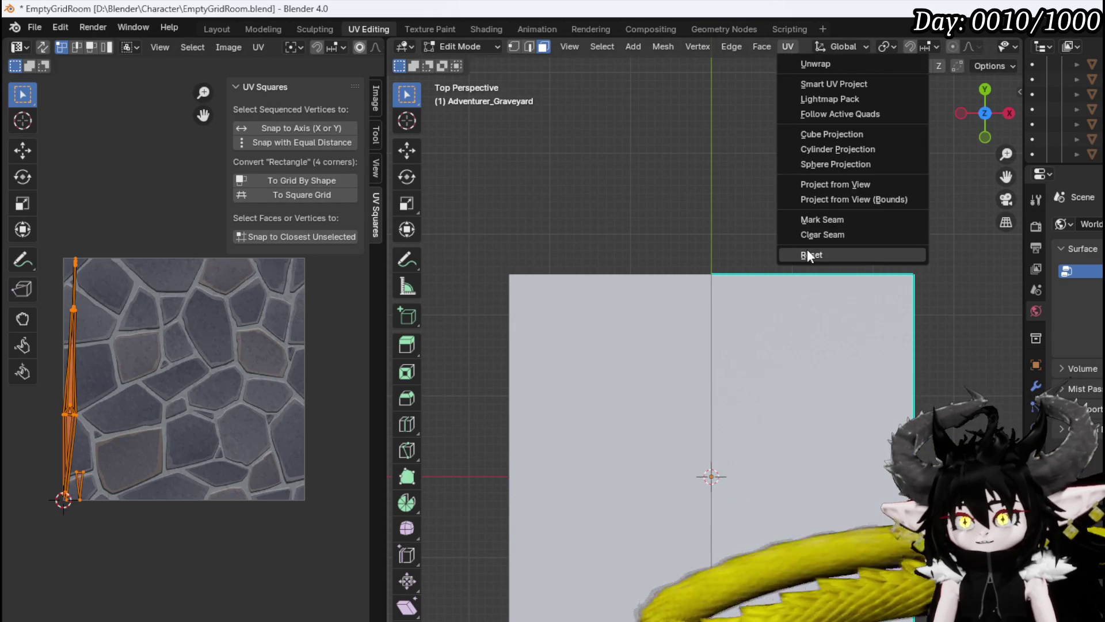
click(808, 256)
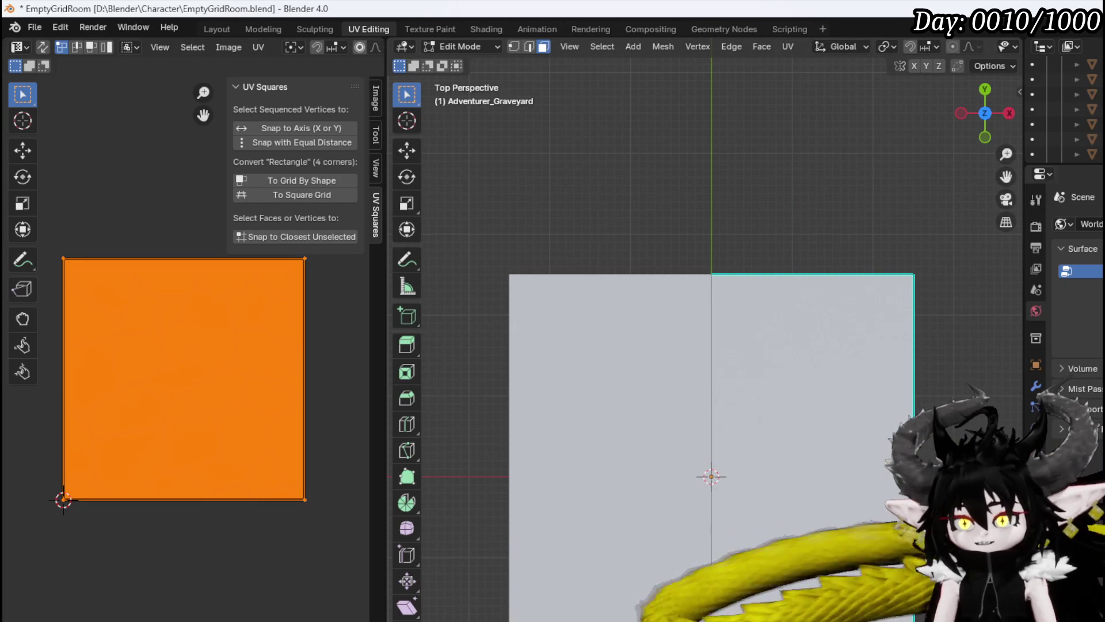
key(a)
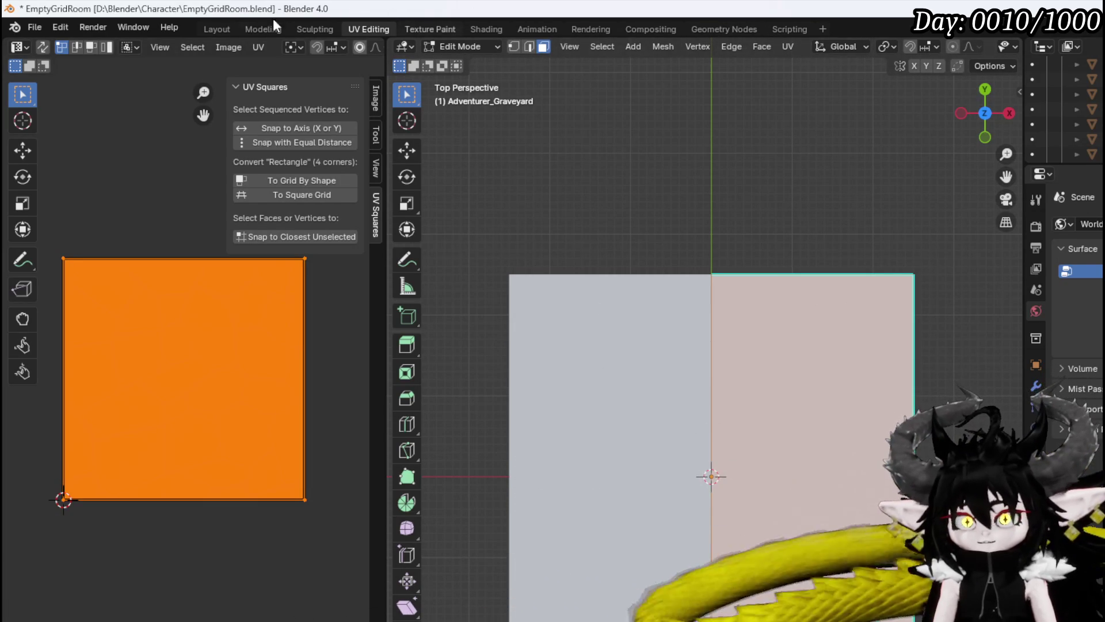
click(218, 28)
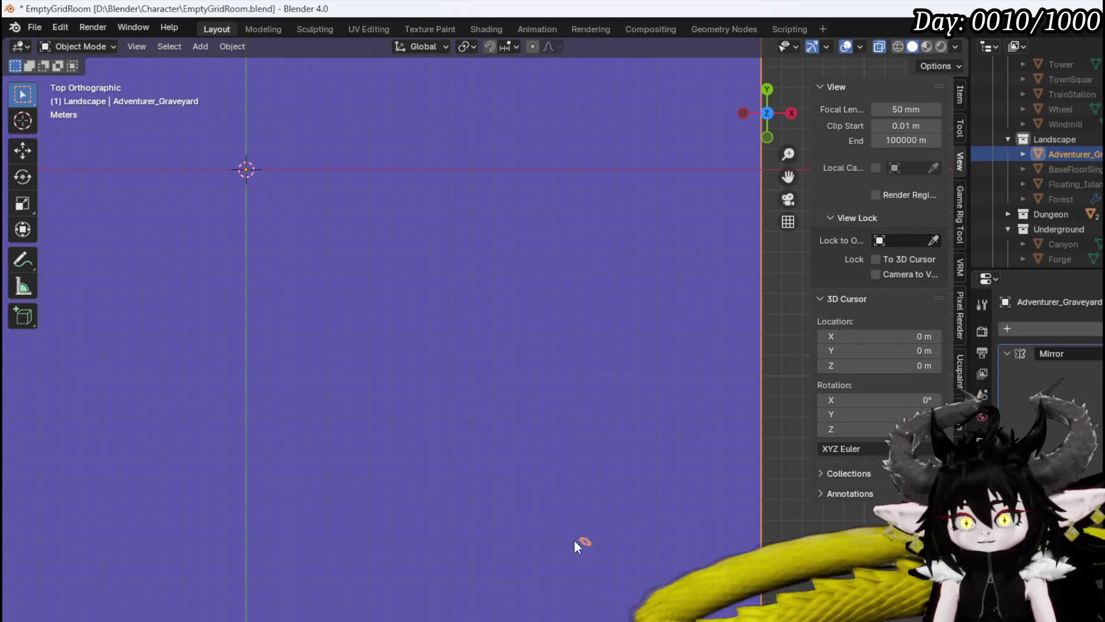
Put Adventurer_Graveyard in Edit Mode and place four duplicates of the debris piece.
click(78, 46)
click(84, 77)
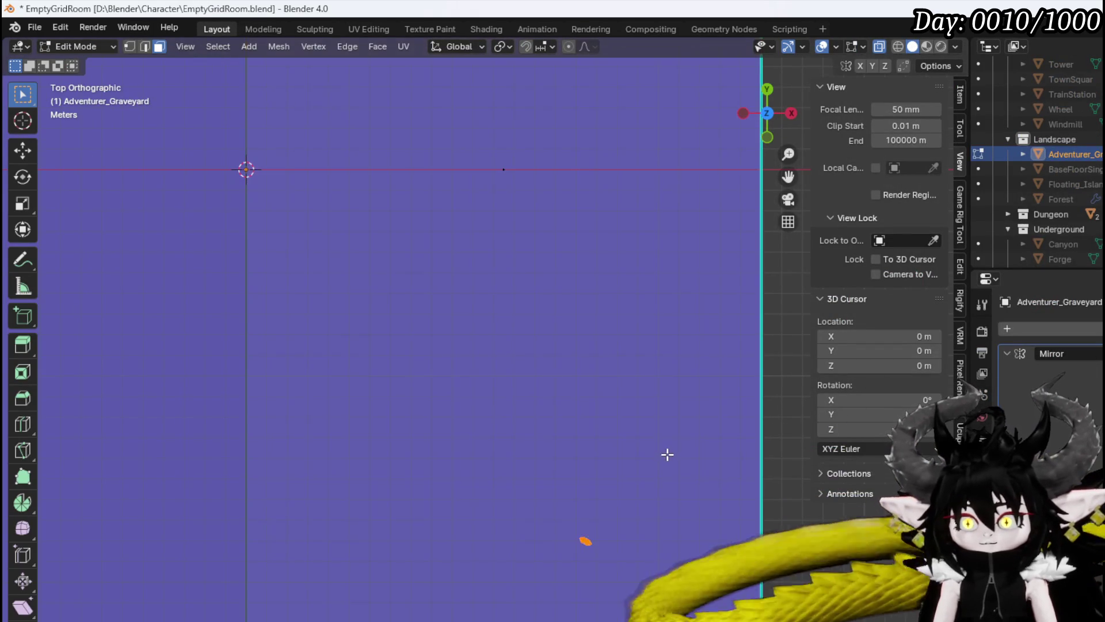
key(shift+d)
click(528, 400)
key(shift+d)
click(689, 269)
key(shift+d)
click(531, 523)
key(shift+d)
click(599, 457)
Scatter five more debris copies across the plane and rotate the newest one.
key(shift+d)
click(664, 533)
key(shift+d)
click(768, 362)
key(shift+d)
click(597, 311)
key(shift+d)
click(666, 434)
key(shift+d)
click(639, 323)
key(r)
click(651, 296)
Duplicate the rotated piece several more times across the plane's upper area.
key(shift+d)
click(696, 533)
key(shift+d)
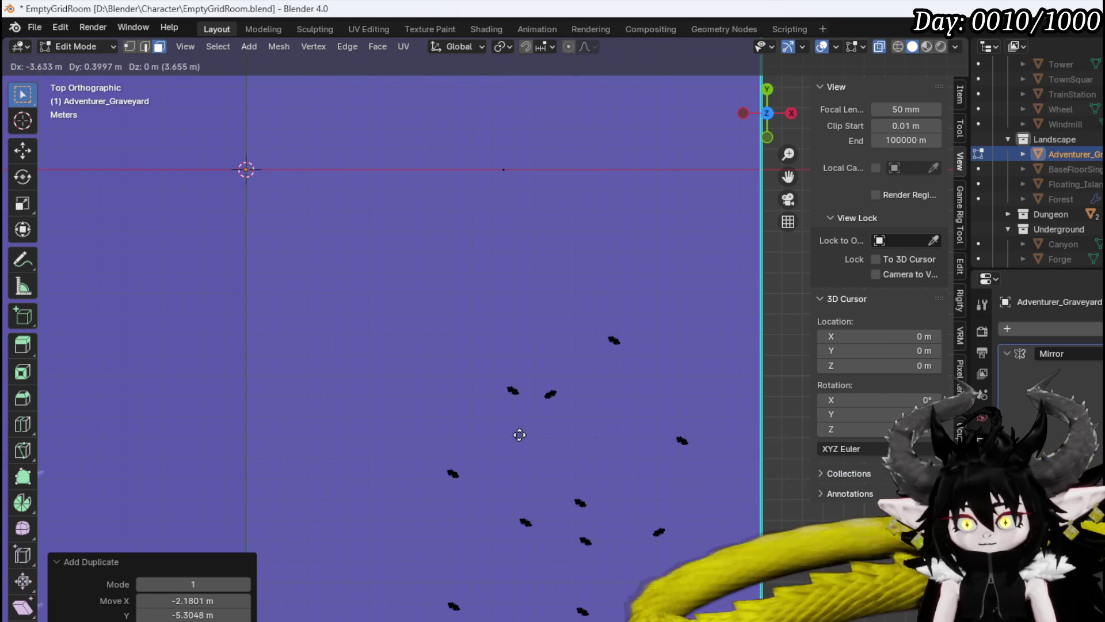
click(451, 224)
key(shift+d)
click(550, 264)
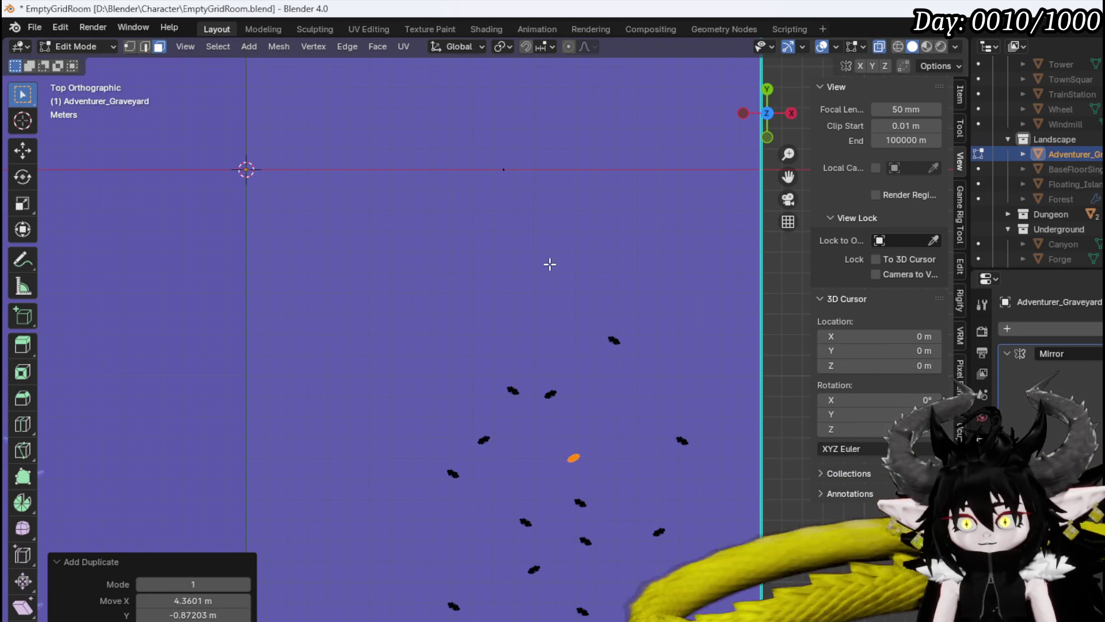
scroll(550, 264, down, 4)
key(shift+d)
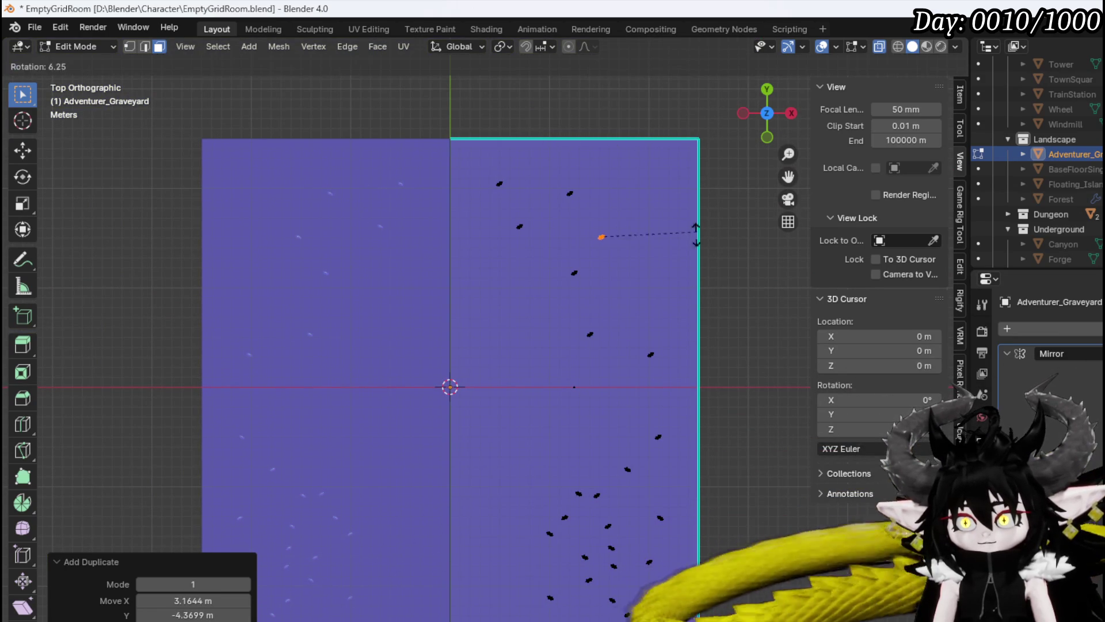
Place and rotate debris copies near the top and middle of the plane's right half.
click(667, 268)
click(598, 201)
key(shift+d)
click(617, 259)
key(r)
click(531, 290)
click(550, 322)
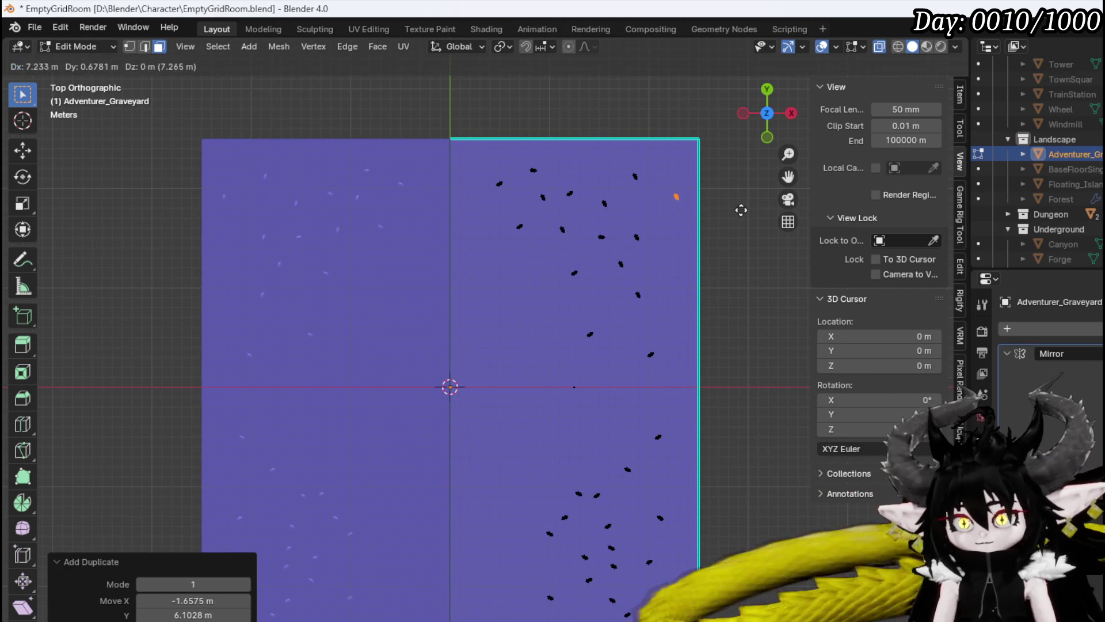
click(730, 343)
Scatter several more duplicated, rotated debris pieces down the middle of the right half.
key(shift+d)
click(733, 292)
key(shift+d)
click(662, 395)
key(r)
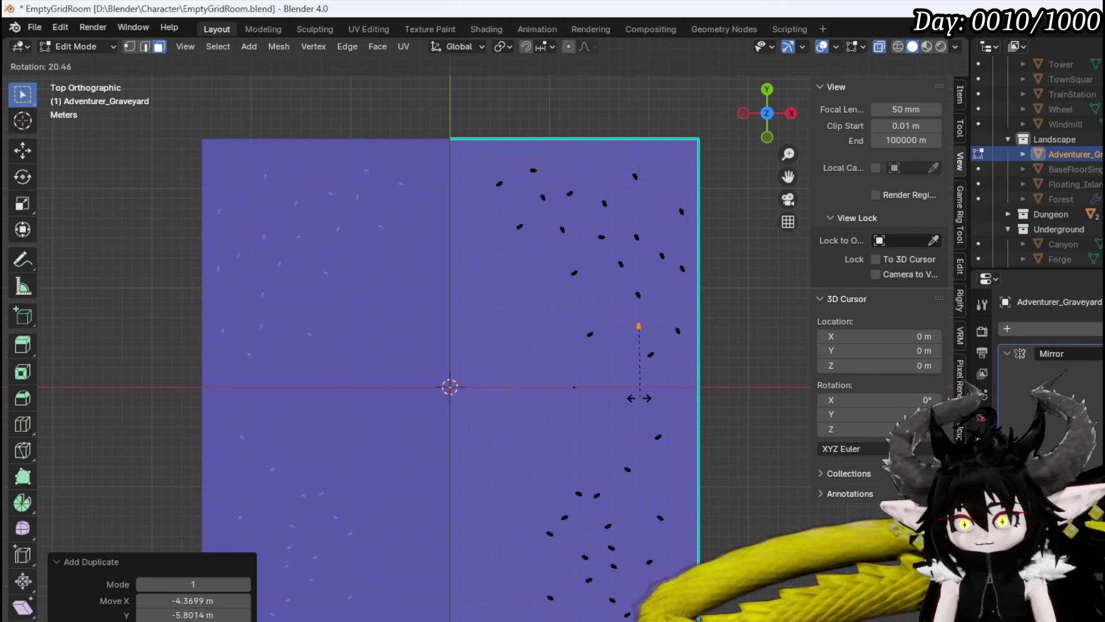
click(641, 397)
key(shift+d)
click(633, 406)
key(shift+d)
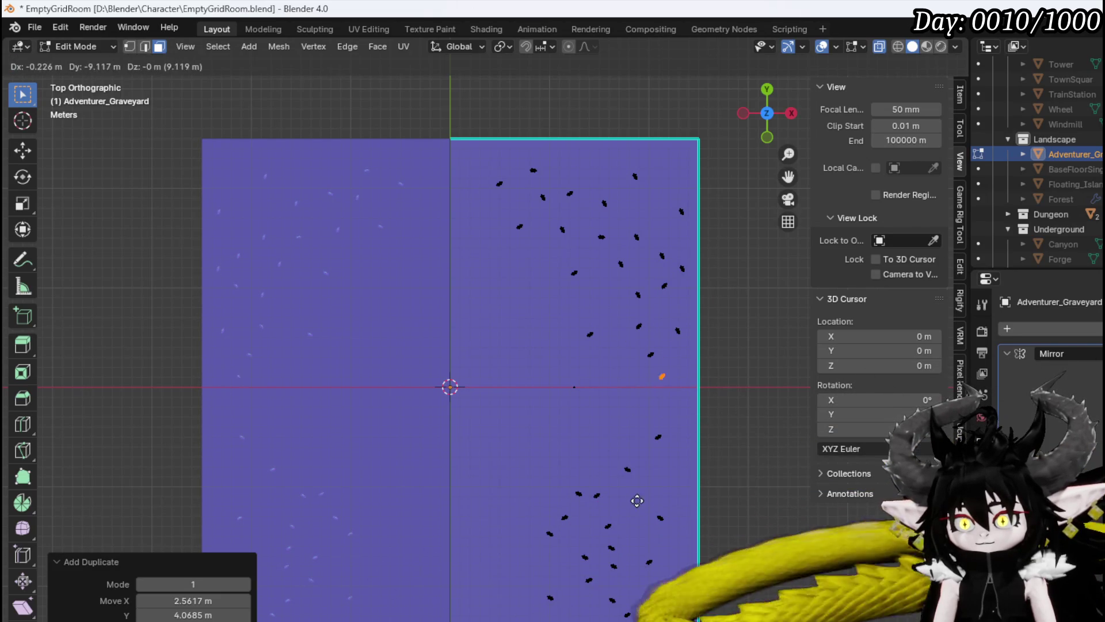
click(634, 500)
key(shift+d)
click(705, 498)
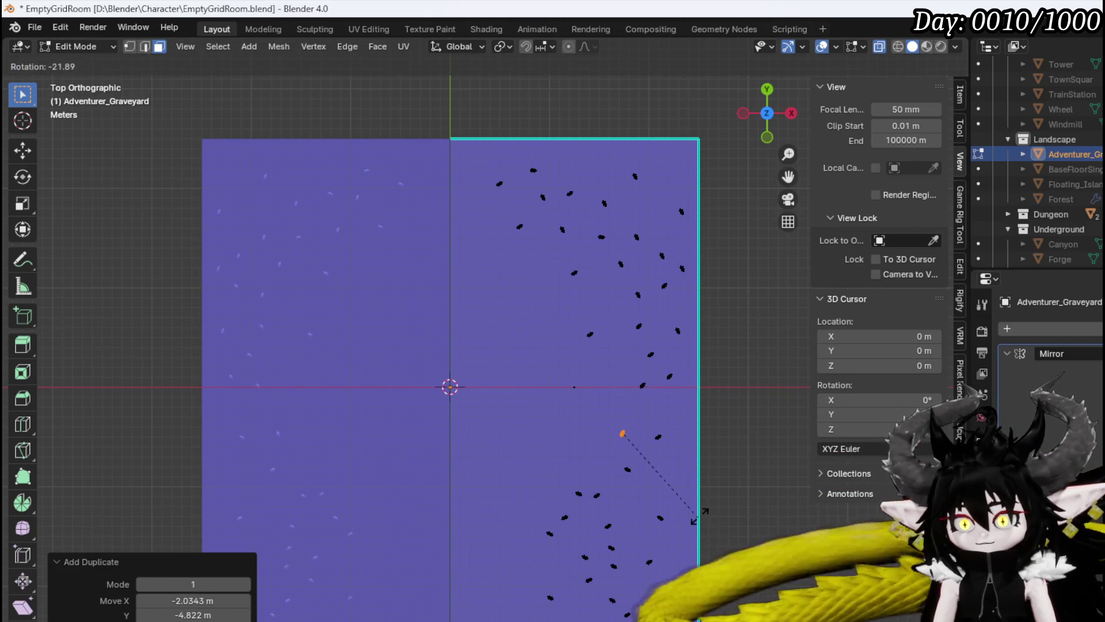
key(r)
click(708, 501)
Add a cluster of rotated debris copies toward the lower right corner.
key(shift+d)
click(723, 477)
key(shift+d)
click(760, 538)
key(shift+d)
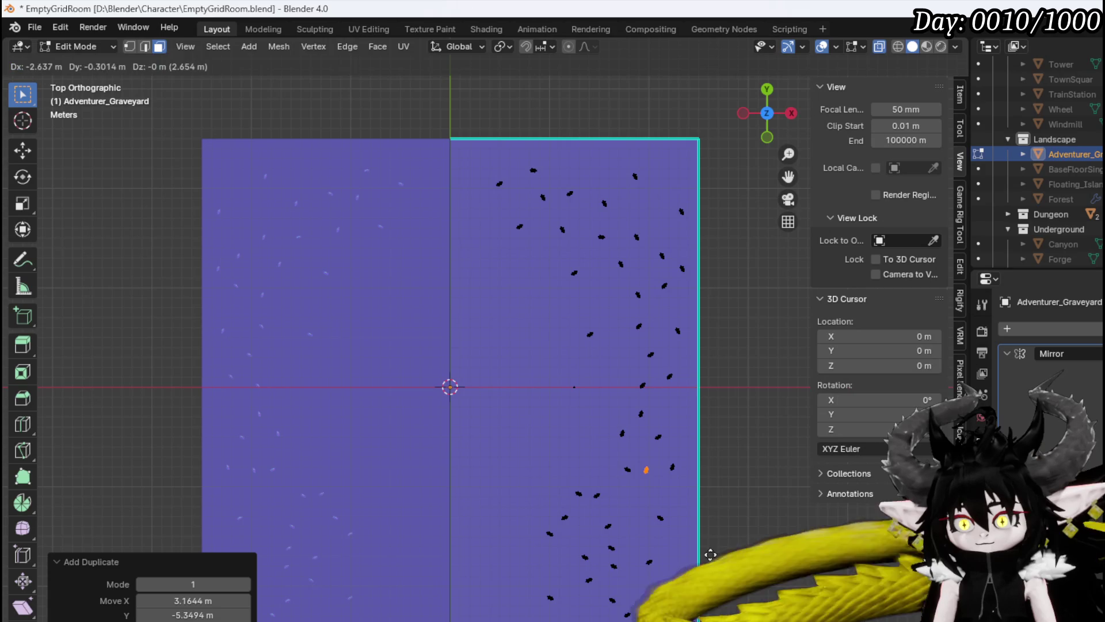
click(727, 548)
key(r)
click(728, 545)
key(shift+d)
click(702, 578)
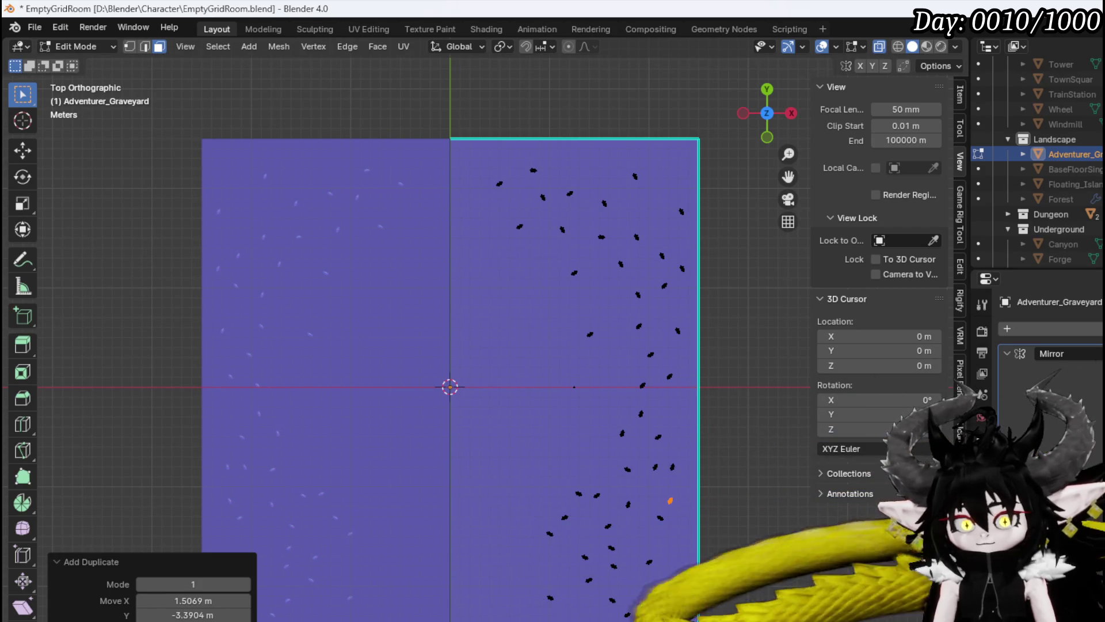
key(r)
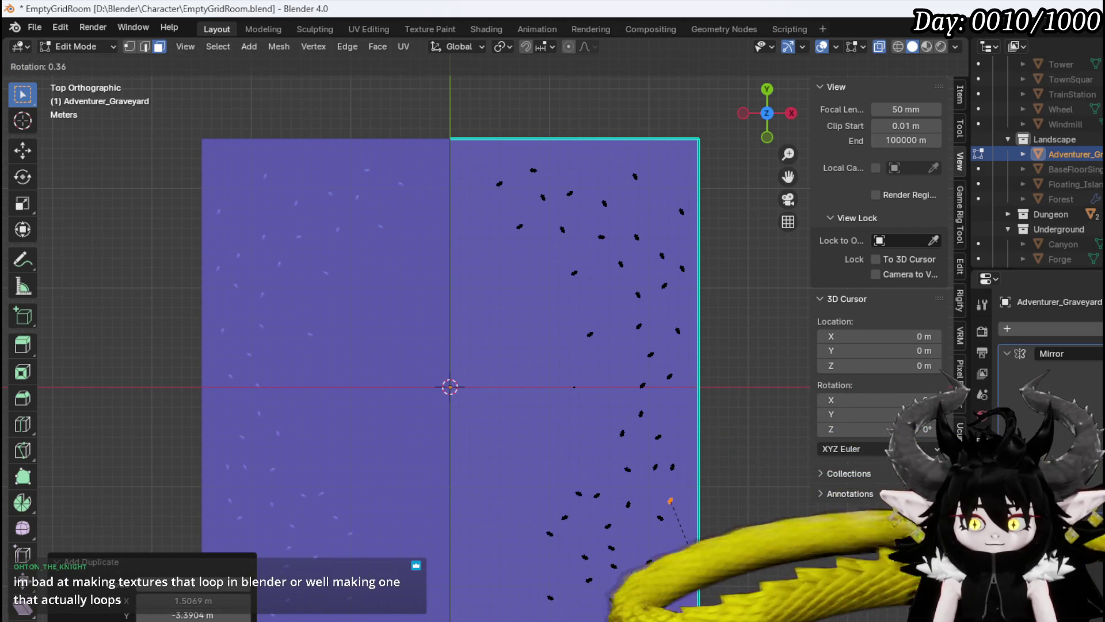
key(Return)
Place more debris copies near the lower right, one rotated 52.9°.
key(g)
key(Return)
key(r)
key(Return)
click(723, 593)
key(r)
click(680, 613)
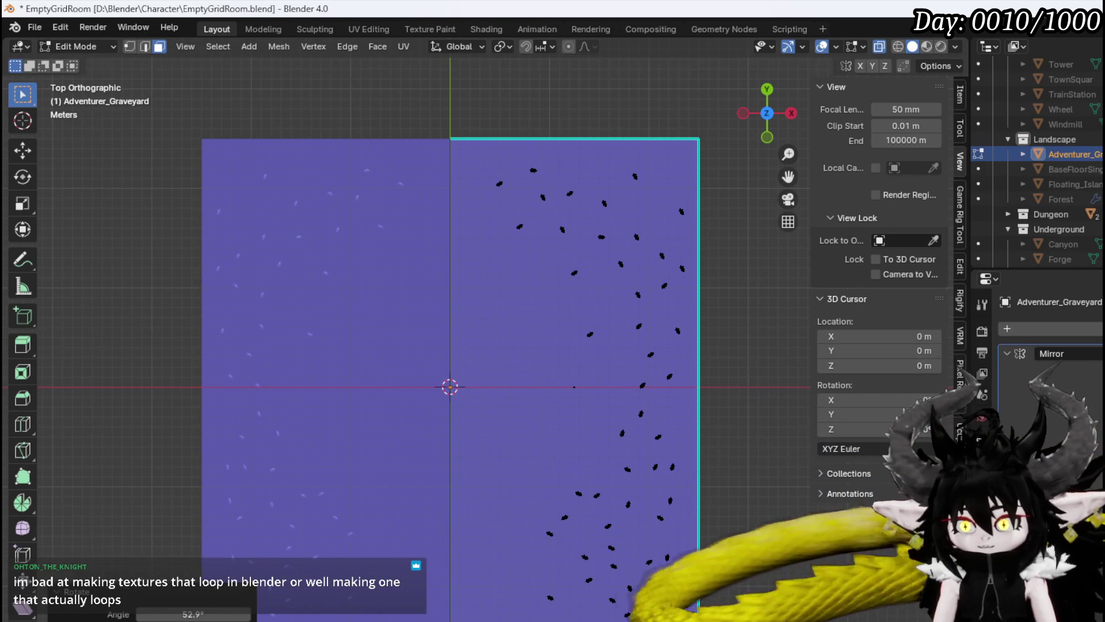
click(682, 576)
key(shift+d)
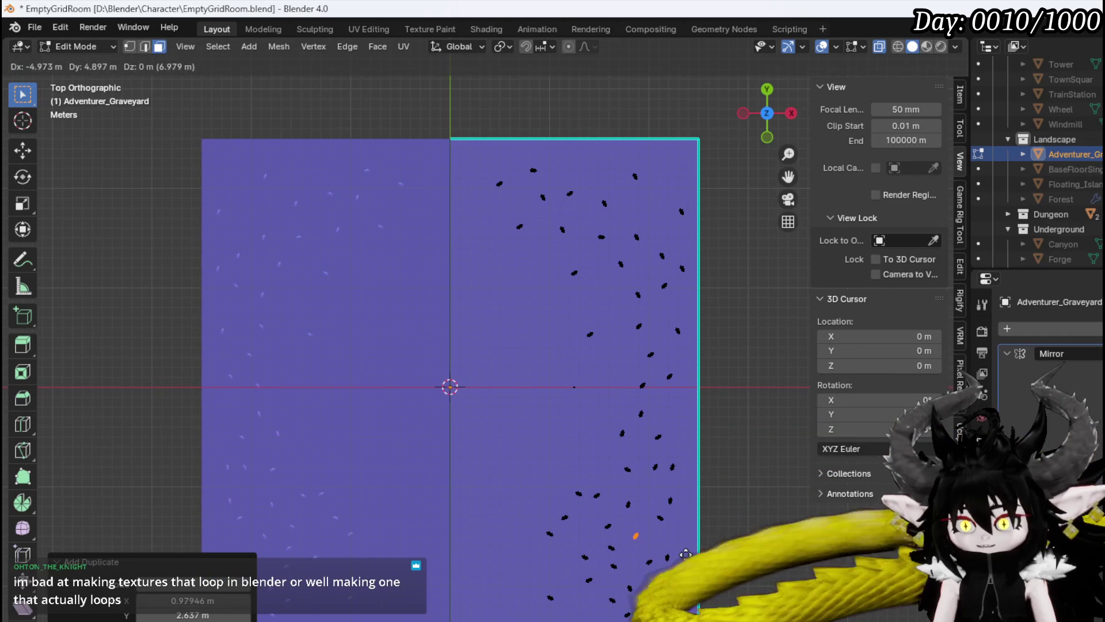
click(695, 558)
key(r)
click(708, 491)
Move and rotate further copies, including one turned 11.2°.
key(g)
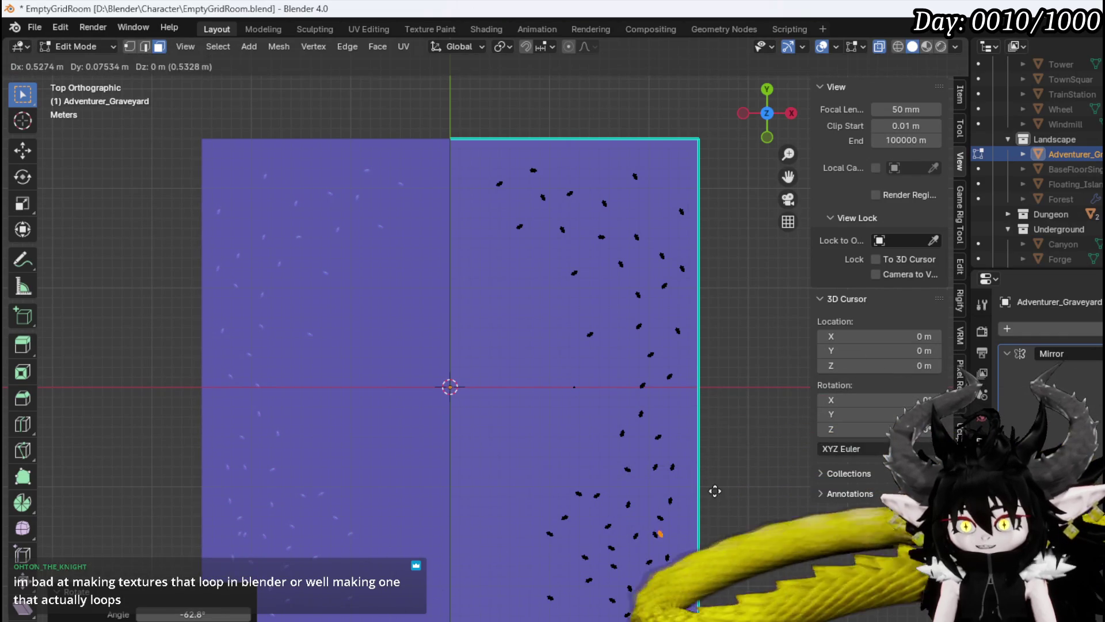
click(701, 439)
key(r)
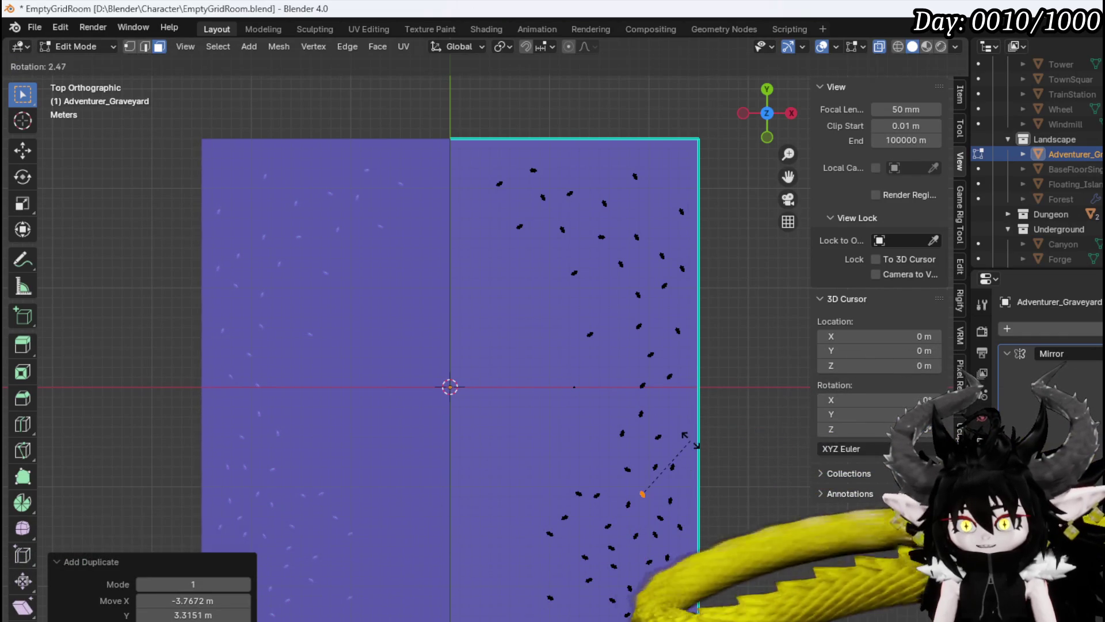
click(695, 458)
key(shift+d)
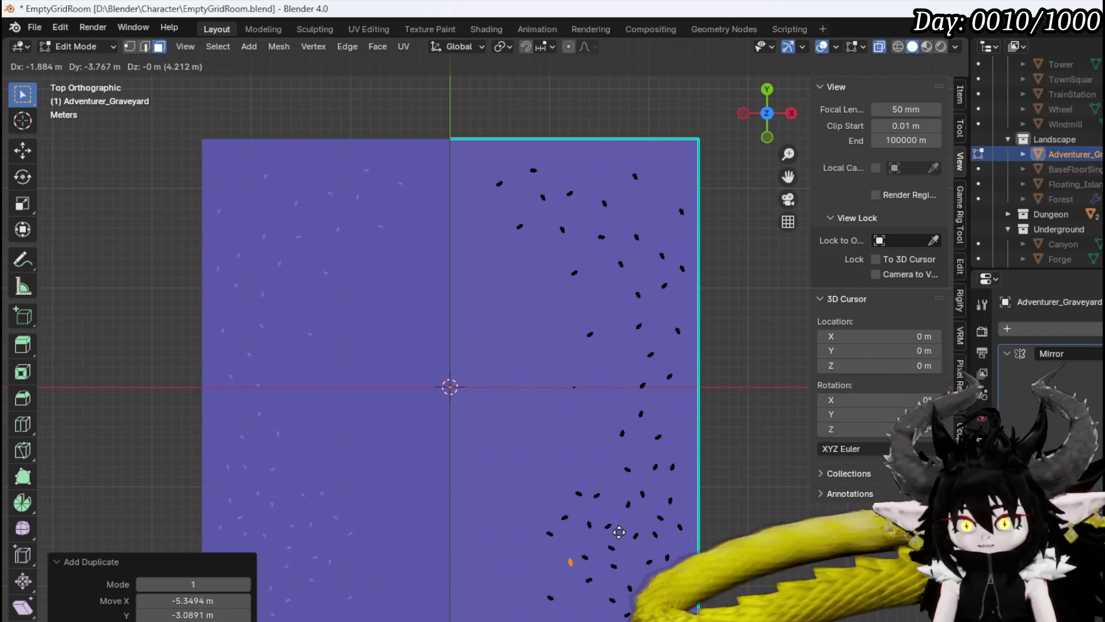
key(r)
click(619, 543)
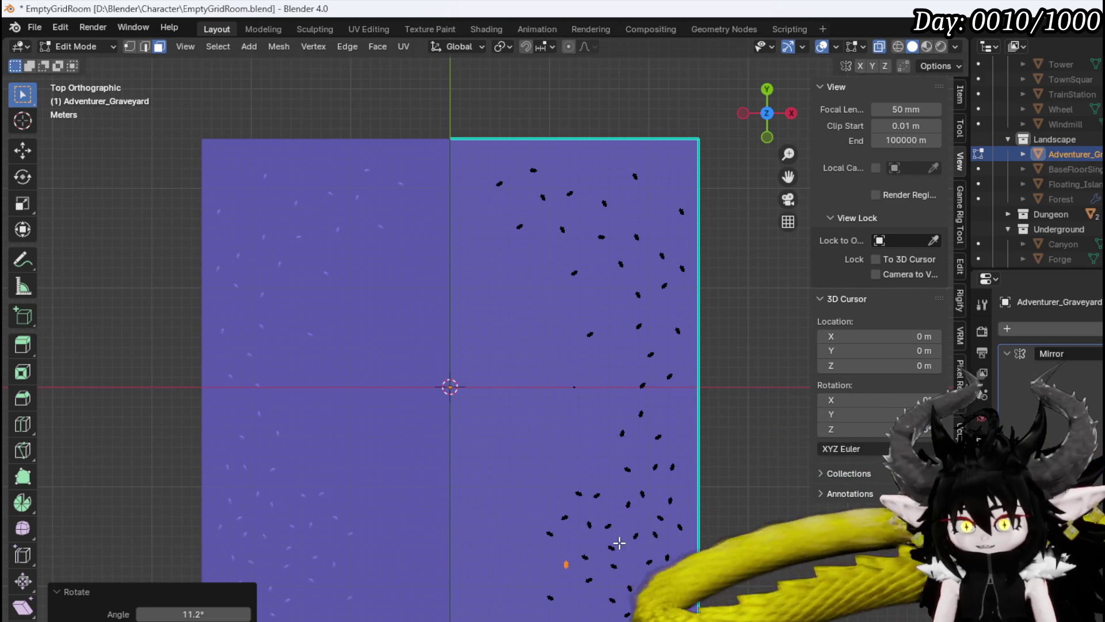
Fill the bottom edge with rotated debris copies, one turned 41.9°.
click(600, 547)
key(r)
click(588, 585)
key(shift+d)
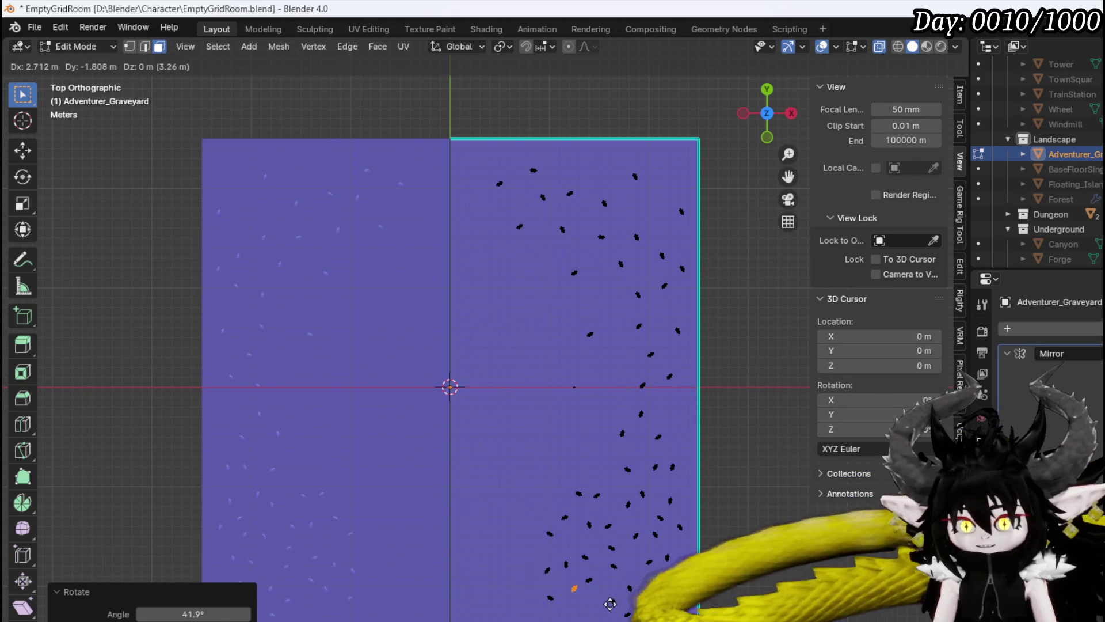
click(603, 599)
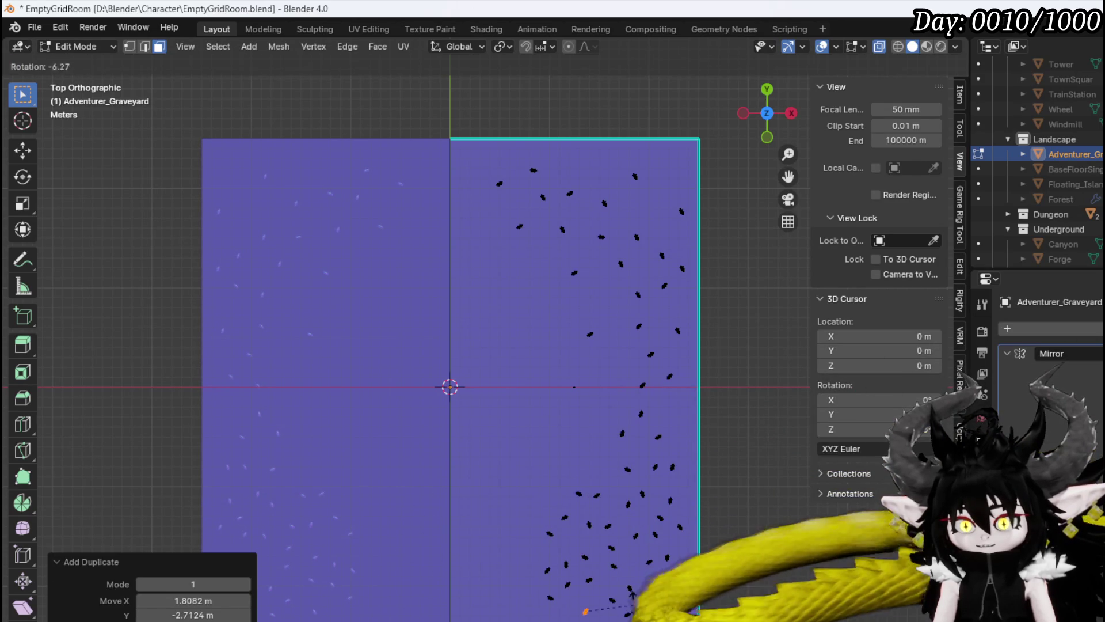
click(633, 609)
key(shift+d)
click(560, 570)
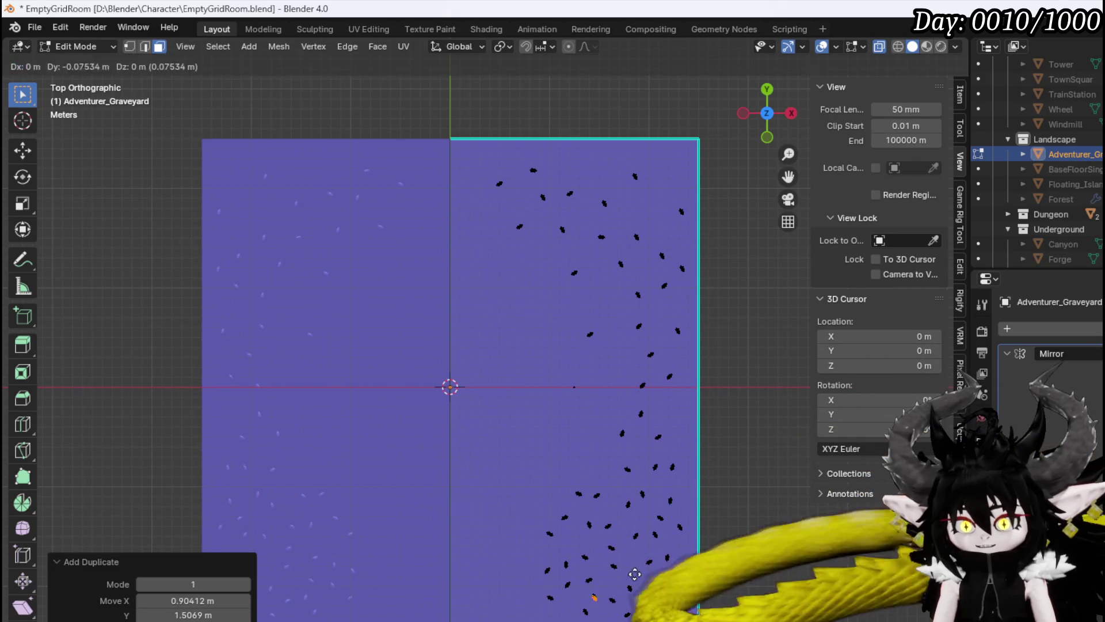
key(r)
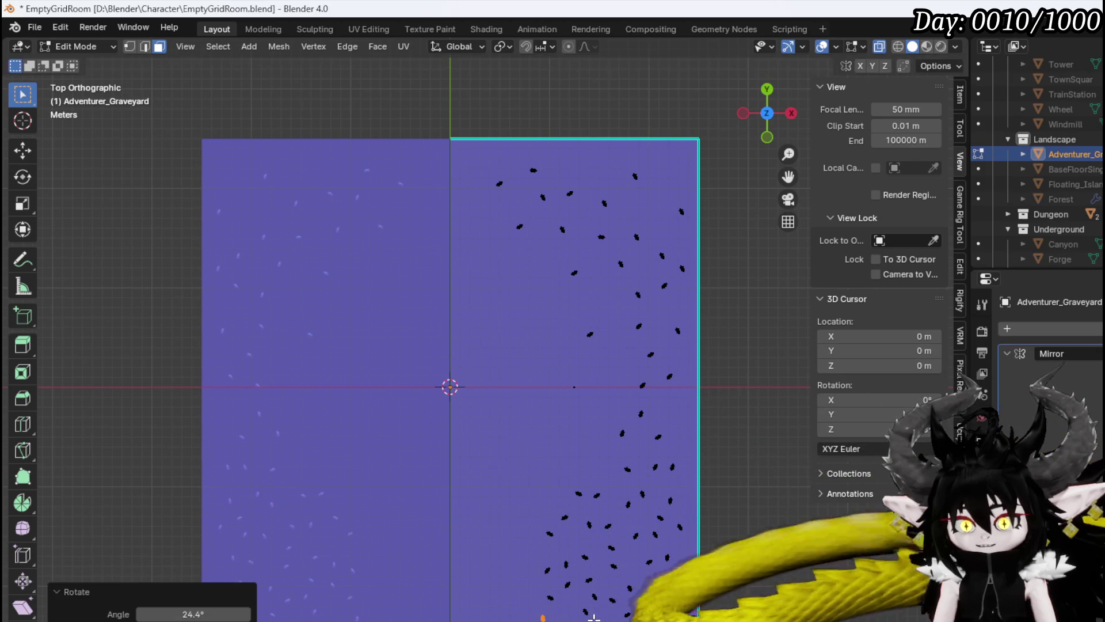